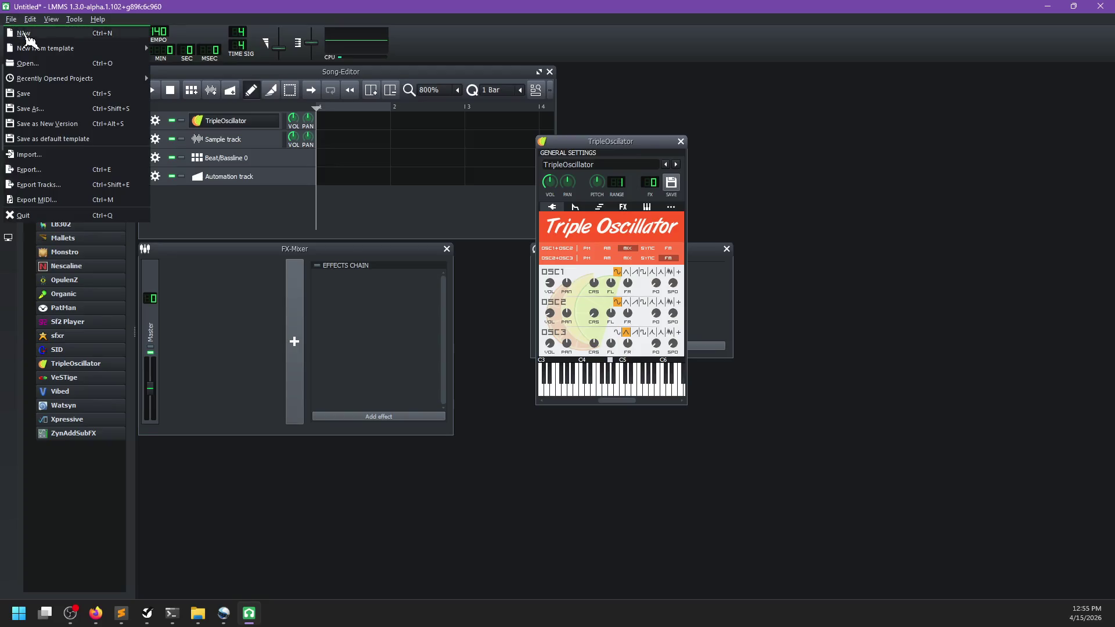
Open recent dream_lattice.mmpz, discarding the current unsaved project, and bring the Kontakt player forward
mouse_move(119, 81)
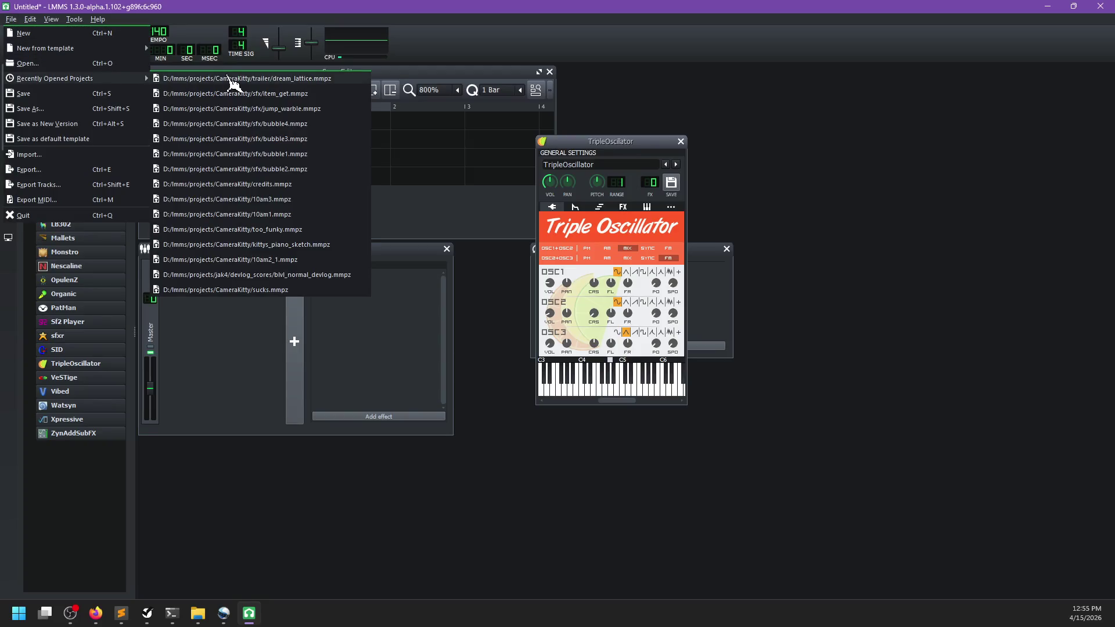
left_click(230, 79)
left_click(620, 319)
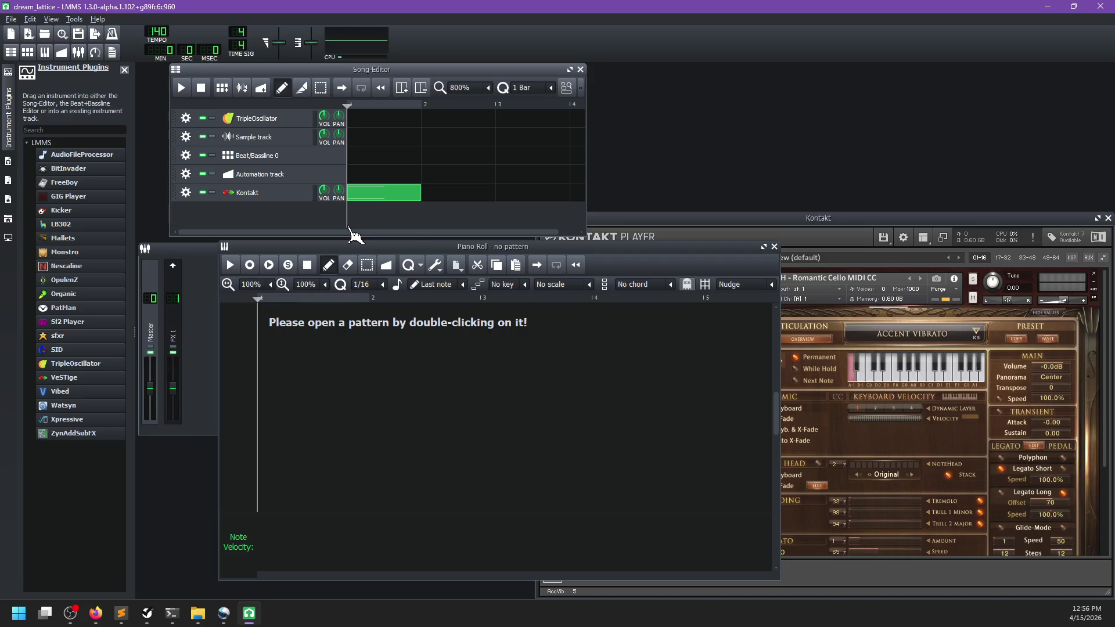
left_click(922, 237)
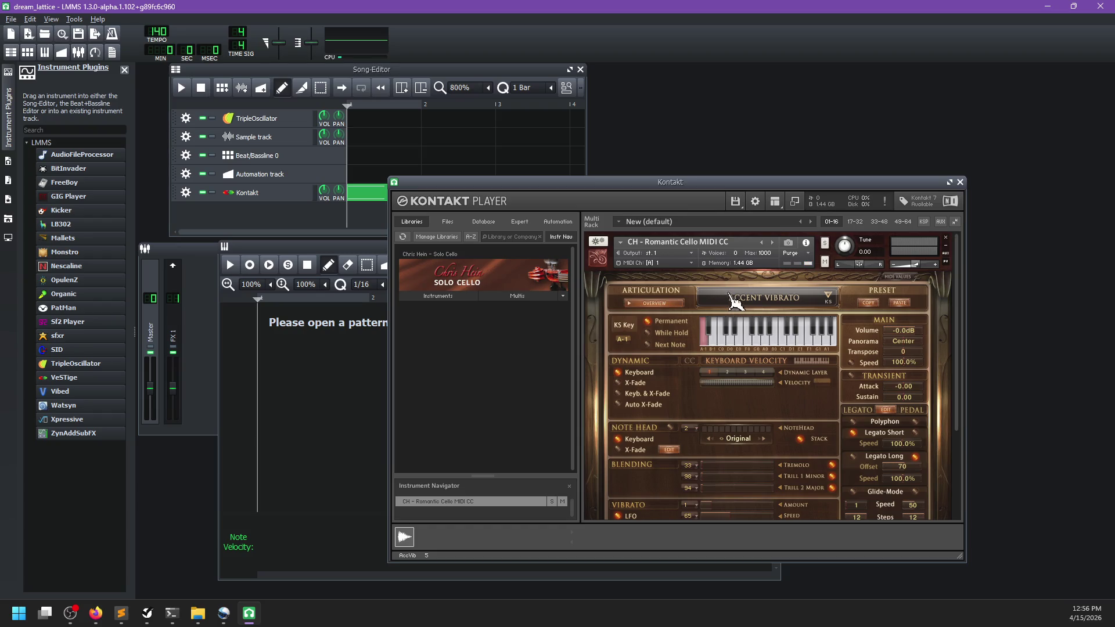
Raise the Kontakt window and place the Kontakt track's VeSTige instrument window beside it
left_click_drag(709, 177, 707, 49)
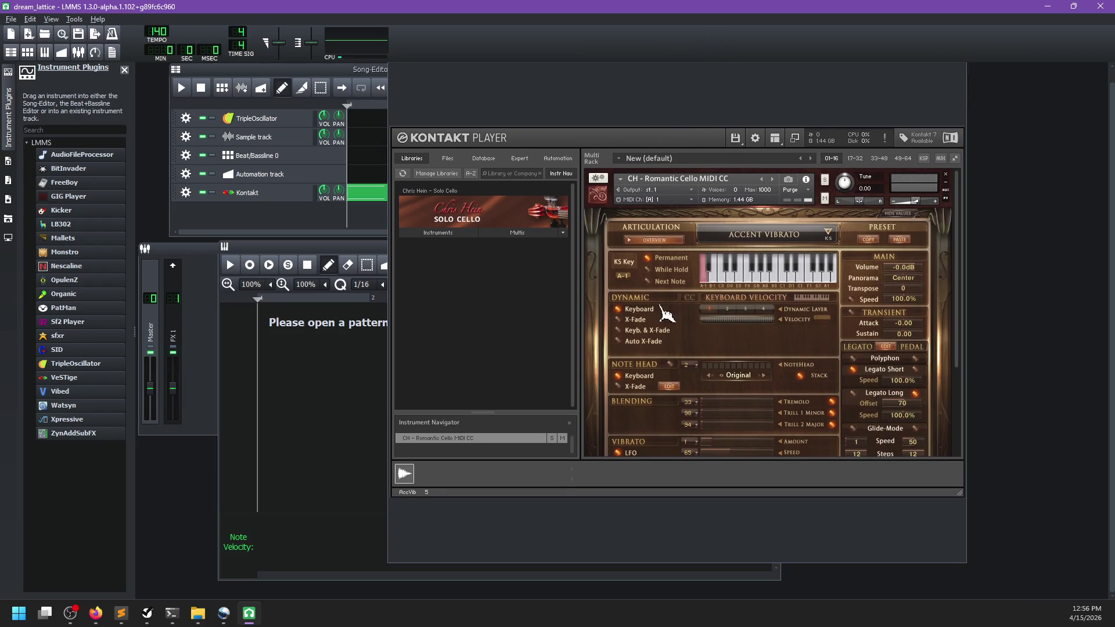
scroll(666, 314, "down", 5)
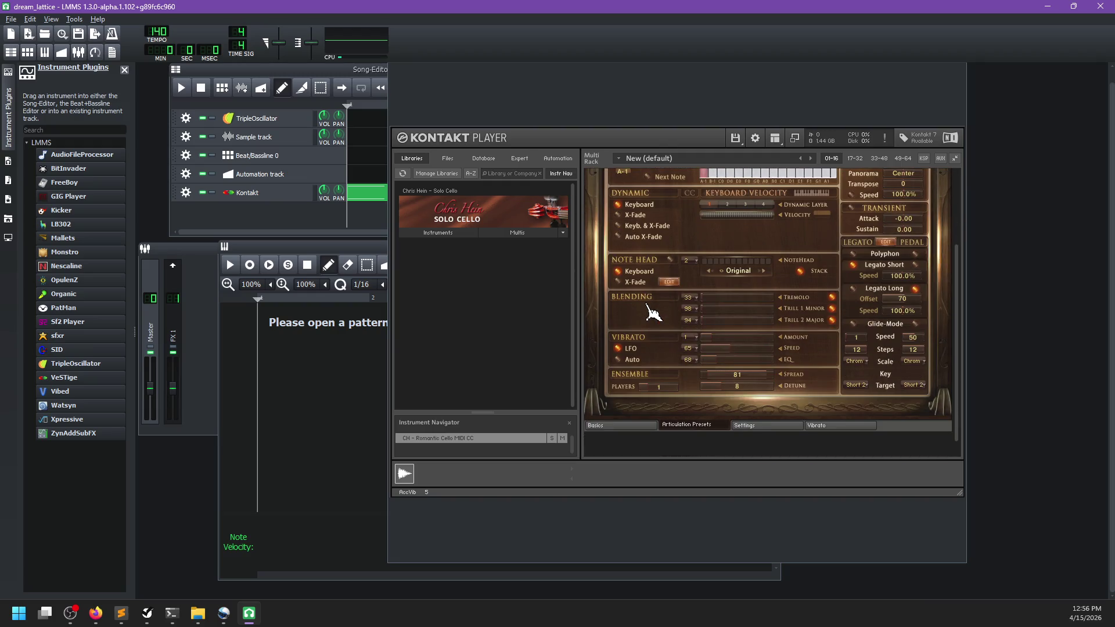
left_click(269, 216)
left_click(273, 192)
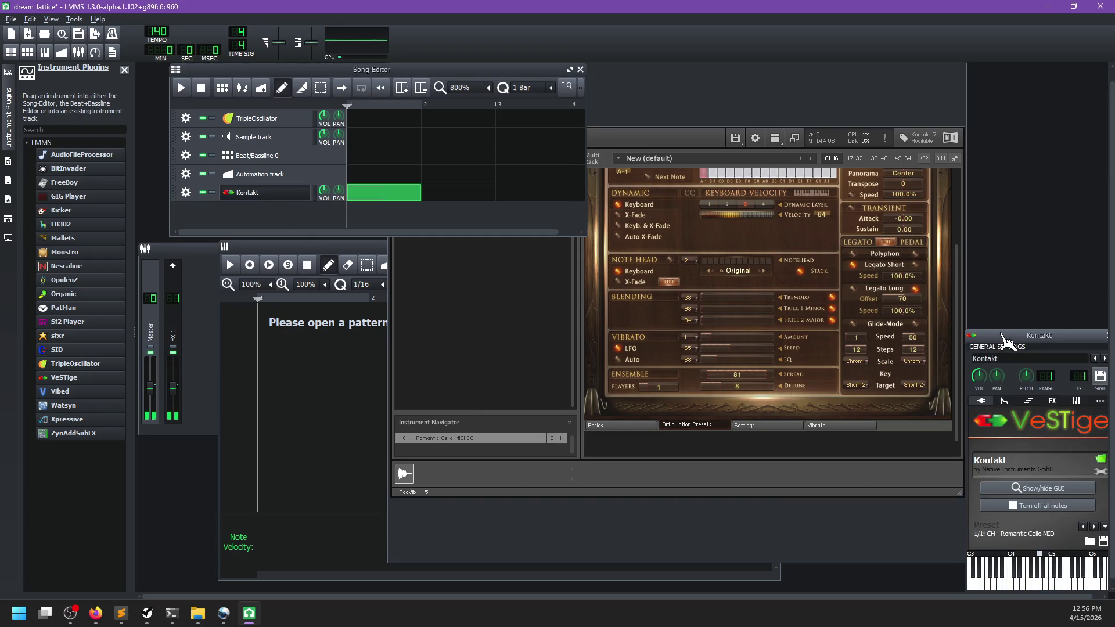
left_click_drag(1009, 340, 274, 331)
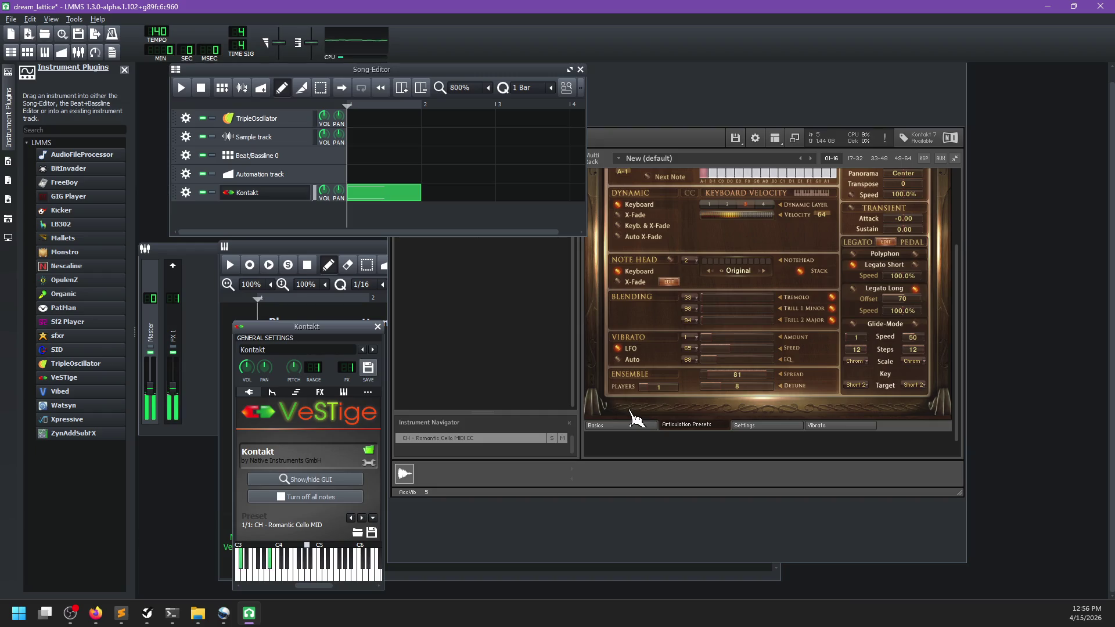
Play the song, delete the Kontakt clip, and move the Kontakt window down to reveal the song
left_click(443, 221)
key("space")
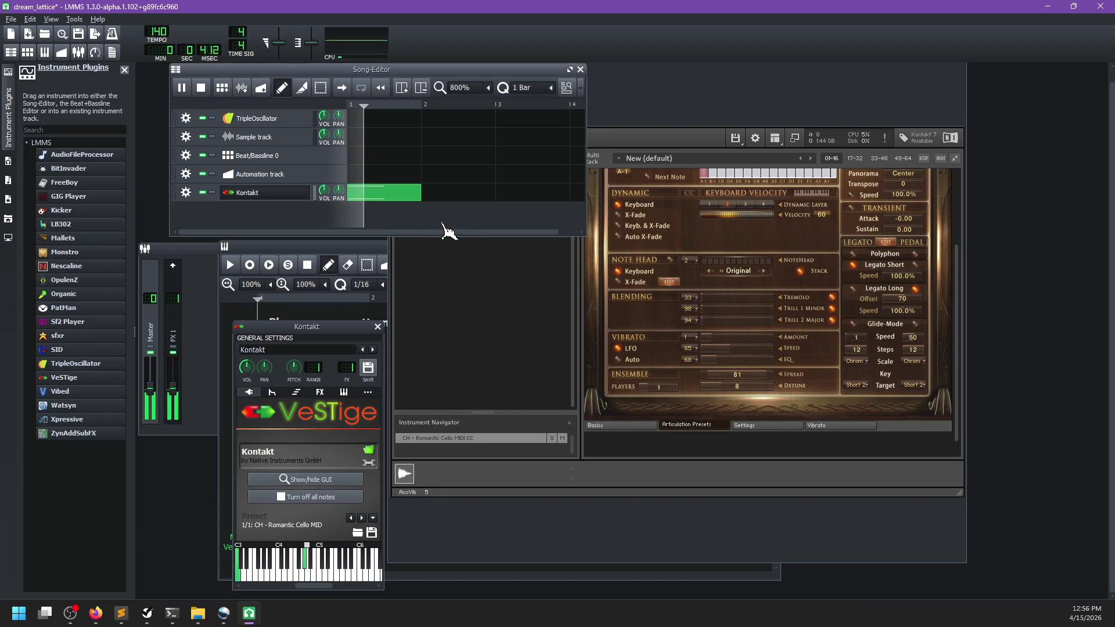
key("space")
middle_click(401, 197)
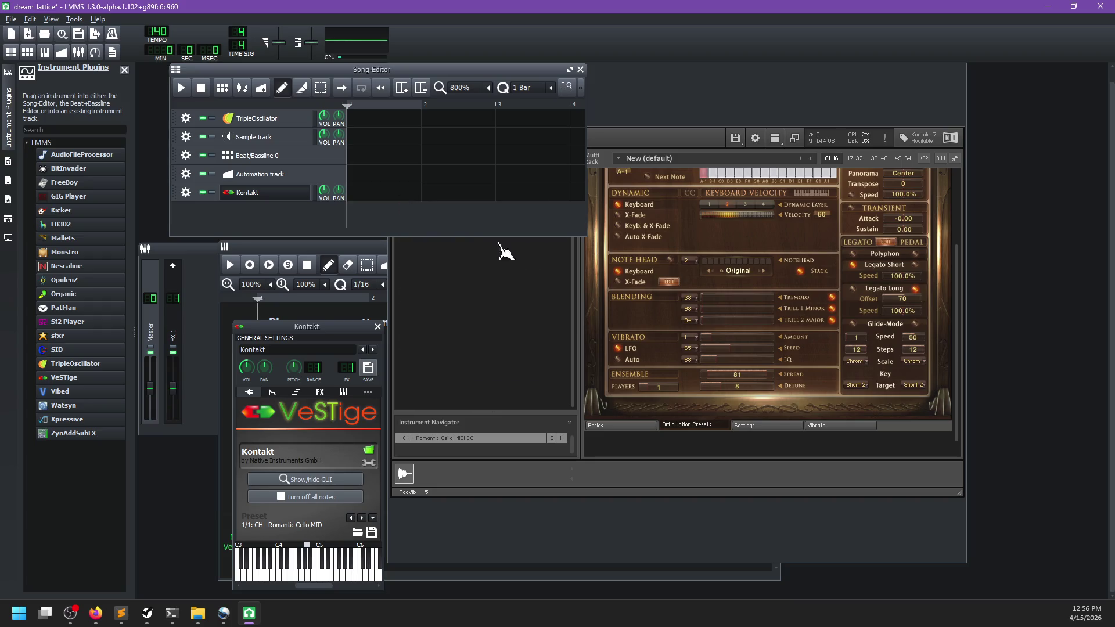
scroll(670, 352, "up", 3)
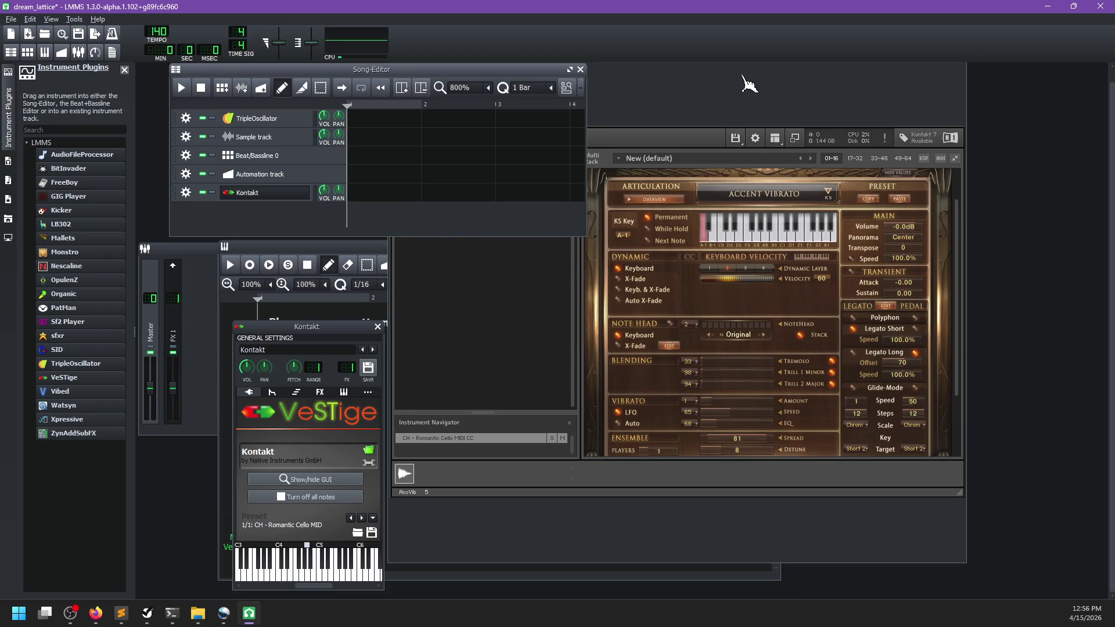
left_click(749, 85)
mouse_move(624, 65)
left_mouse_down()
mouse_move(623, 218)
mouse_move(682, 142)
left_mouse_up()
scroll(737, 349, "down", 3)
scroll(705, 371, "down", 1)
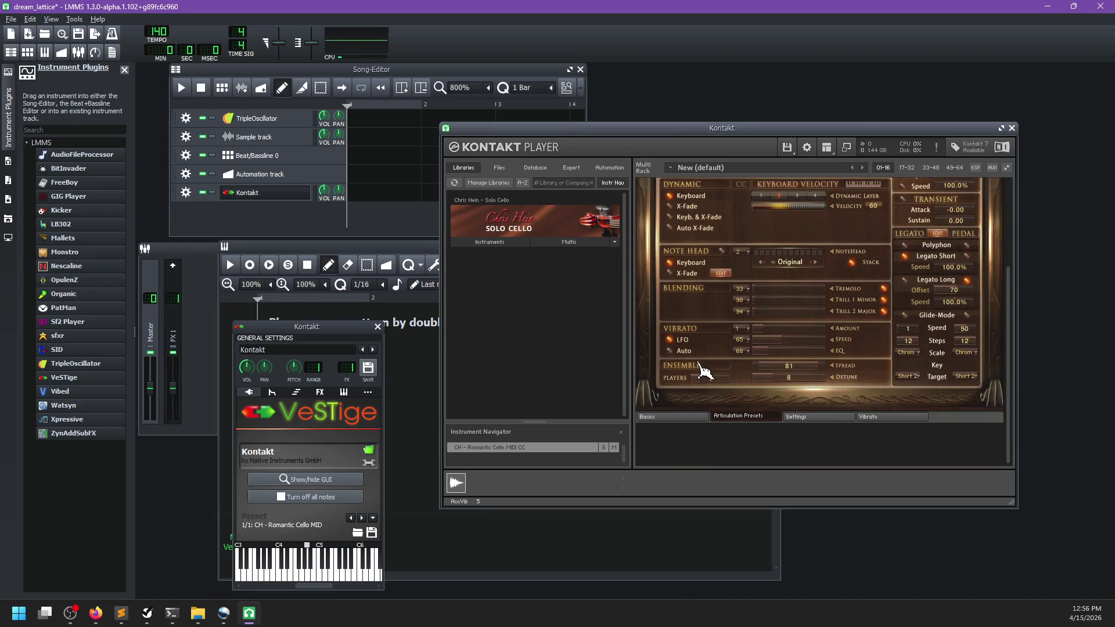
scroll(661, 377, "up", 3)
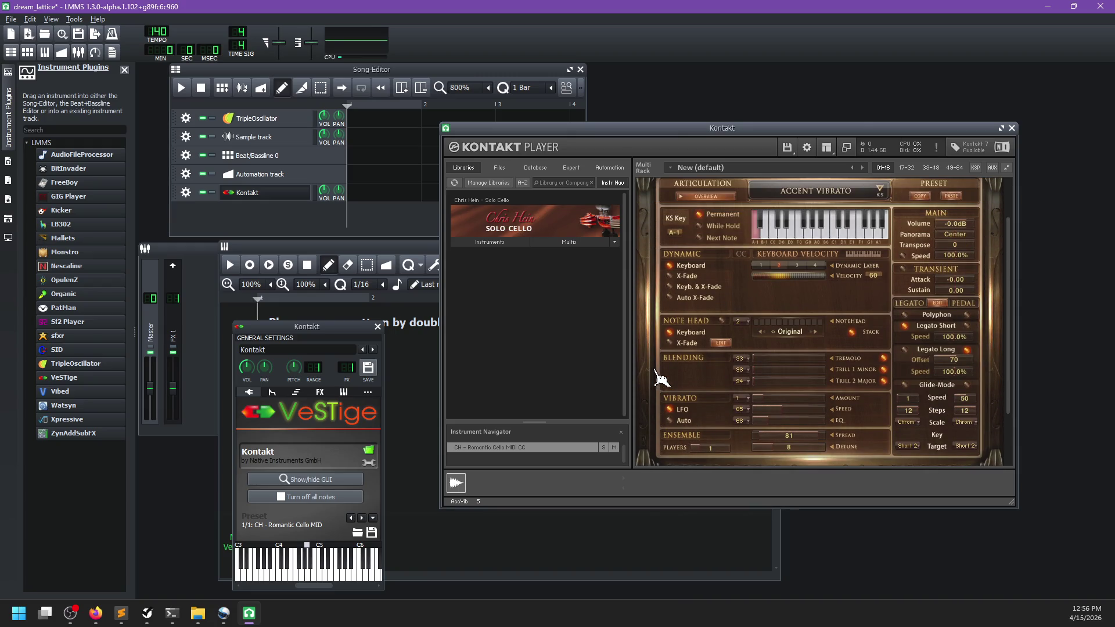
scroll(661, 380, "up", 2)
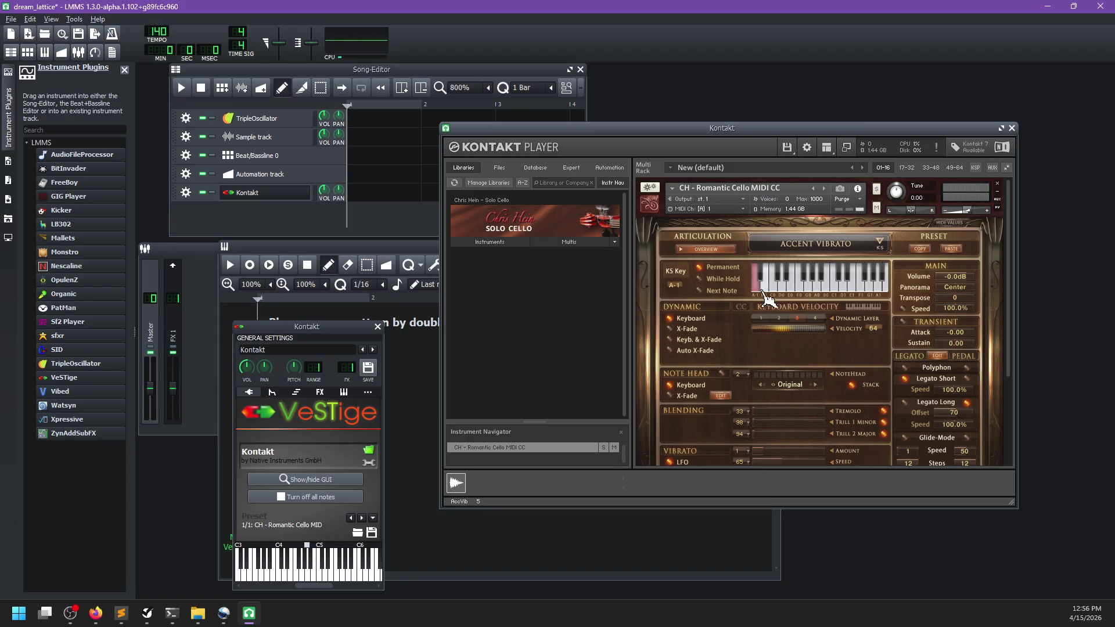
Audition the cello with test notes while dragging Transient Attack up and back down
scroll(795, 366, "down", 1)
scroll(951, 329, "up", 5)
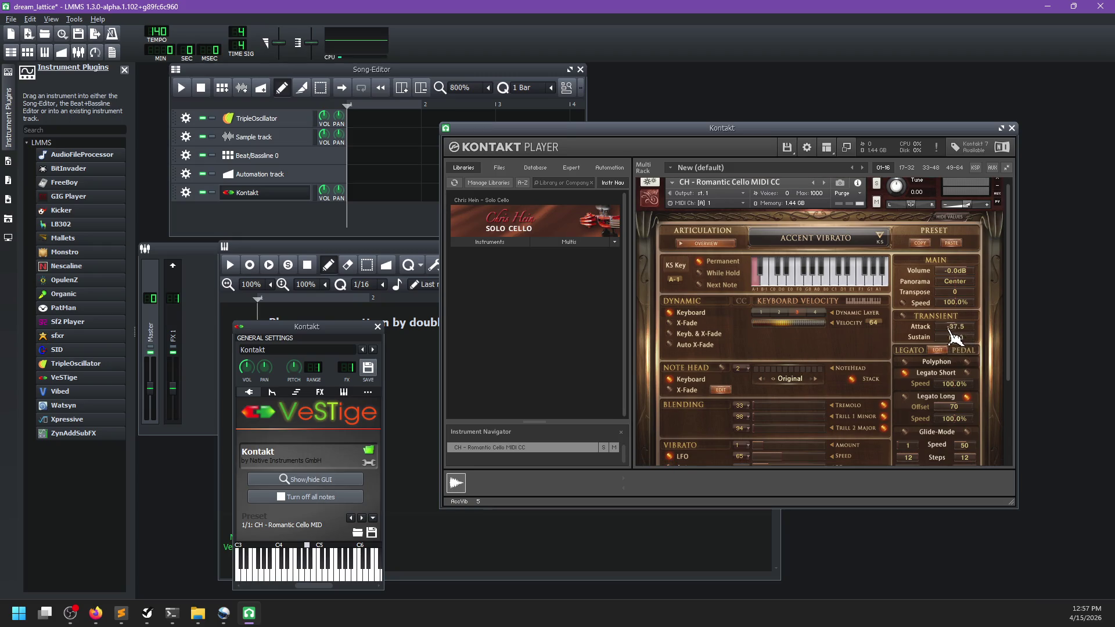
key("c")
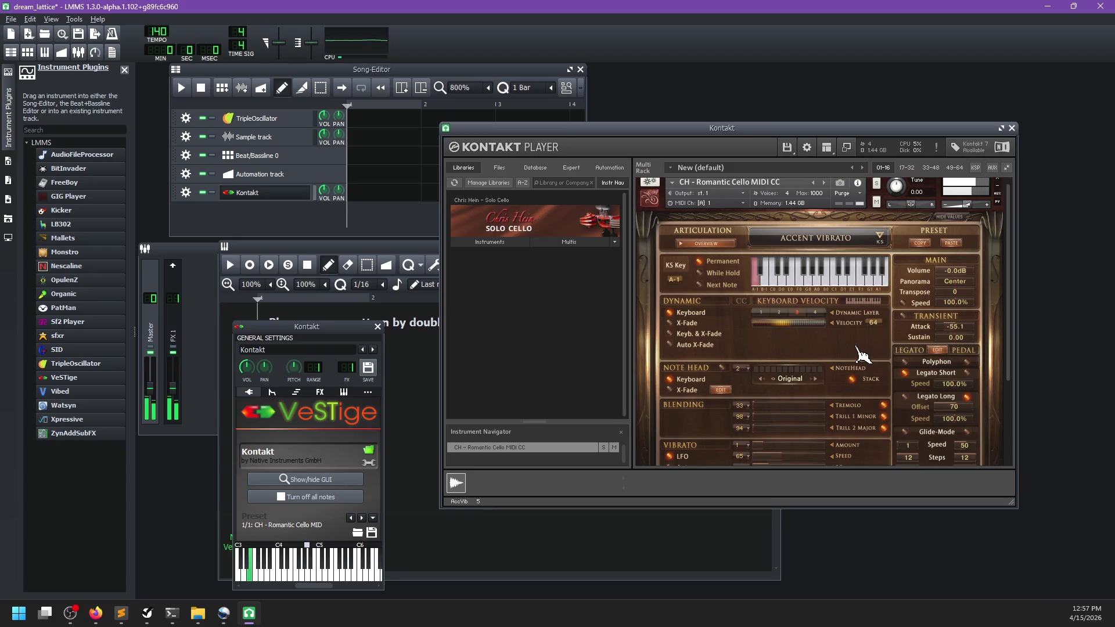
key("z")
key("c")
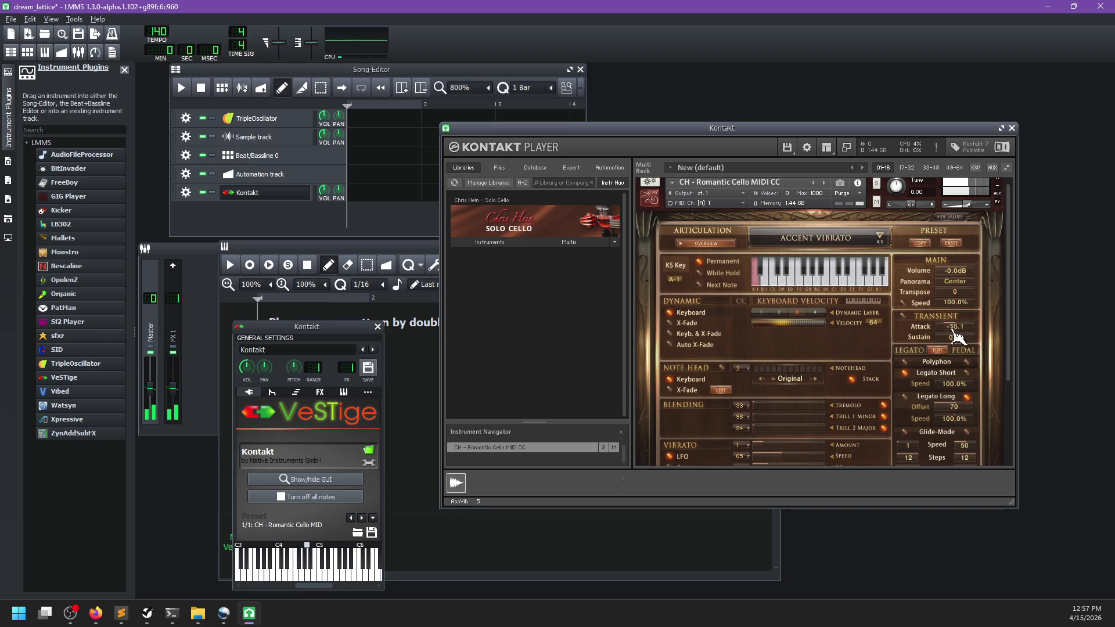
scroll(963, 328, "up", 10)
key("z")
key("c")
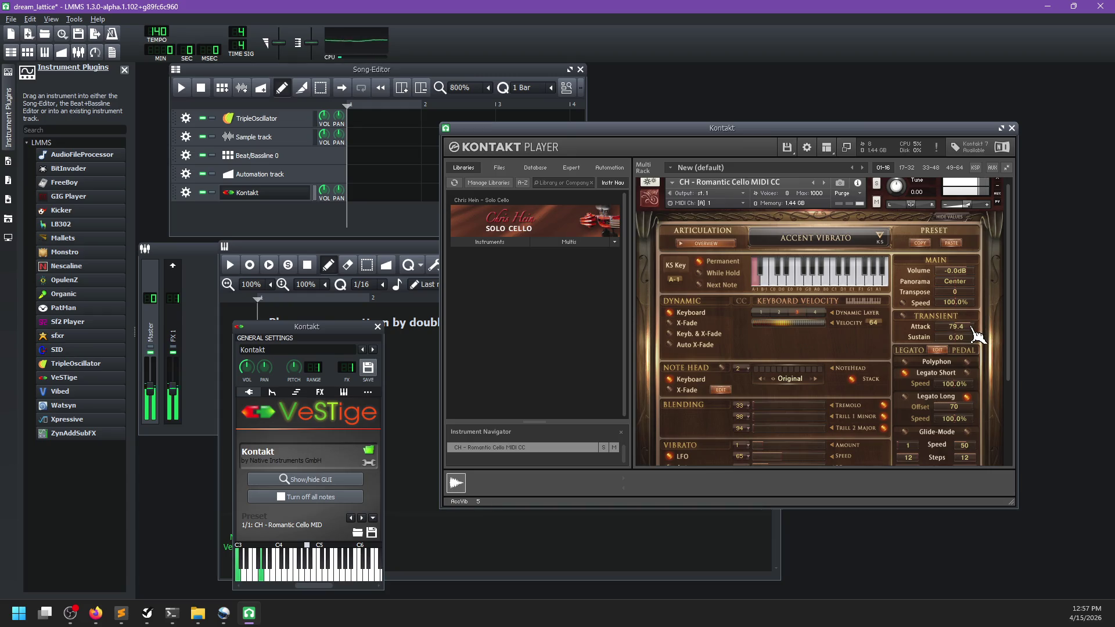
mouse_move(977, 336)
left_mouse_down()
mouse_move(923, 341)
mouse_move(907, 328)
mouse_move(996, 340)
left_mouse_up()
key("z")
key("c")
key("z")
key("c")
key("z")
key("c")
key("z")
key("c")
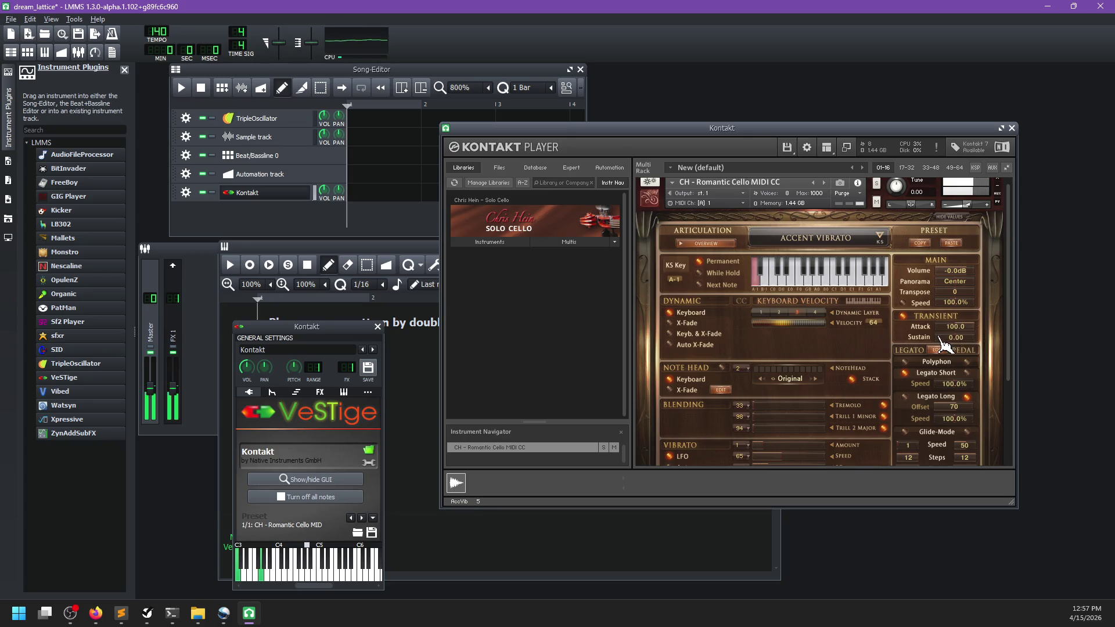
left_click_drag(983, 339, 947, 337)
key("z")
key("z")
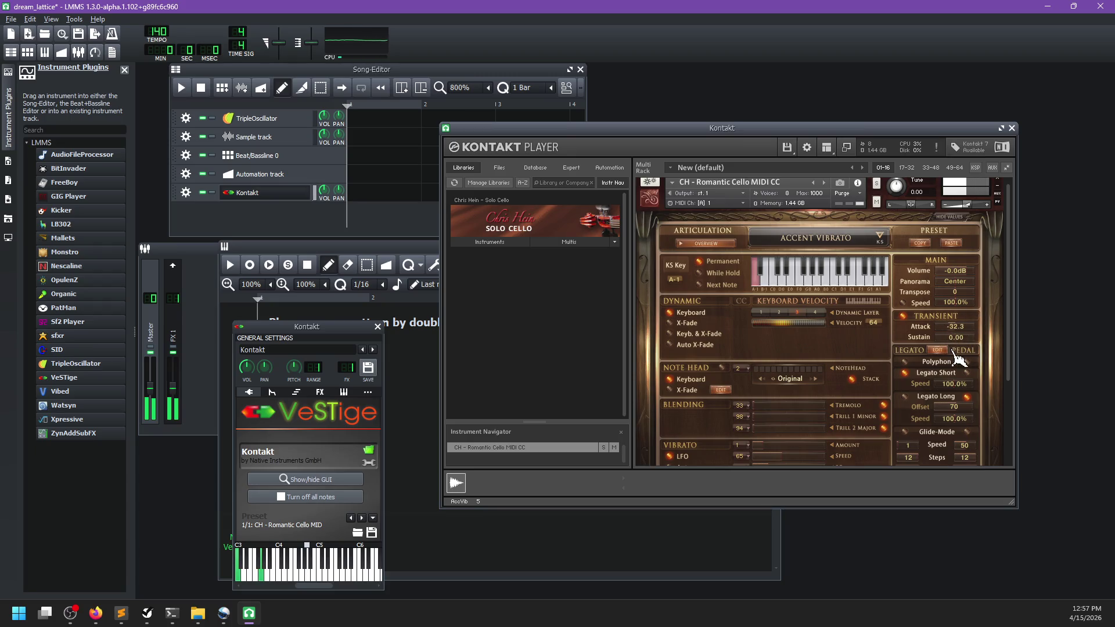
Switch the cello to the Sustain articulation and set Attack to -100.0
left_click(777, 237)
left_click(731, 289)
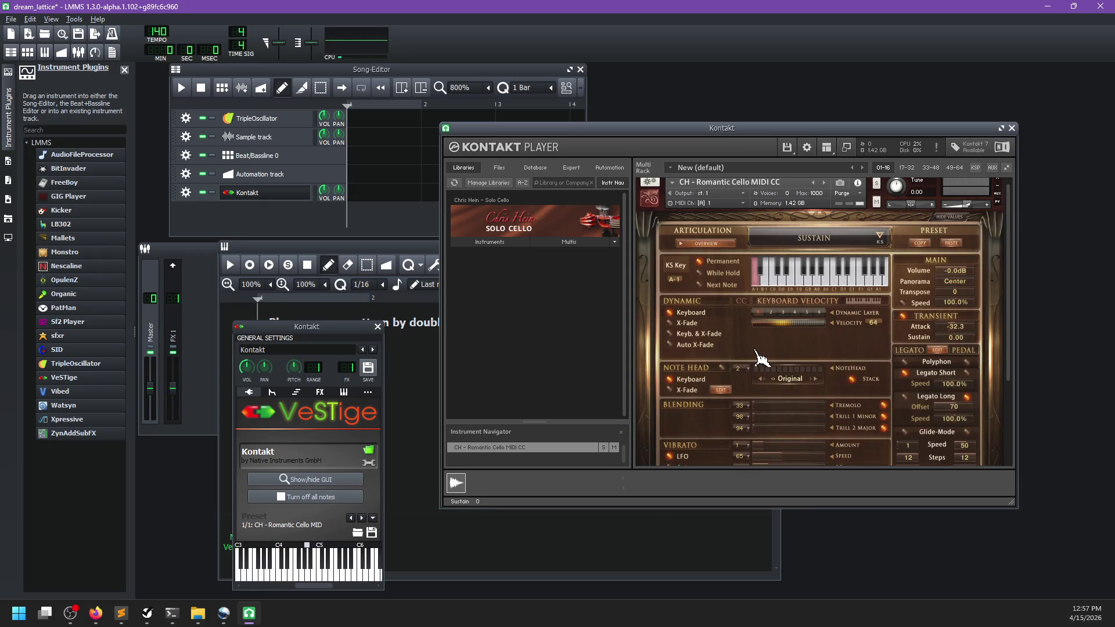
key("z")
key("z")
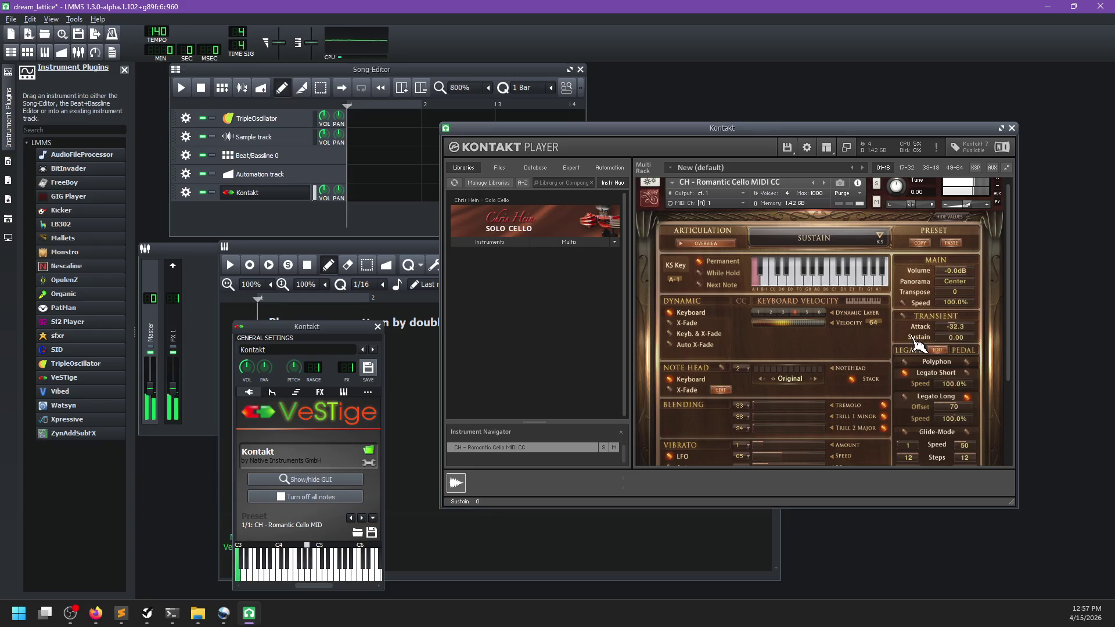
mouse_move(952, 328)
left_mouse_down()
mouse_move(952, 340)
mouse_move(927, 338)
left_mouse_up()
key("z")
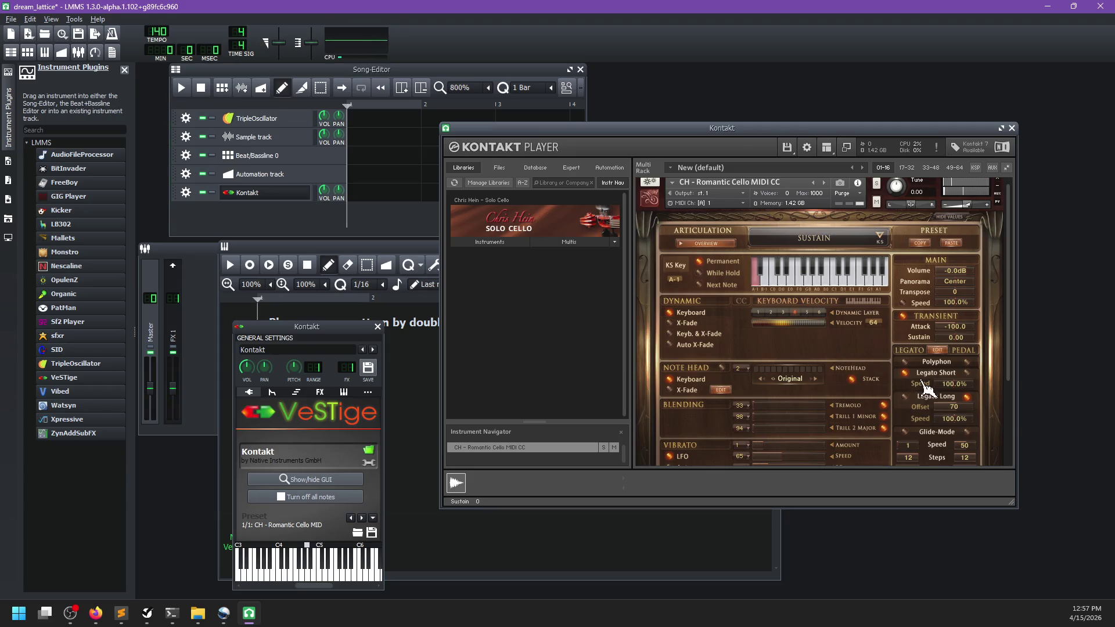
Create an empty pattern at bar 1 of the Kontakt track and open it in the Piano Roll
scroll(924, 381, "down", 3)
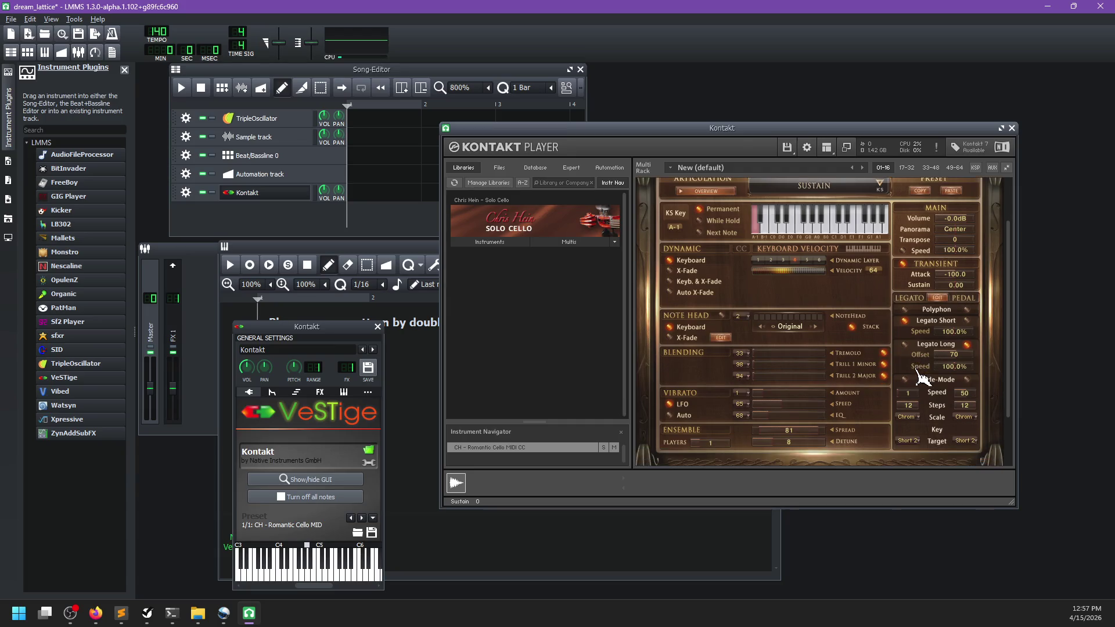
scroll(926, 370, "up", 2)
scroll(925, 372, "down", 1)
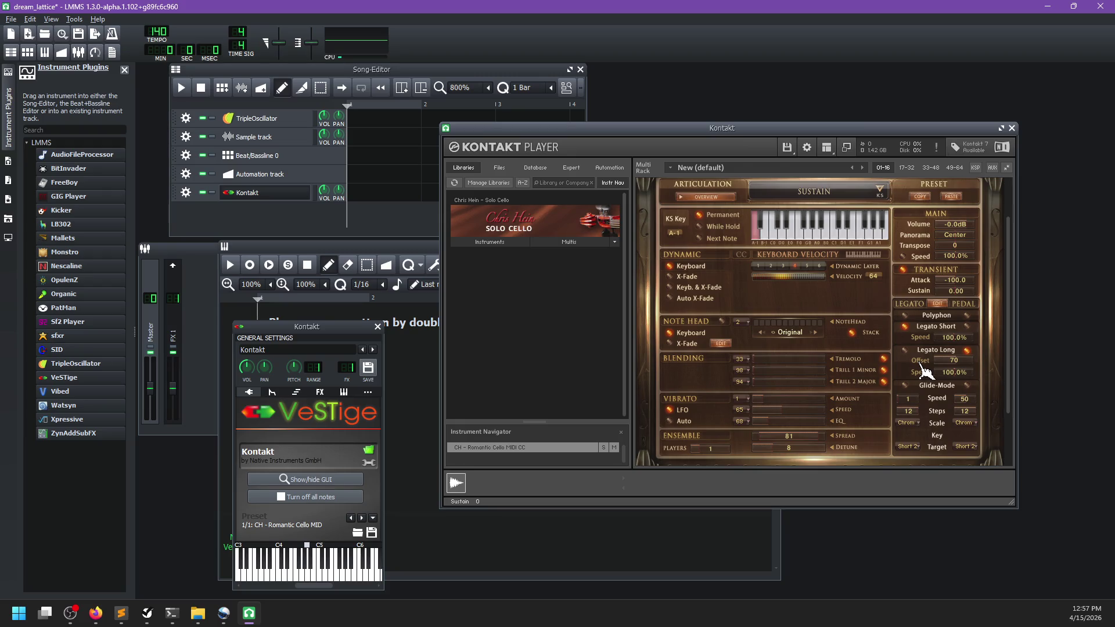
scroll(924, 371, "up", 2)
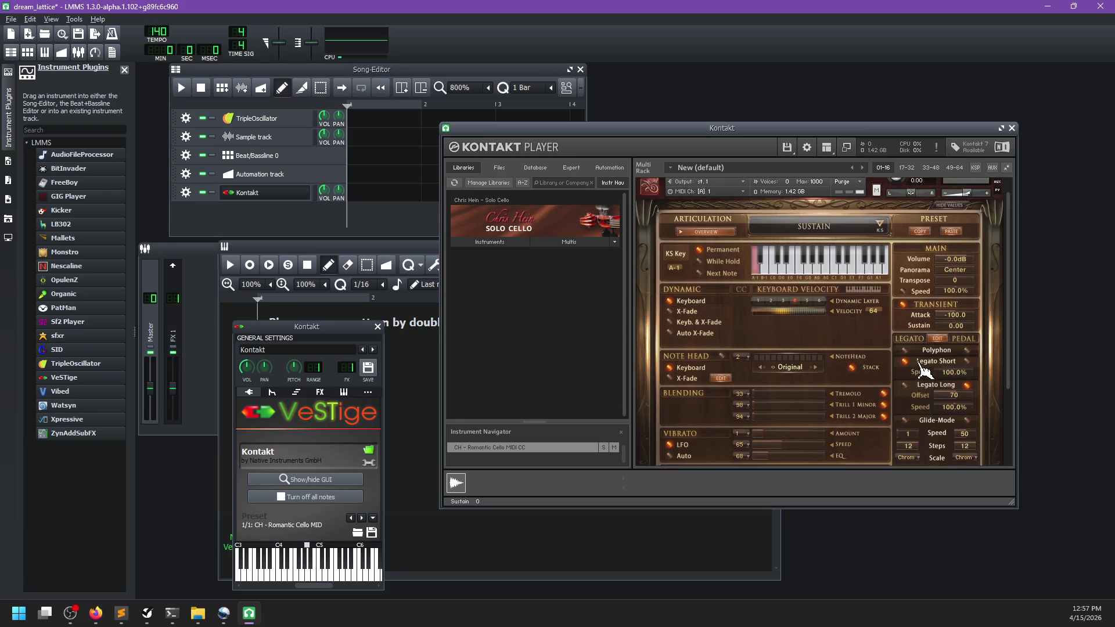
scroll(924, 372, "up", 1)
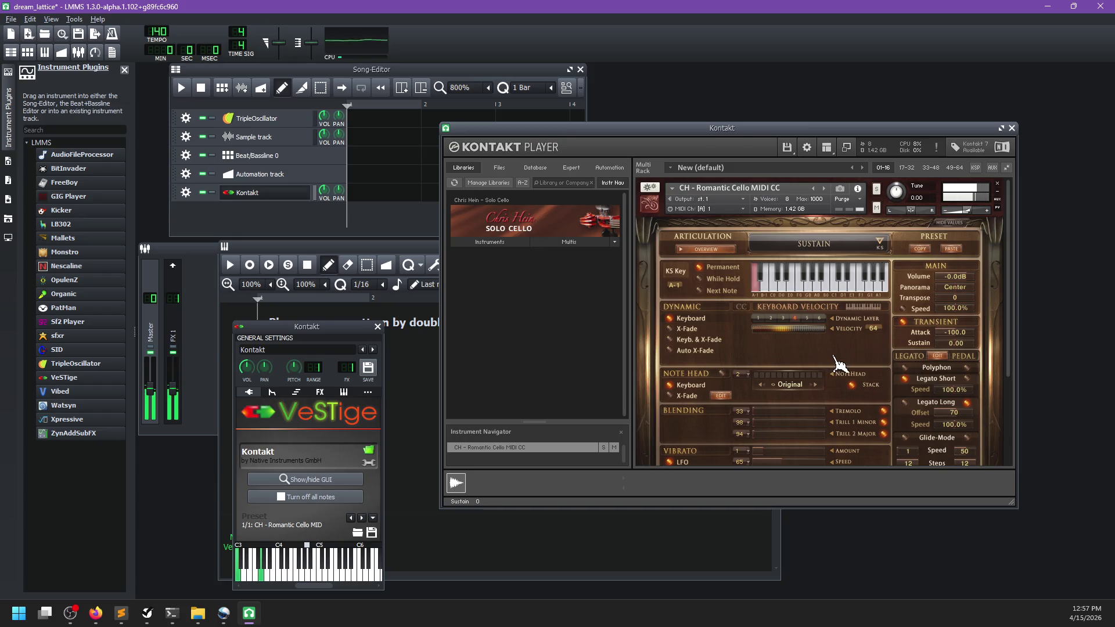
double_click(373, 197)
scroll(348, 412, "down", 6)
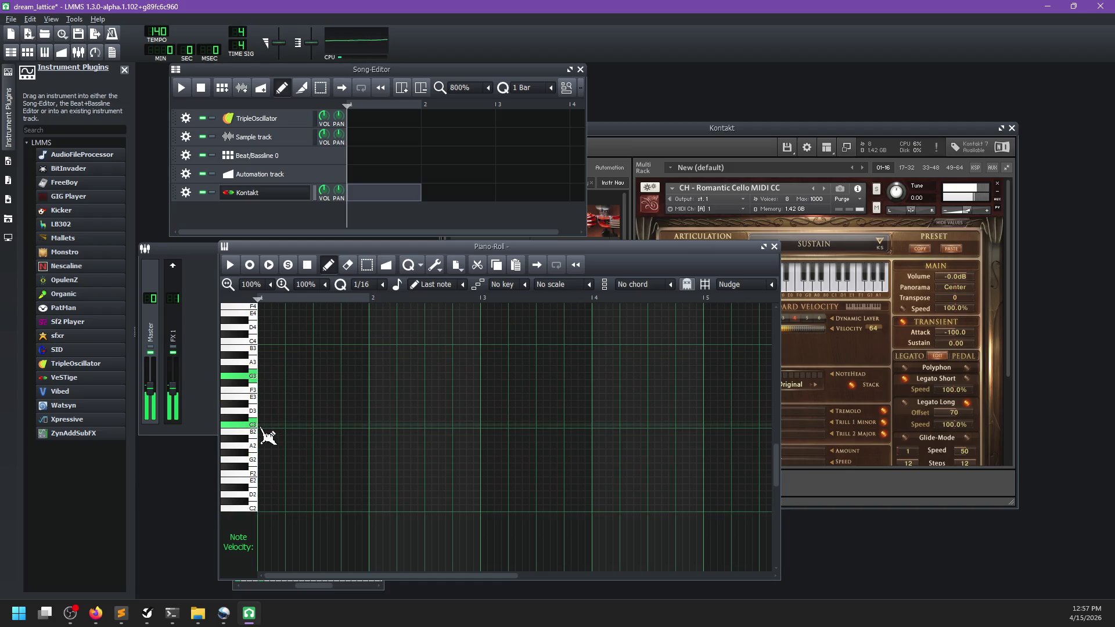
Add C3 and G3 notes at bar 1 and play the pattern back
left_click(263, 425)
left_click(263, 377)
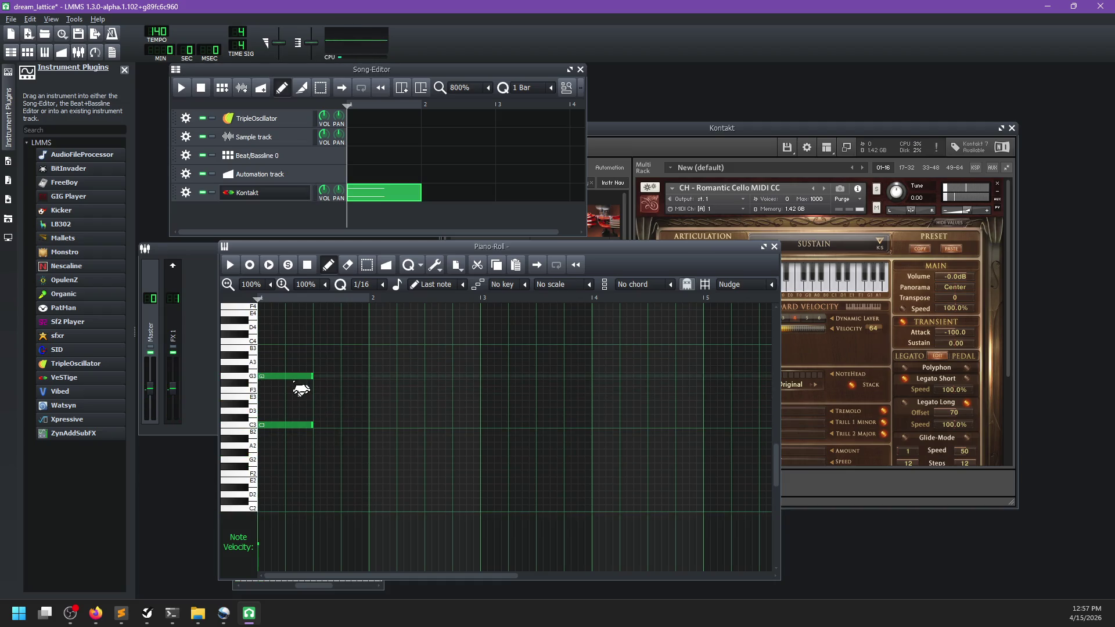
key("space")
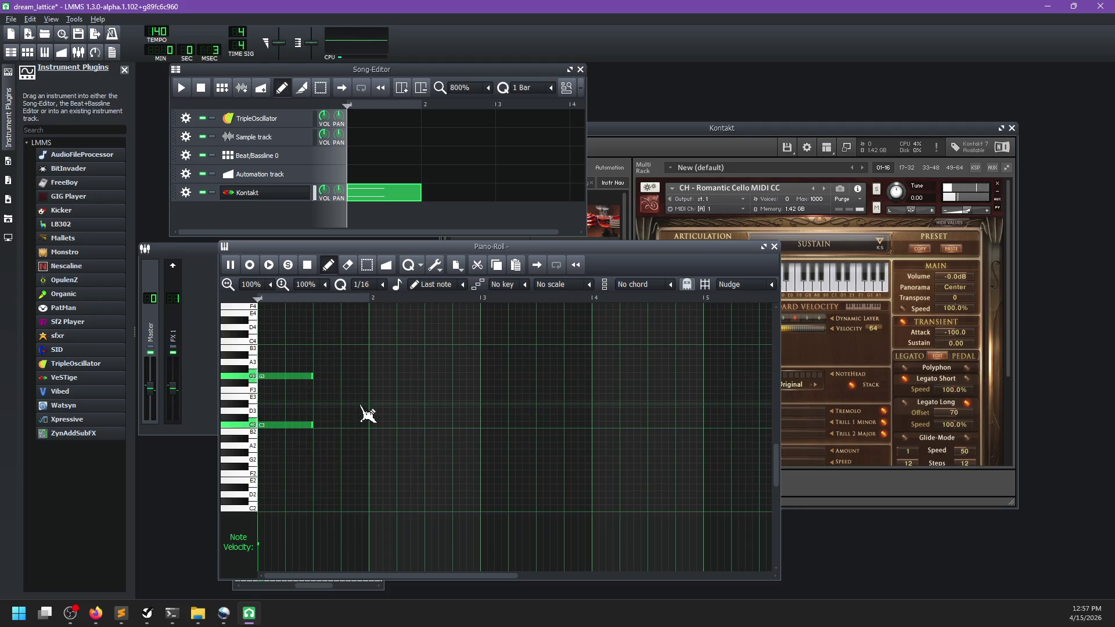
key("space")
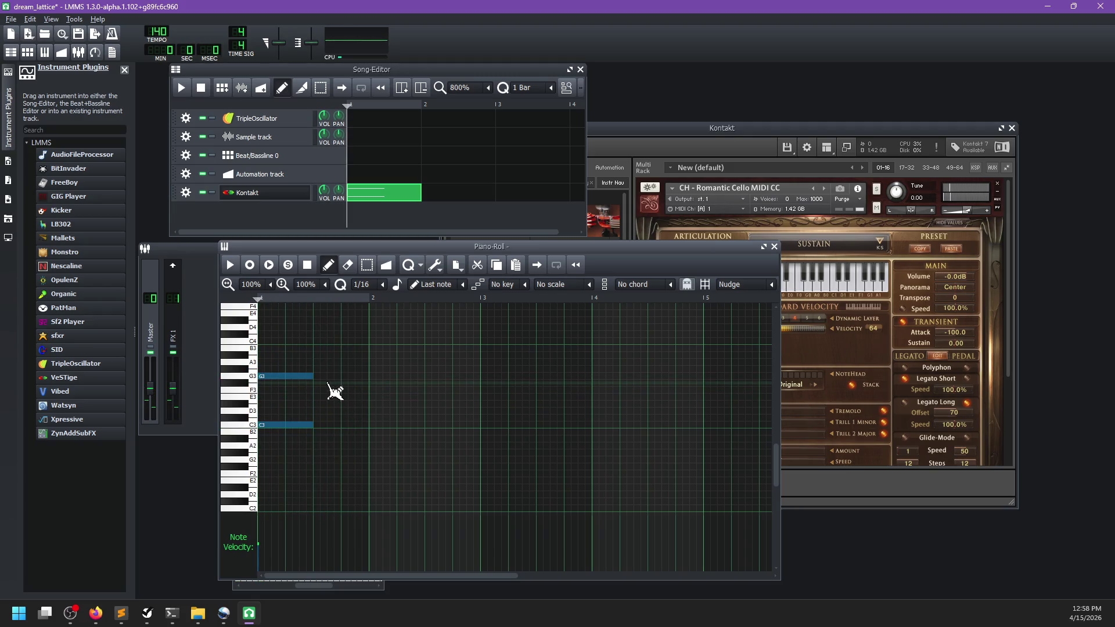
key("space")
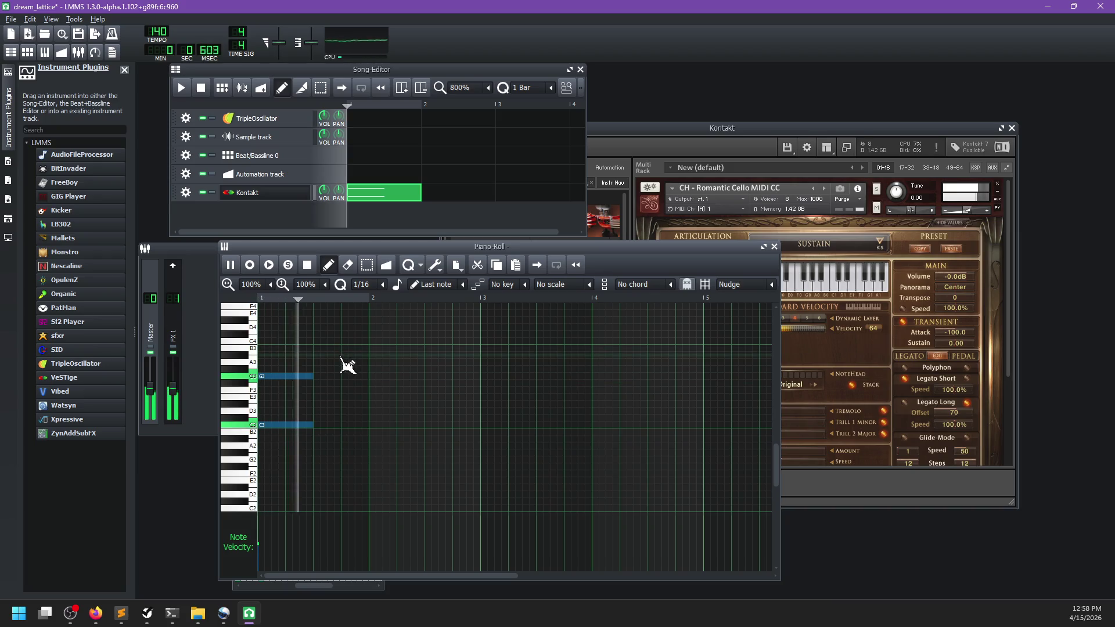
key("space")
scroll(352, 374, "up", 1)
Try a higher note at bar 1, raise it to D4, audition it, then delete it
left_click(263, 362)
key("space")
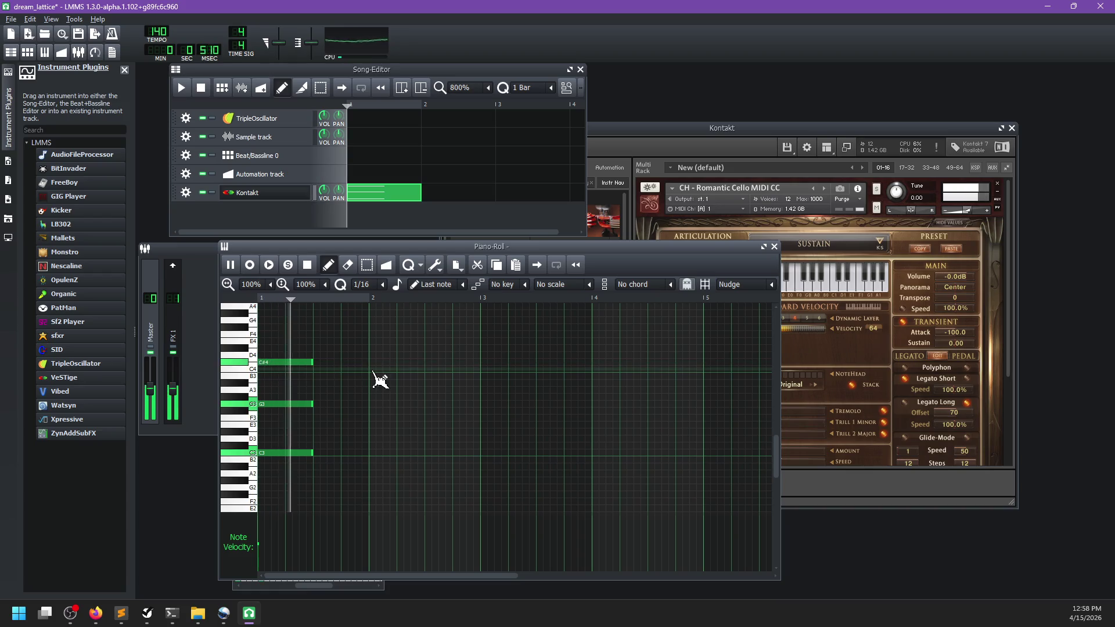
key("space")
mouse_move(279, 361)
left_mouse_down()
mouse_move(266, 356)
mouse_move(281, 356)
left_mouse_up()
key("space")
key("space")
right_click(303, 356)
Try A#3 and a higher note at bar 1, deleting each after auditioning
left_click(268, 383)
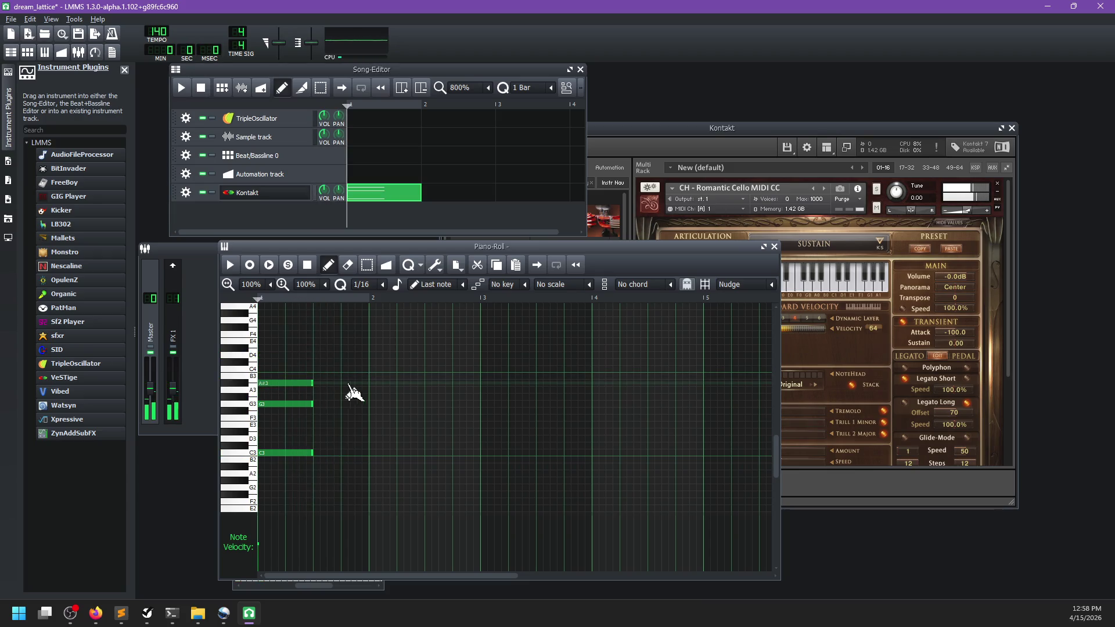
key("space")
key("space")
right_click(294, 383)
left_click(269, 383)
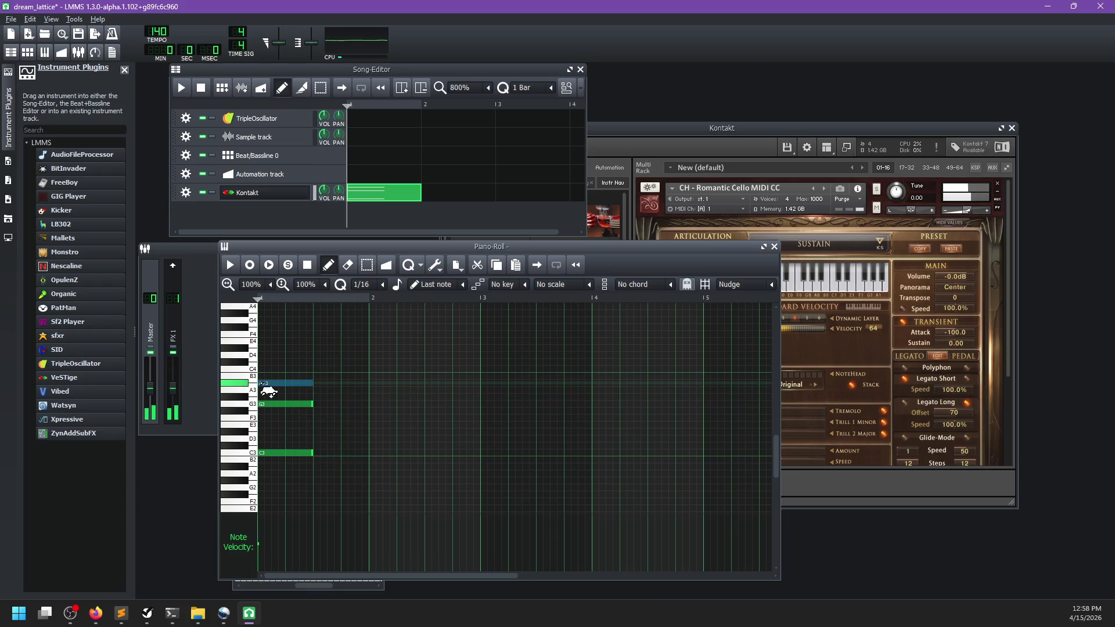
left_click_drag(268, 388, 267, 345)
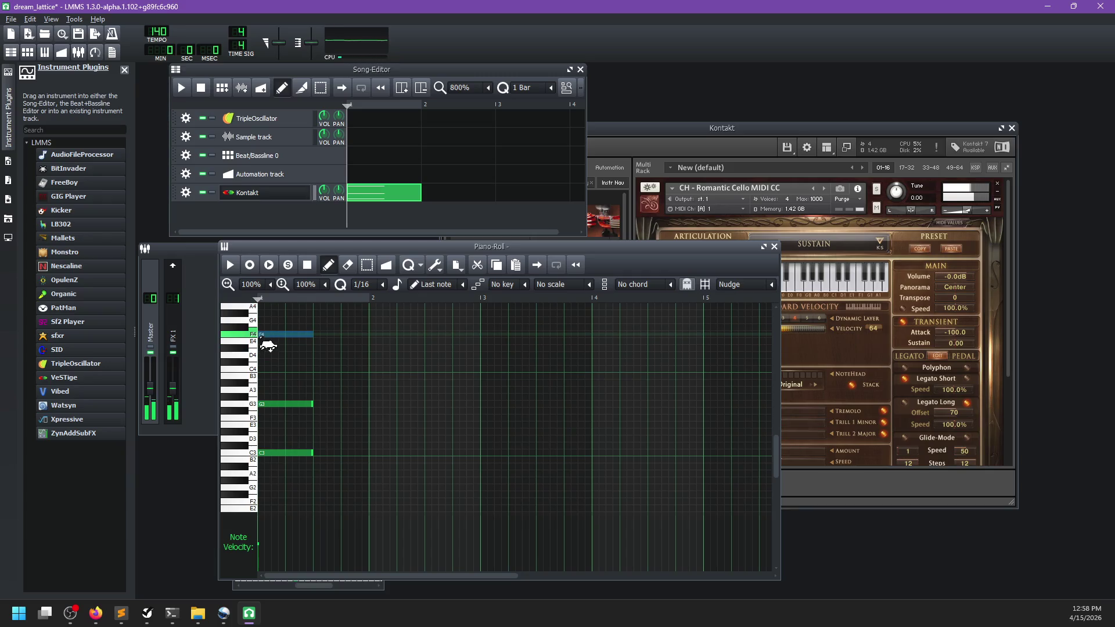
key("space")
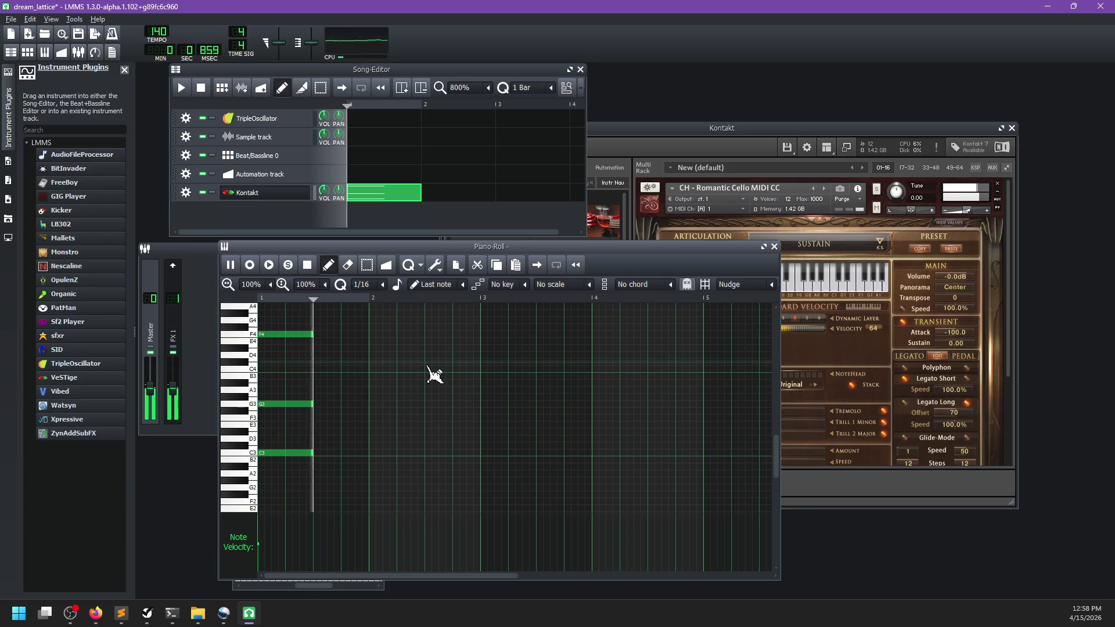
right_click(296, 334)
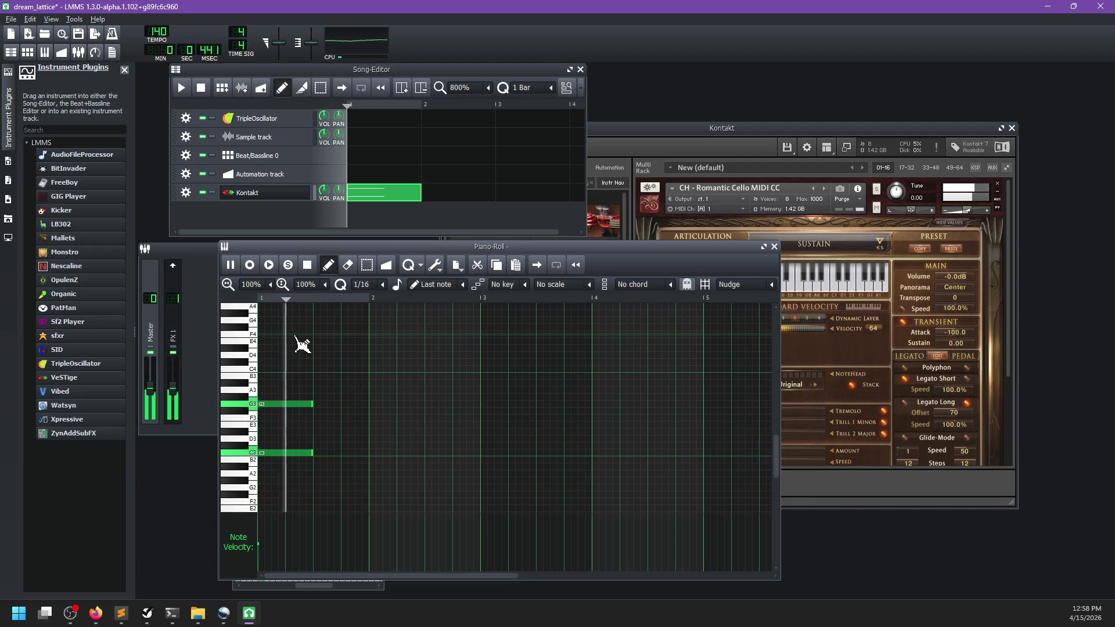
key("space")
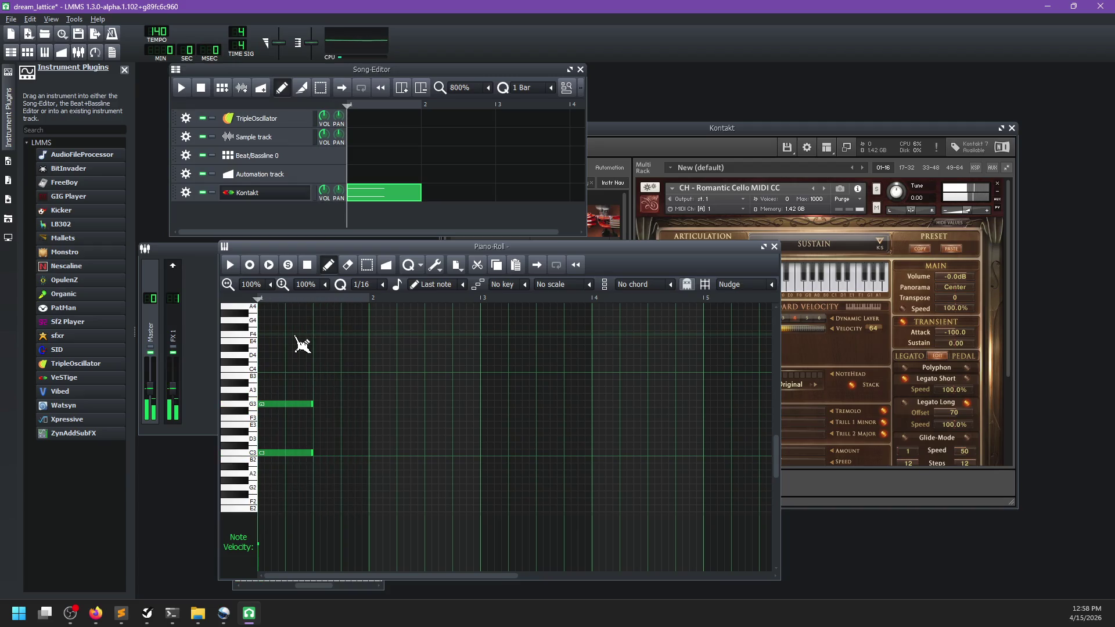
Save the project and start exporting the song to a WAV file
key("ctrl+s")
left_click(341, 229)
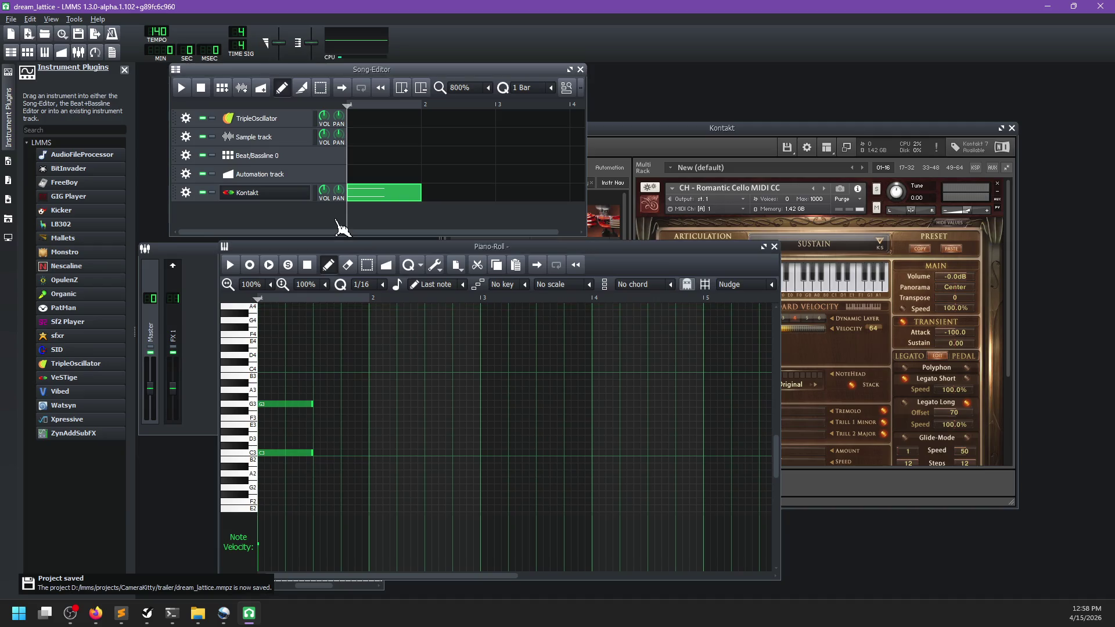
key("ctrl+e")
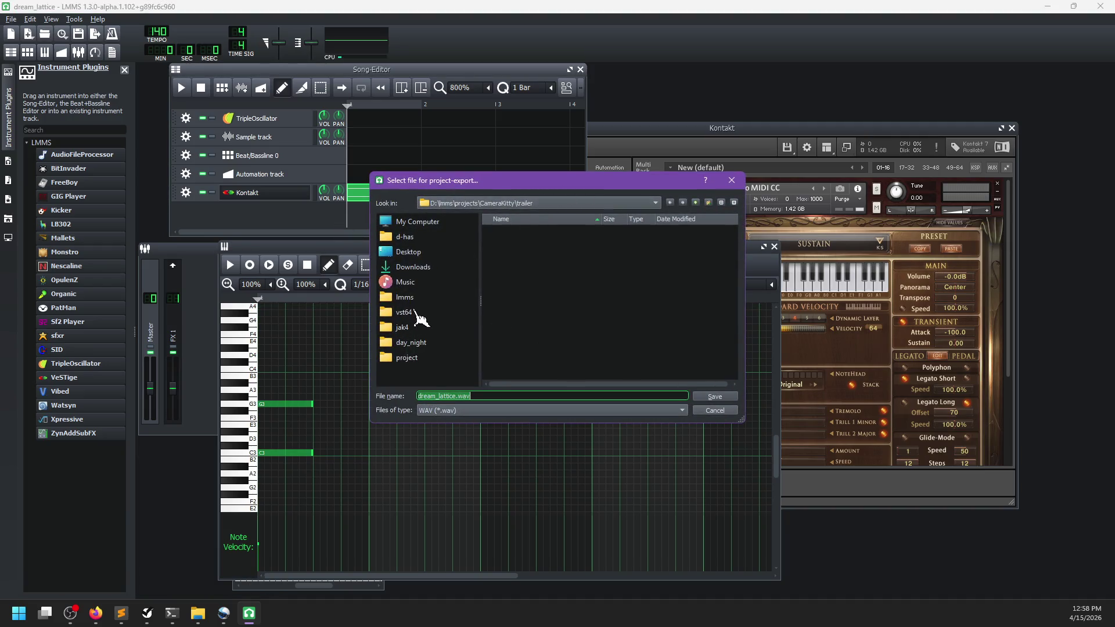
Render dream_lattice.wav into E:\socials\kitty_camera_trailer1\sounds, then switch to OpenShot
left_click(418, 222)
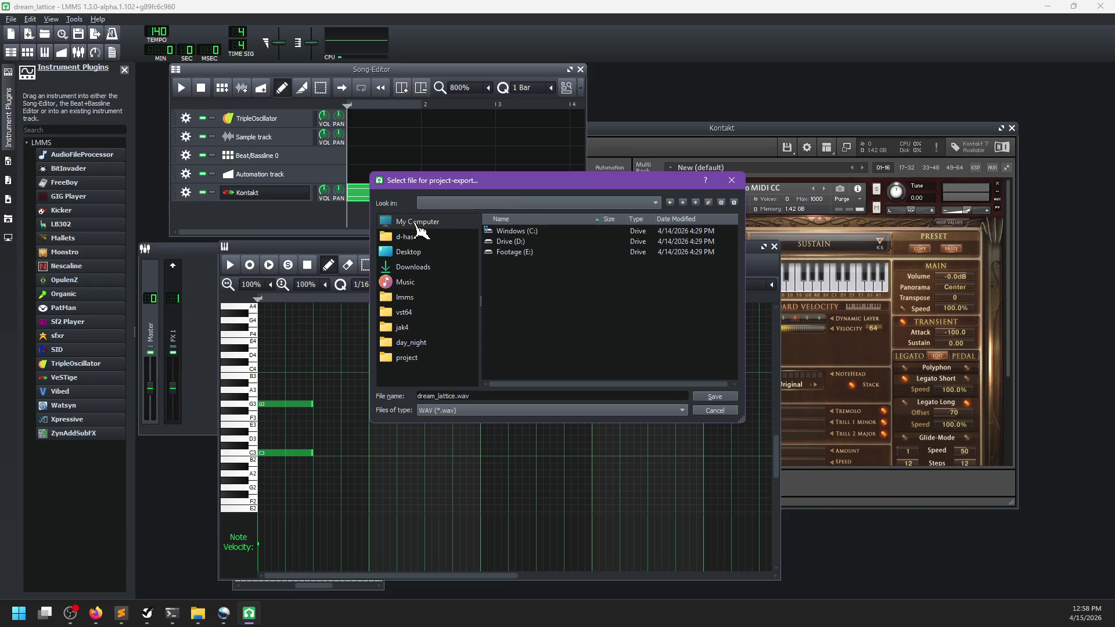
double_click(514, 252)
double_click(513, 253)
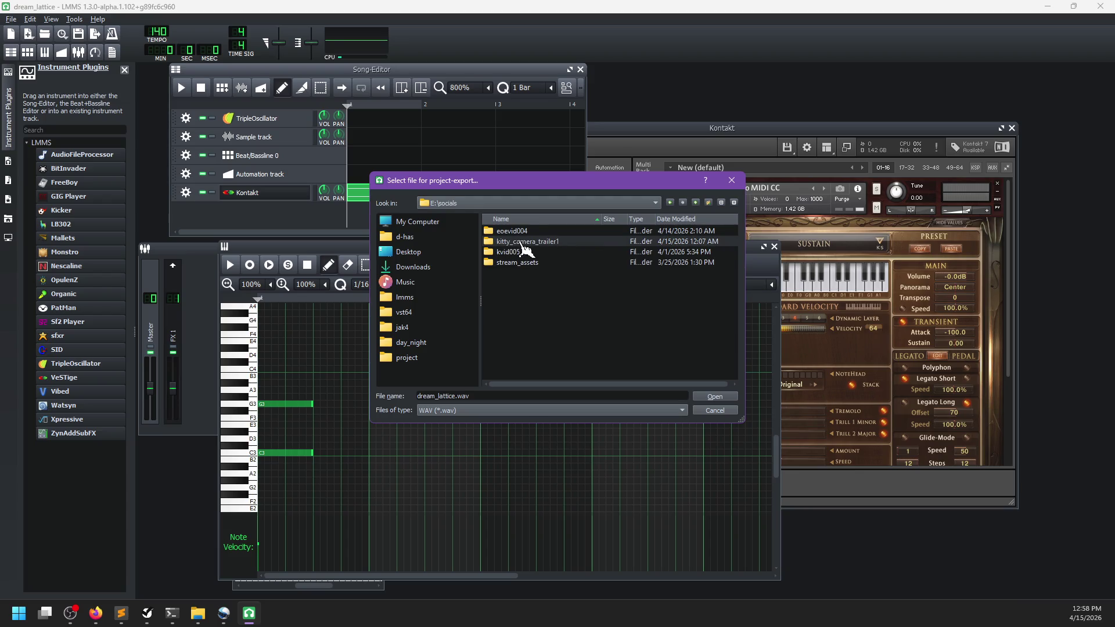
double_click(522, 242)
double_click(512, 263)
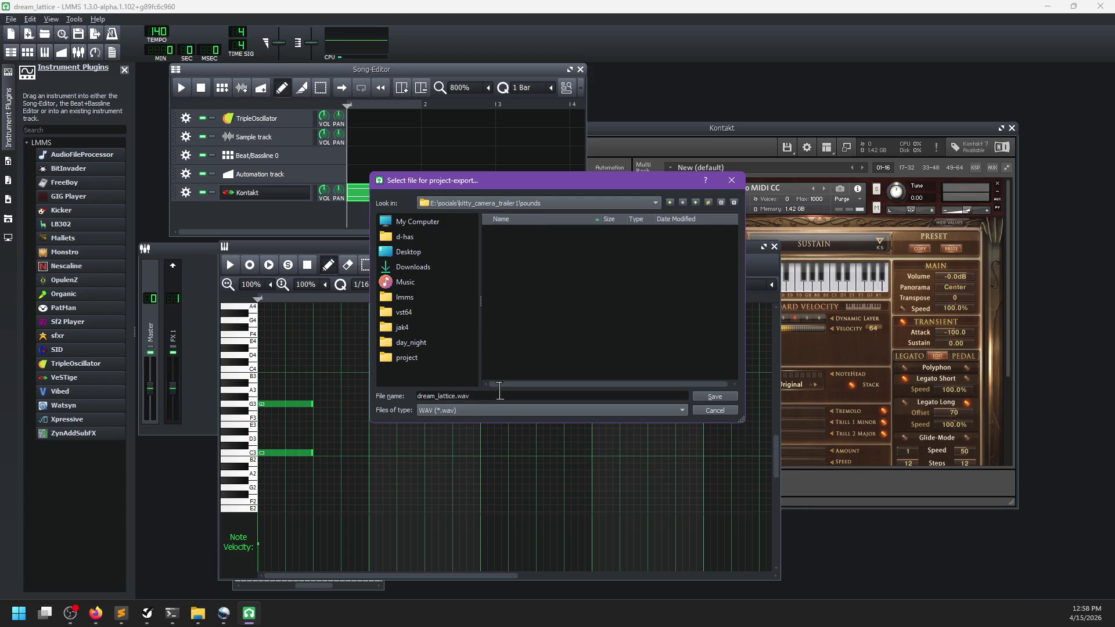
left_click(730, 397)
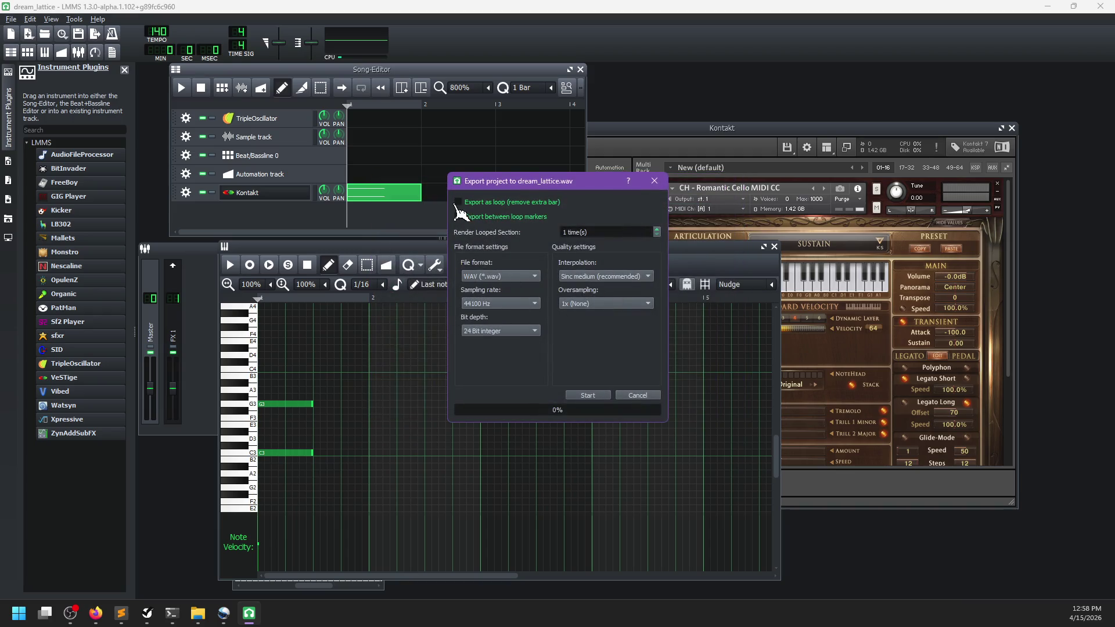
left_click(597, 399)
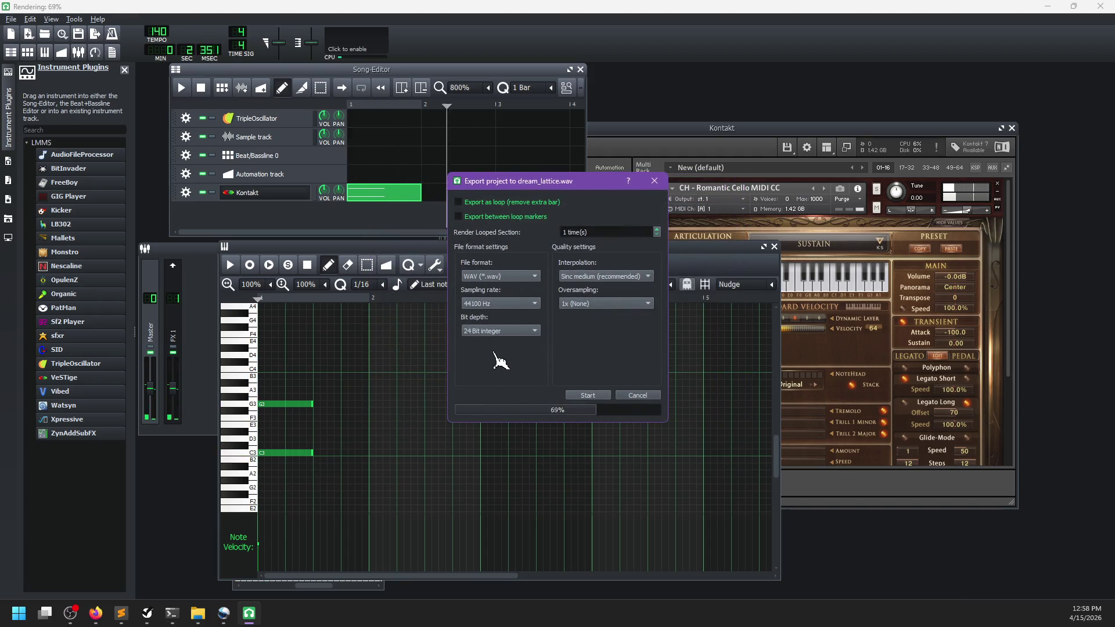
left_click(223, 613)
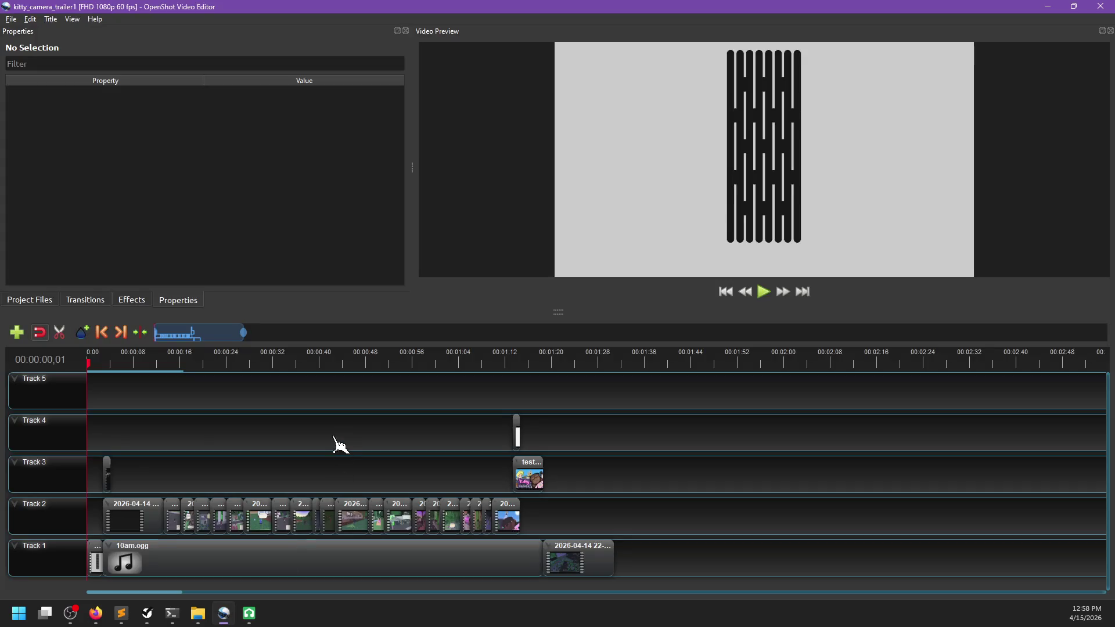
Play the trailer, then set the playhead back to about one second
key("space")
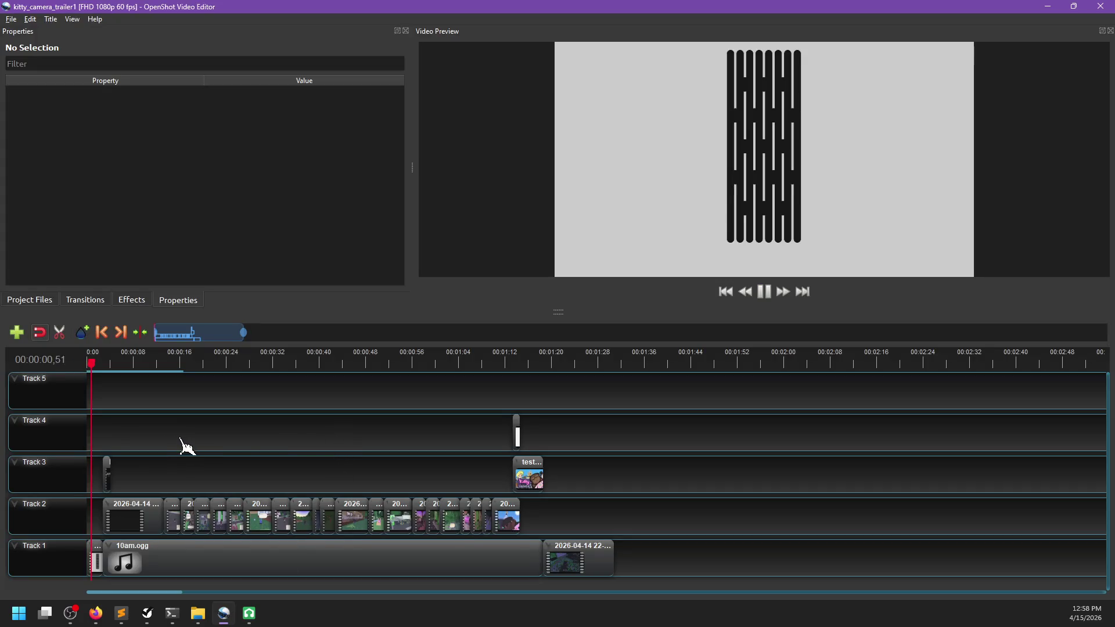
key("space")
left_click(93, 362)
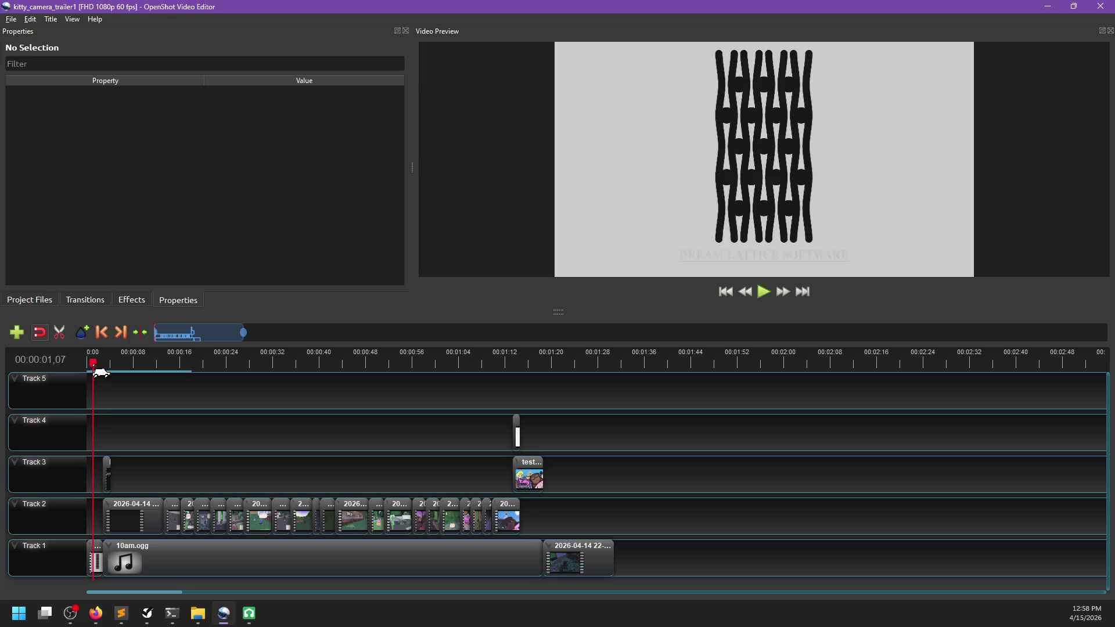
key("Left")
key("Left")
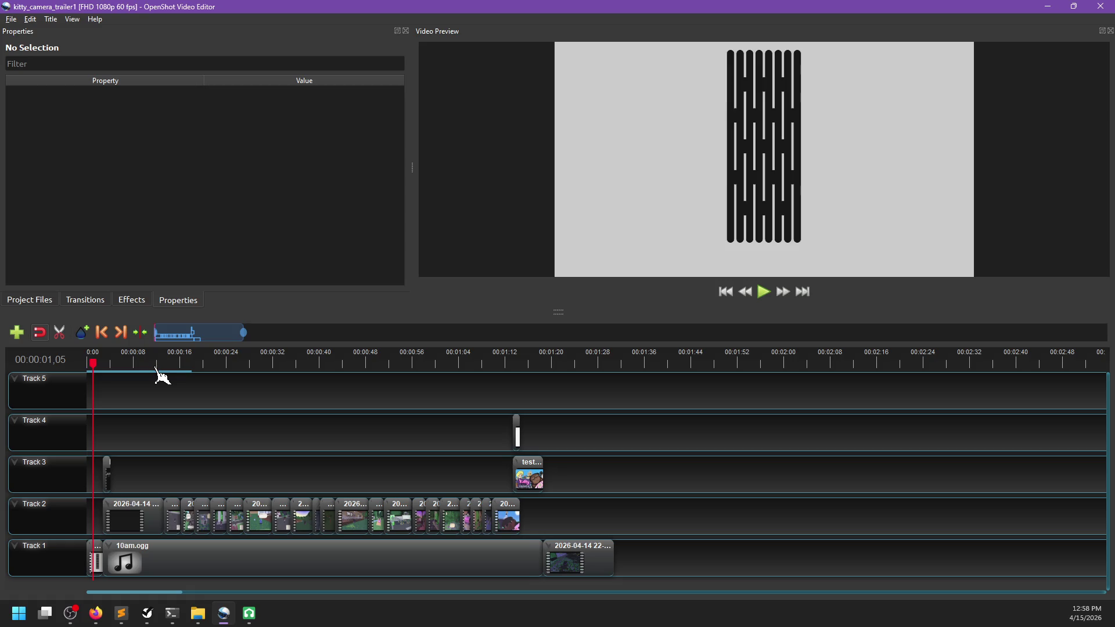
Import dream_lattice.wav from E:\socials\kitty_camera_trailer1\sounds into Project Files
left_click(12, 303)
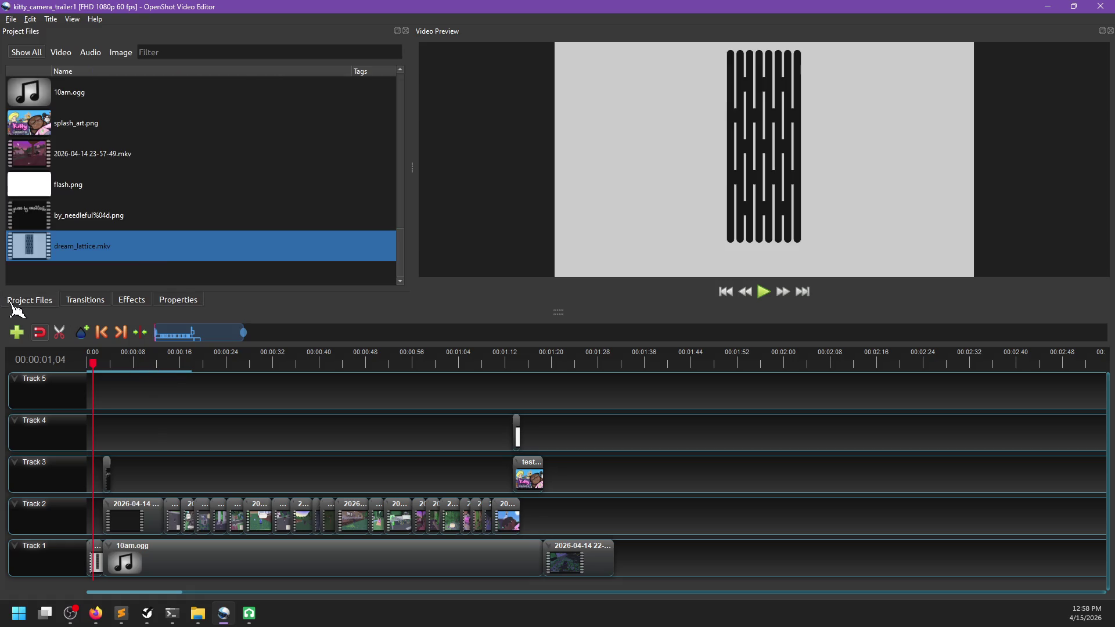
right_click(108, 273)
left_click(126, 279)
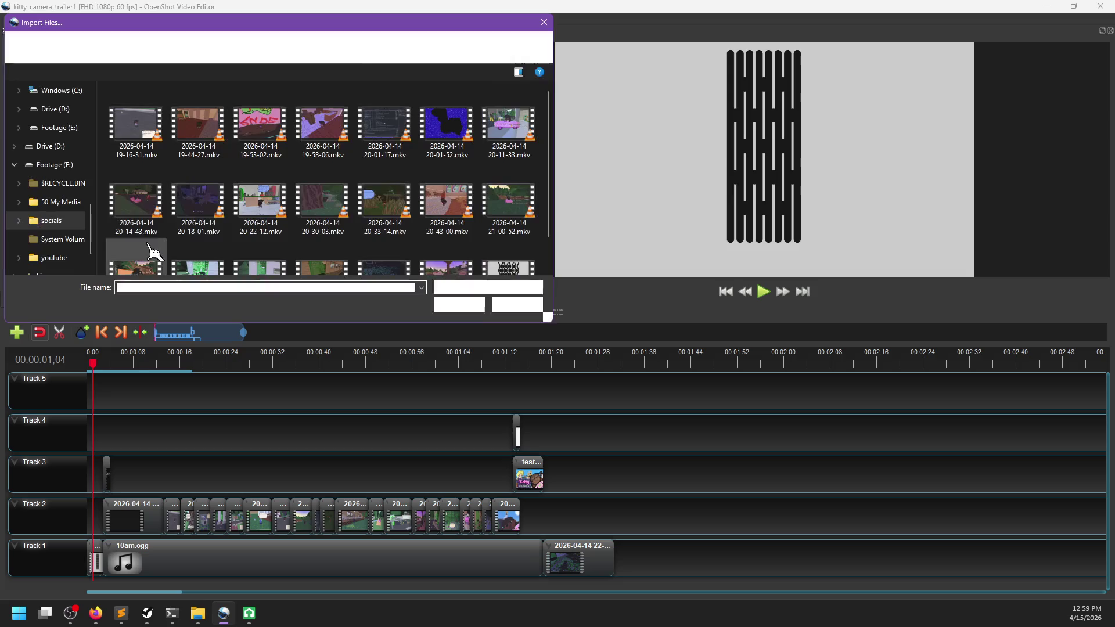
scroll(69, 224, "up", 2)
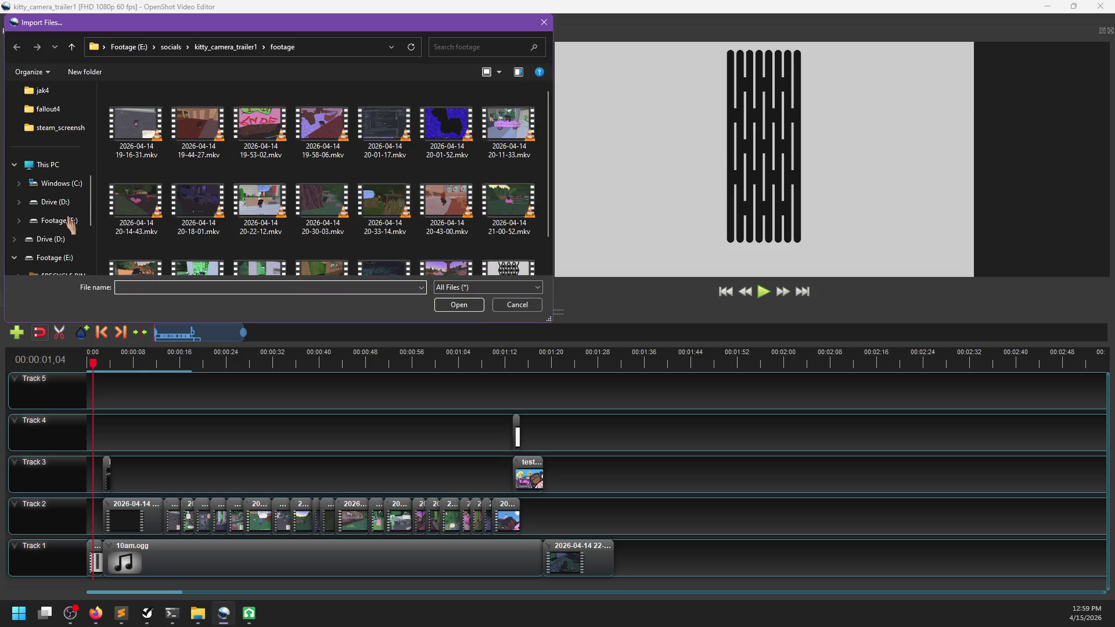
left_click(49, 224)
double_click(142, 183)
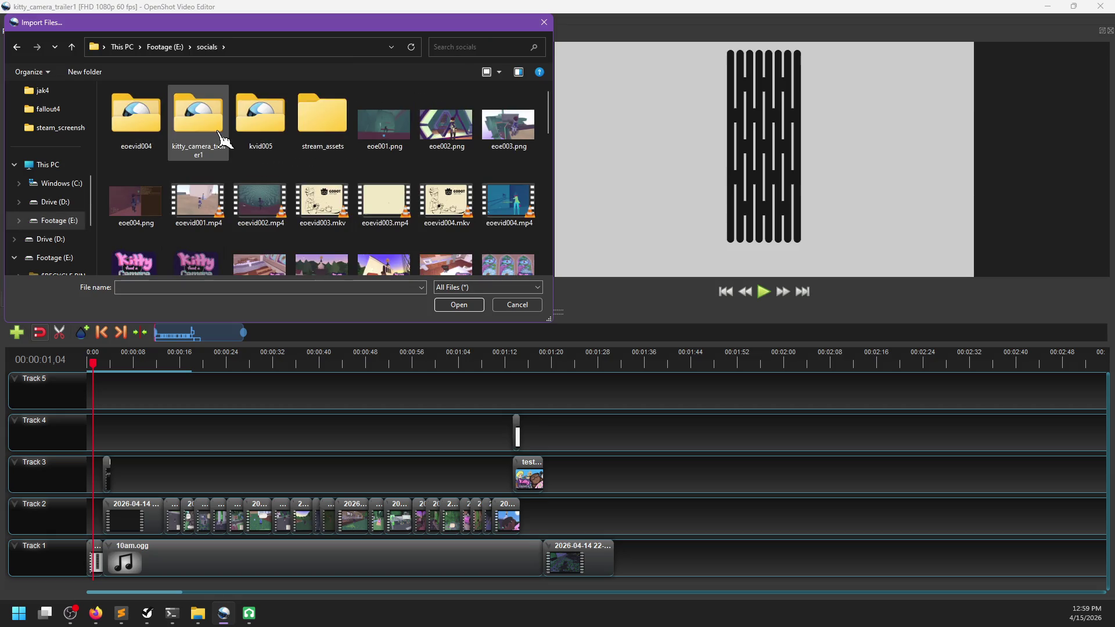
double_click(197, 115)
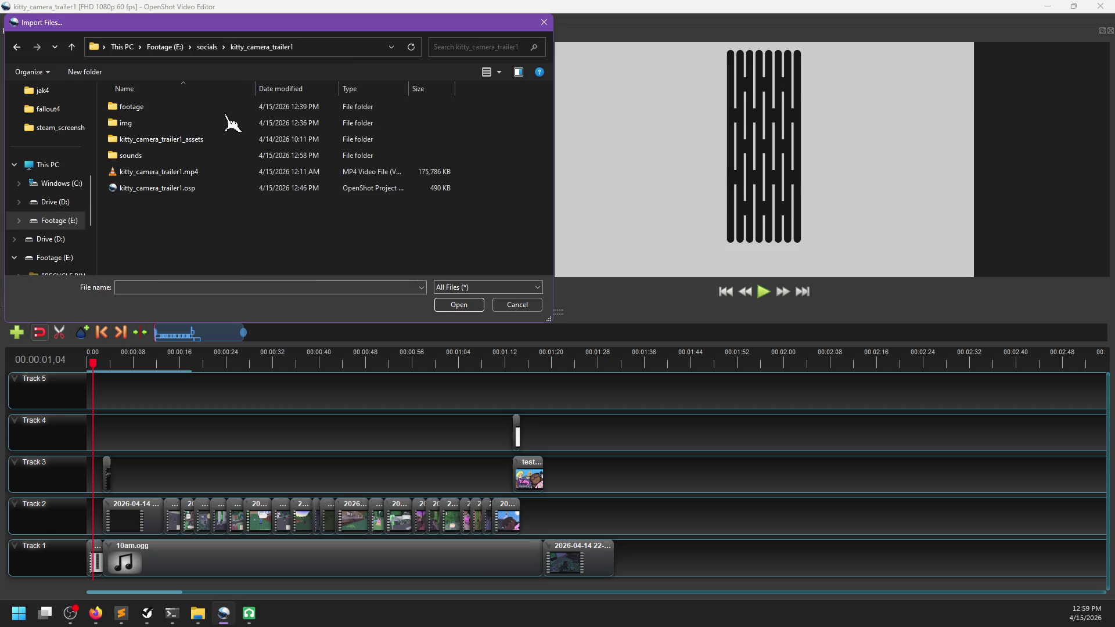
double_click(163, 152)
left_click(153, 129)
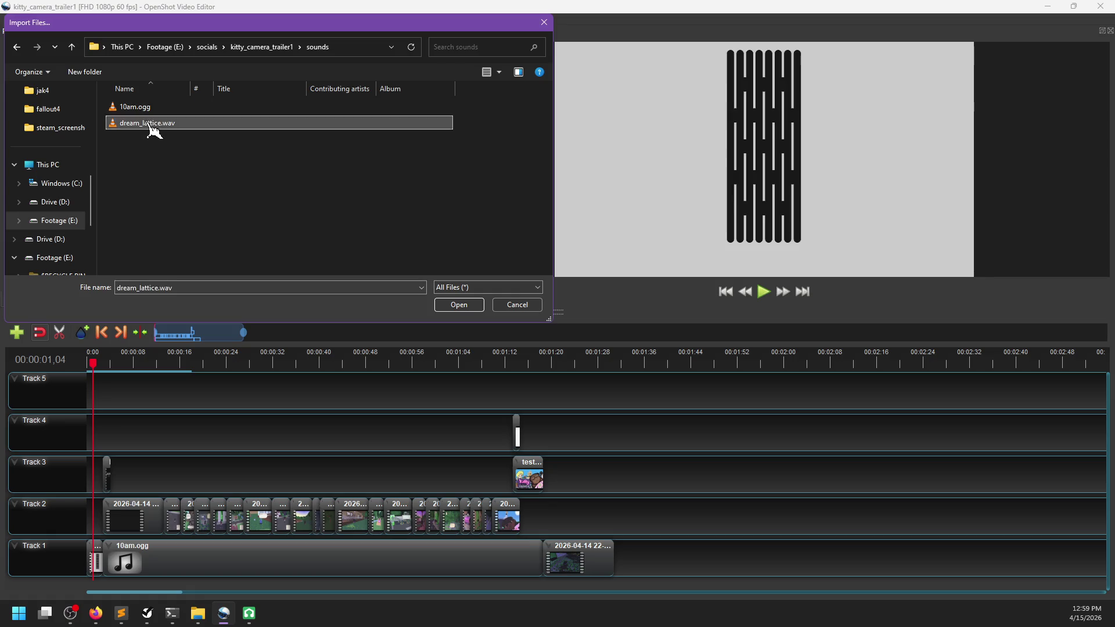
double_click(154, 129)
Try dream_lattice.wav at Track 4's start, then delete the clip and save the project
left_click_drag(161, 411, 105, 432)
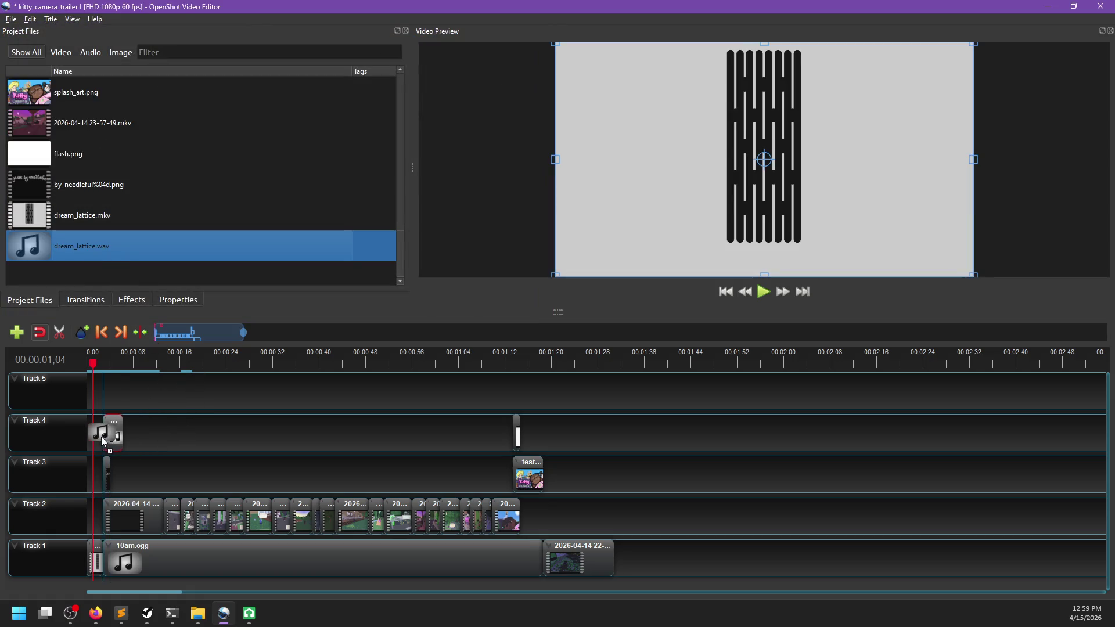
left_click(195, 441)
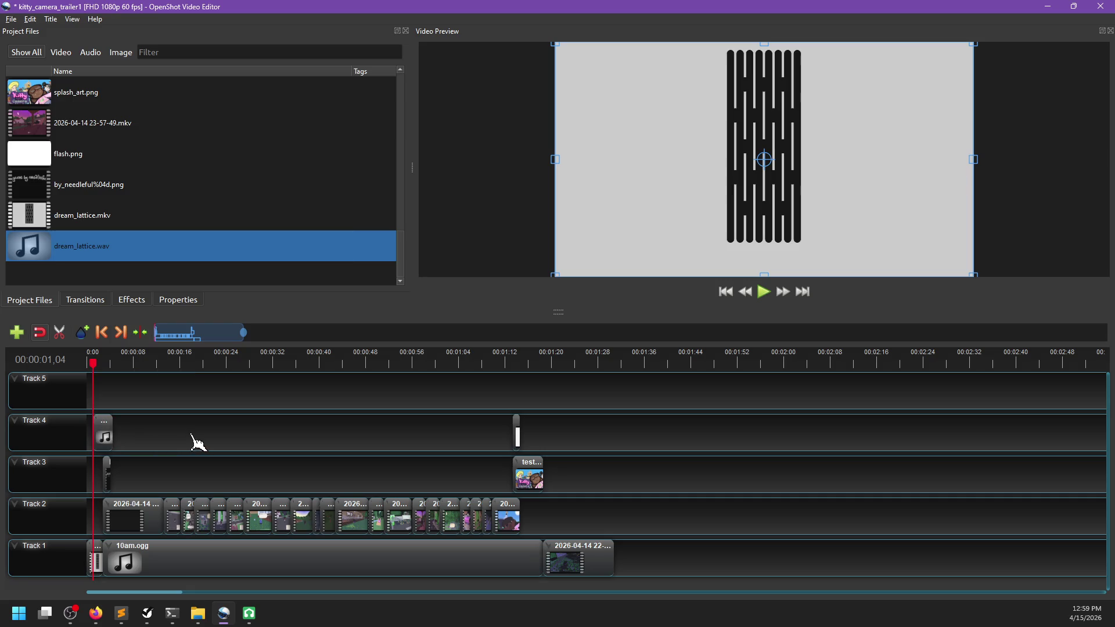
key("space")
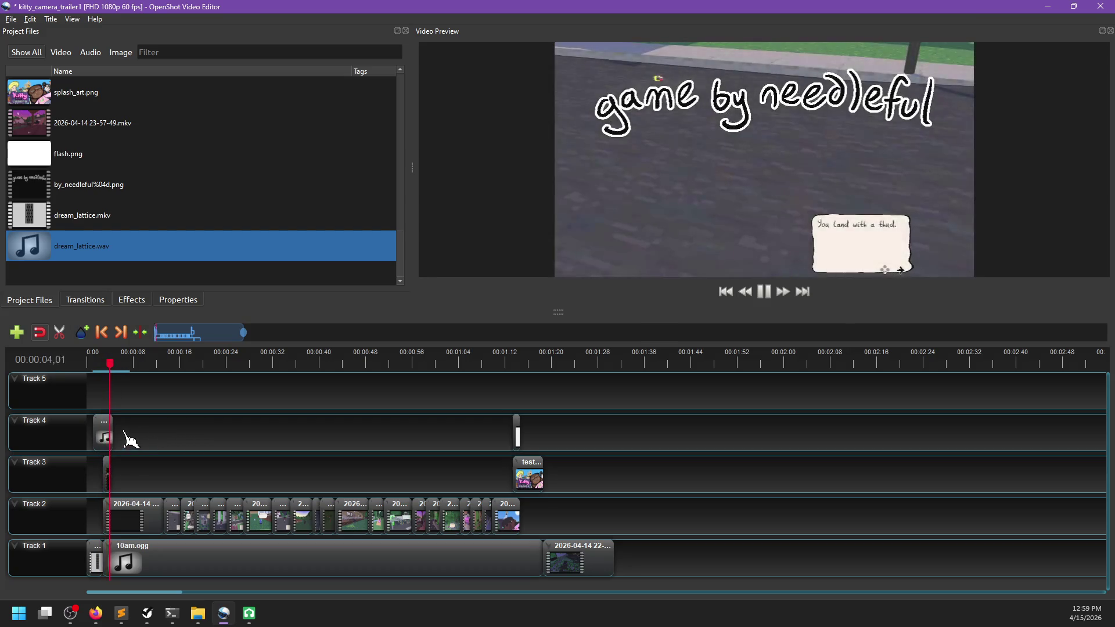
left_click(106, 438)
key("space")
key("Delete")
key("ctrl+s")
mouse_move(251, 620)
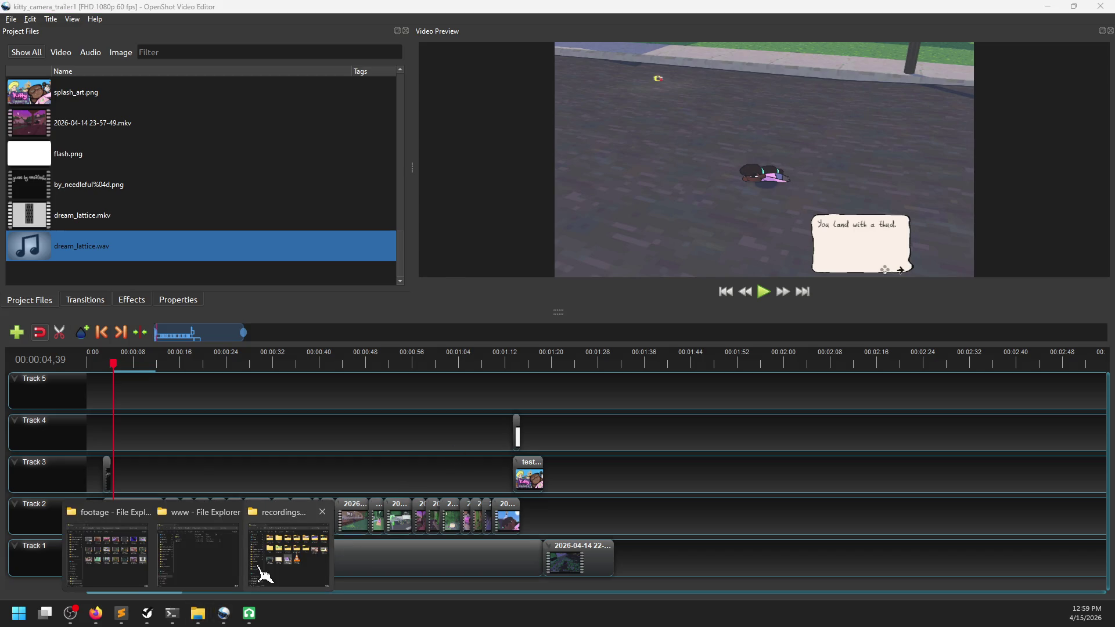
mouse_move(264, 575)
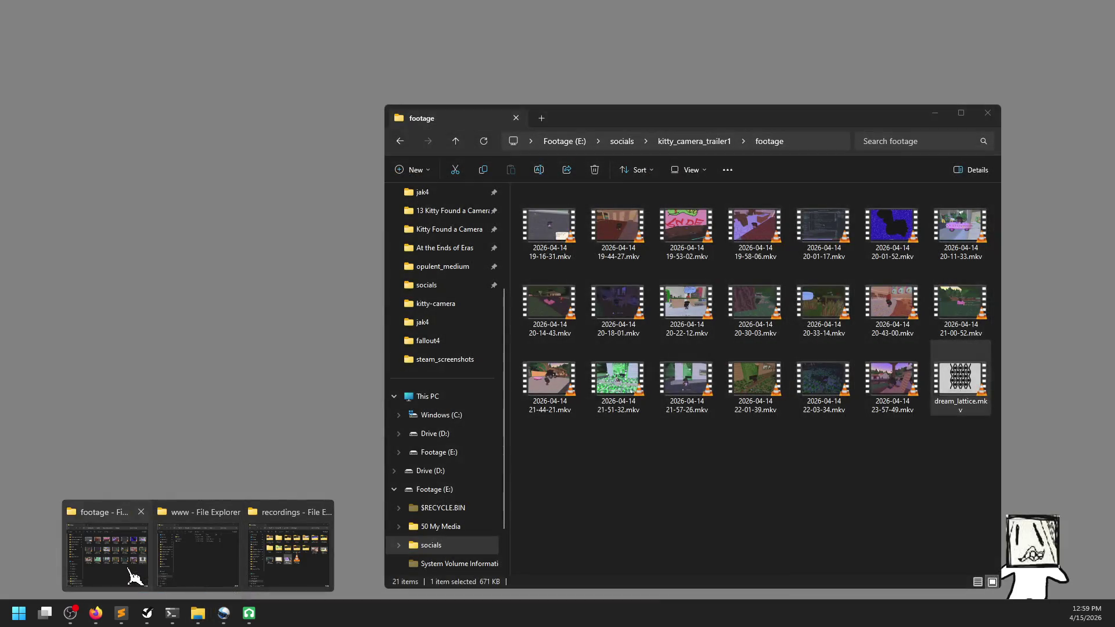
Navigate to the 13 Kitty Found a Camera project's sound > ui sounds folder
left_click(131, 575)
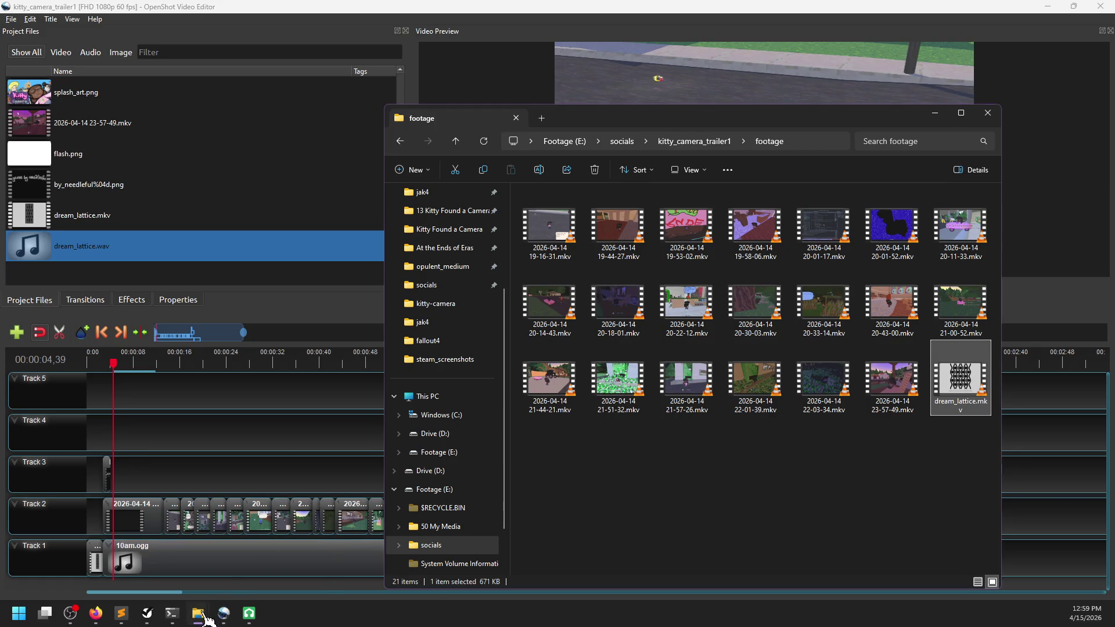
left_click(205, 616)
left_click(251, 217)
left_click(251, 200)
double_click(355, 125)
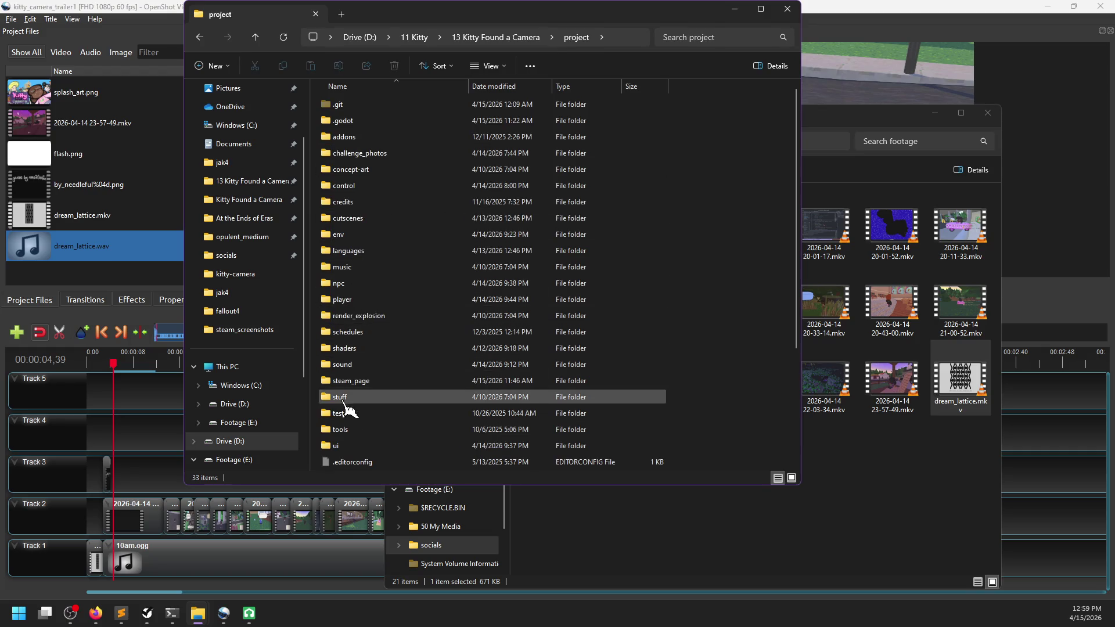
double_click(346, 364)
double_click(343, 239)
Preview bubble1.wav and bubble3.wav in the player, closing it after each
left_click(372, 108)
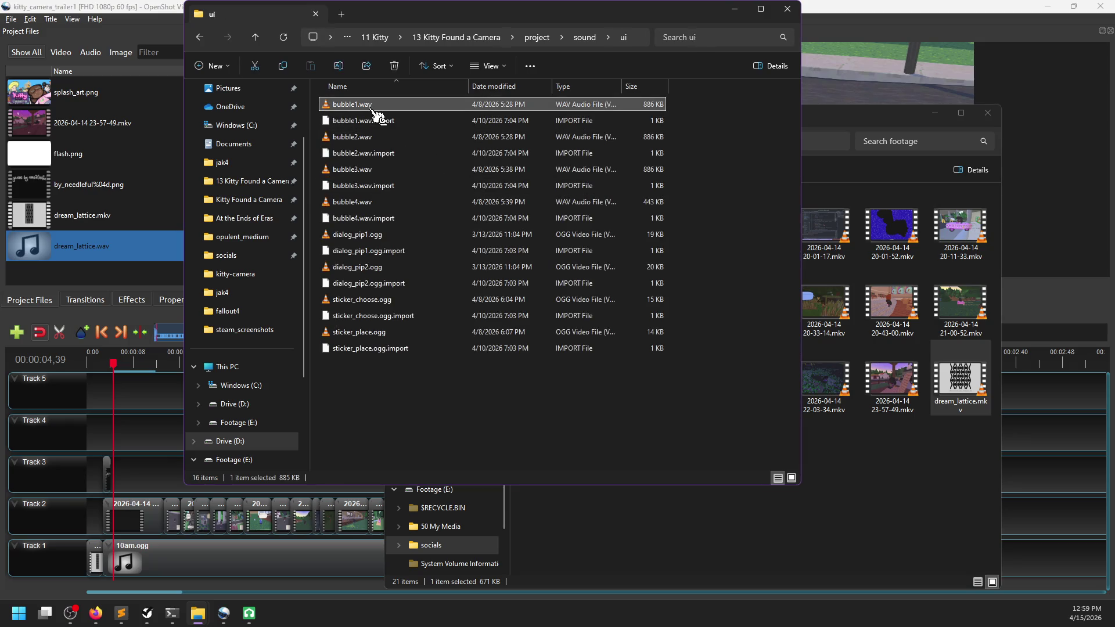
double_click(372, 109)
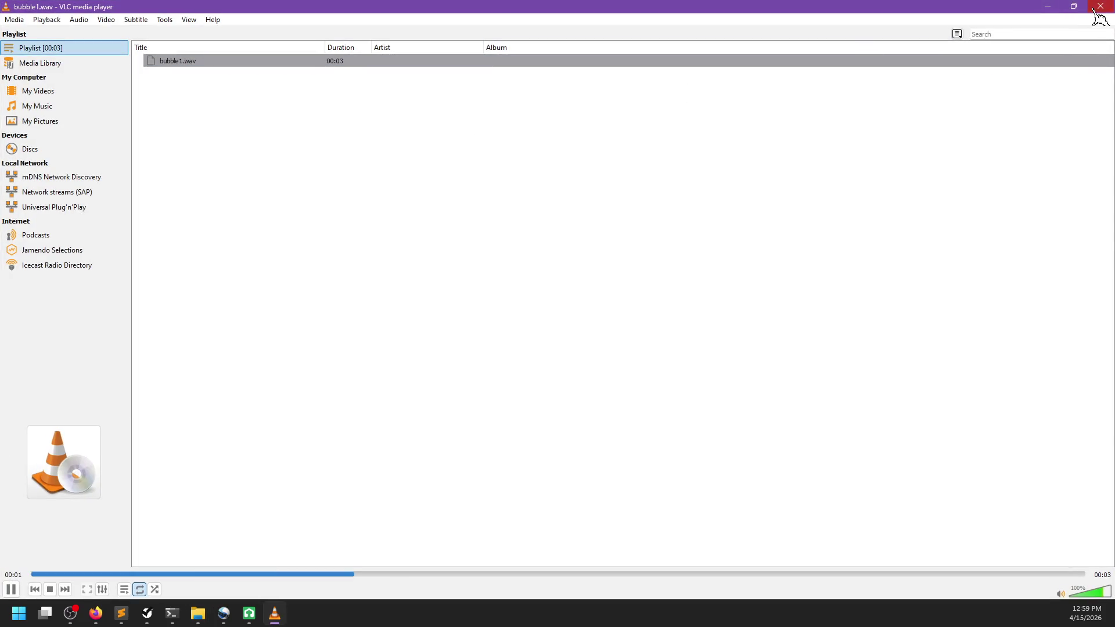
left_click(1099, 7)
double_click(349, 172)
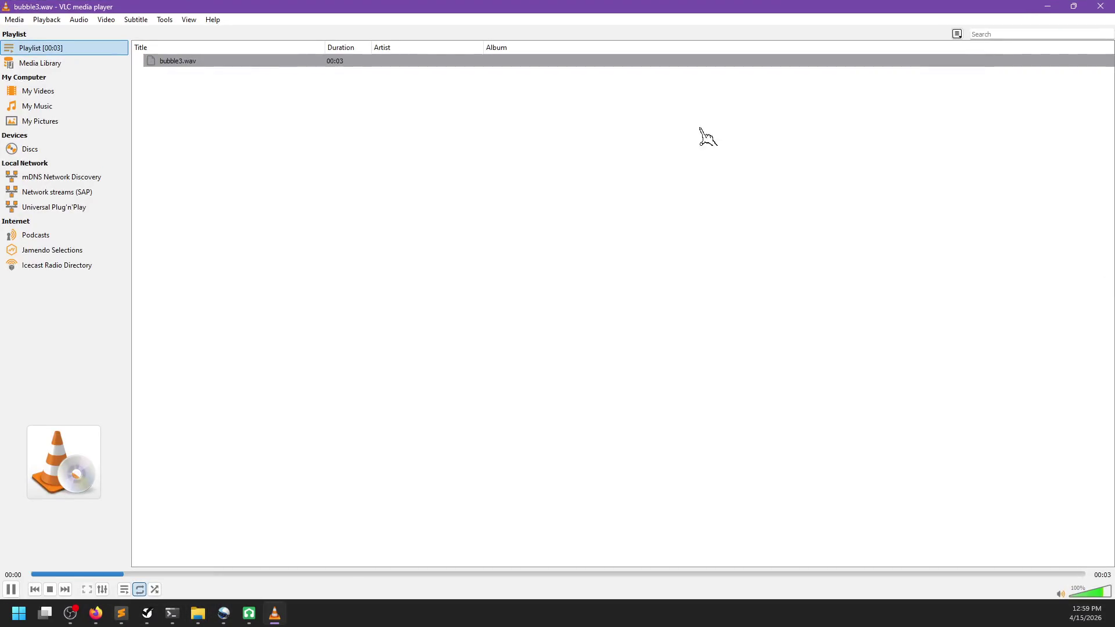
left_click(1099, 7)
Go up to the kitty_camera_trailer1 folder in the footage window and paste there
left_click(639, 561)
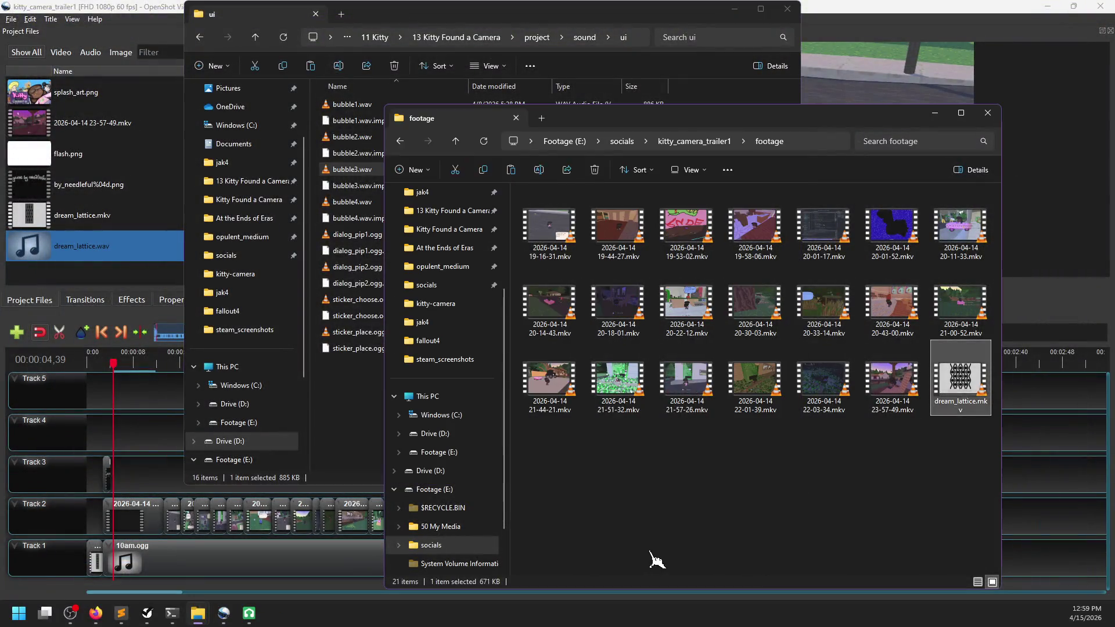
left_click(694, 142)
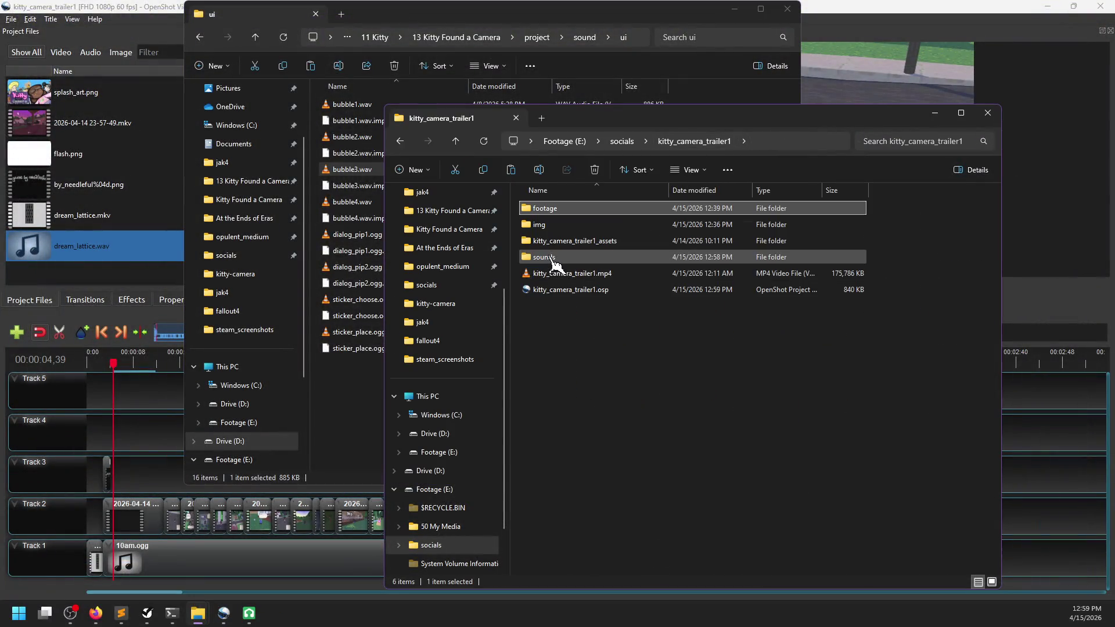
key("ctrl+v")
Import bubble3.wav onto Track 4 and nudge it slightly earlier after previewing the intro
left_click(563, 302)
mouse_move(559, 241)
left_mouse_down()
mouse_move(139, 296)
mouse_move(131, 273)
mouse_move(169, 443)
mouse_move(108, 440)
left_mouse_up()
scroll(173, 462, "up", 3)
scroll(173, 463, "up", 1)
left_click_drag(122, 361, 93, 363)
key("space")
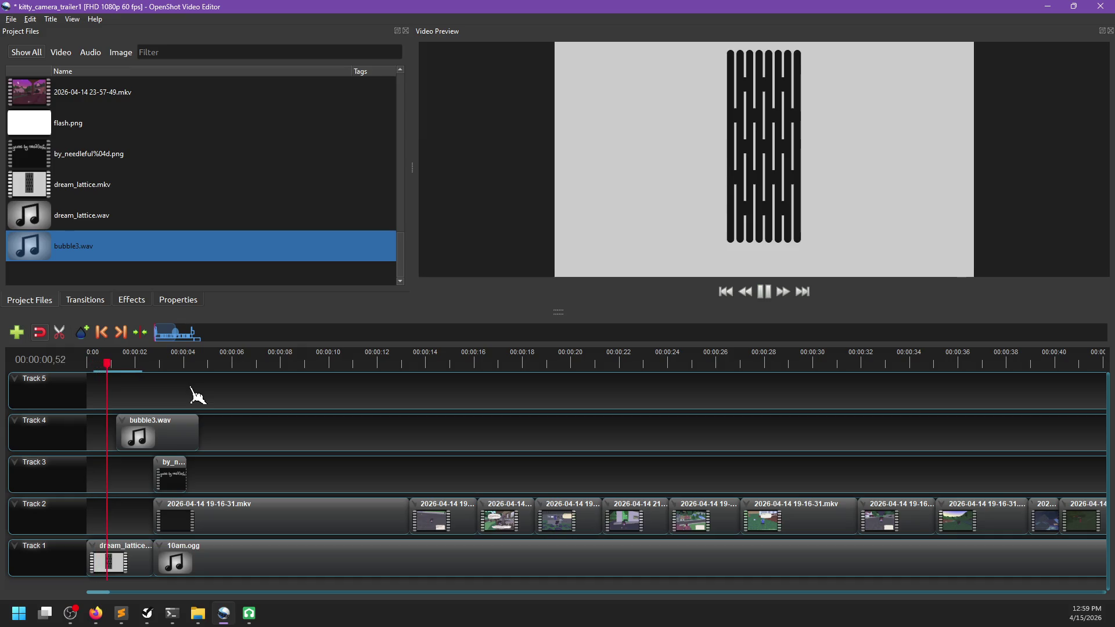
key("space")
left_click_drag(139, 432, 134, 433)
Replay the intro and fine-tune bubble3.wav's timing, shifting it earlier then slightly later
left_click(93, 363)
left_click(161, 387)
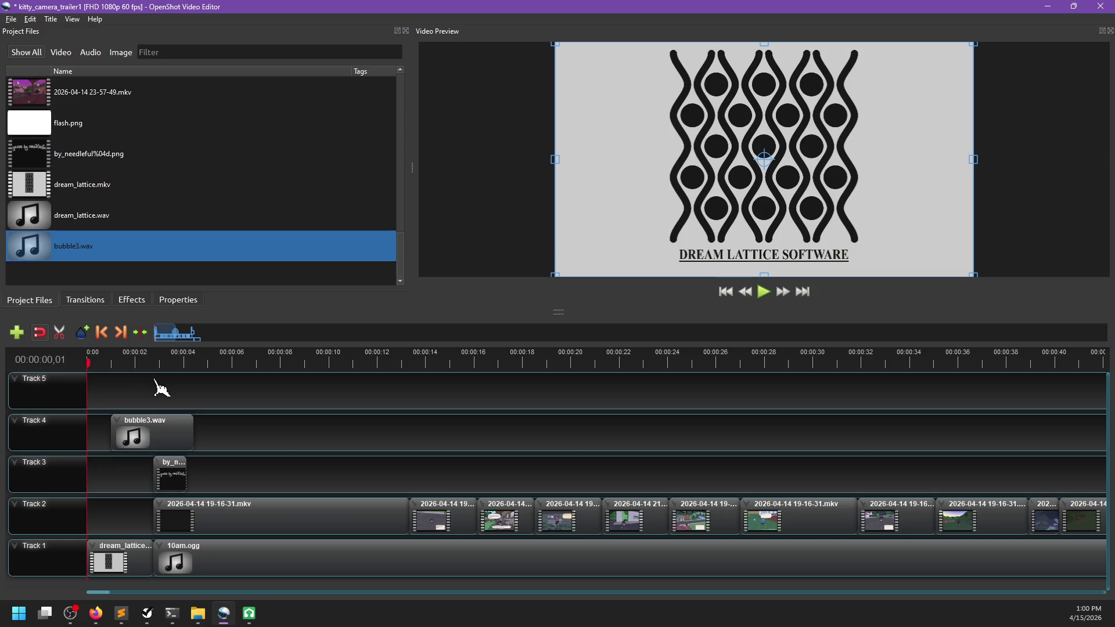
key("space")
key("space")
left_click_drag(157, 439, 149, 438)
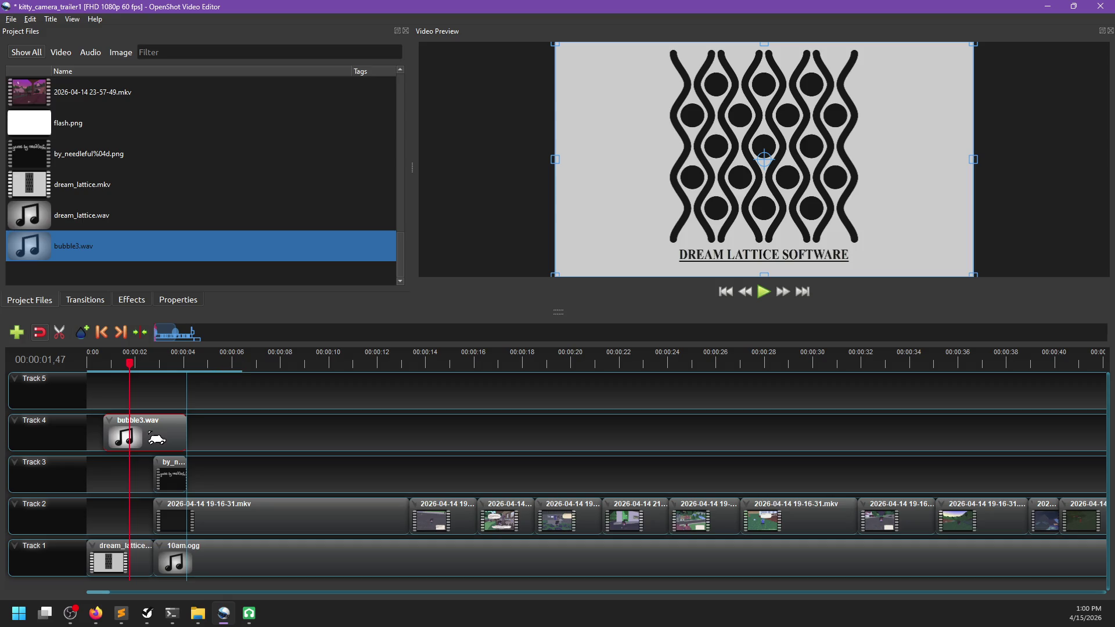
left_click(89, 363)
left_click(132, 393)
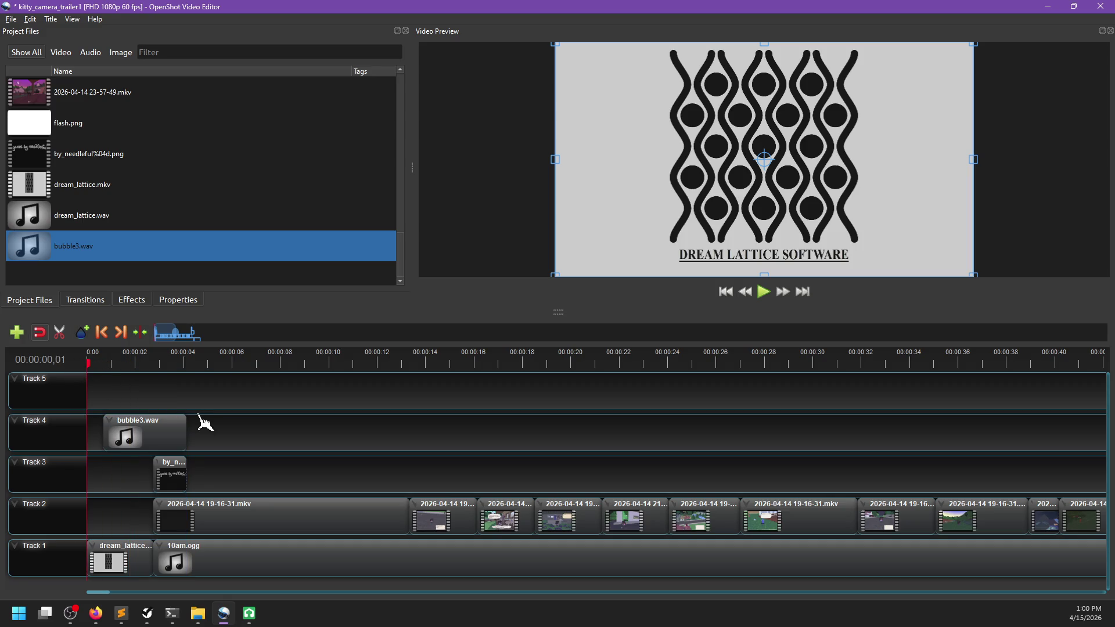
key("space")
scroll(226, 422, "up", 3)
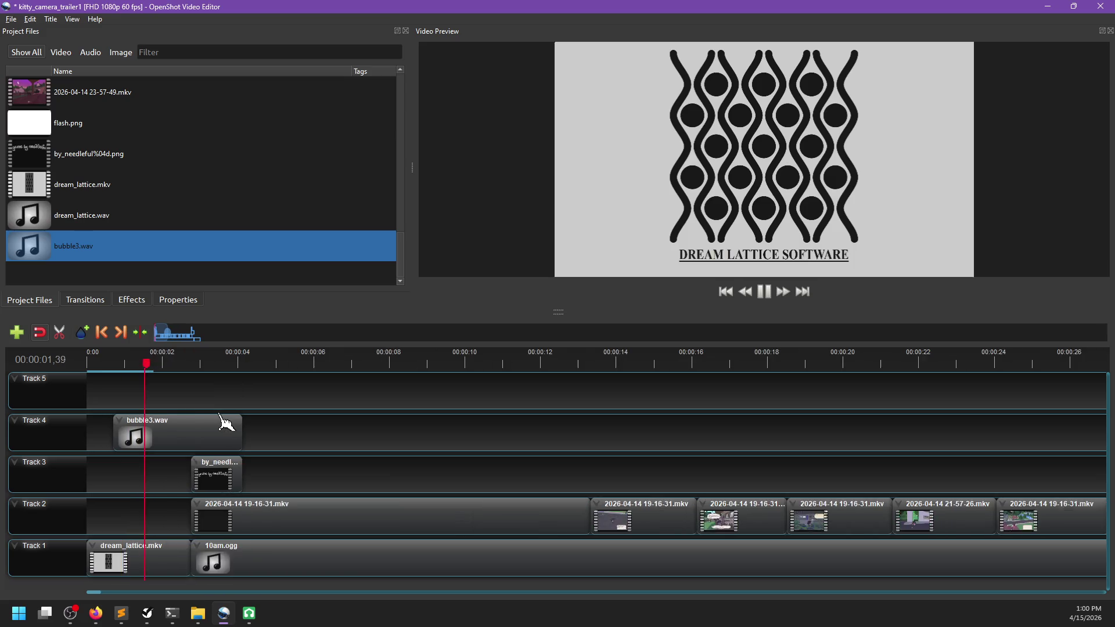
key("space")
left_click(120, 363)
left_click_drag(168, 430, 179, 430)
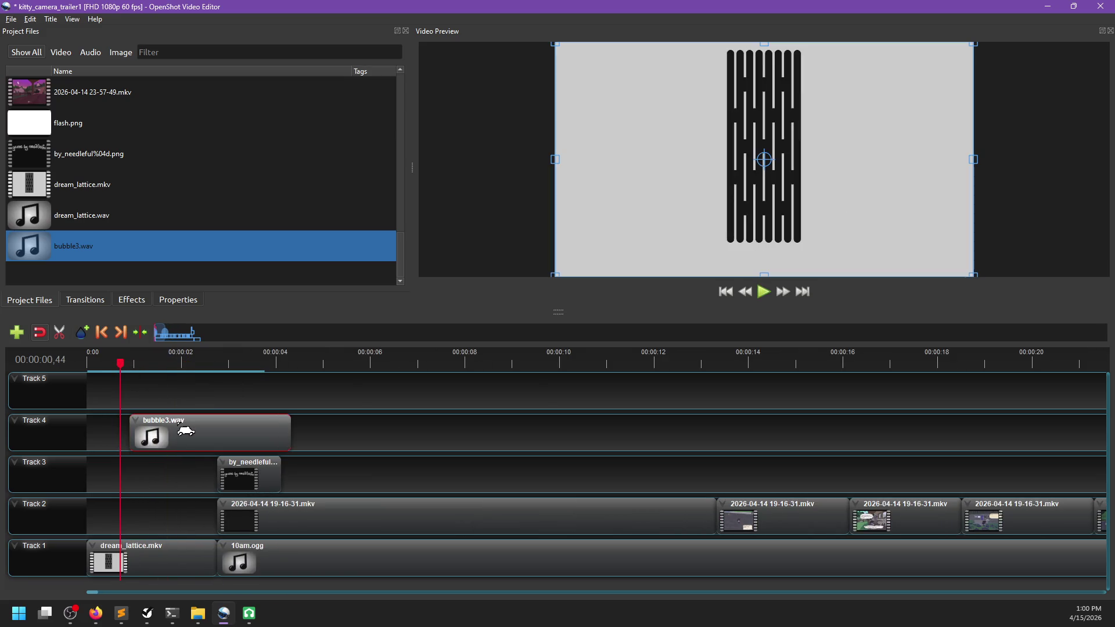
key("space")
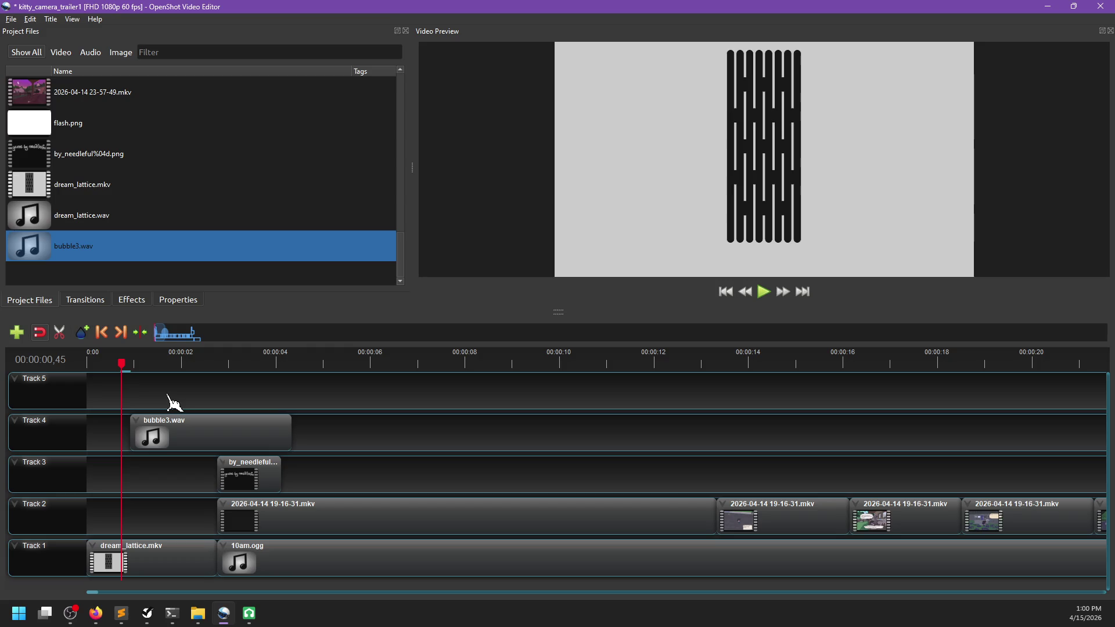
Move bubble3.wav slightly later to match the logo, checking from about 0:00.53
left_click(128, 366)
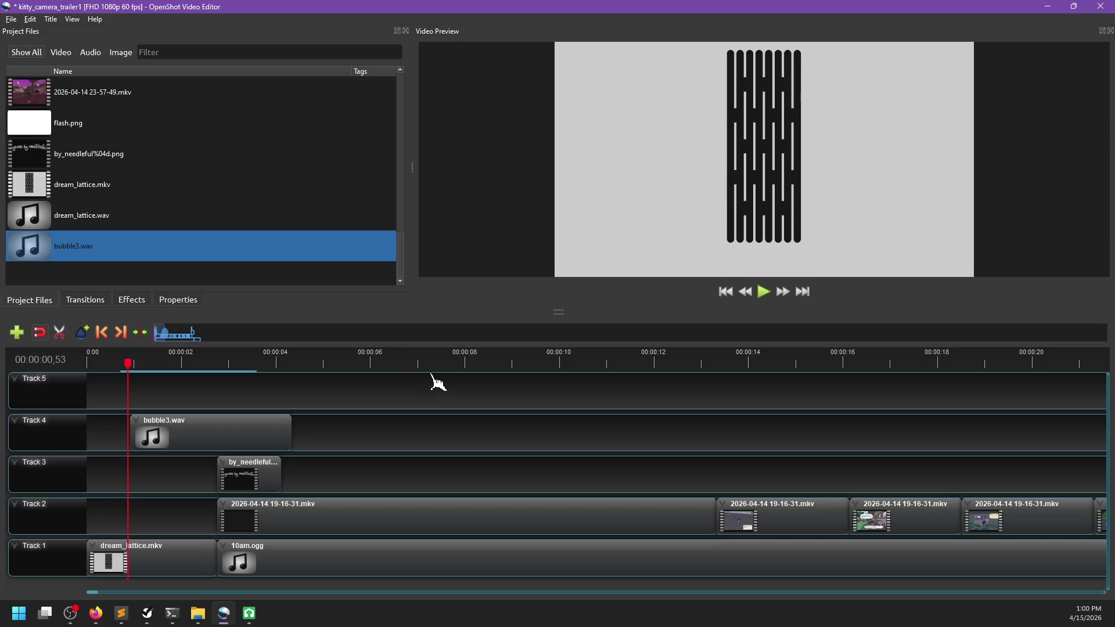
key("space")
key("space")
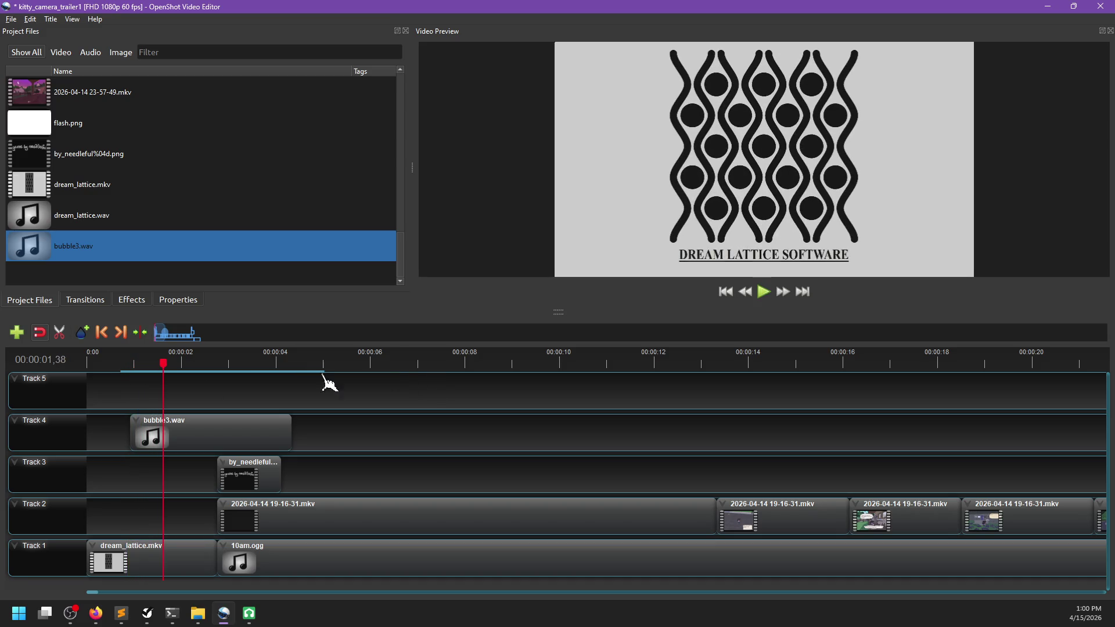
left_click_drag(220, 439, 228, 440)
left_click(128, 363)
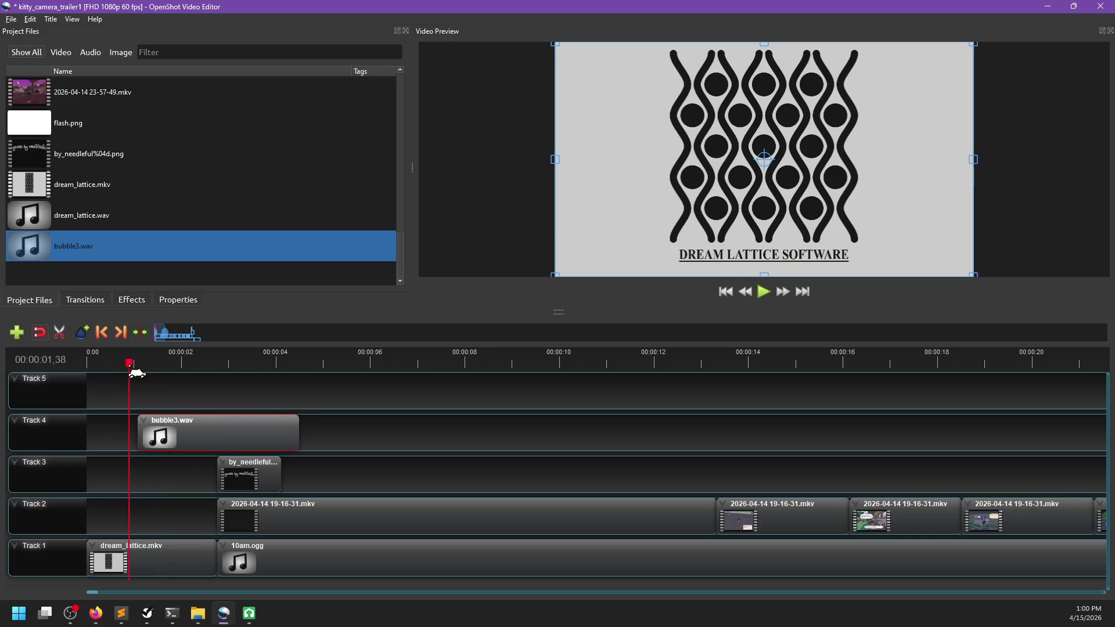
left_click(235, 396)
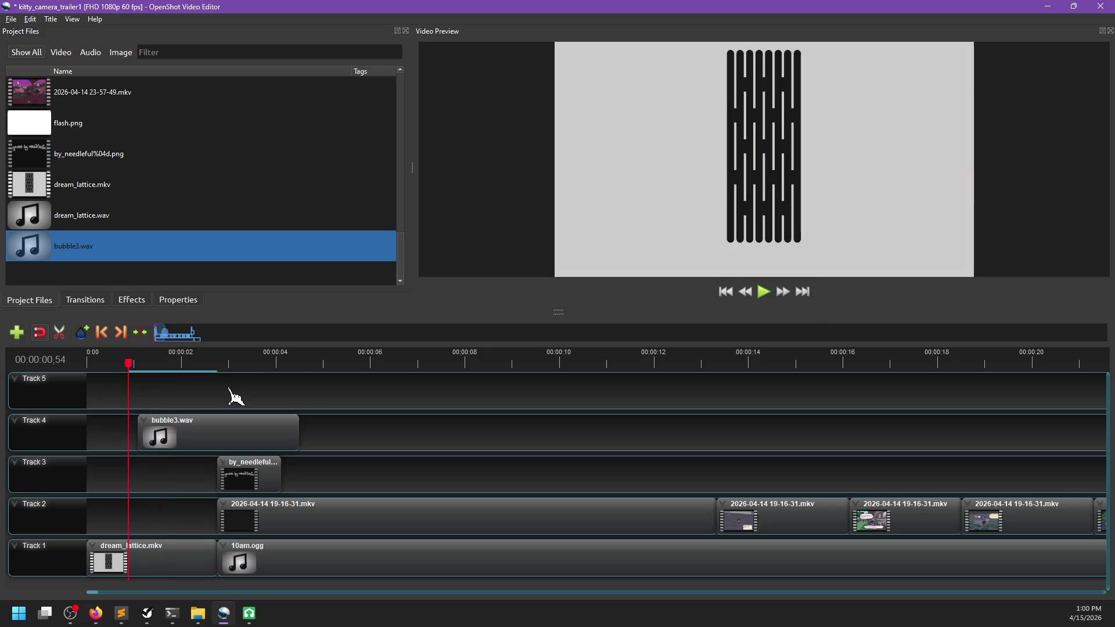
key("space")
key("space")
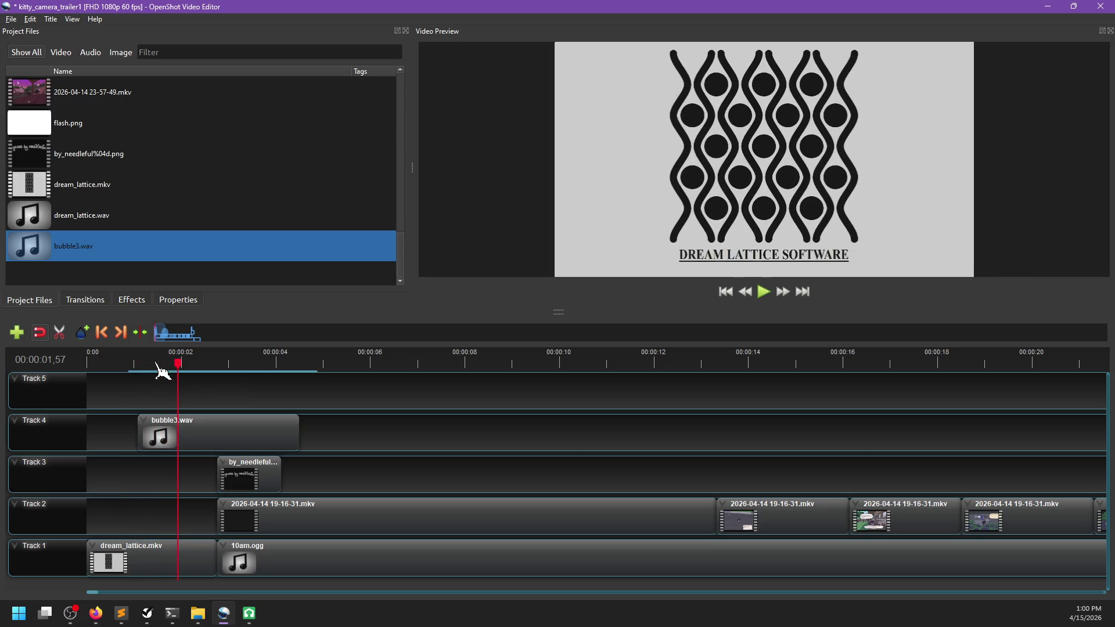
left_click(136, 365)
key("space")
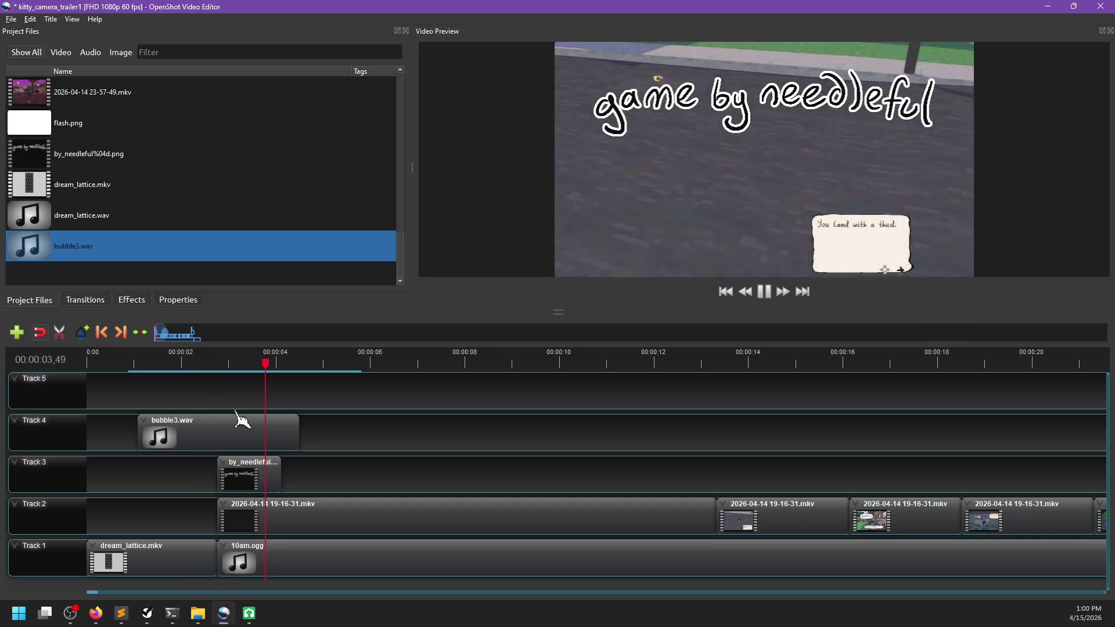
Trim bubble3.wav so it ends where the logo finishes, around the 2-second mark
left_click_drag(198, 366, 137, 366)
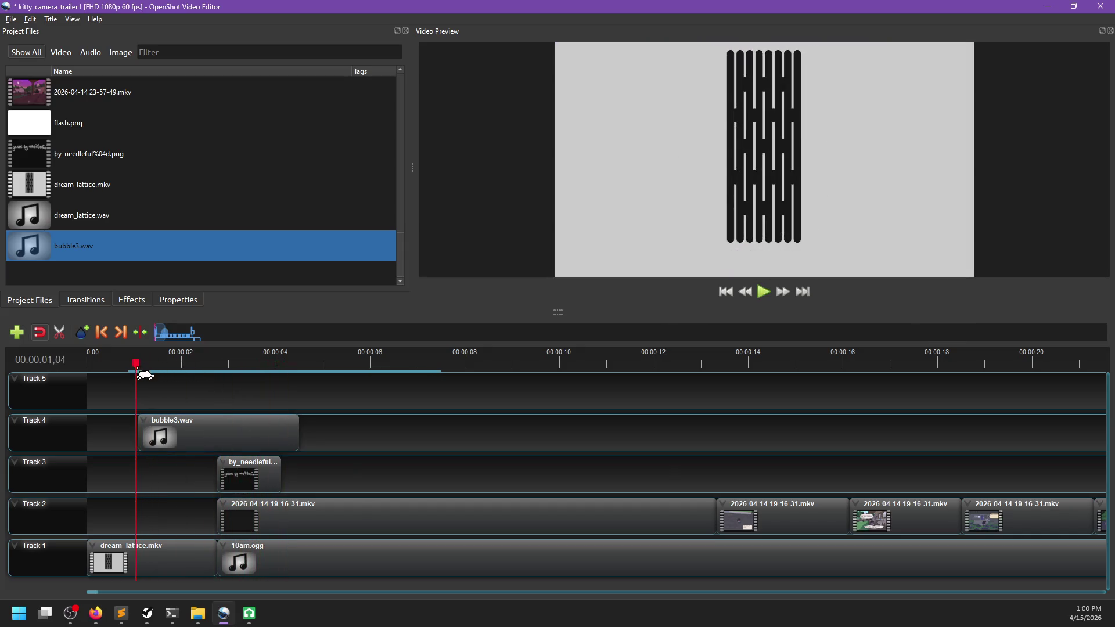
key("space")
key("space")
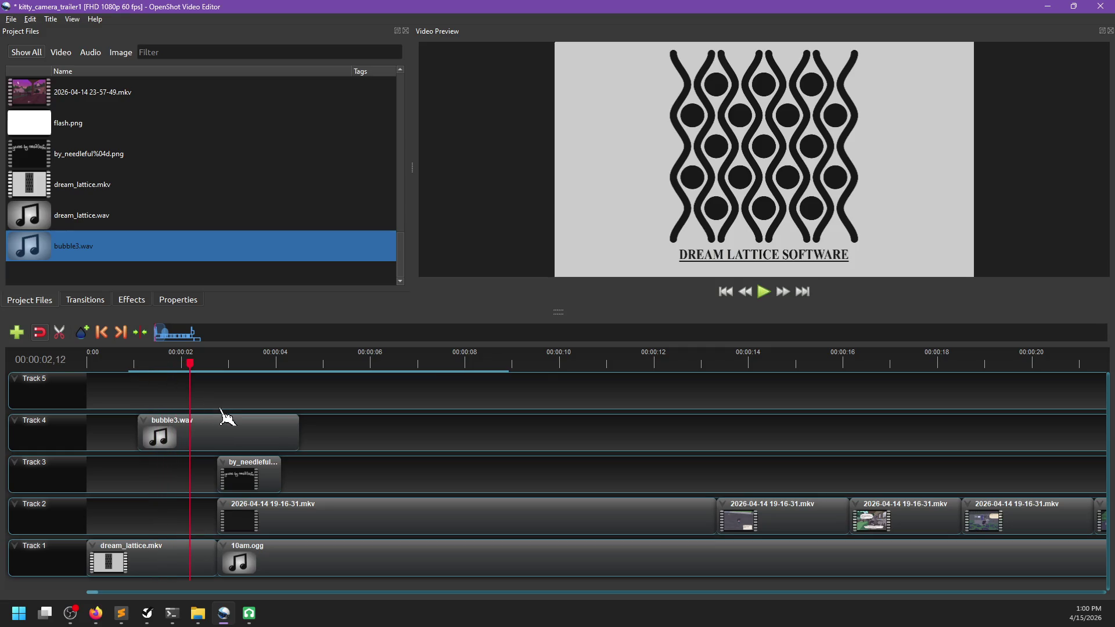
mouse_move(299, 435)
left_mouse_down()
mouse_move(199, 435)
mouse_move(214, 431)
left_mouse_up()
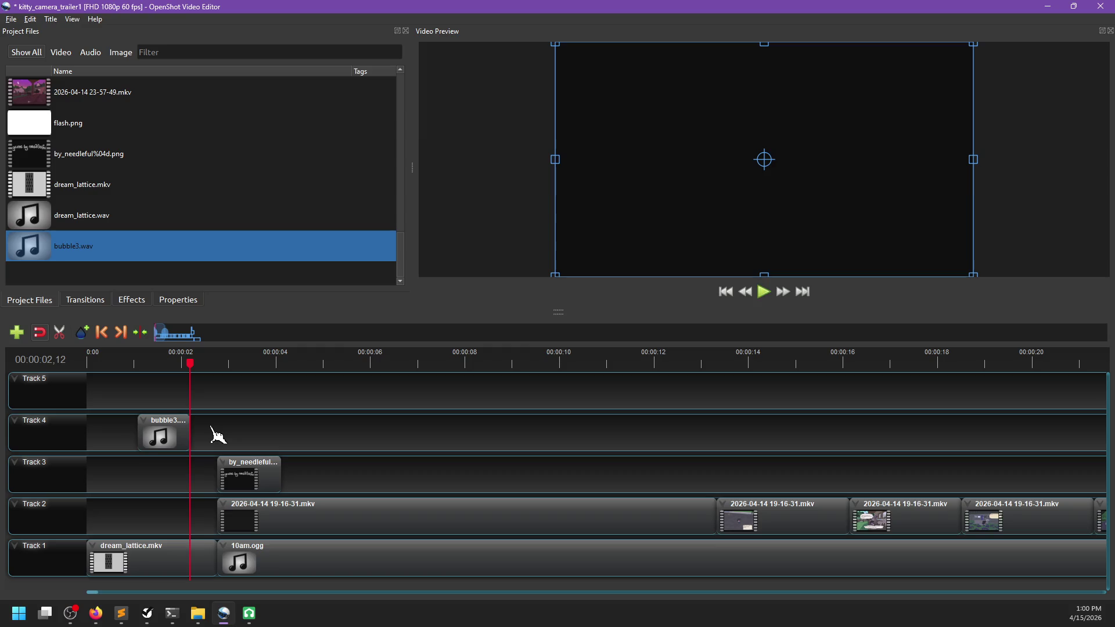
left_click(216, 434)
key("space")
key("space")
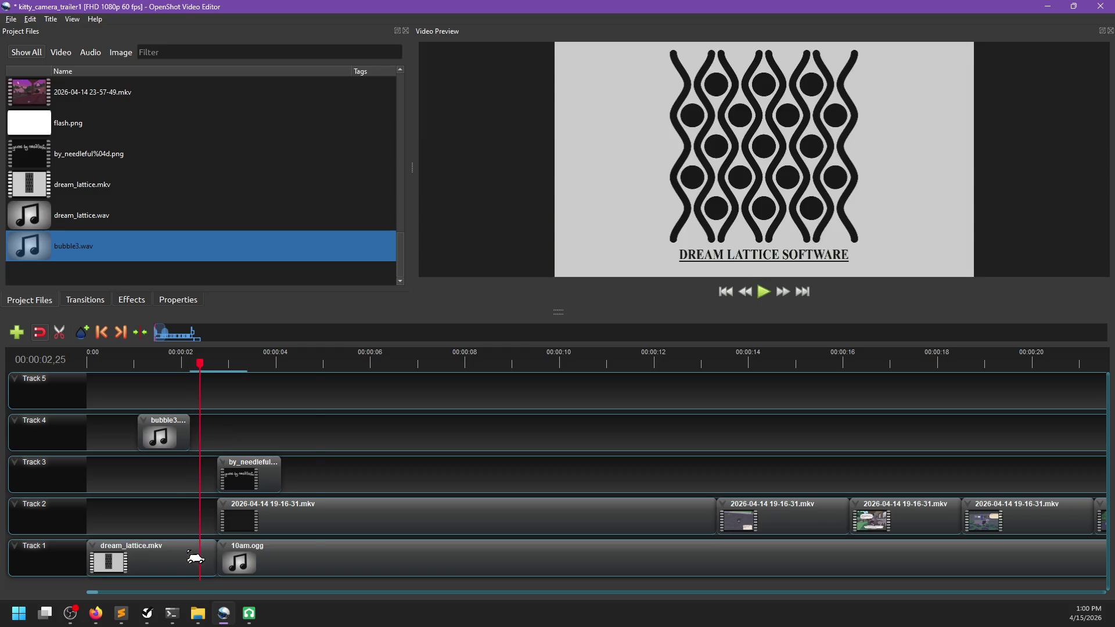
Slice dream_lattice.mkv at about 2.25 s, keeping the left side
right_click(196, 559)
mouse_move(261, 488)
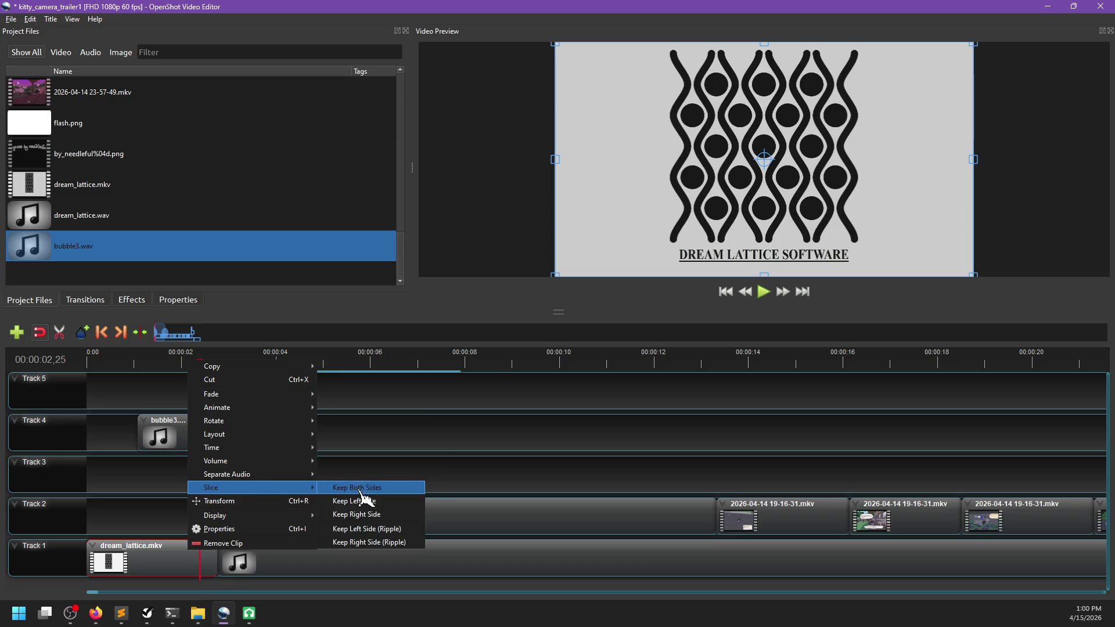
left_click(363, 501)
scroll(332, 468, "down", 3)
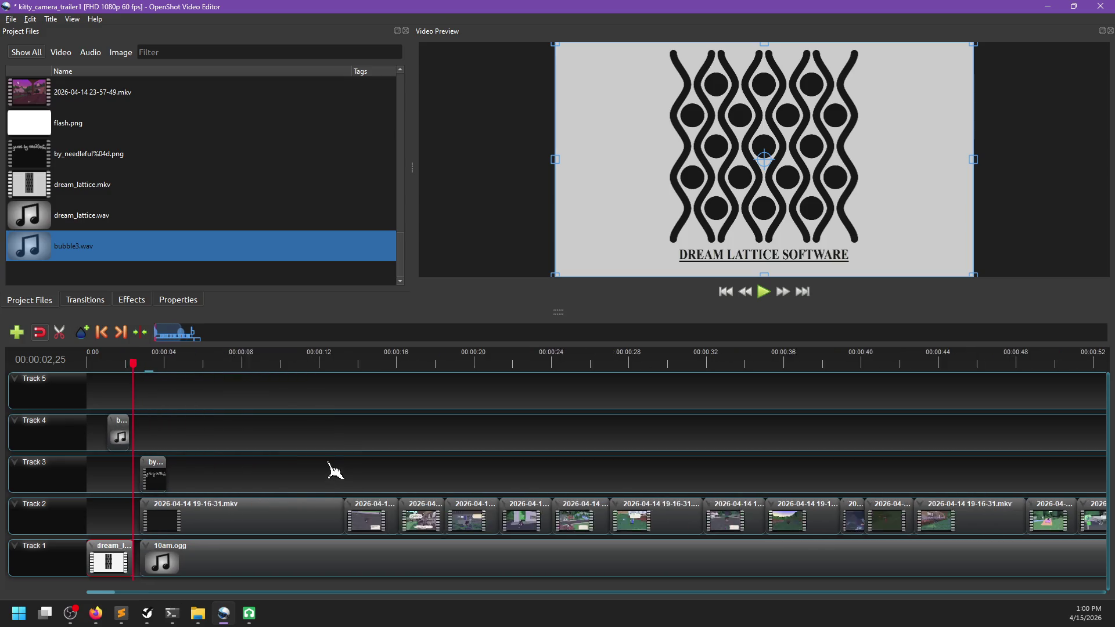
Select the 10am.ogg, by_needleful and Track 2 clips and slide them left to meet dream_lattice.mkv's end
scroll(180, 423, "down", 3)
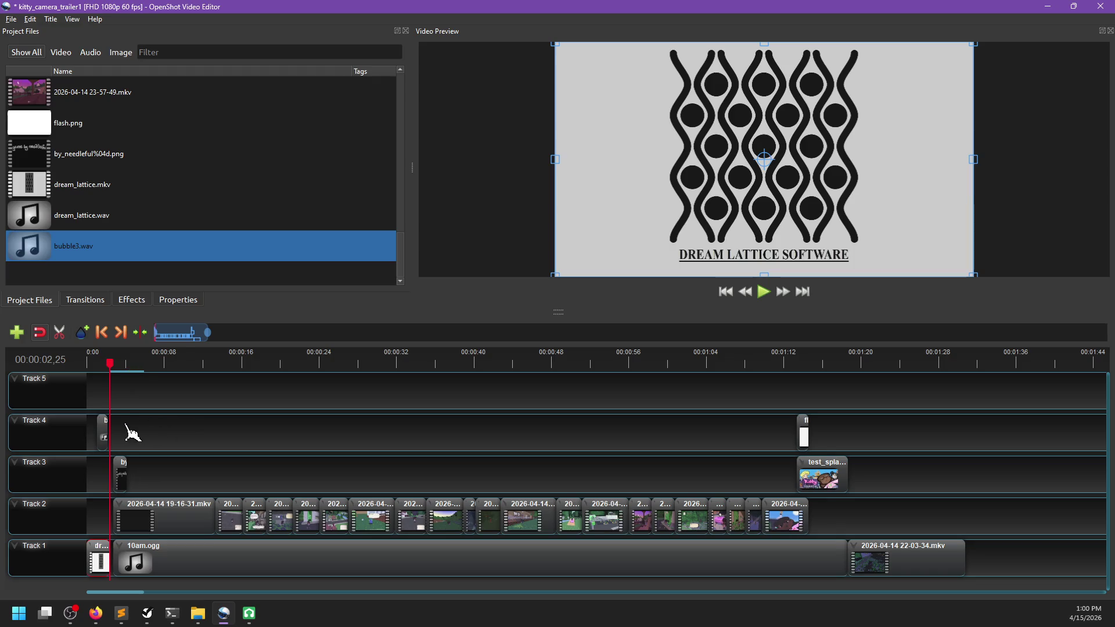
mouse_move(123, 394)
left_mouse_down()
mouse_move(212, 468)
mouse_move(921, 549)
mouse_move(722, 528)
mouse_move(235, 545)
mouse_move(212, 560)
left_mouse_up()
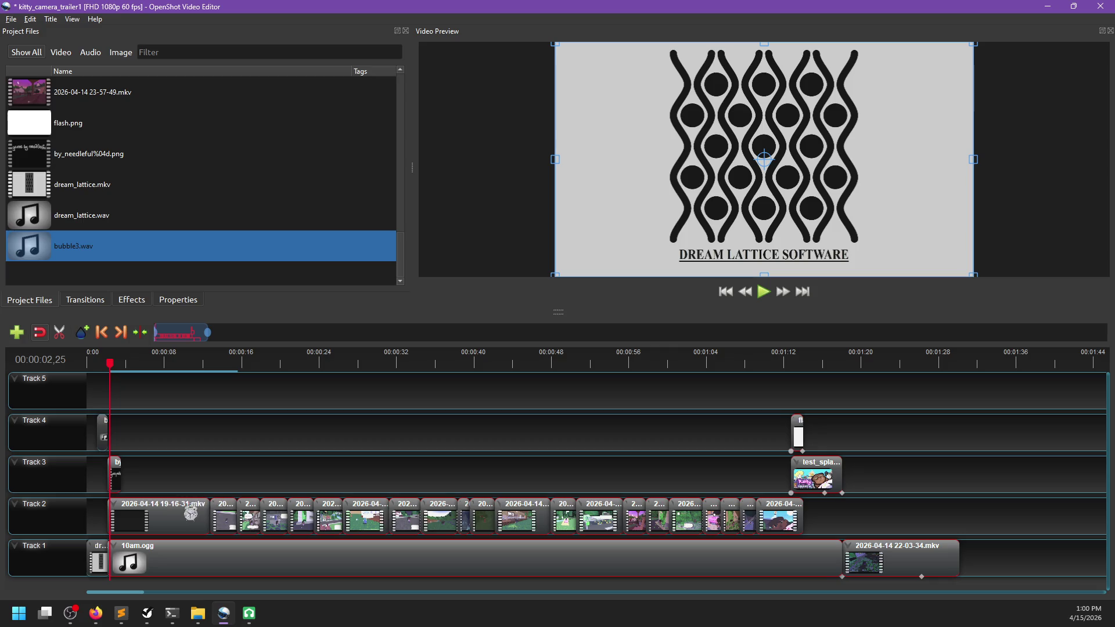
scroll(184, 522, "up", 3)
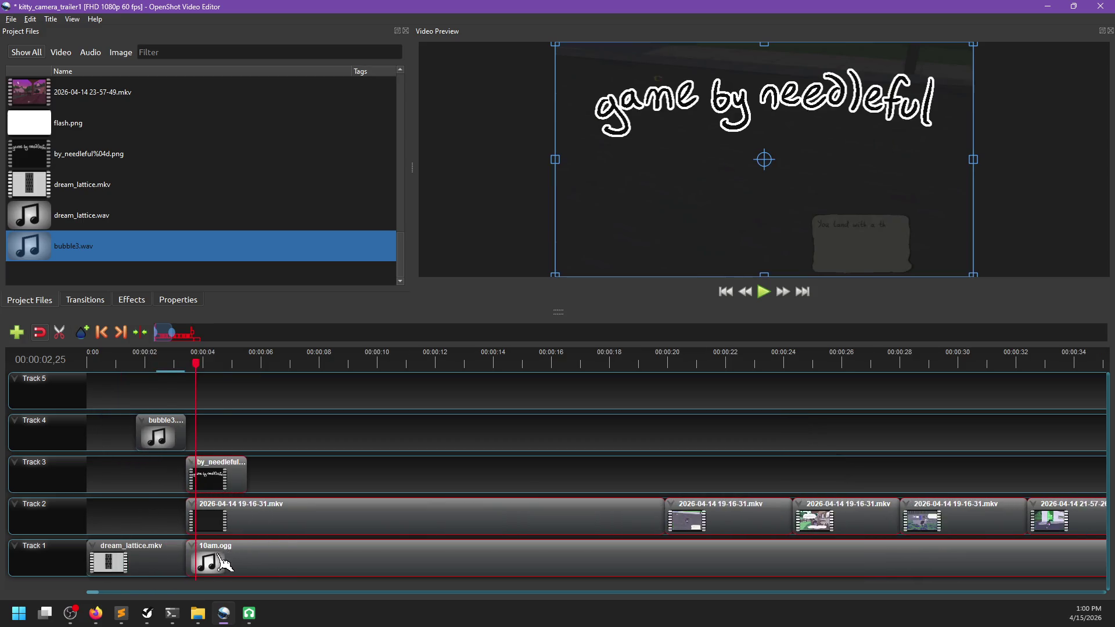
scroll(222, 562, "up", 2)
left_click_drag(243, 562, 232, 562)
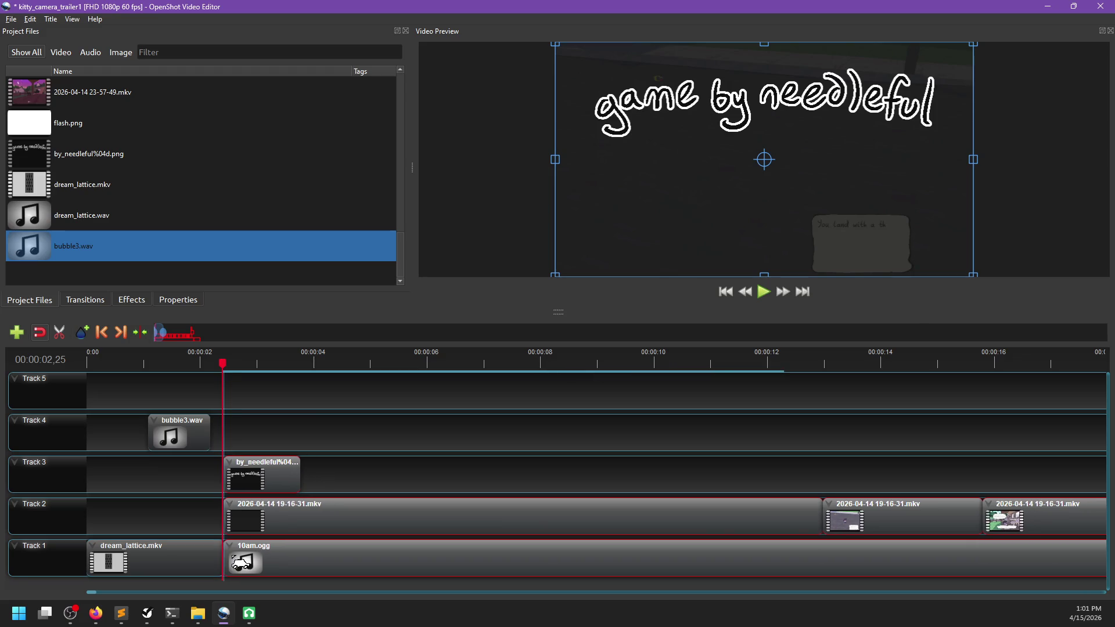
left_click_drag(222, 363, 207, 363)
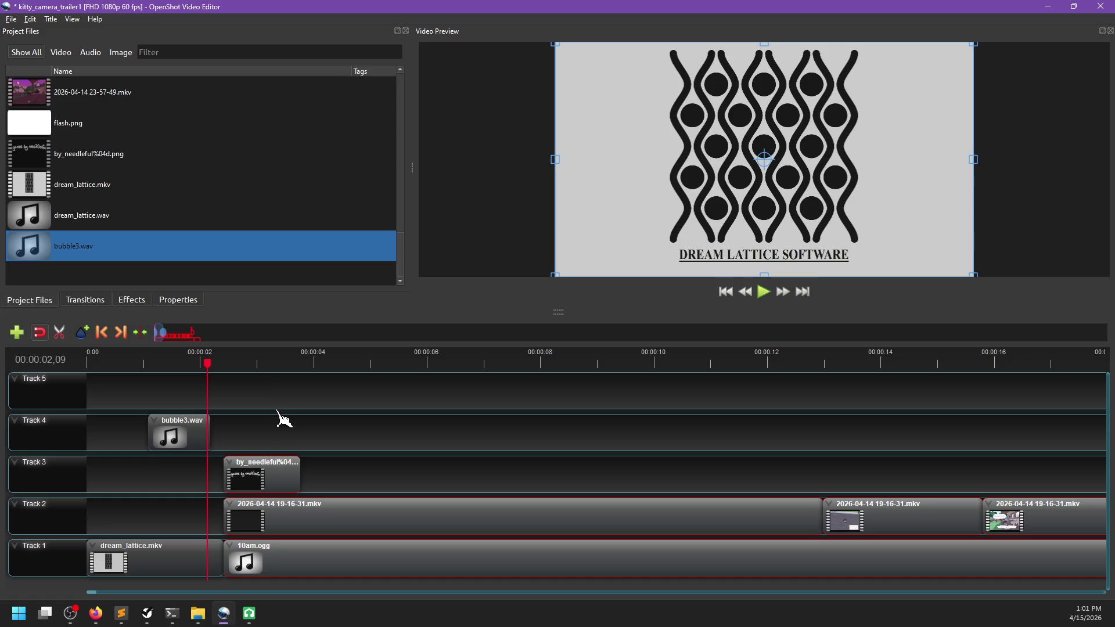
Preview the opening after the cut and save the project
left_click(273, 431)
key("space")
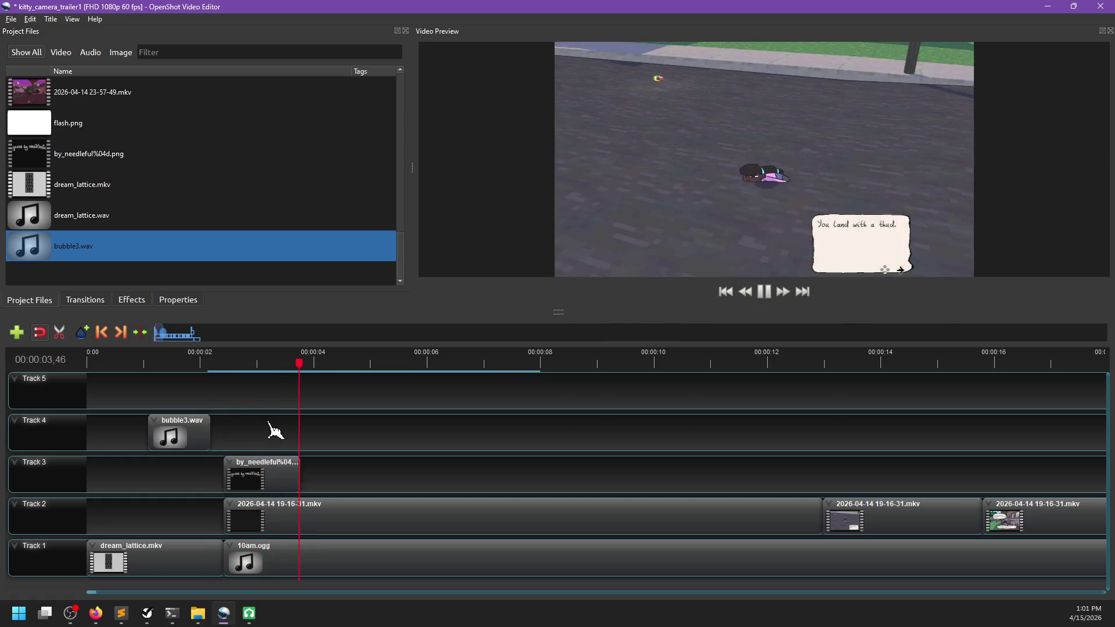
key("space")
left_click(77, 360)
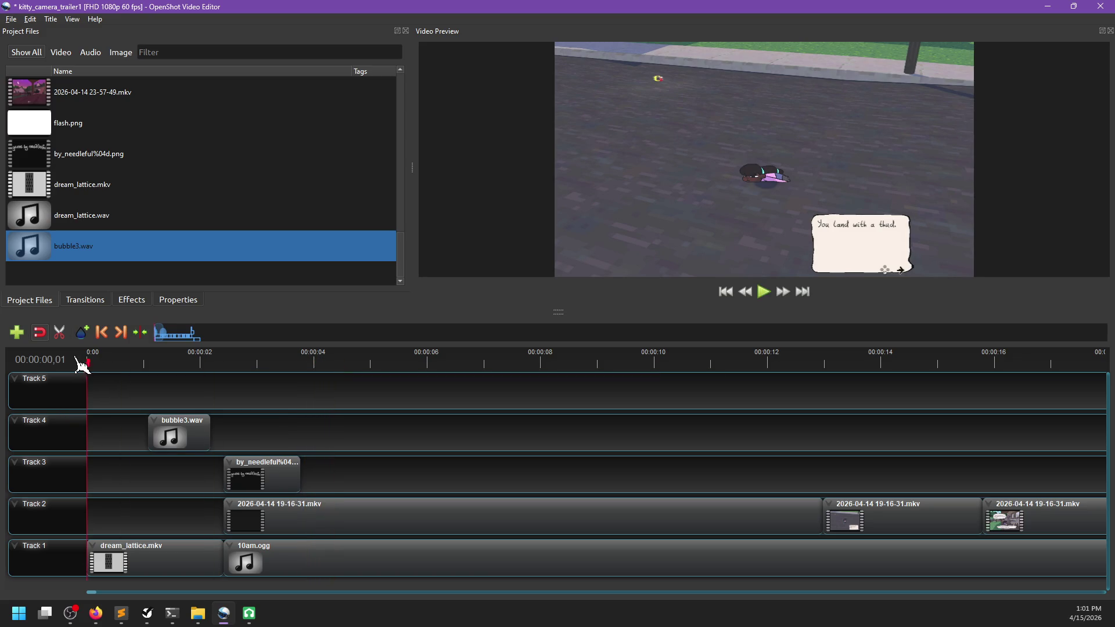
key("ctrl+s")
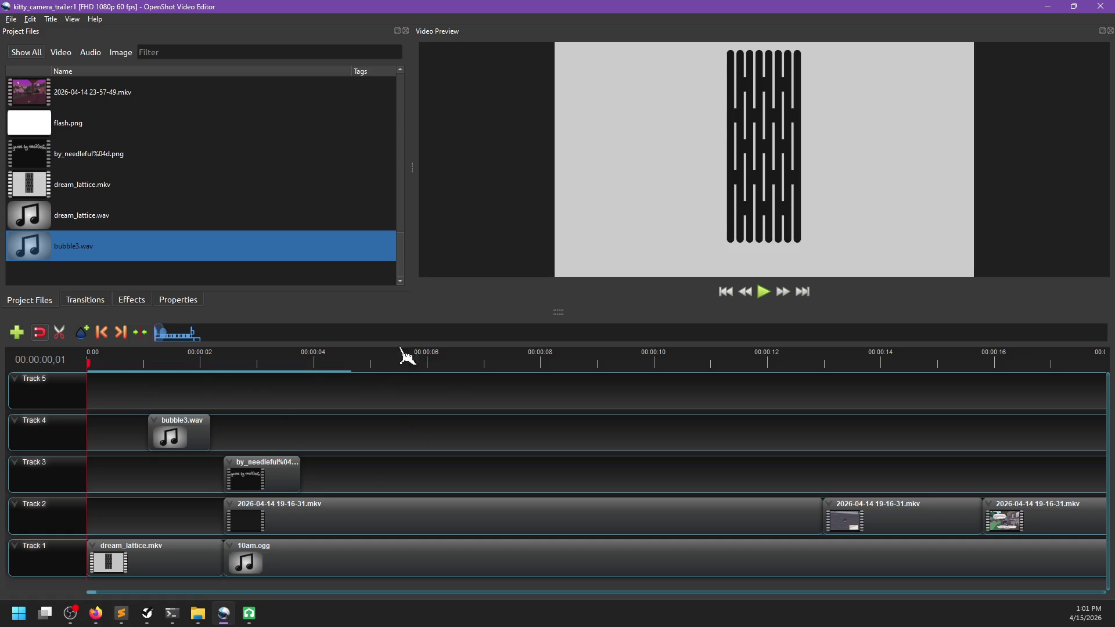
Replay the opening from the start, pausing at 00:00:02,39, and select the bubble3.wav clip
key("space")
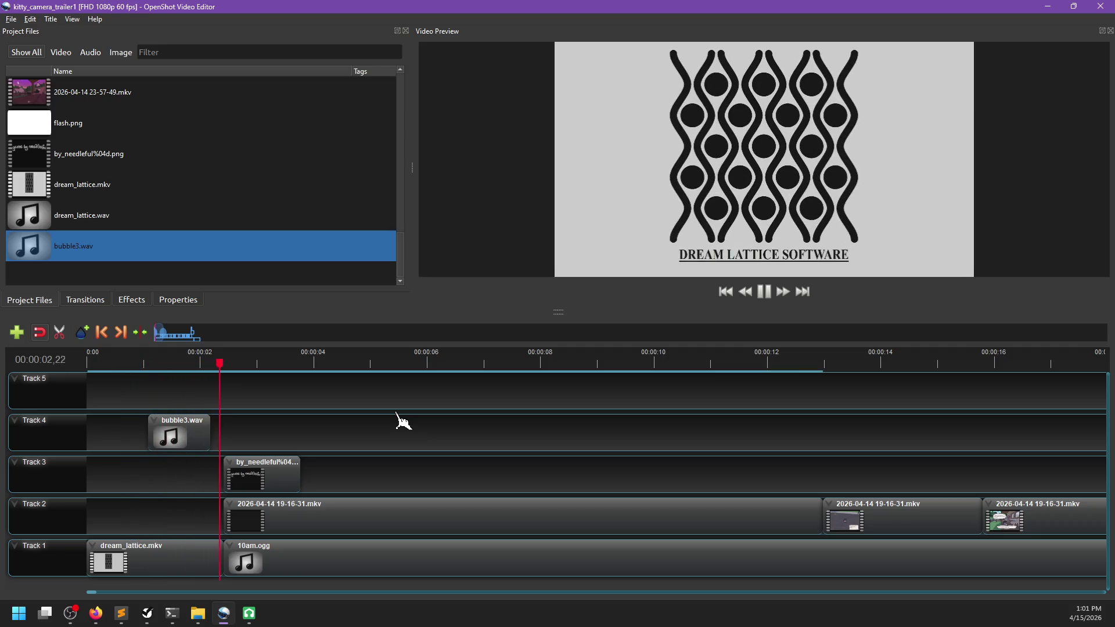
key("space")
key("Home")
key("space")
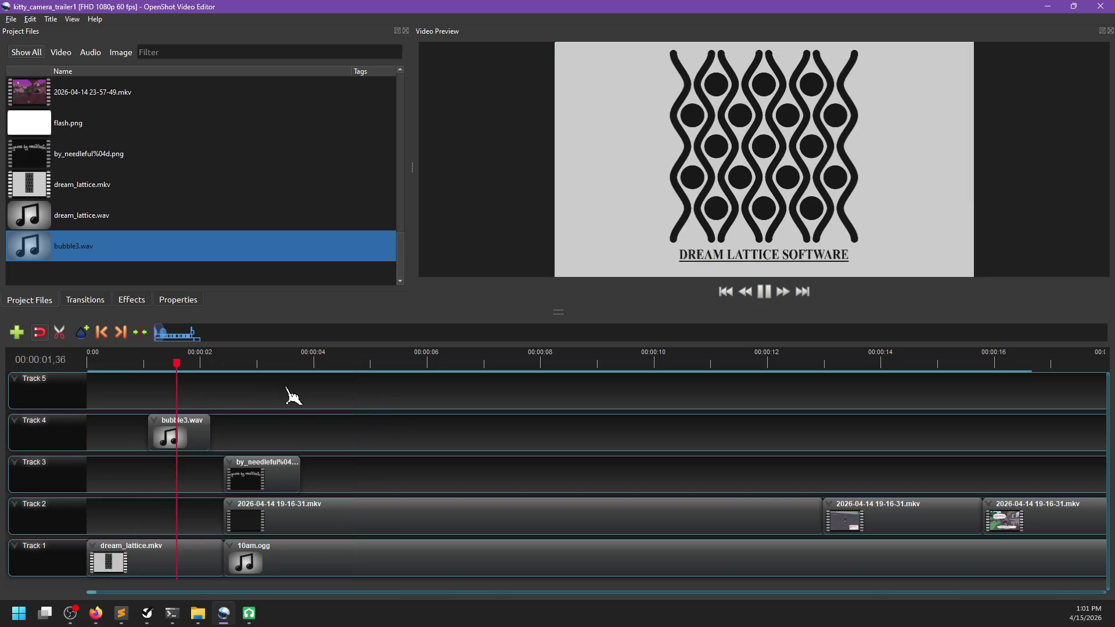
key("space")
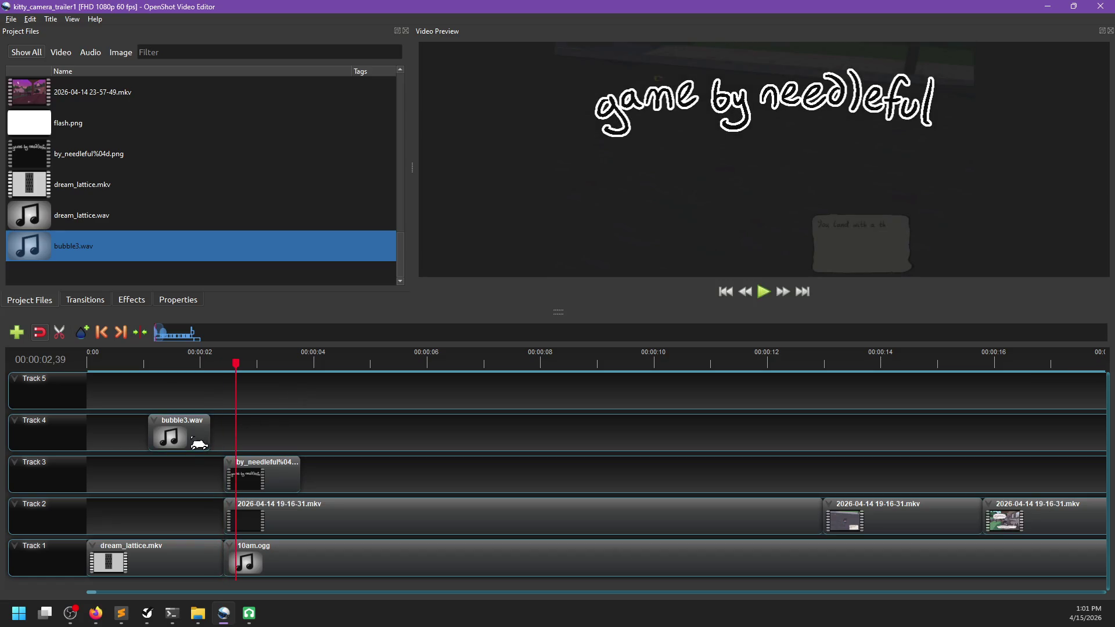
left_click(199, 444)
left_click(106, 335)
Move bubble3.wav from Track 4 to Track 2 and preview playback up to 00:00:04,27
left_click_drag(176, 435, 178, 504)
left_click(88, 361)
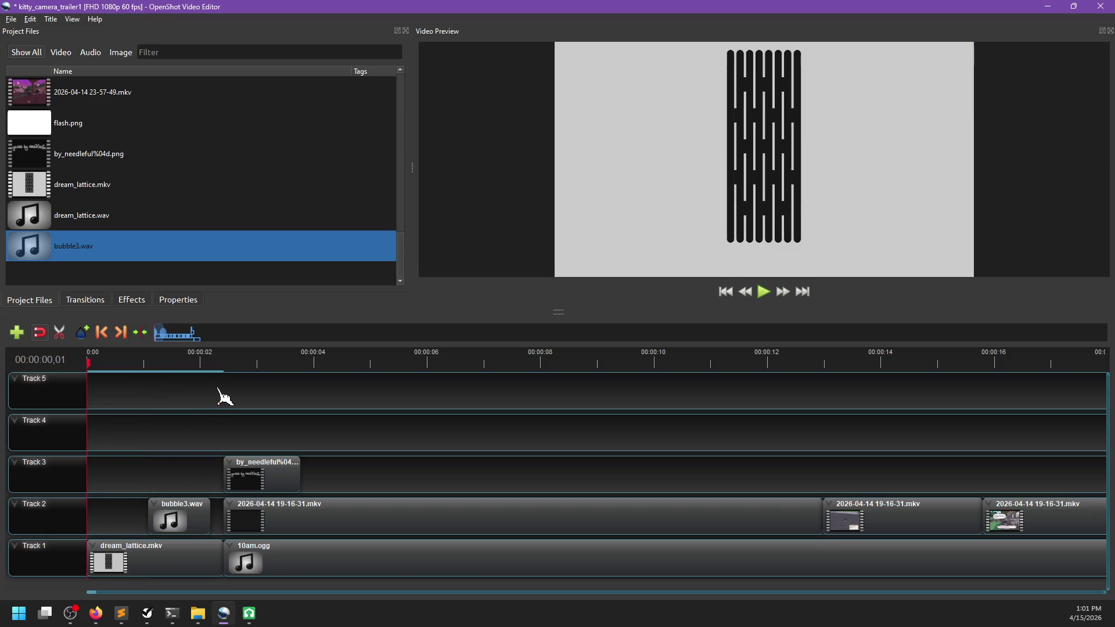
mouse_move(561, 309)
left_mouse_down()
mouse_move(569, 447)
mouse_move(556, 460)
left_mouse_up()
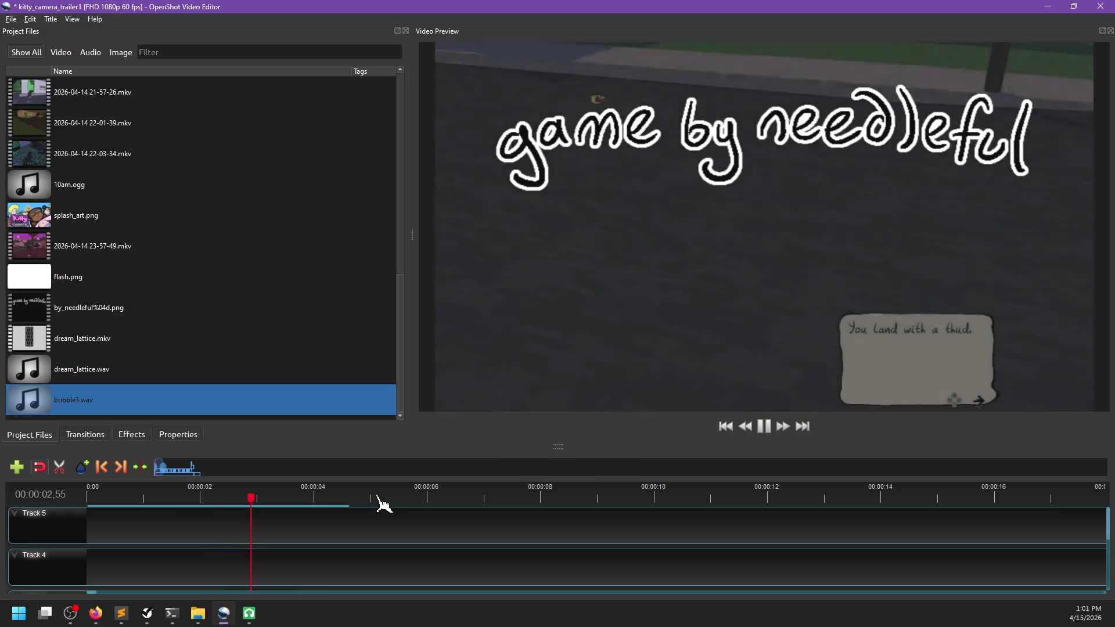
key("space")
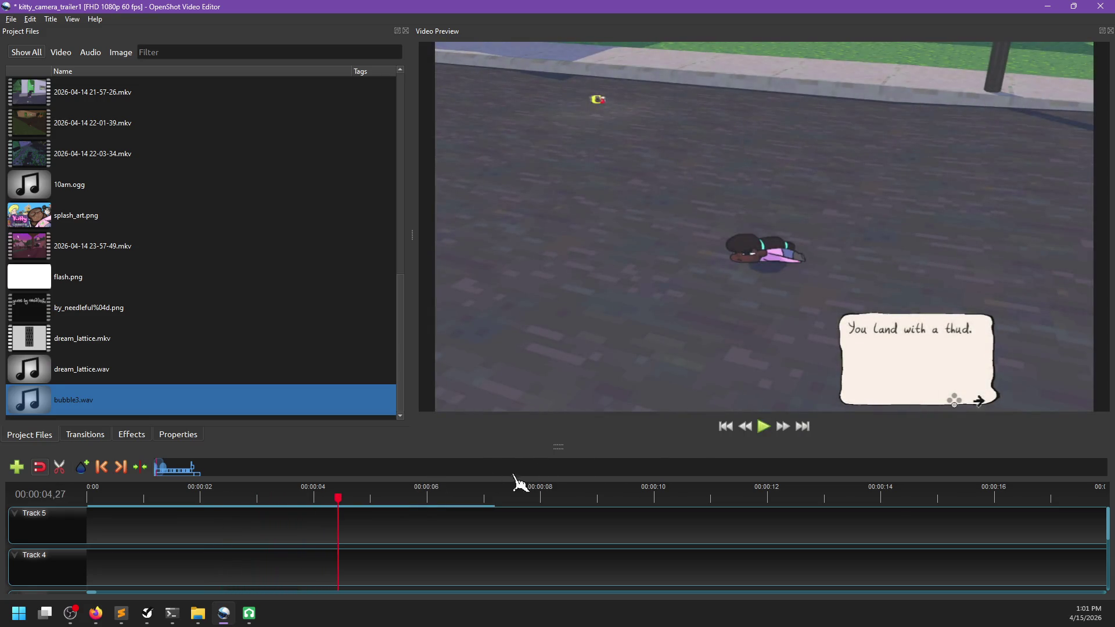
left_click_drag(554, 447, 538, 274)
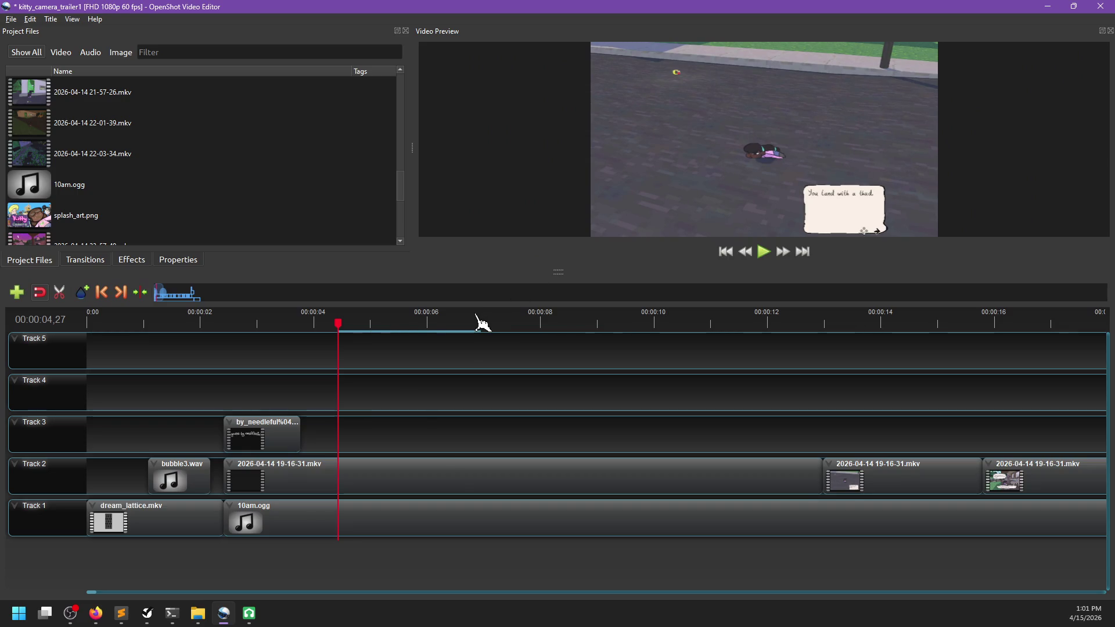
Save and re-export kitty_camera_trailer1 as FHD 1080p 60 fps MP4, replacing the old file
key("ctrl+s")
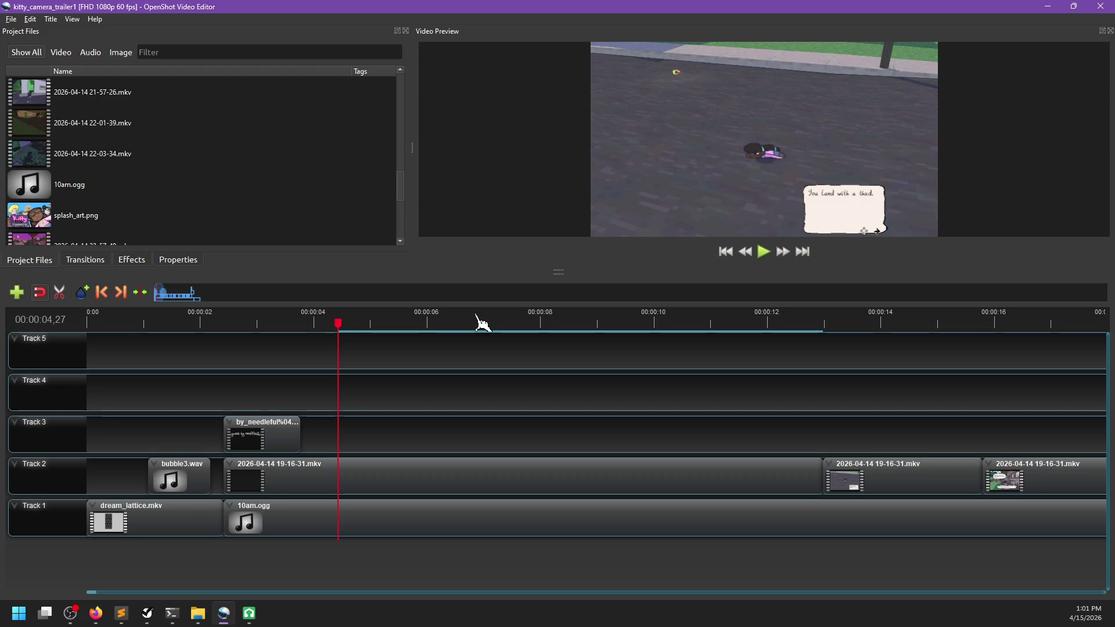
key("ctrl+e")
left_click(249, 613)
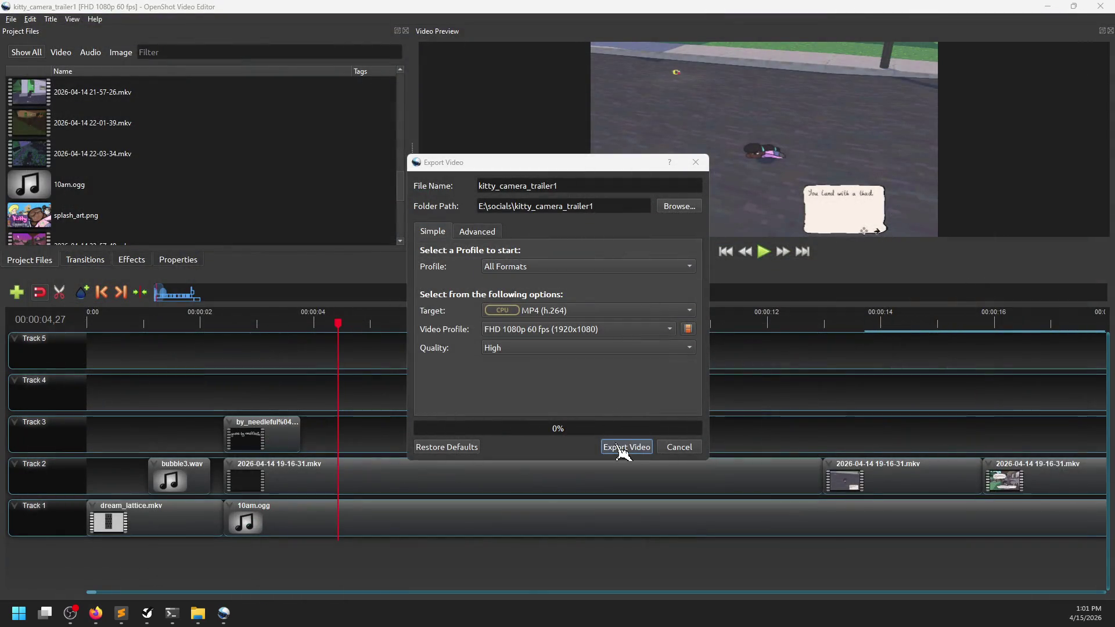
left_click(620, 450)
left_click(558, 326)
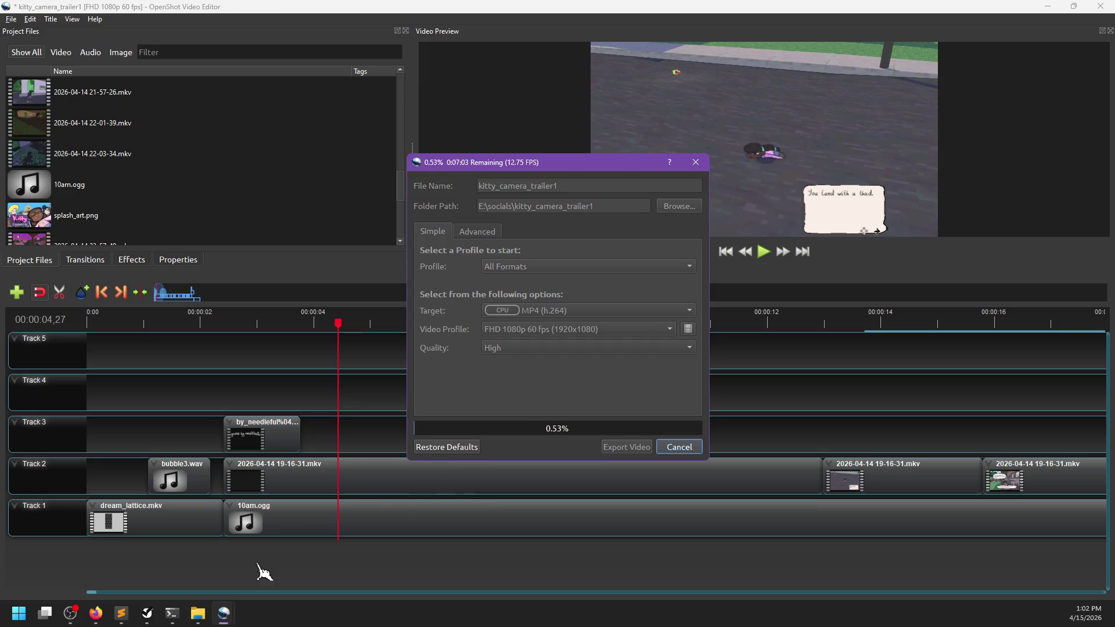
left_click(147, 612)
scroll(327, 478, "down", 3)
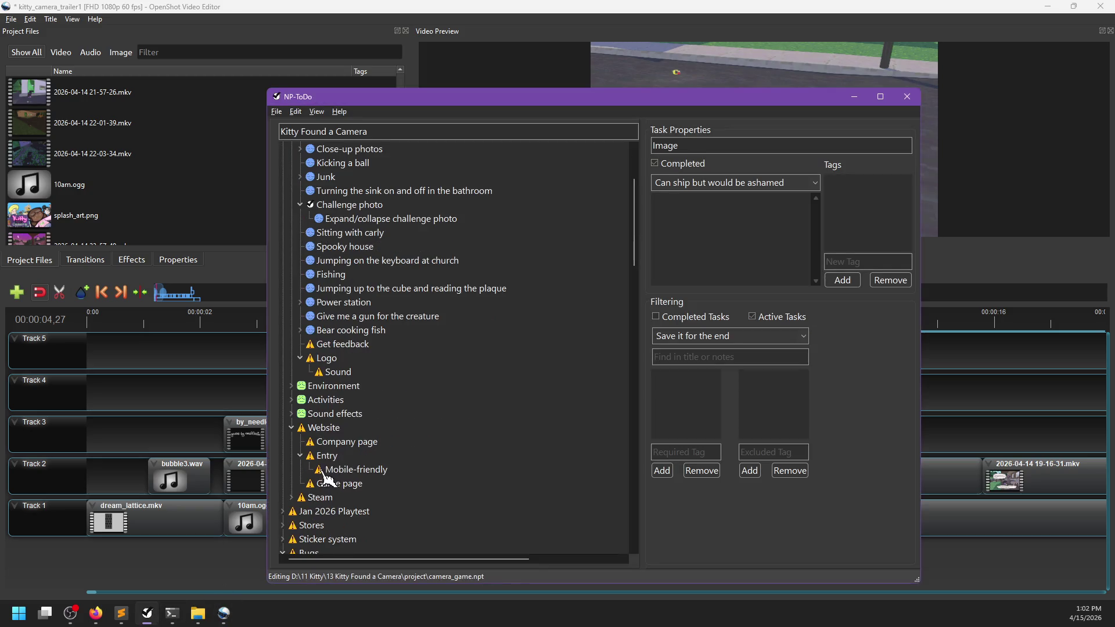
Delete the Sound and Logo tasks and save camera_game.npt
right_click(337, 373)
left_click(372, 391)
right_click(334, 357)
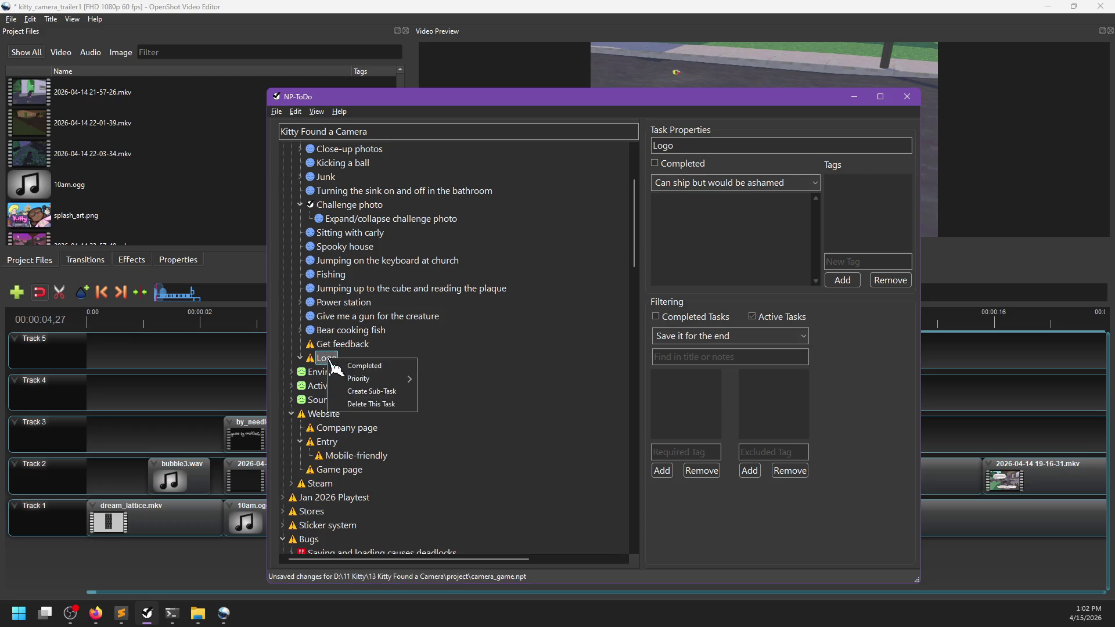
left_click(399, 372)
key("ctrl+s")
Select the Company page task and briefly check the website code in Sublime Text
scroll(354, 458, "down", 2)
left_click(339, 345)
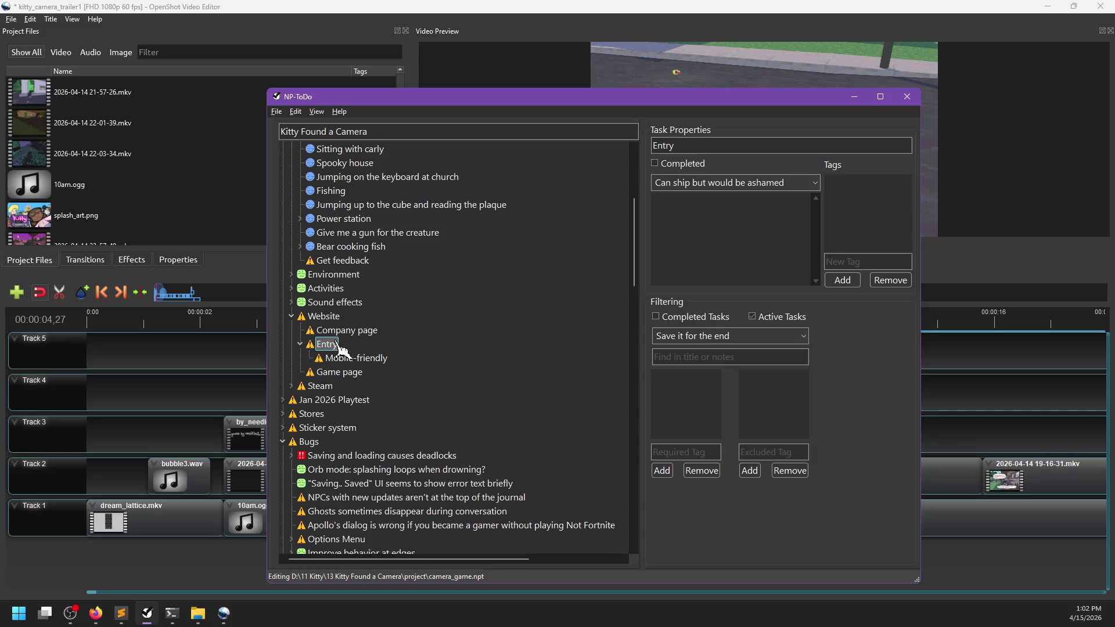
key("Up")
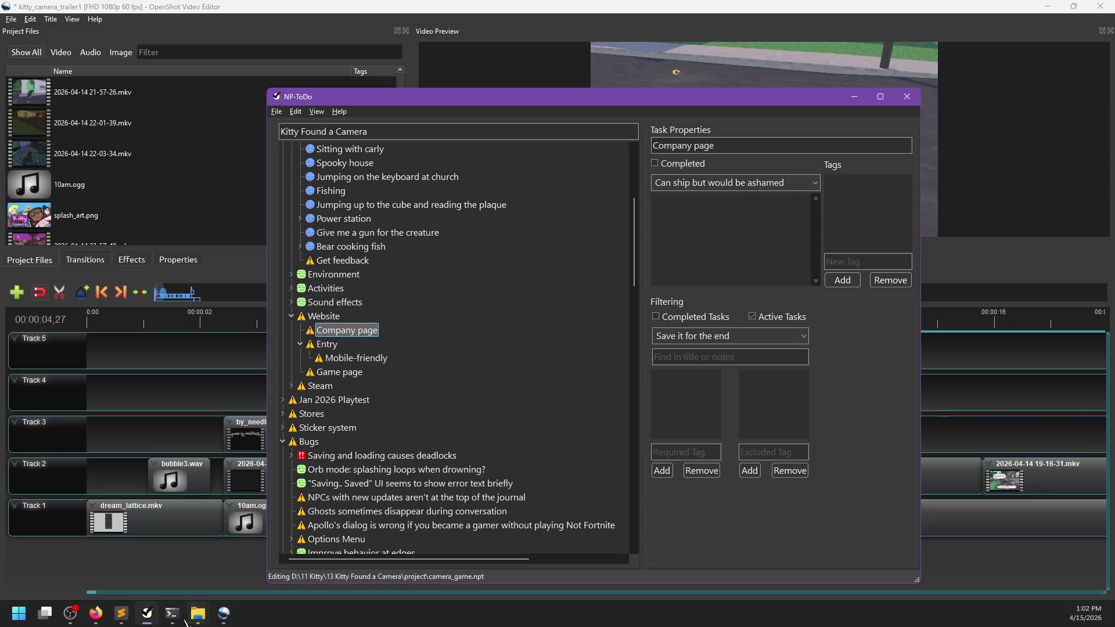
mouse_move(201, 622)
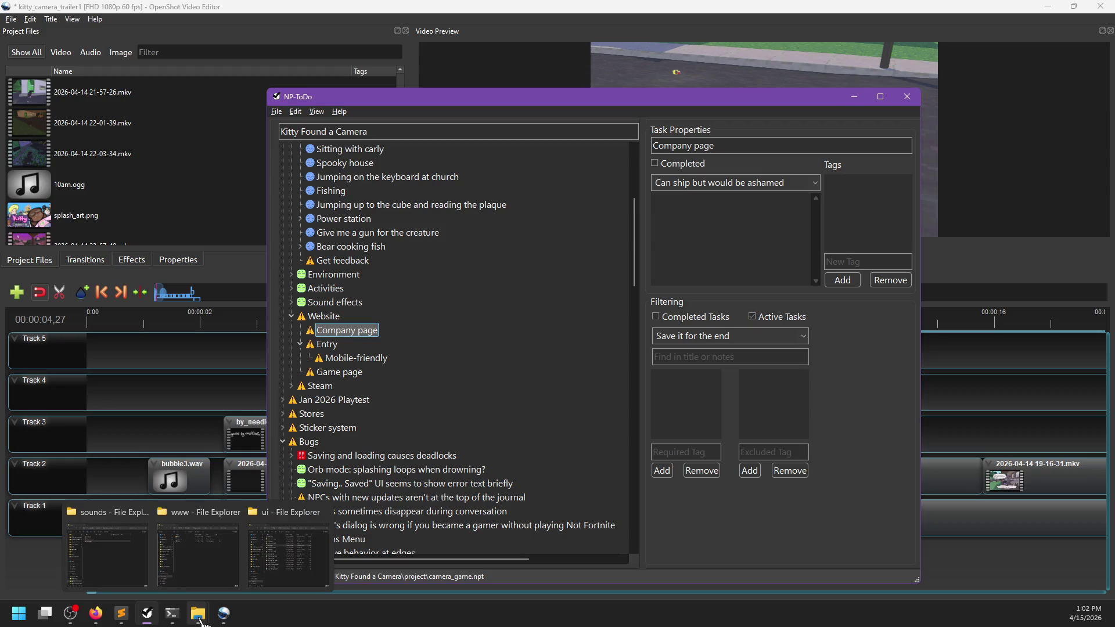
left_click(126, 616)
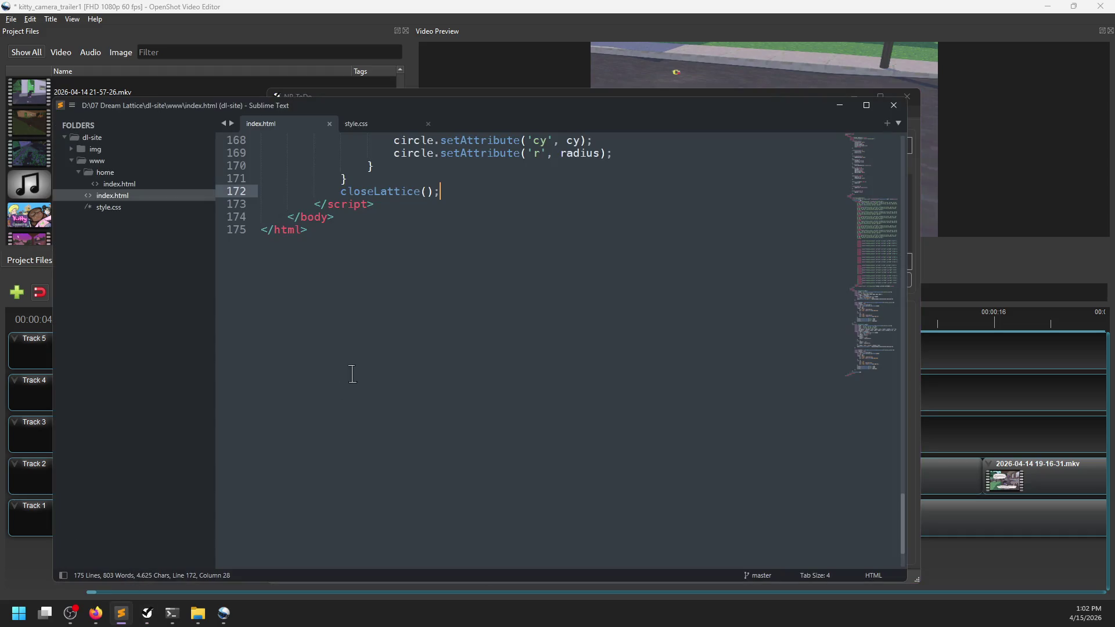
scroll(395, 247, "up", 5)
scroll(395, 247, "up", 5)
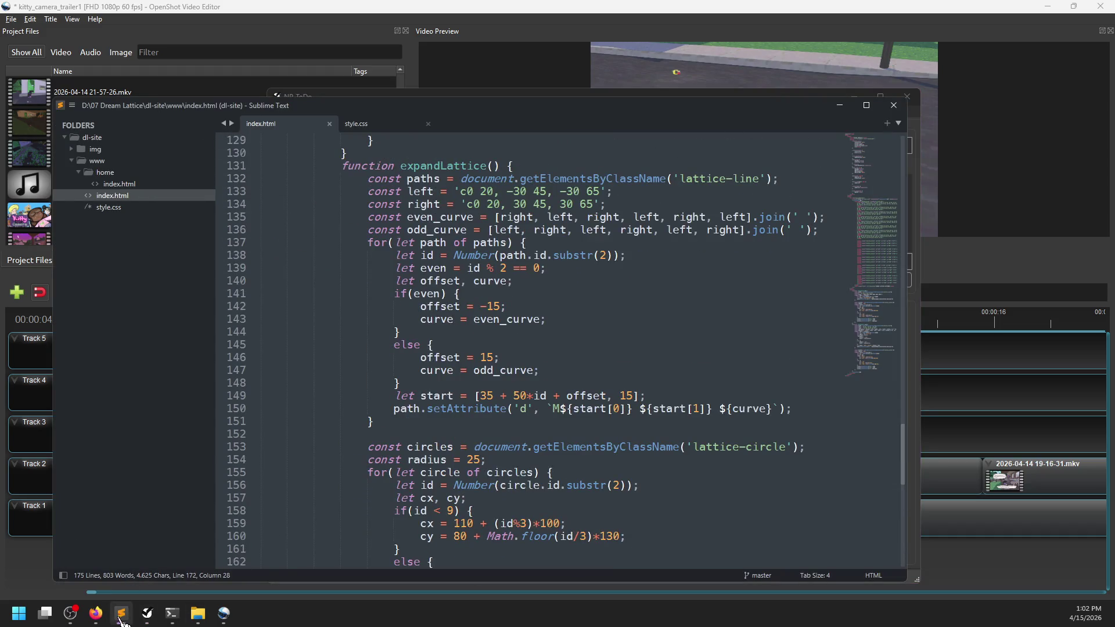
left_click(146, 614)
Run git push in PowerShell to send the two dl-site commits to origin/master
mouse_move(172, 614)
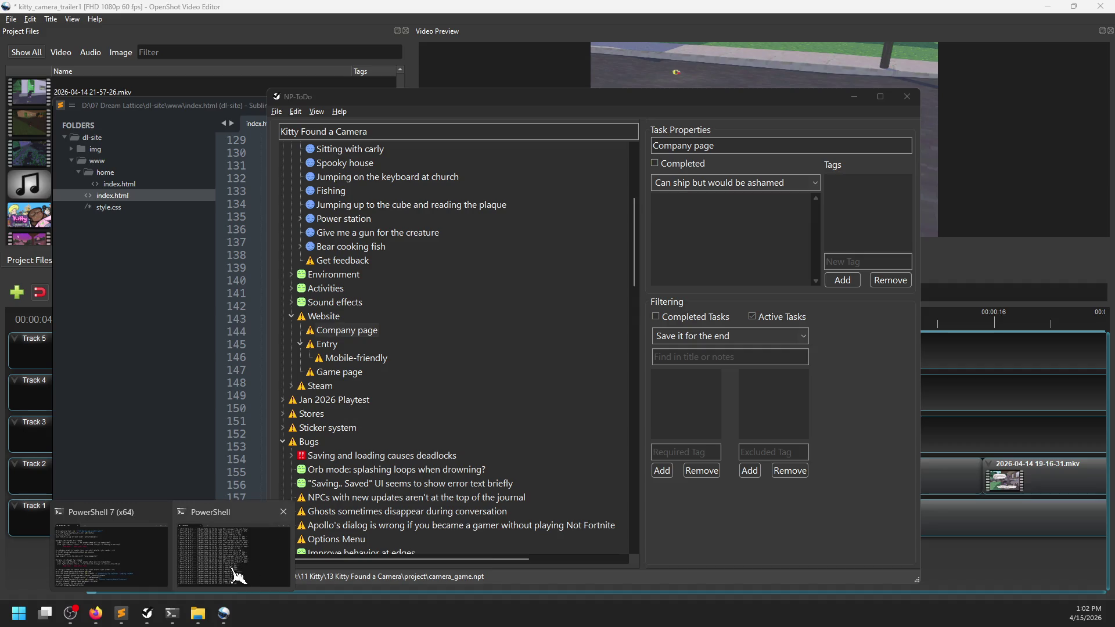
left_click(224, 530)
type("git push")
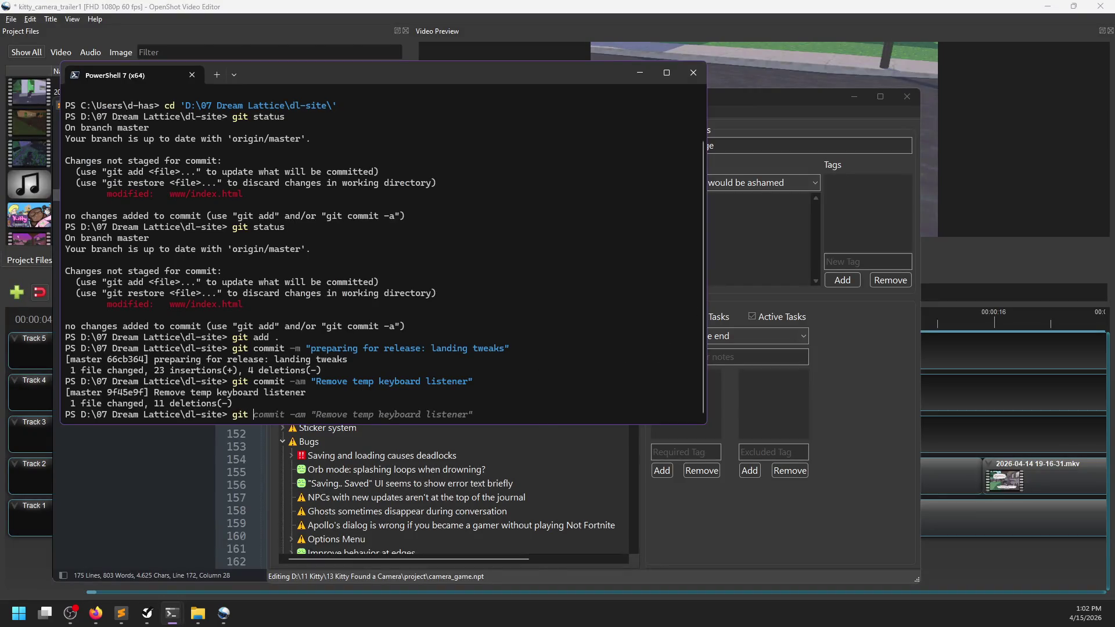
key("Return")
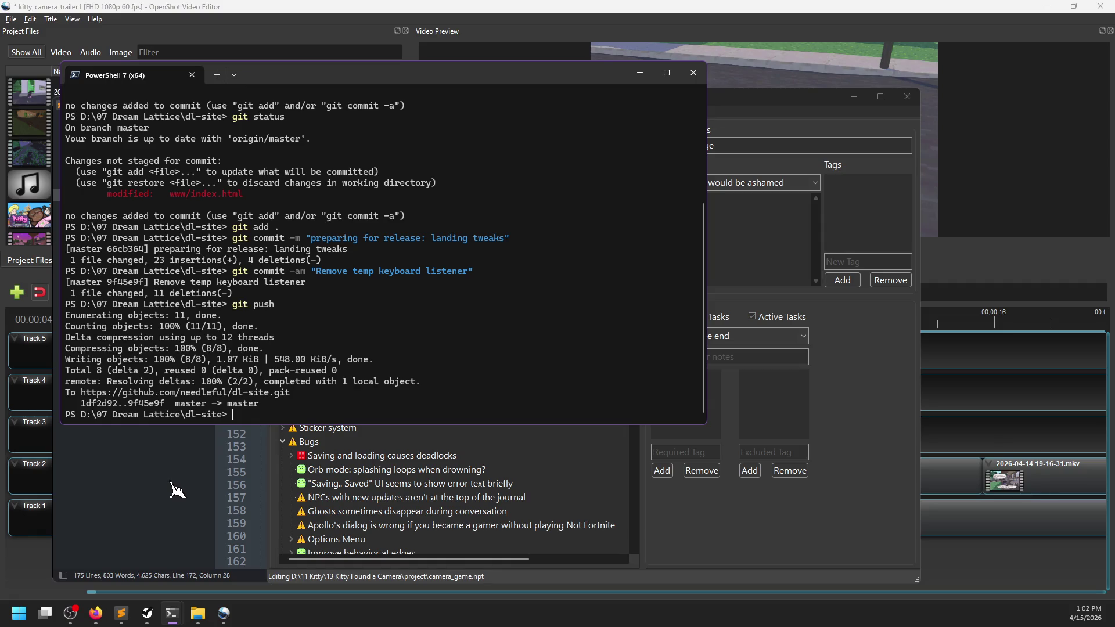
Glance at Firefox, then return to the NP-ToDo task list
left_click(96, 613)
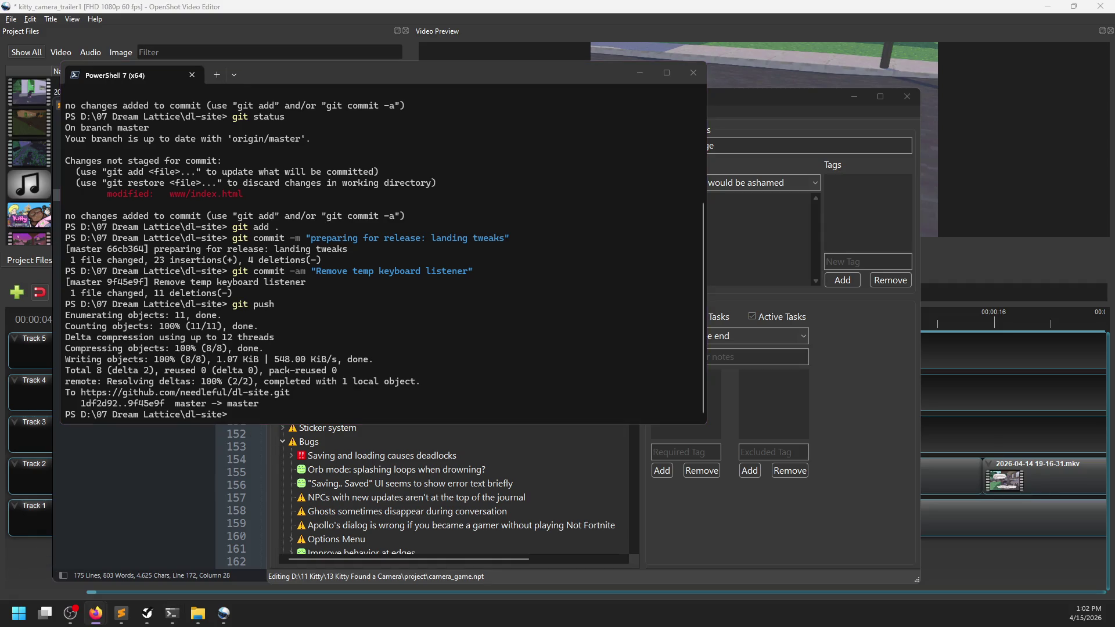
left_click(70, 614)
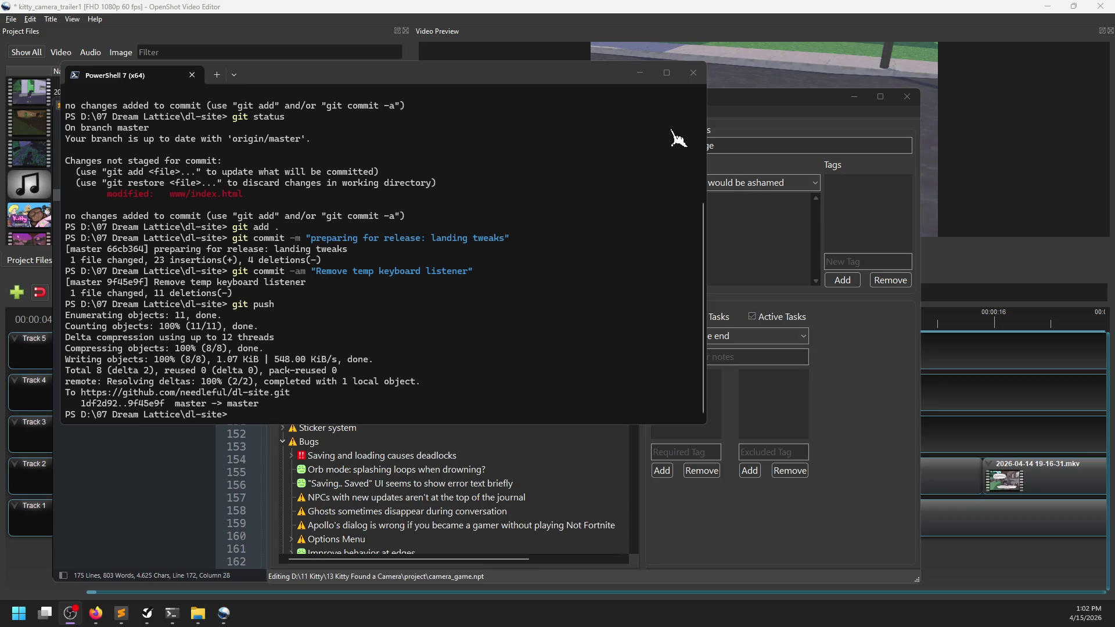
left_click(731, 107)
scroll(415, 358, "down", 1)
Expand the Steam group and look over the Trailer, Mobile-friendly, Company page and Get feedback tasks
left_click(291, 301)
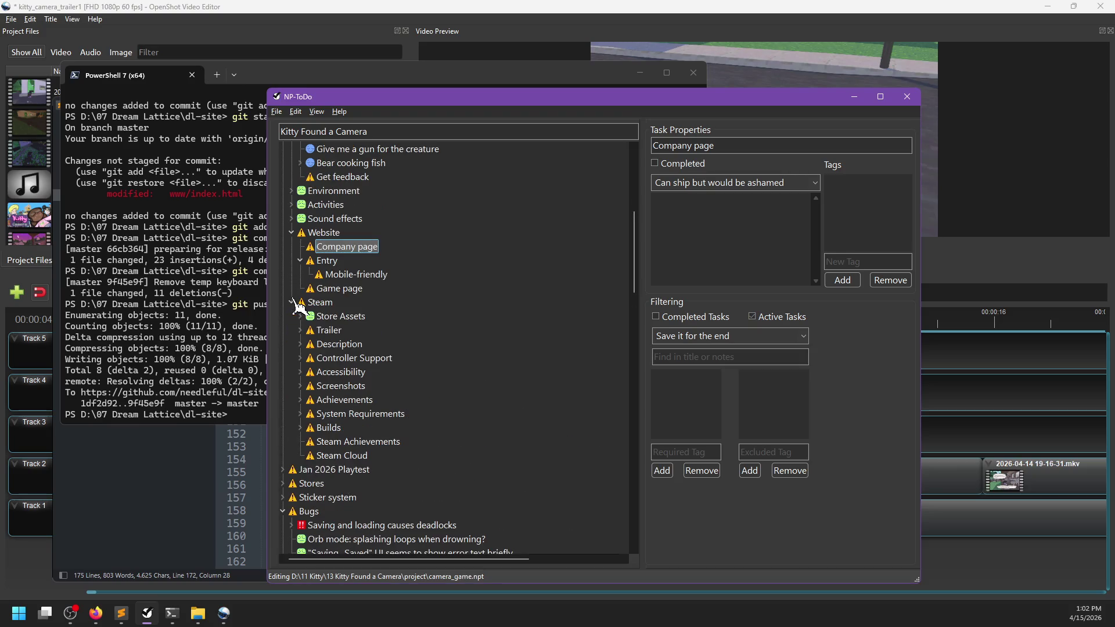
right_click(320, 334)
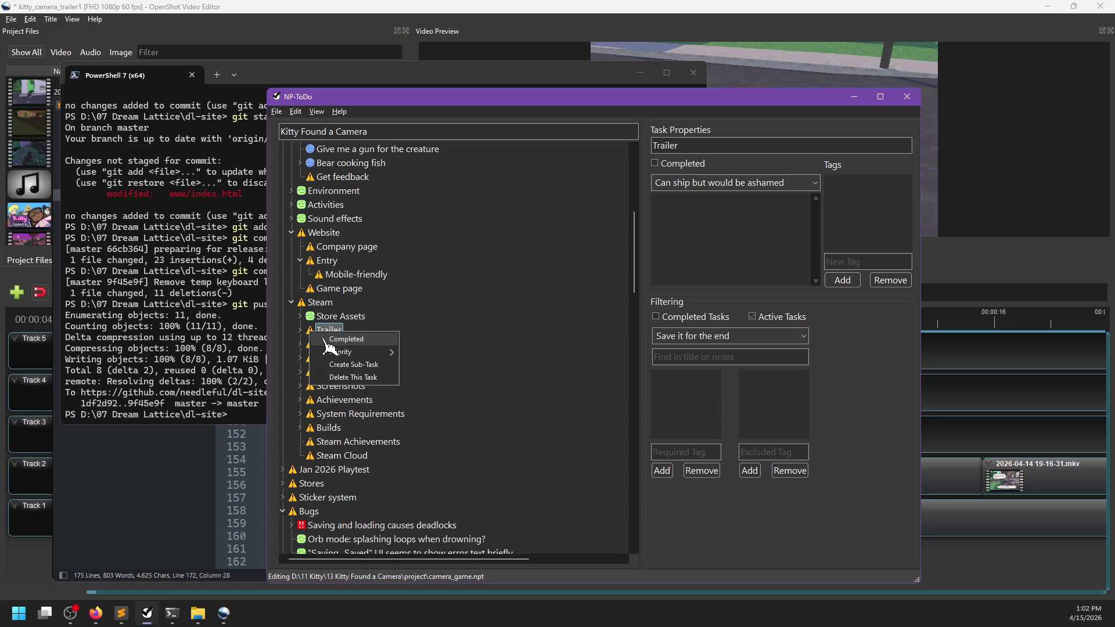
left_click(377, 314)
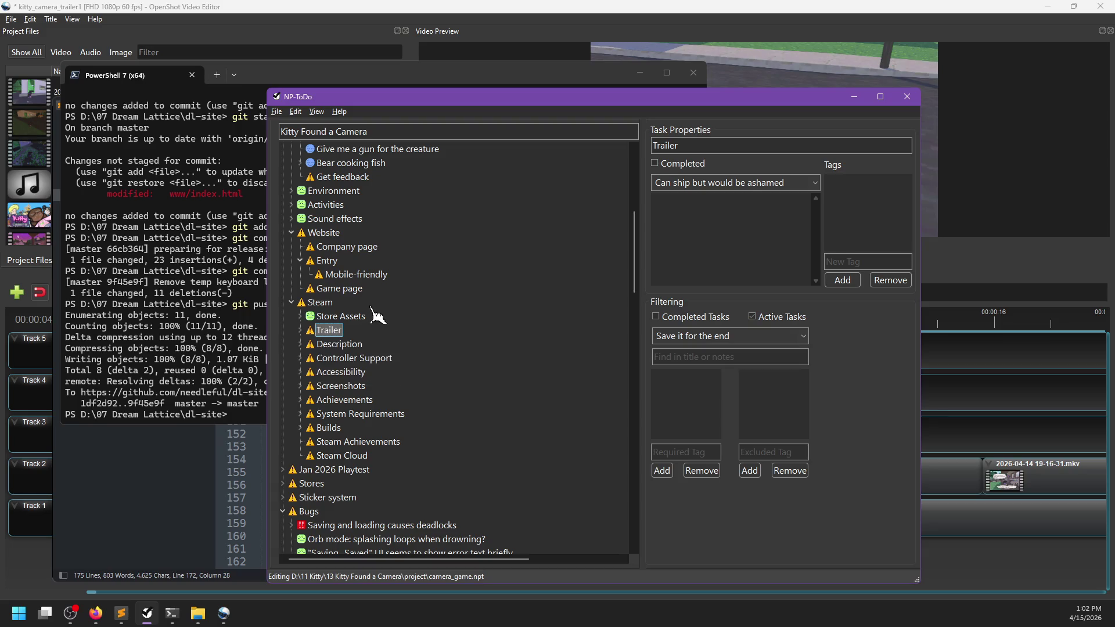
left_click(354, 274)
left_click(339, 247)
left_click(343, 177)
scroll(424, 260, "up", 5)
scroll(433, 310, "up", 4)
scroll(424, 343, "down", 10)
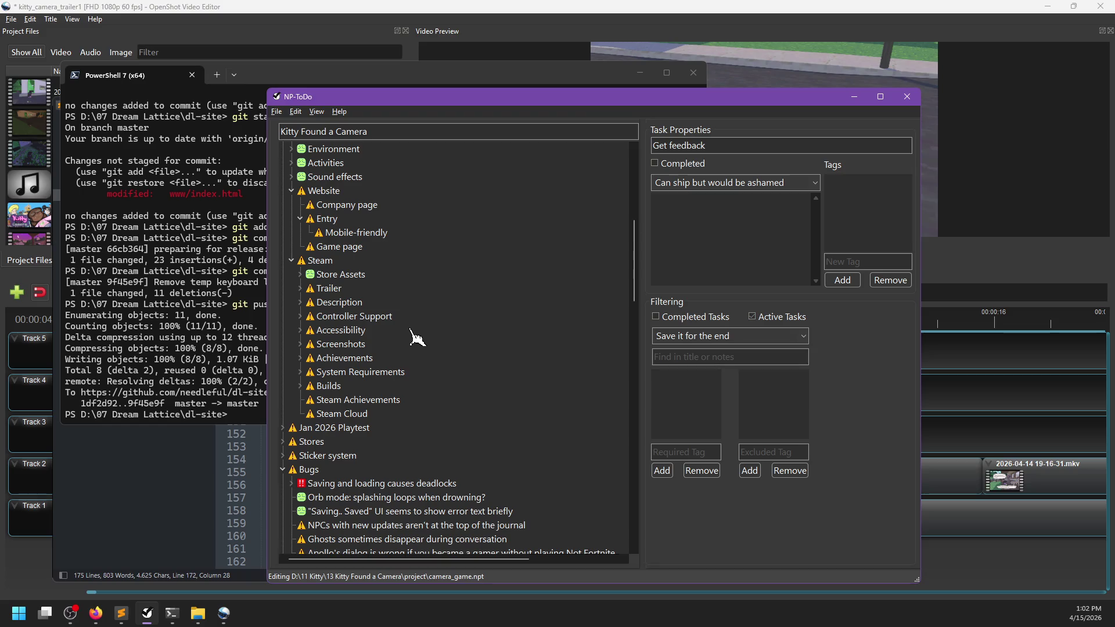
scroll(409, 354, "down", 2)
Expand Jan 2026 Playtest and review 'Limit special dialog in important conversations' and 'No flash photography in construction zone'
left_click(283, 344)
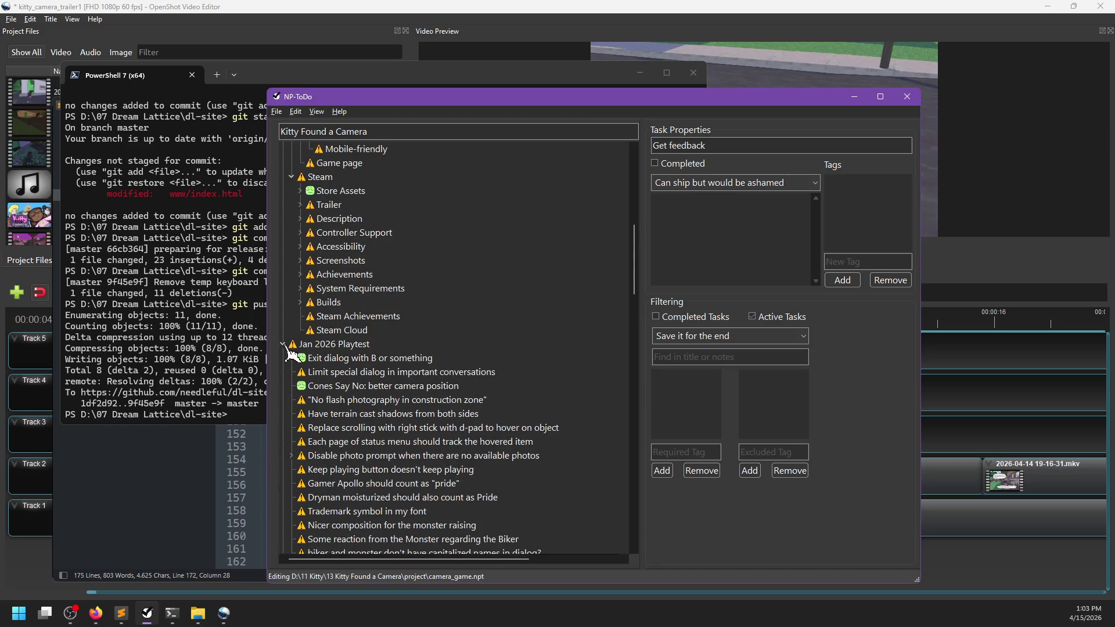
scroll(287, 348, "down", 1)
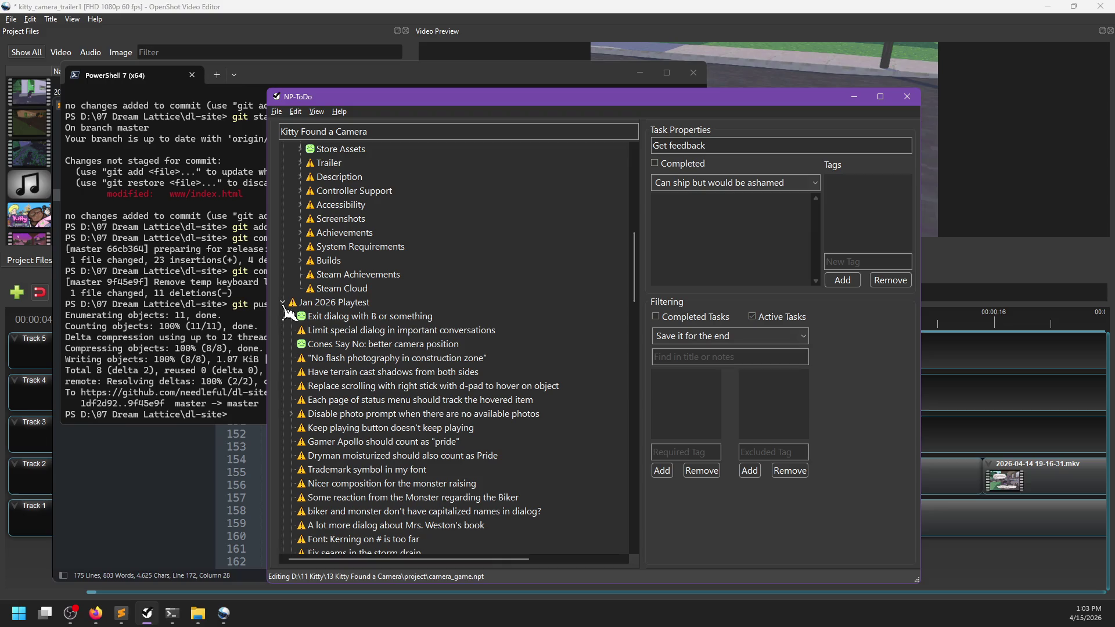
left_click(335, 330)
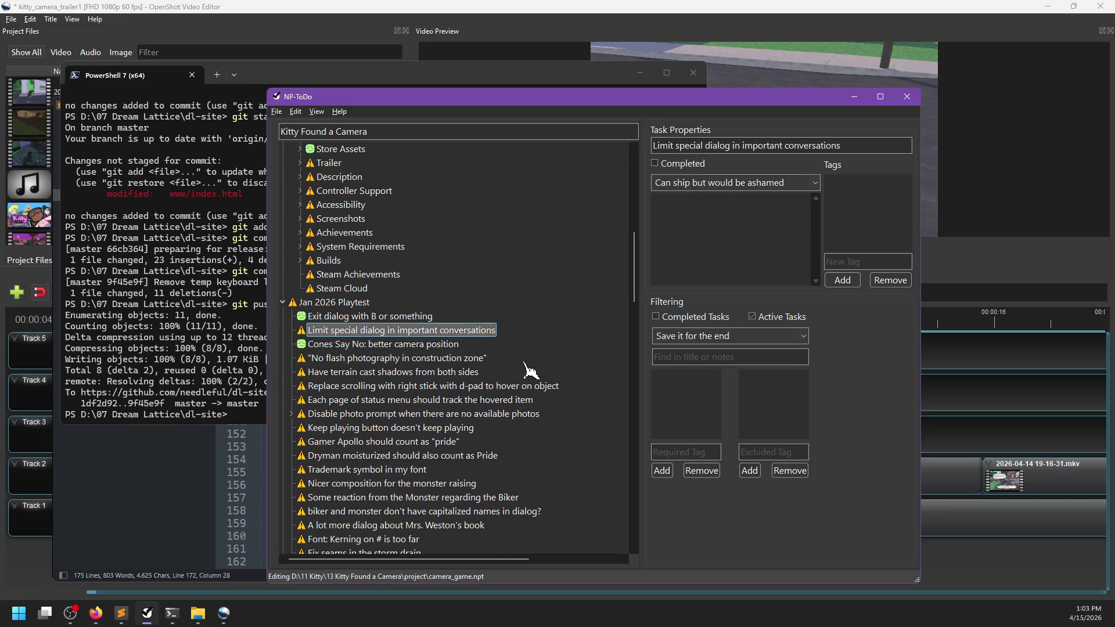
scroll(436, 380, "down", 1)
left_click(354, 318)
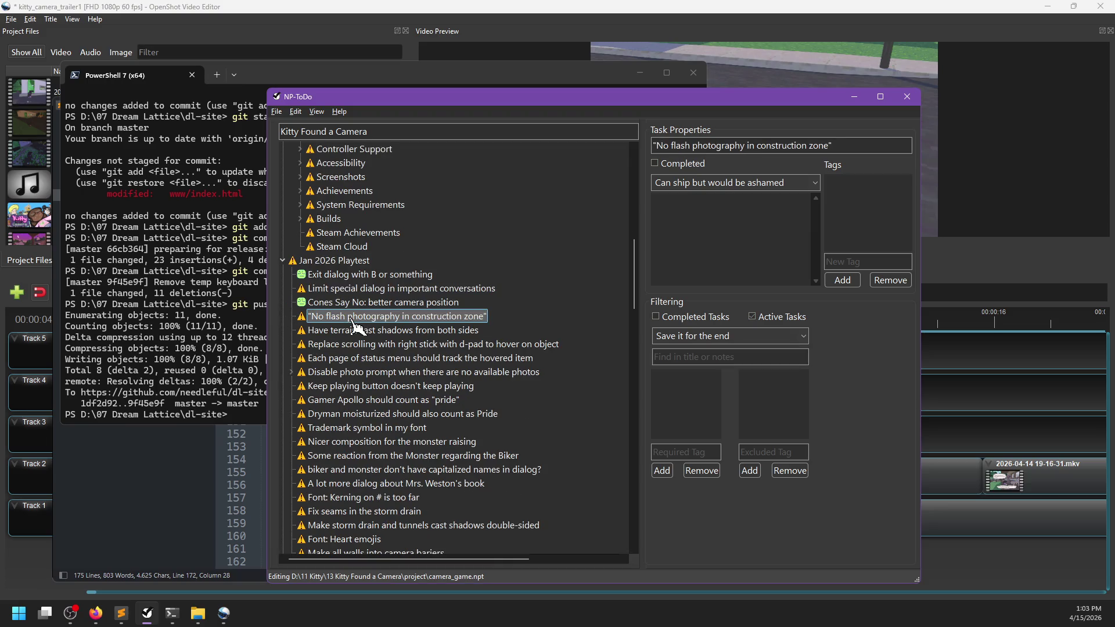
left_click(317, 293)
scroll(376, 401, "down", 6)
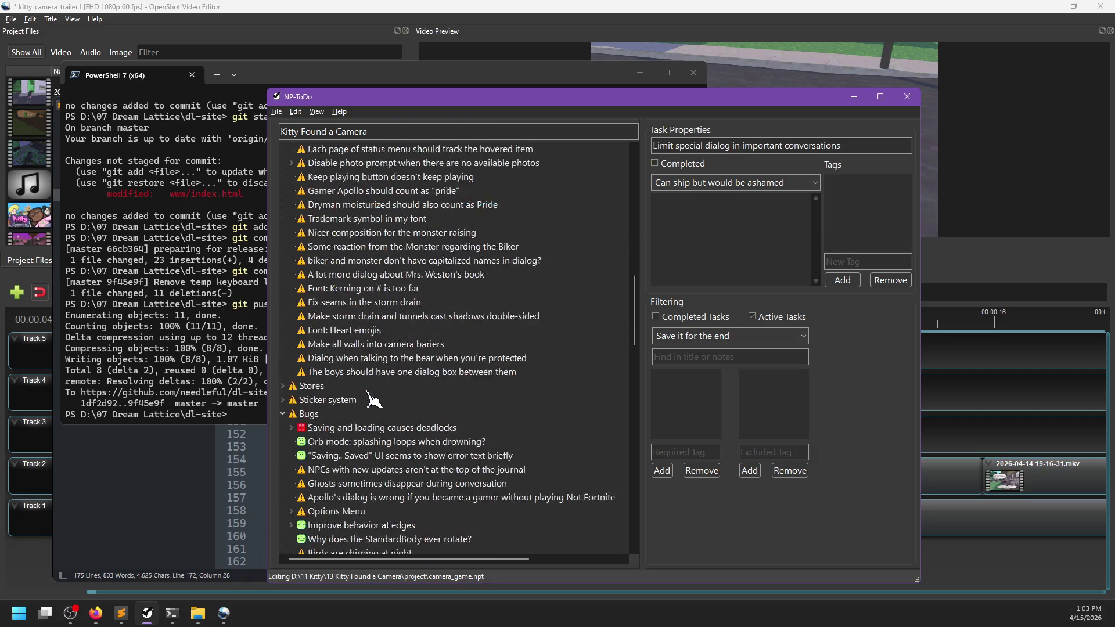
Scroll back up and peek at the Description task's subtasks, then collapse it
scroll(377, 401, "up", 3)
scroll(376, 401, "up", 1)
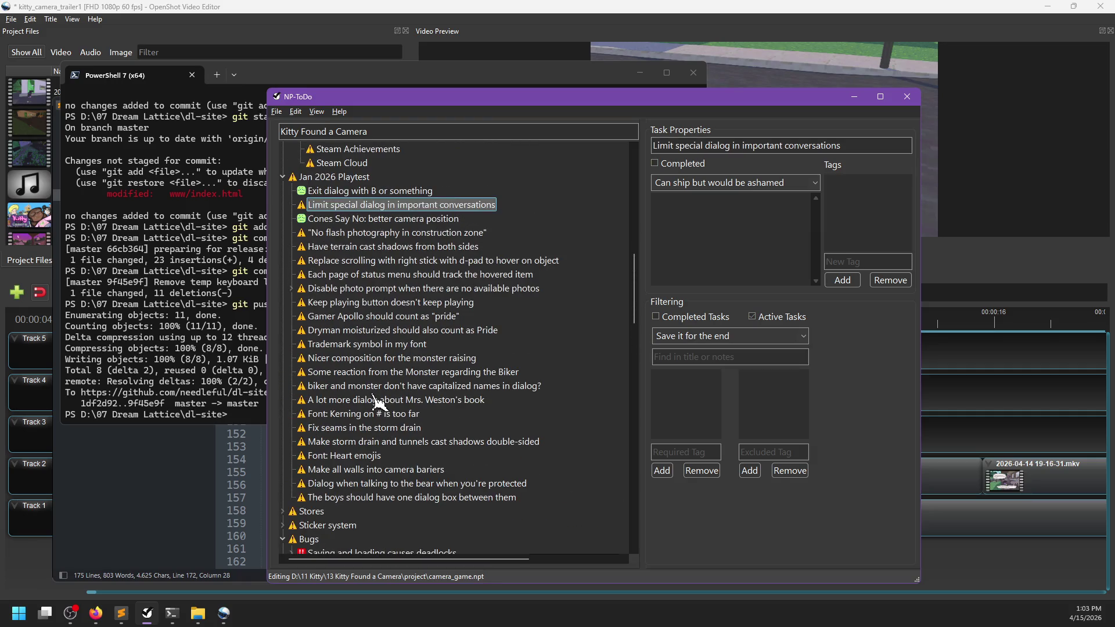
scroll(377, 400, "up", 4)
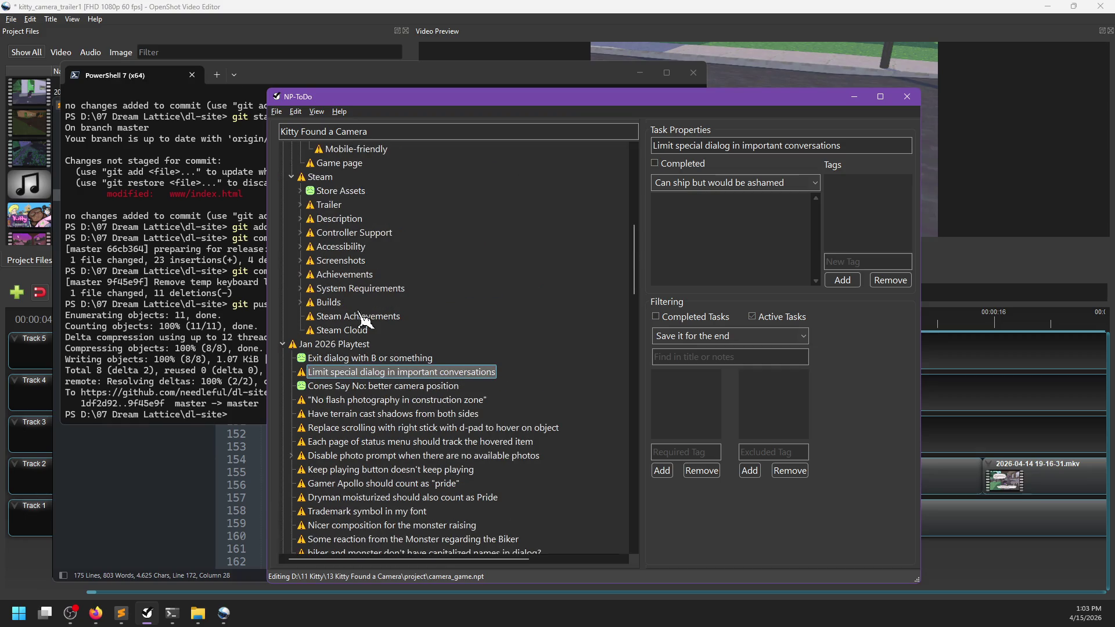
scroll(385, 337, "up", 3)
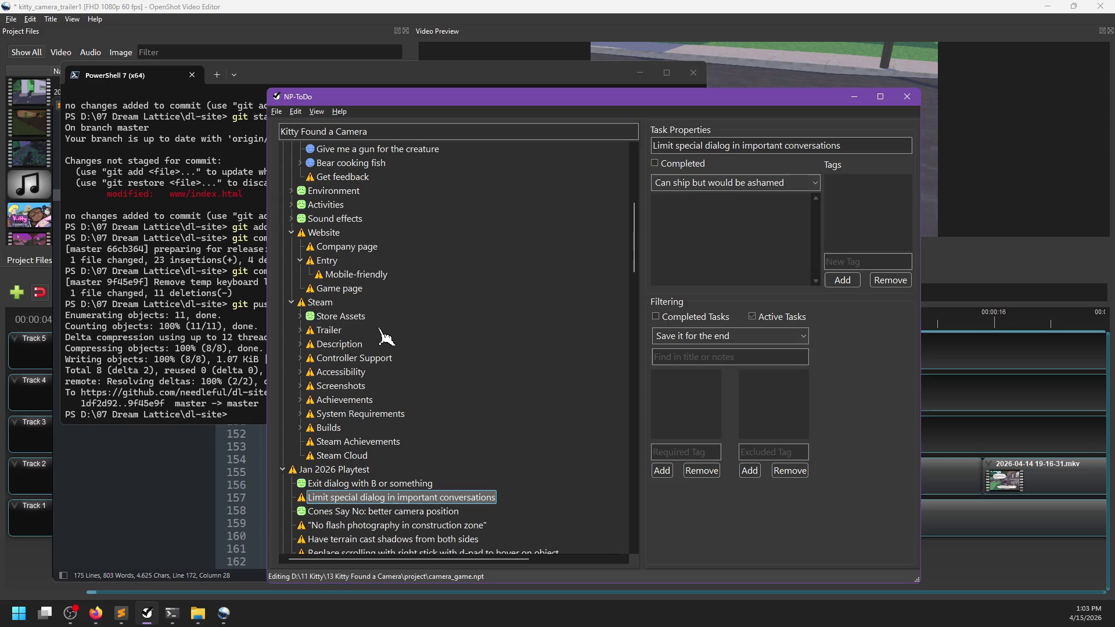
left_click(302, 345)
left_click(302, 345)
Look at the trailer sounds folder in File Explorer, then switch to Firefox's Steam About This Game editor
mouse_move(179, 614)
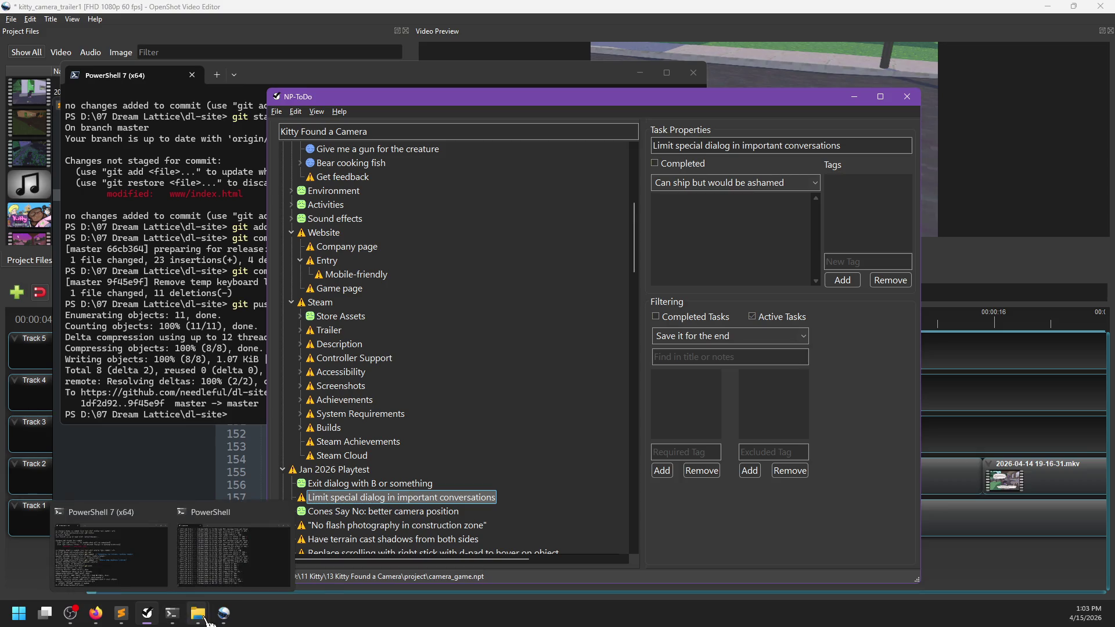
left_click(108, 552)
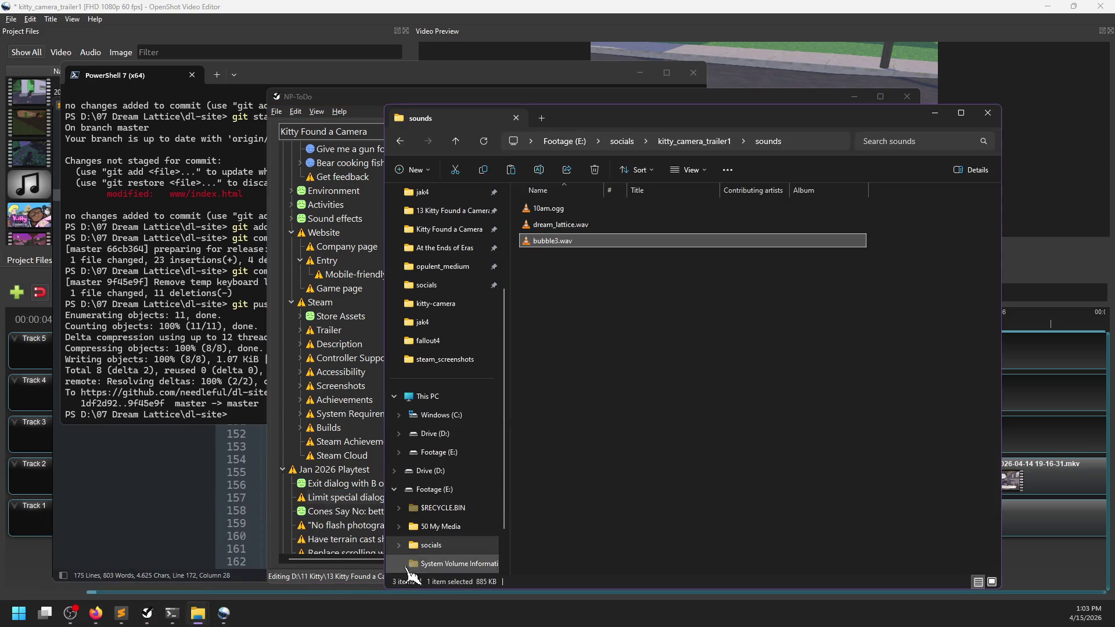
left_click(105, 622)
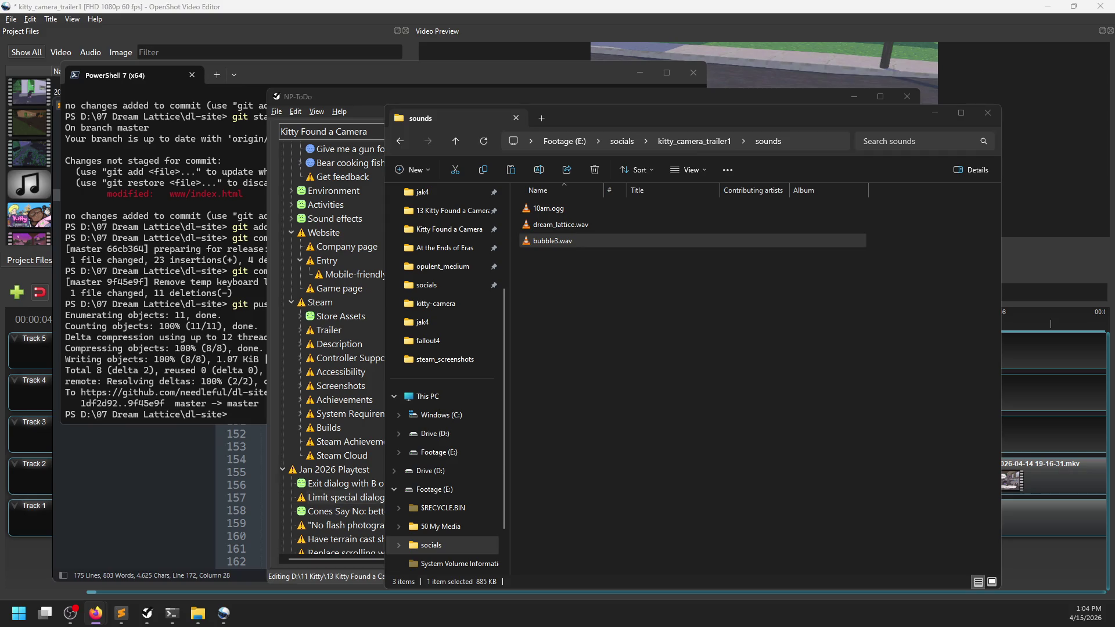
key("alt+Tab")
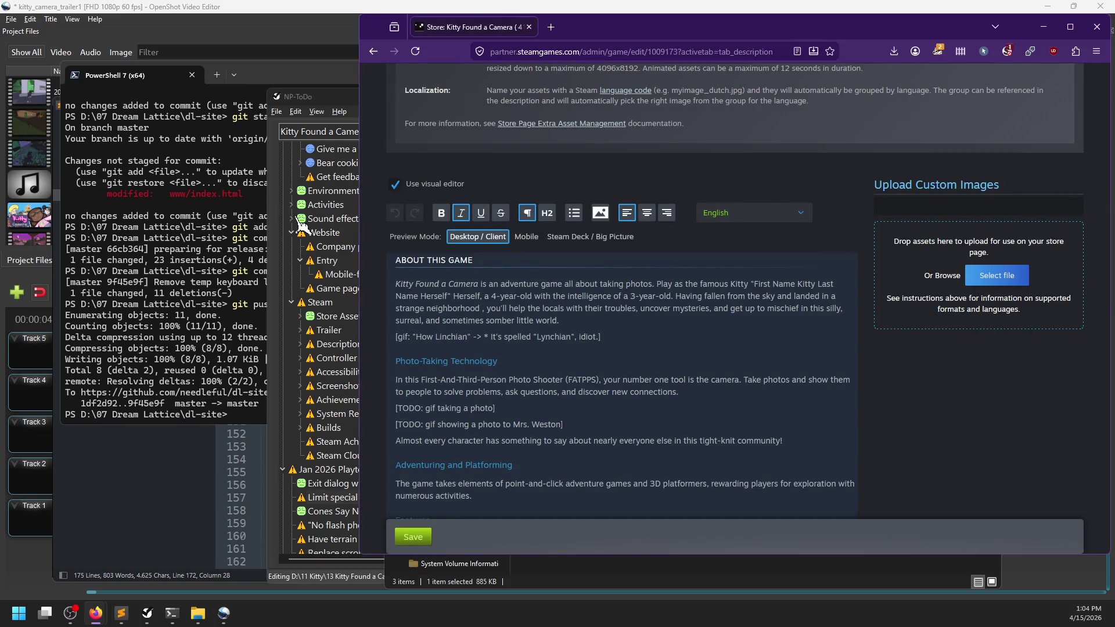
Trim the gif note down to just [gif]
scroll(522, 320, "down", 1)
mouse_move(626, 275)
left_mouse_down()
mouse_move(408, 277)
mouse_move(597, 276)
left_mouse_up()
key("BackSpace")
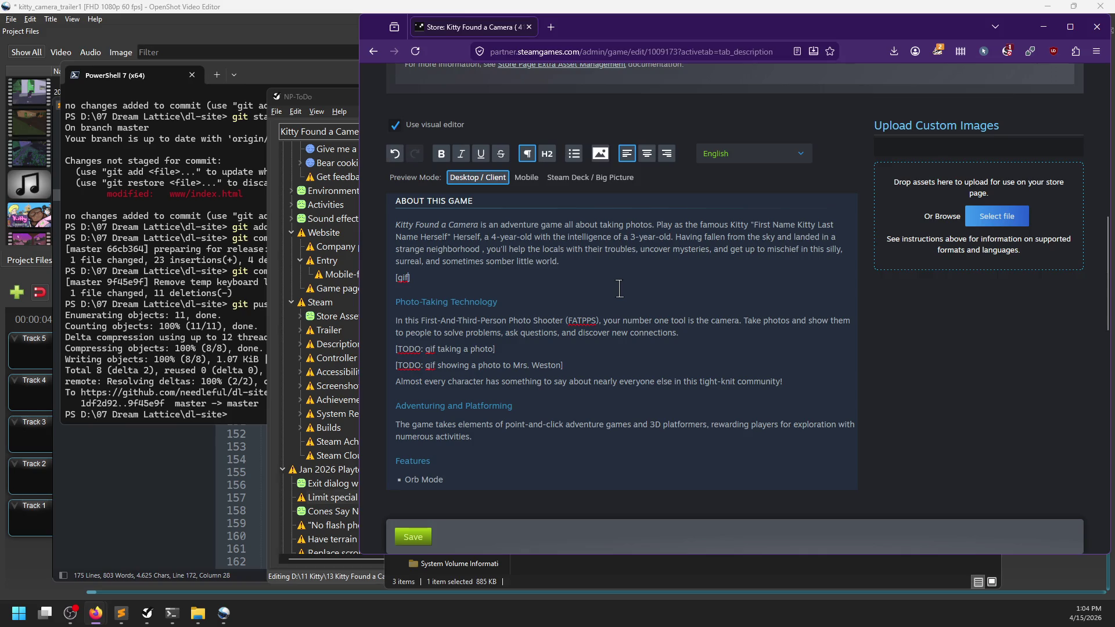
scroll(610, 288, "up", 1)
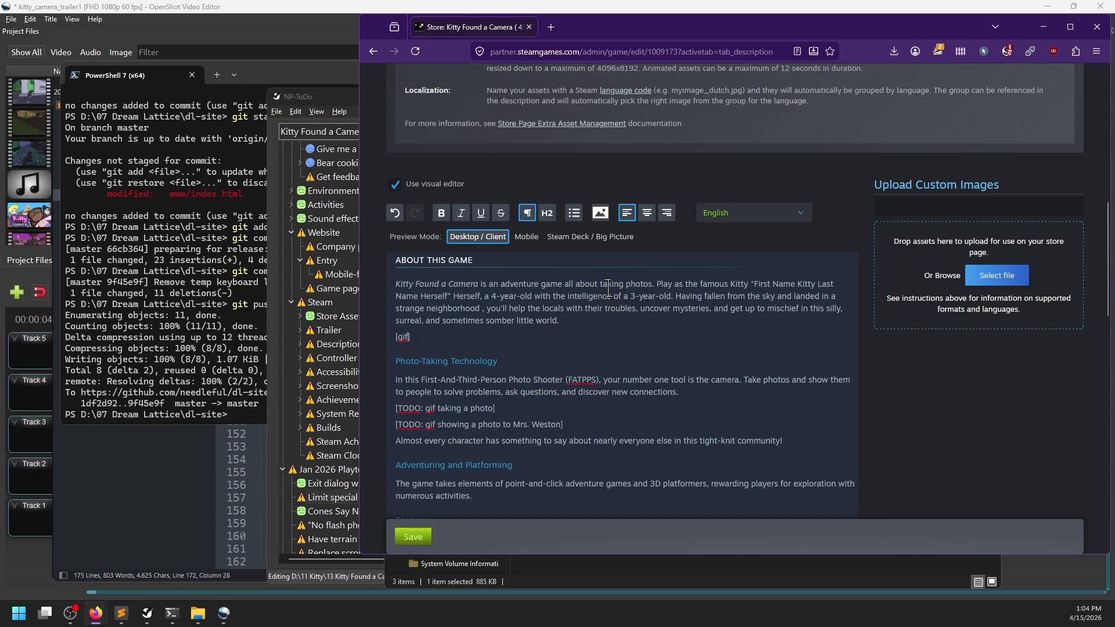
scroll(565, 362, "down", 1)
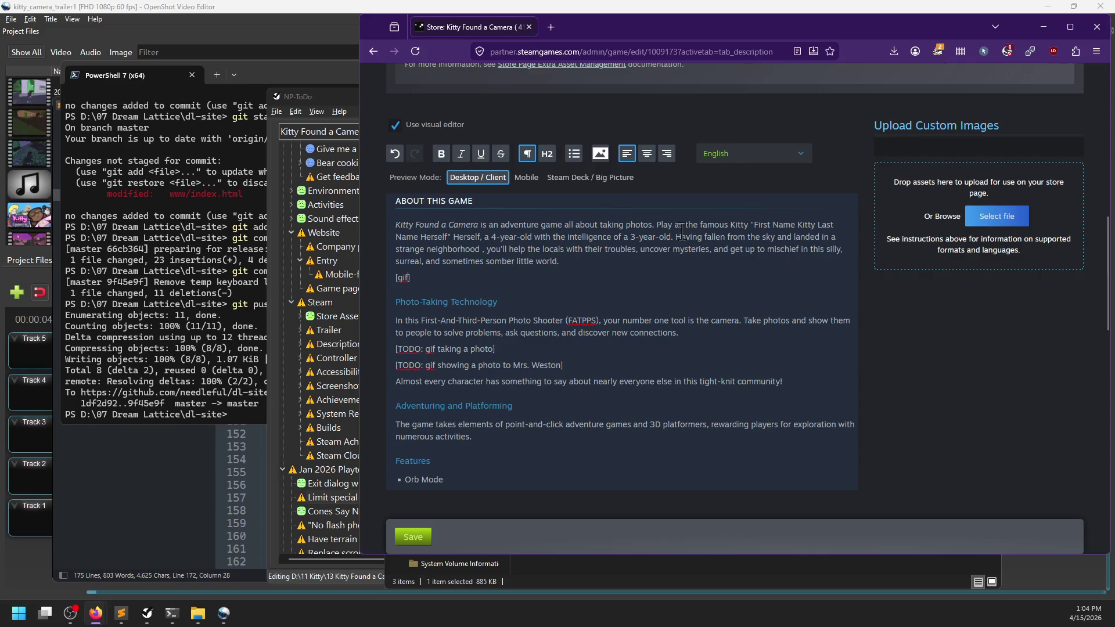
Remove the 'Play as … 3-year-old.' passage and the stray space before 'you'll' from the opening paragraph
left_click(661, 224)
left_click_drag(676, 237, 656, 225)
key("BackSpace")
key("Down")
left_click(455, 237)
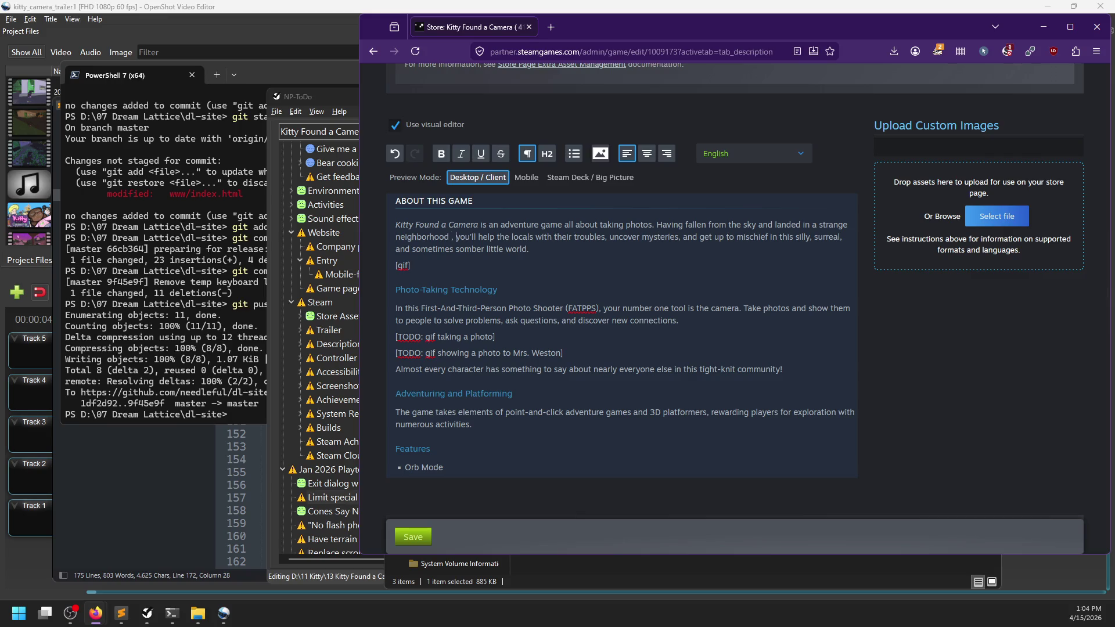
key("BackSpace")
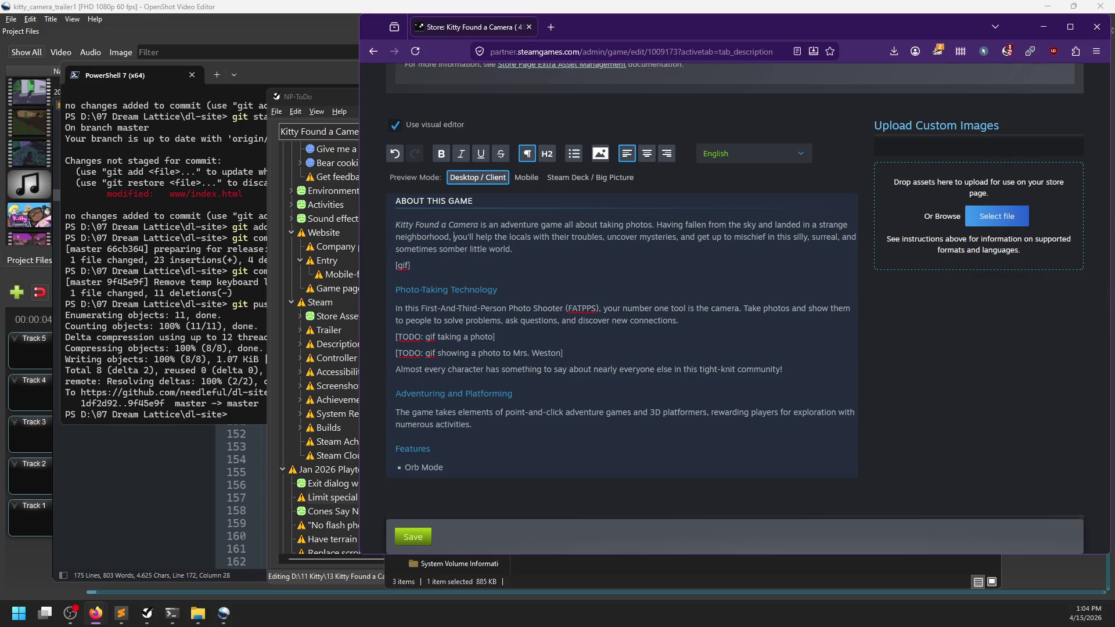
key("Down")
Add a new line below [gif] reading 'Play as Kitty'
key("Up")
key("Return")
type("Play as Kitty")
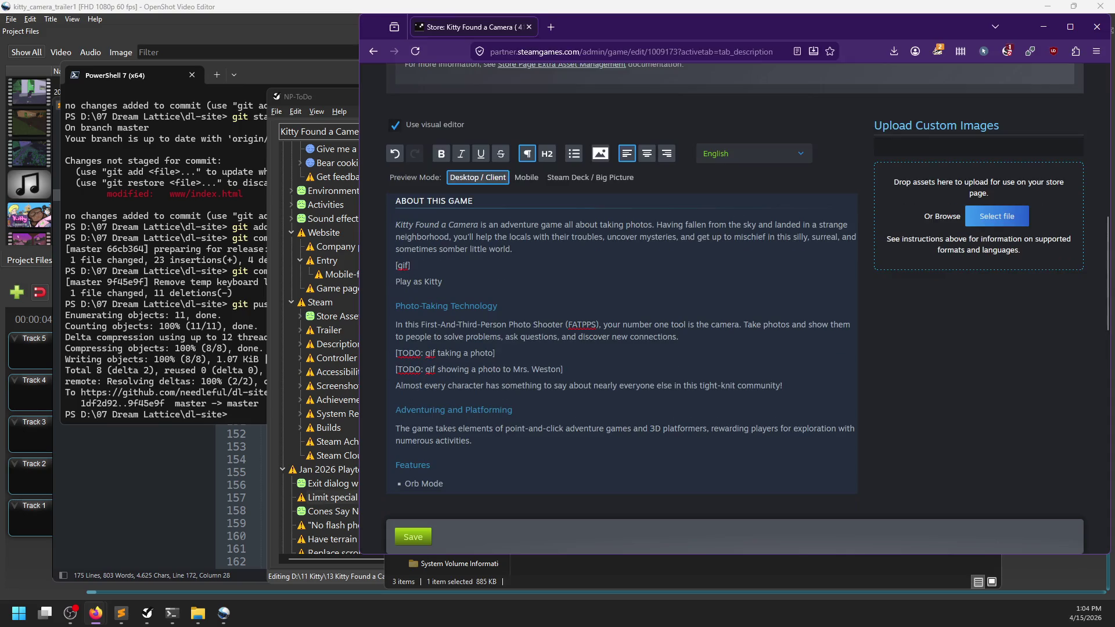
scroll(573, 363, "down", 2)
scroll(525, 346, "up", 2)
Create curly quotes “” in a scratch text-editor tab and paste them after 'Play as Kitty'
left_click(132, 622)
key("ctrl+n")
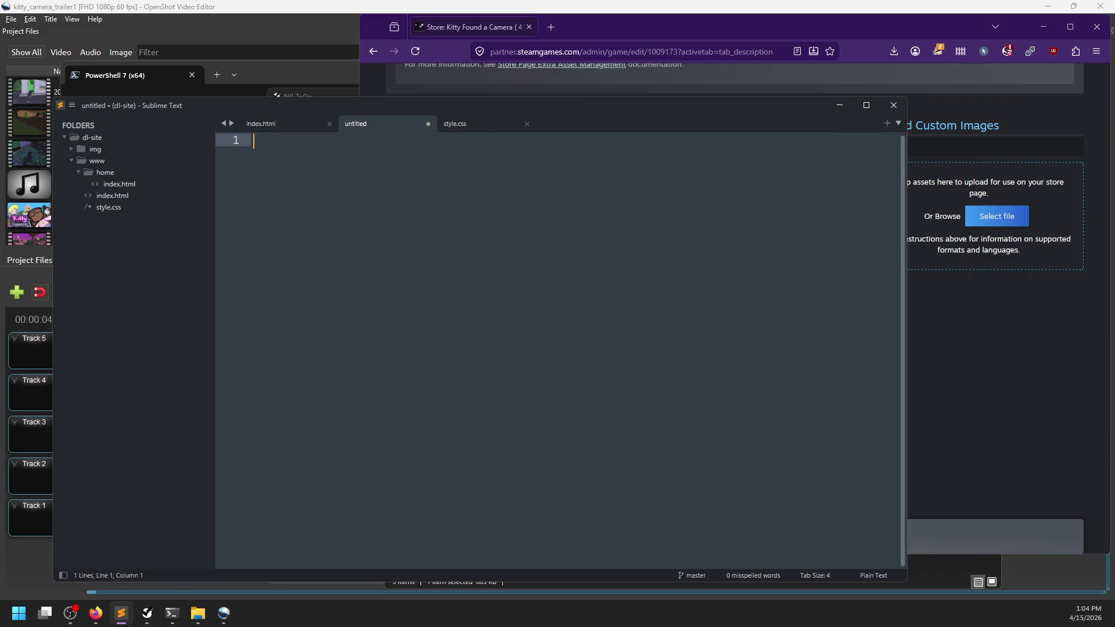
type("“”")
key("ctrl+a")
key("ctrl+c")
key("alt+Tab")
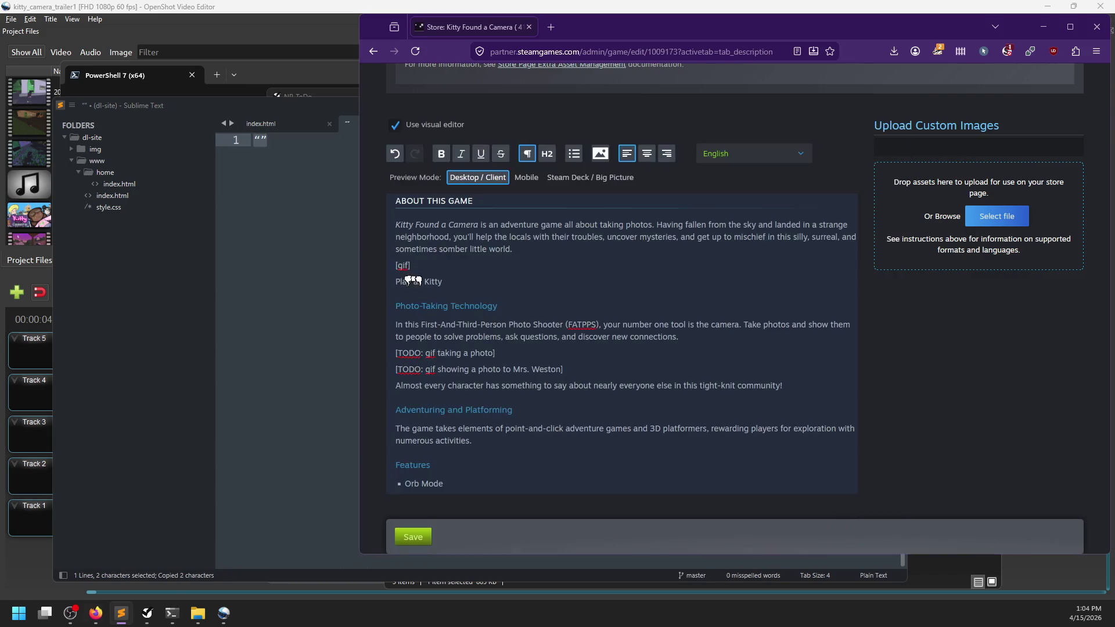
key("ctrl+v")
Complete the Play as Kitty line as 'Kitty Herself, a four-year-old with the intelligence of a three-year-old.'
type("First Pe")
key("BackSpace")
key("BackSpace")
key("BackSpace")
type("Name Kitty Last Namer")
key("BackSpace")
key("BackSpace")
type("Herself")
key("Right")
type("Herself, a four-year-old with the inteligence of a three-year-")
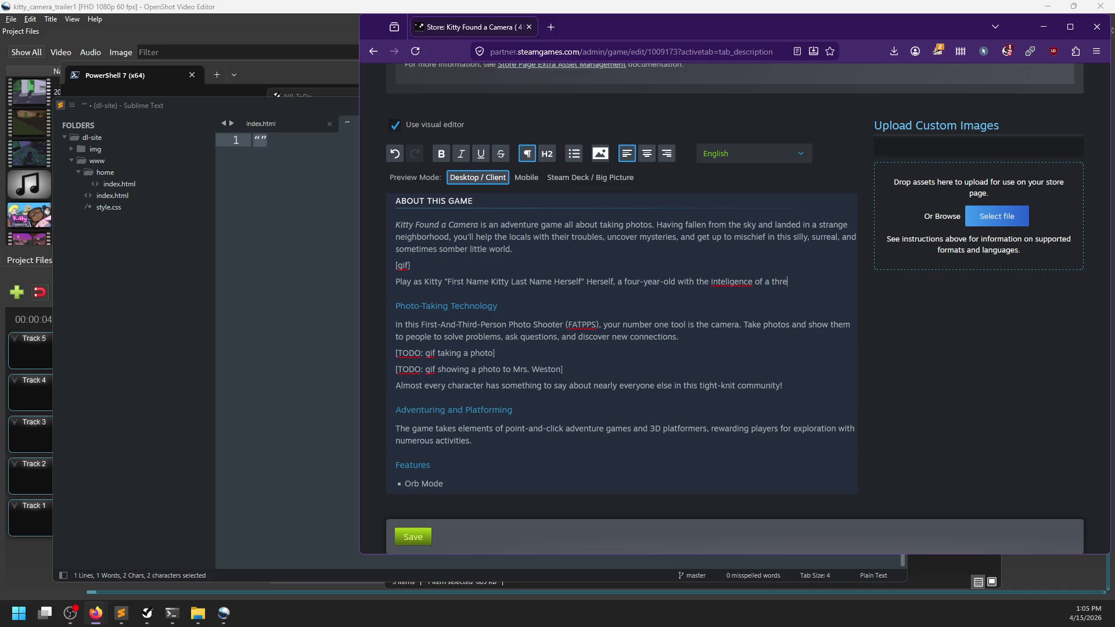
type("old.")
left_click(722, 279)
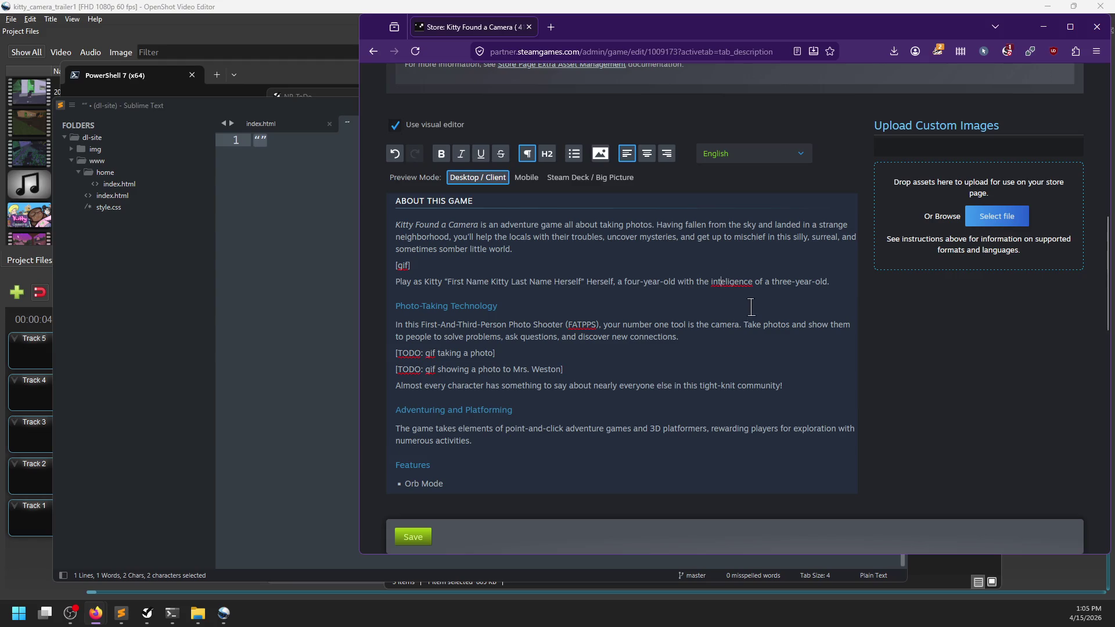
type("l")
left_click(832, 281)
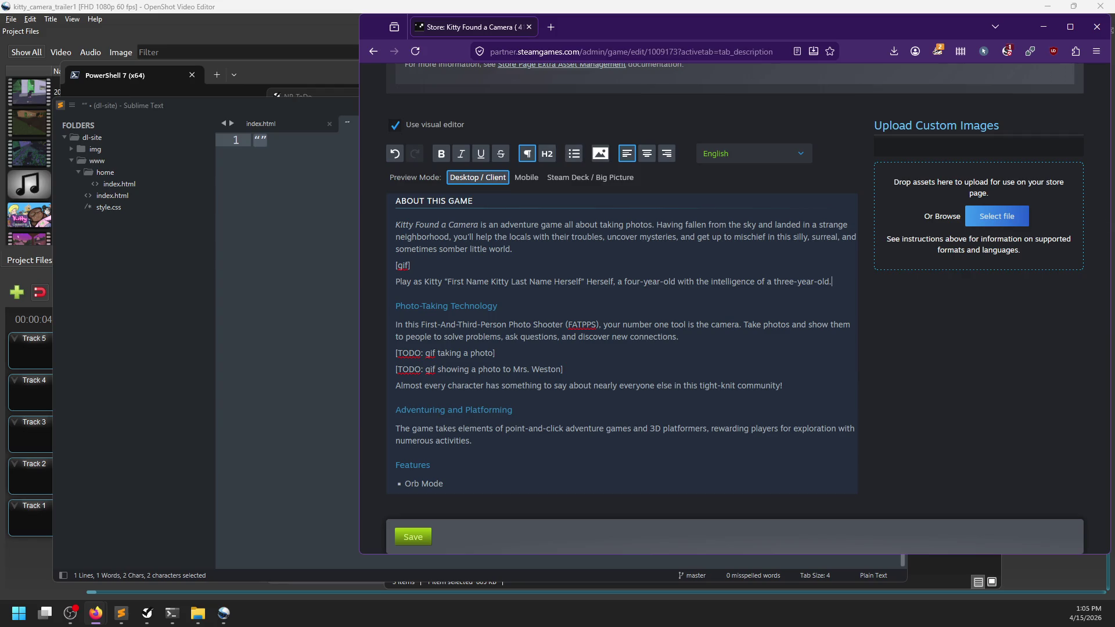
Add a '[gif of Kitty doing something funny or something]' placeholder and an empty heading line
key("Return")
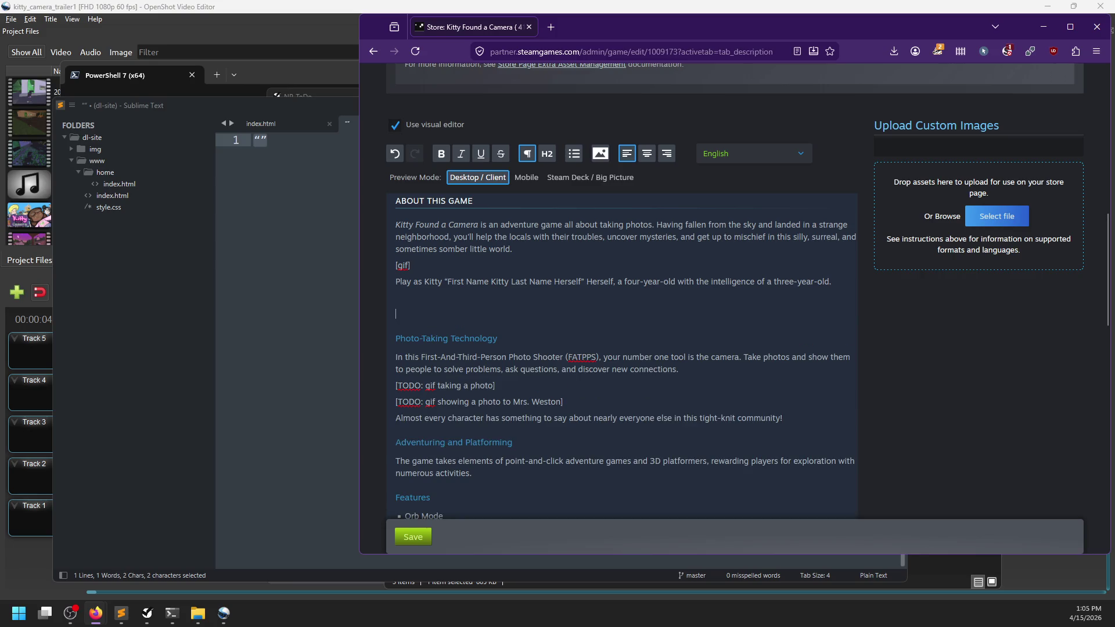
type("[kif")
key("BackSpace")
key("BackSpace")
type("gif]")
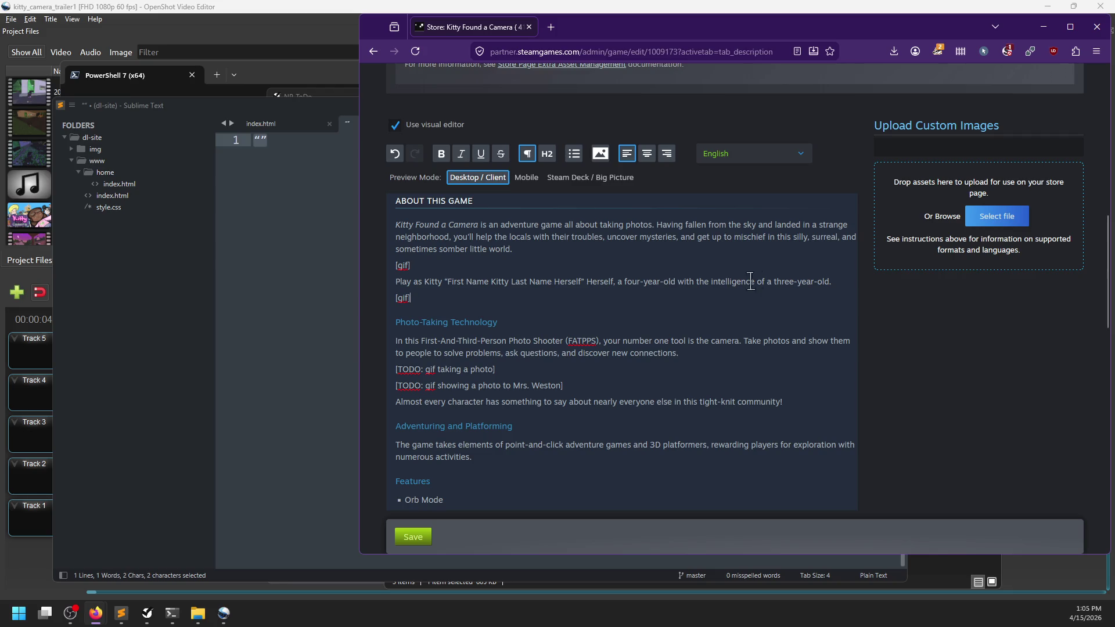
left_click(409, 298)
type("of ")
type("Kitty doing s")
type("omething funny ")
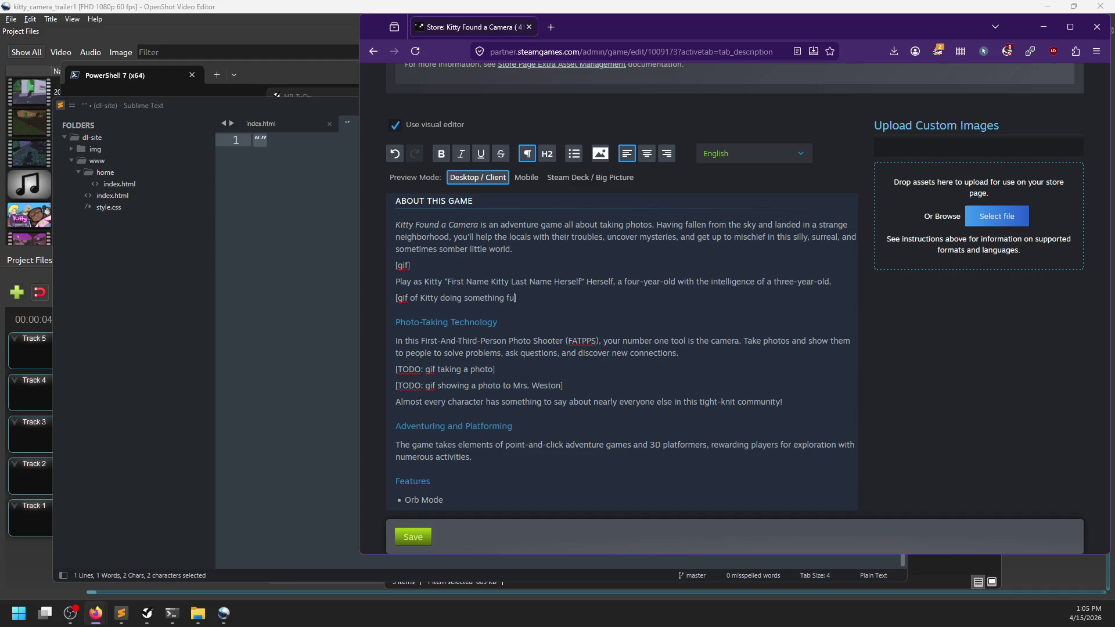
type("or something")
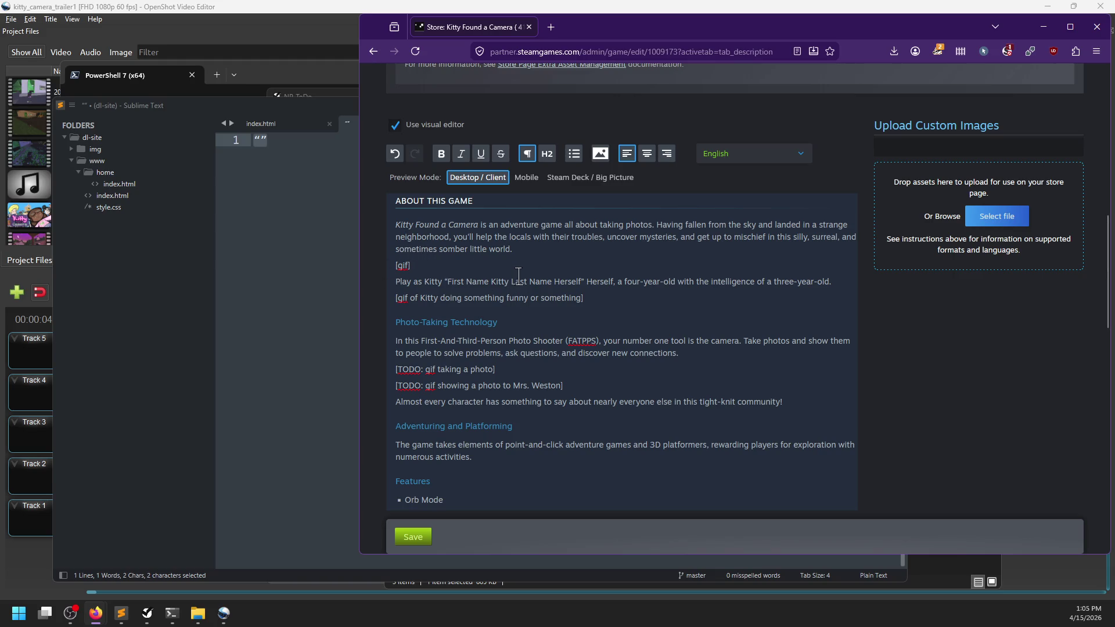
key("Return")
key("Return")
key("BackSpace")
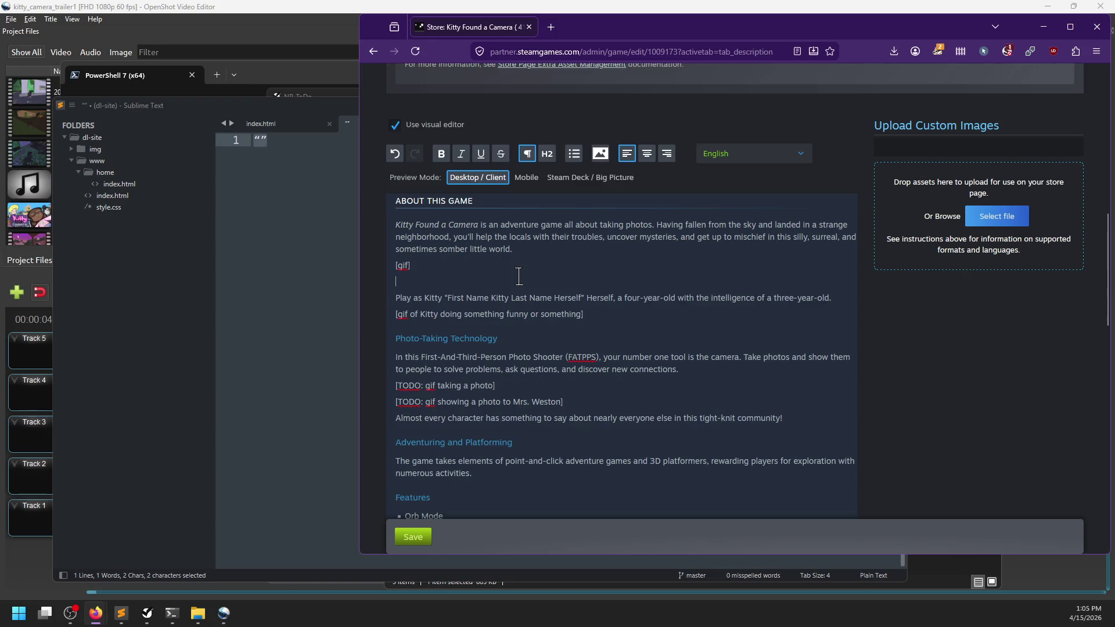
left_click(547, 154)
Title the heading 'The Cast' and add the line 'You'll meet all sorts of characters, such as'
type("The Cast")
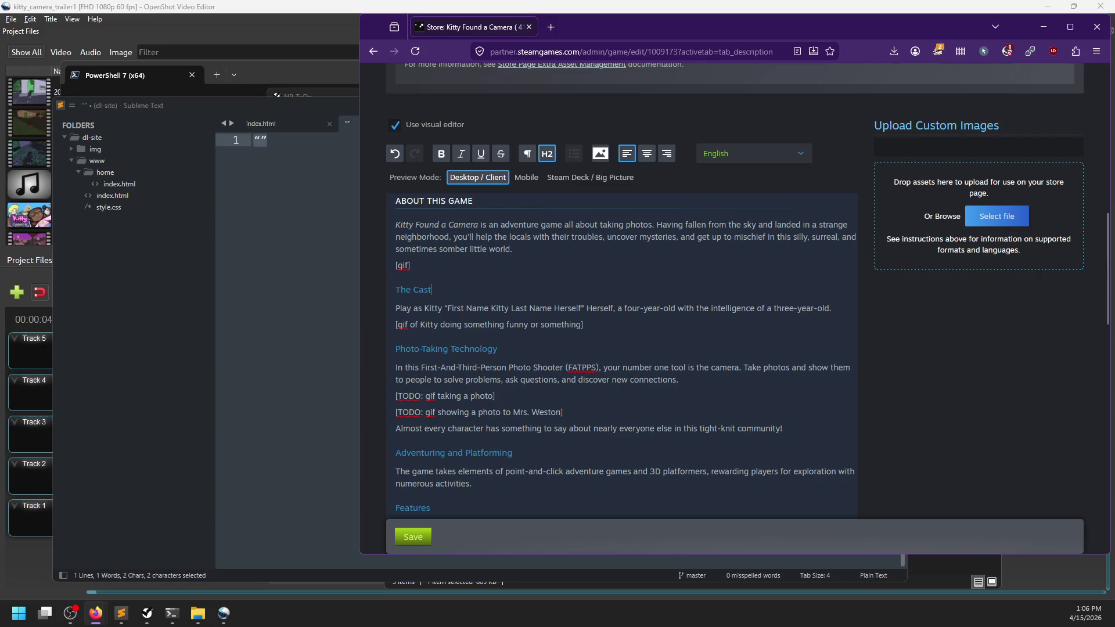
left_click(583, 318)
key("Return")
key("Return")
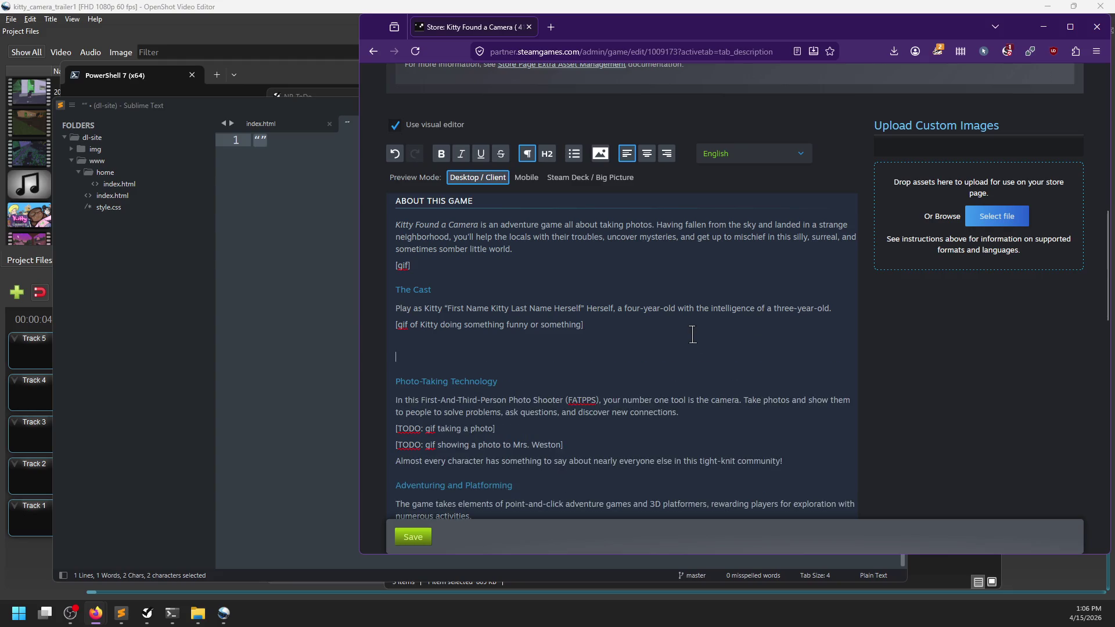
key("BackSpace")
type("You'll meet all ")
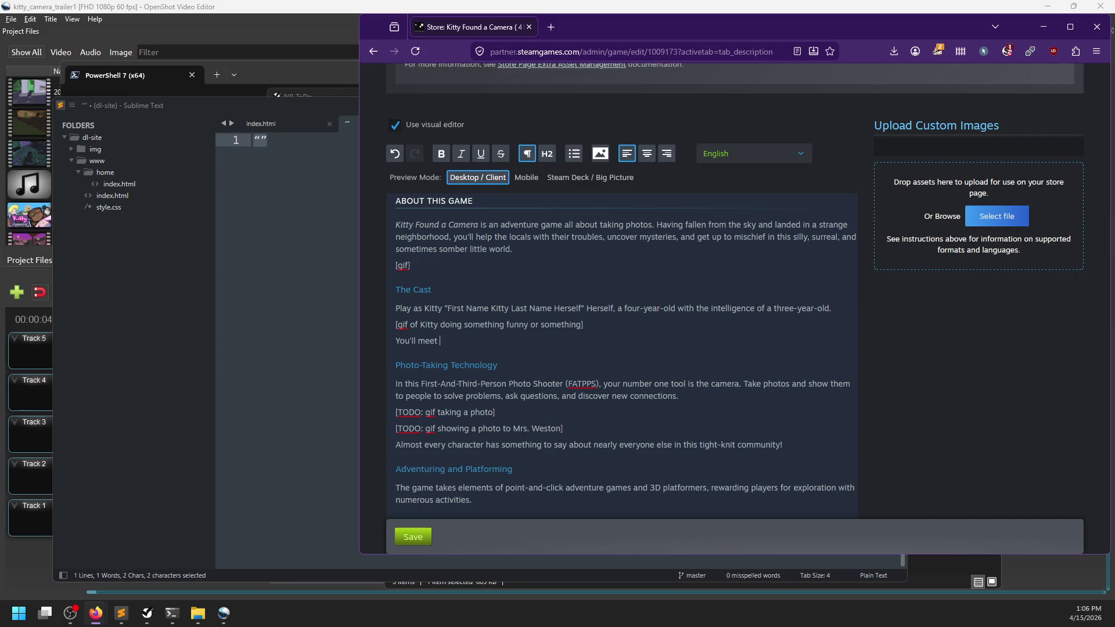
type("sorts of characters, su")
type("ch as")
List character bullets: An Old Man, A Cube, A Rude Spooky Child, A Rat or Something
key("Return")
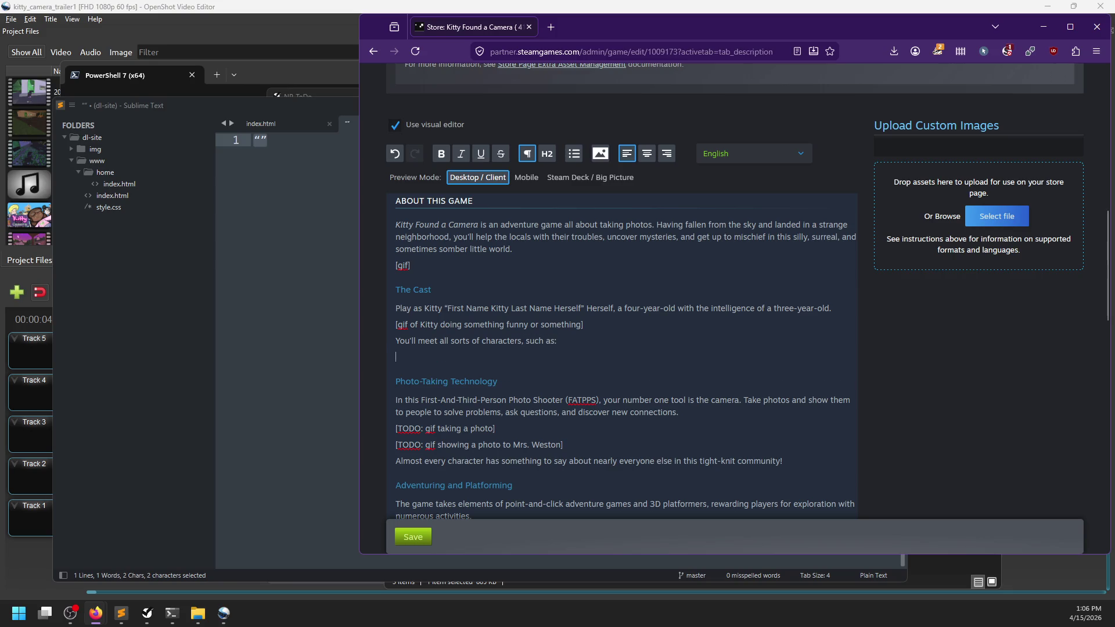
type("- ")
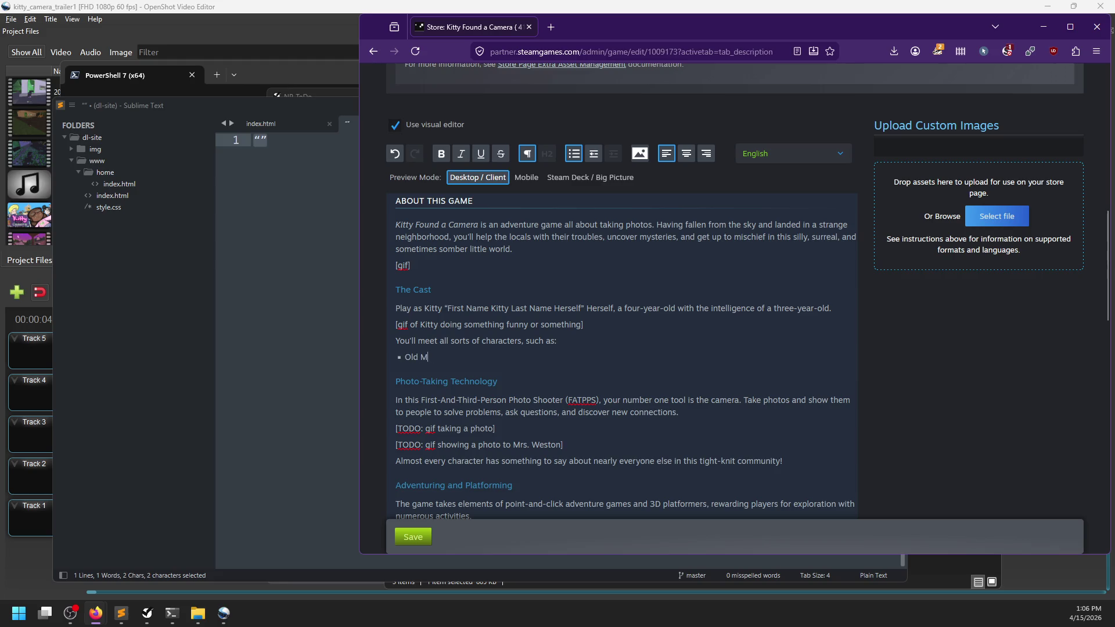
type("an")
key("Return")
type("ube")
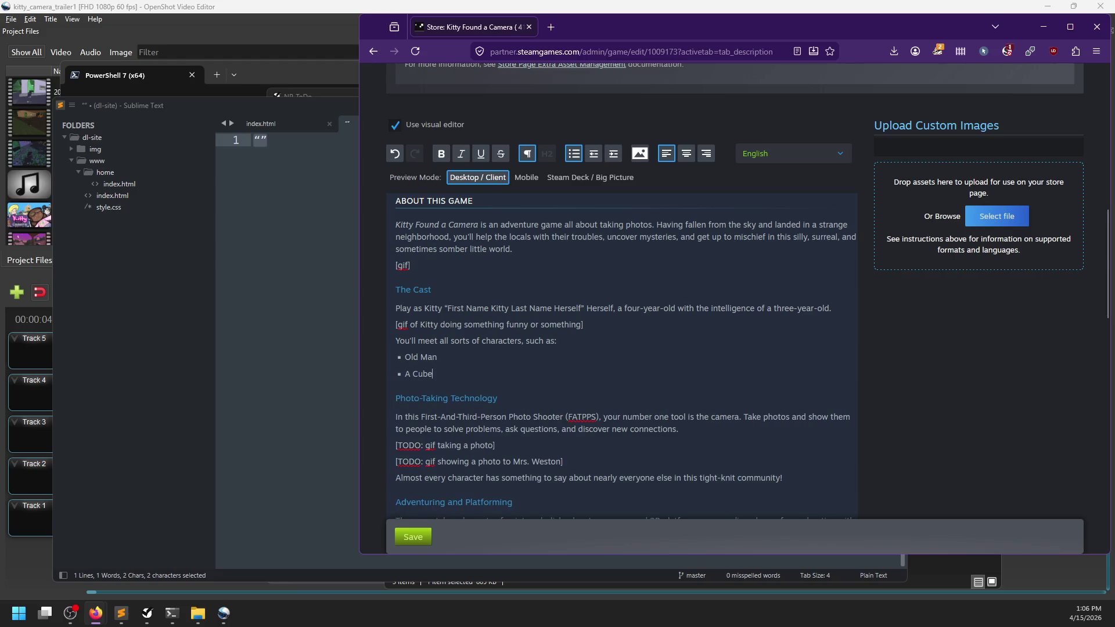
key("Return")
type("ude Child")
key("Return")
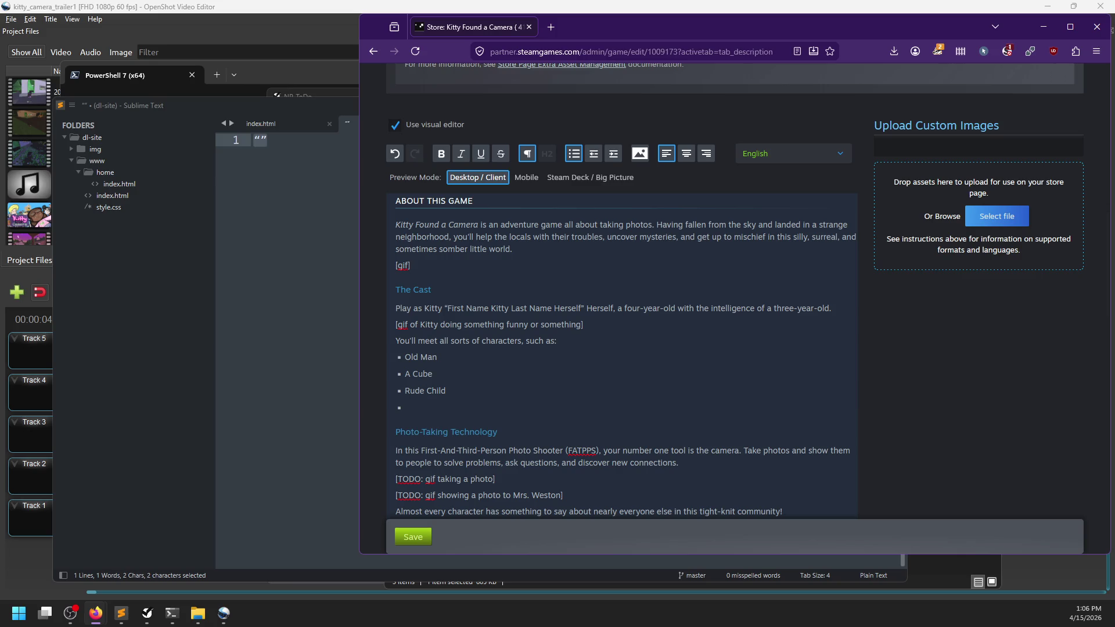
type("Spooky")
left_click(437, 357)
type("An")
left_click(405, 407)
type("A Rat or ")
type("Something")
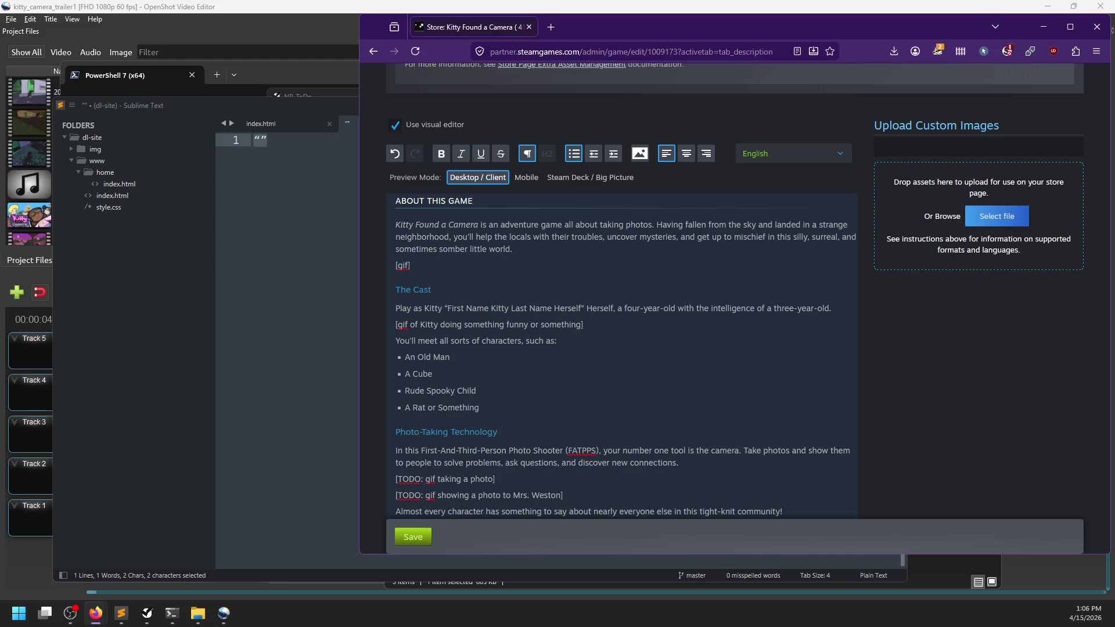
Remove the earlier Cube bullet and re-add 'Cube' right after A Rude Spooky Child
key("Home")
key("Delete")
key("Delete")
key("shift+End")
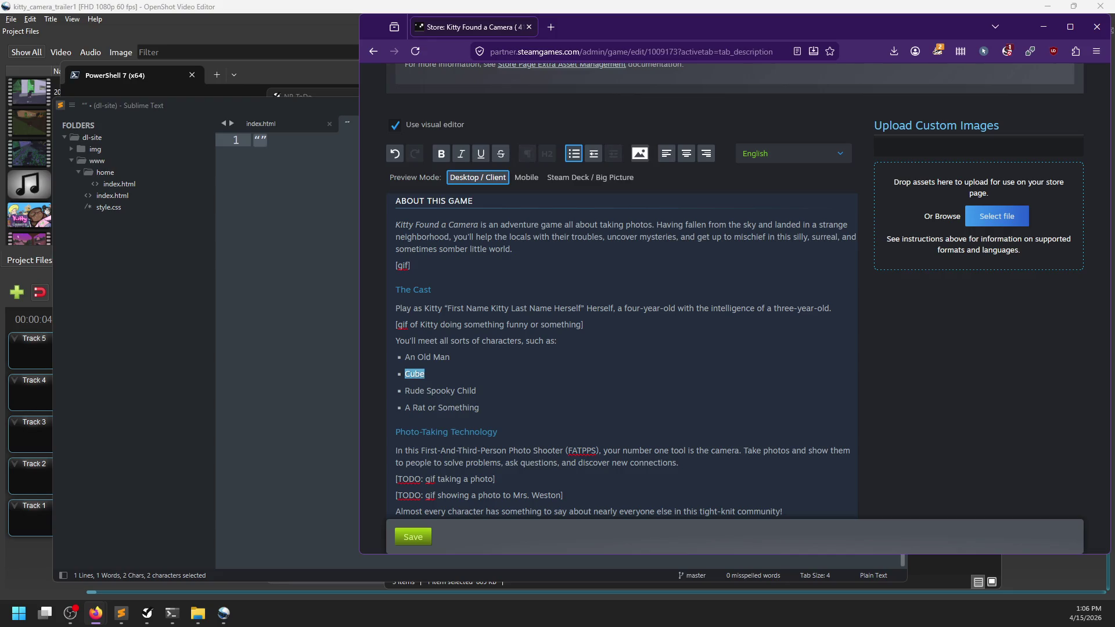
key("BackSpace")
key("BackSpace")
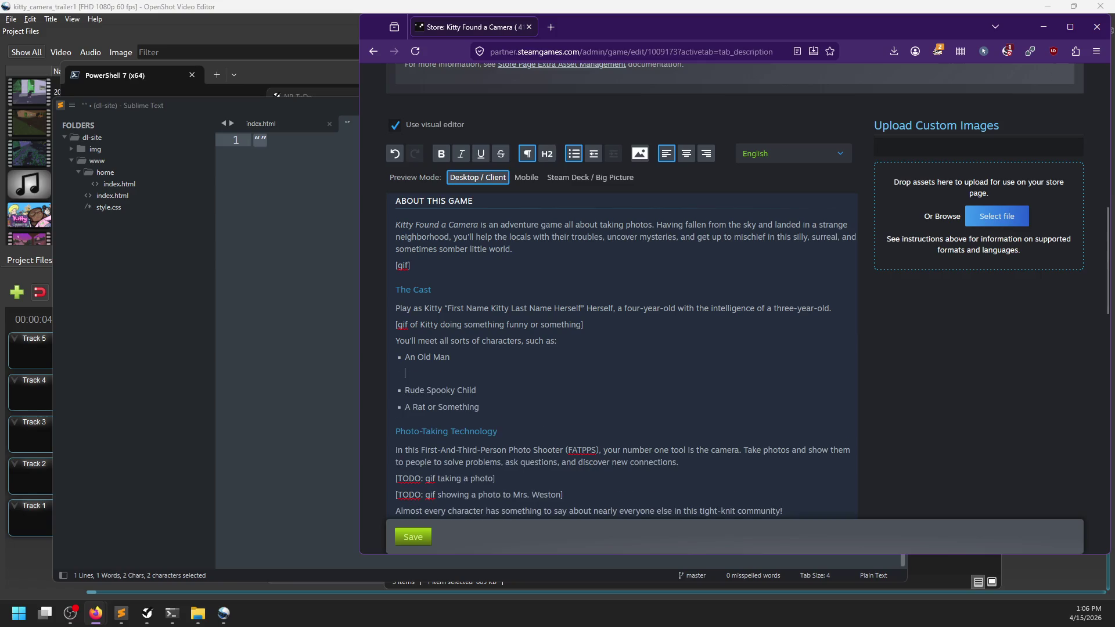
key("Right")
type("A")
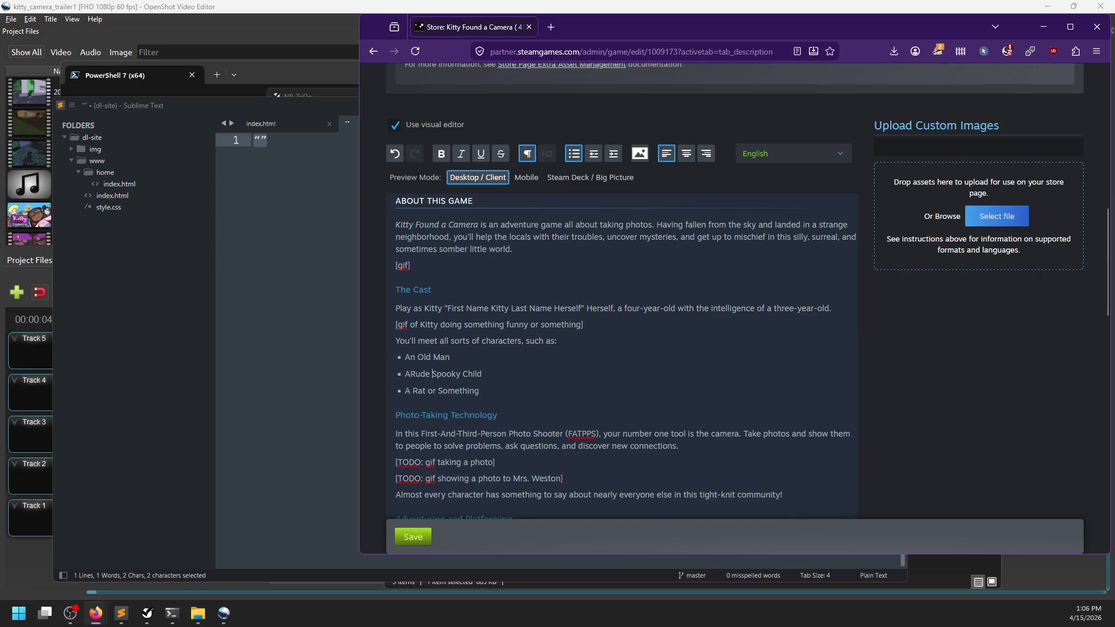
key("ctrl+z")
key("ctrl+z")
key("ctrl+z")
key("ctrl+y")
key("ctrl+y")
key("Return")
type("Cube")
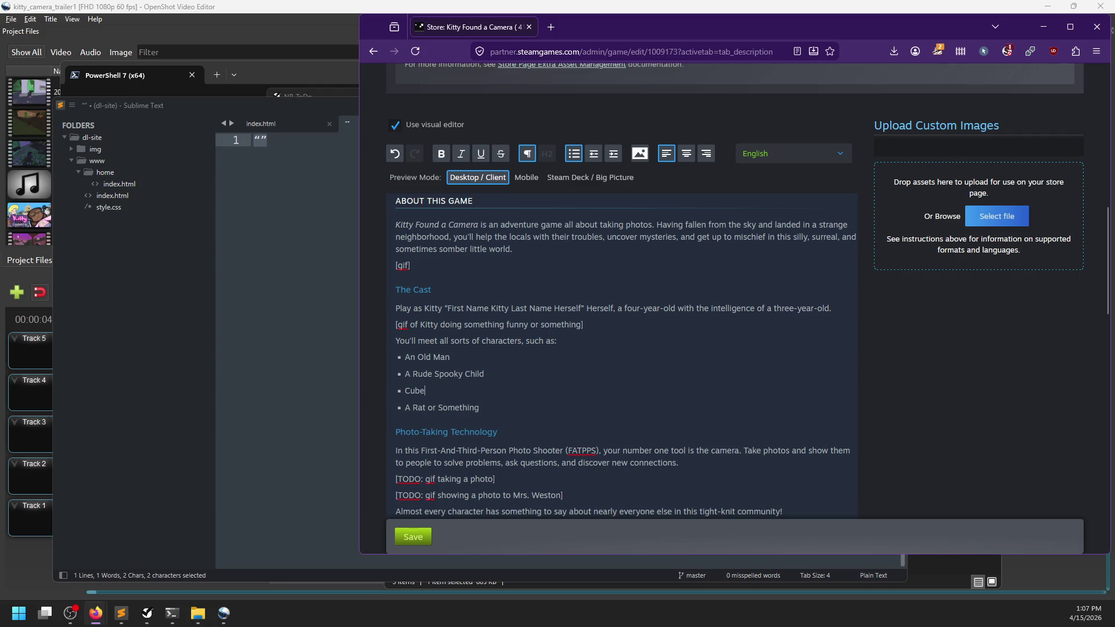
scroll(579, 378, "down", 2)
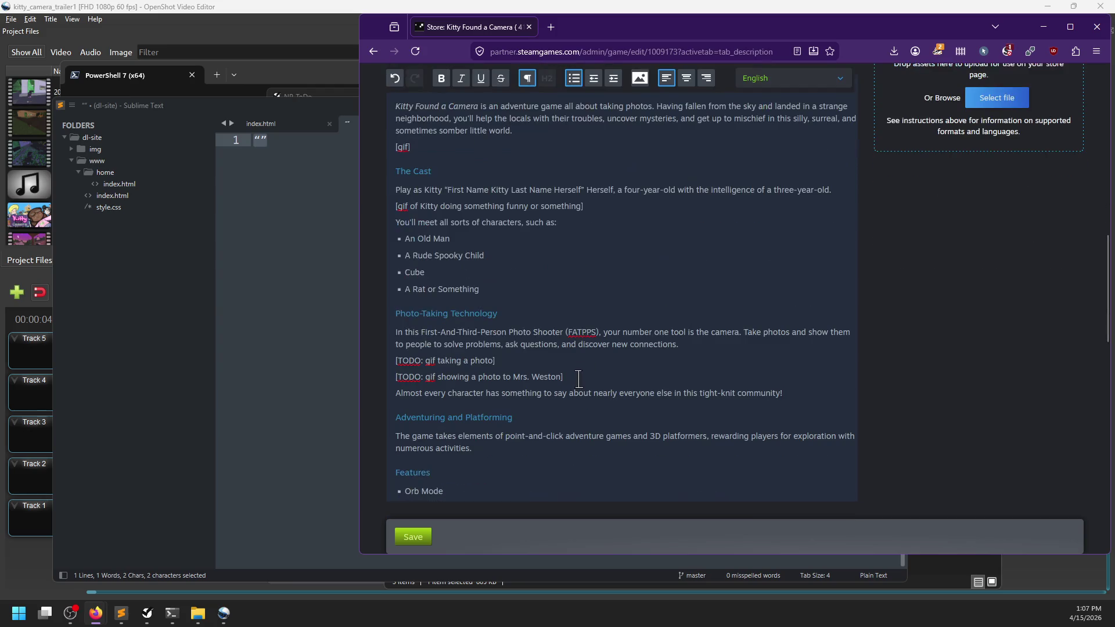
Add an unbulleted '[photos of characters]' line directly below the cast list
left_click(521, 290)
key("Return")
type("[")
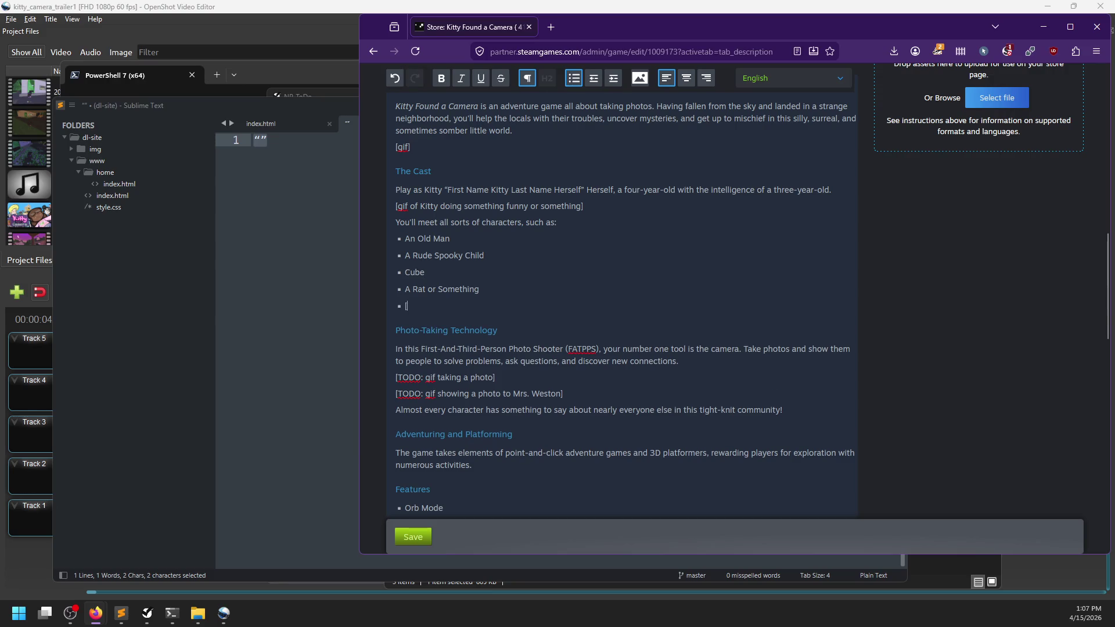
key("BackSpace")
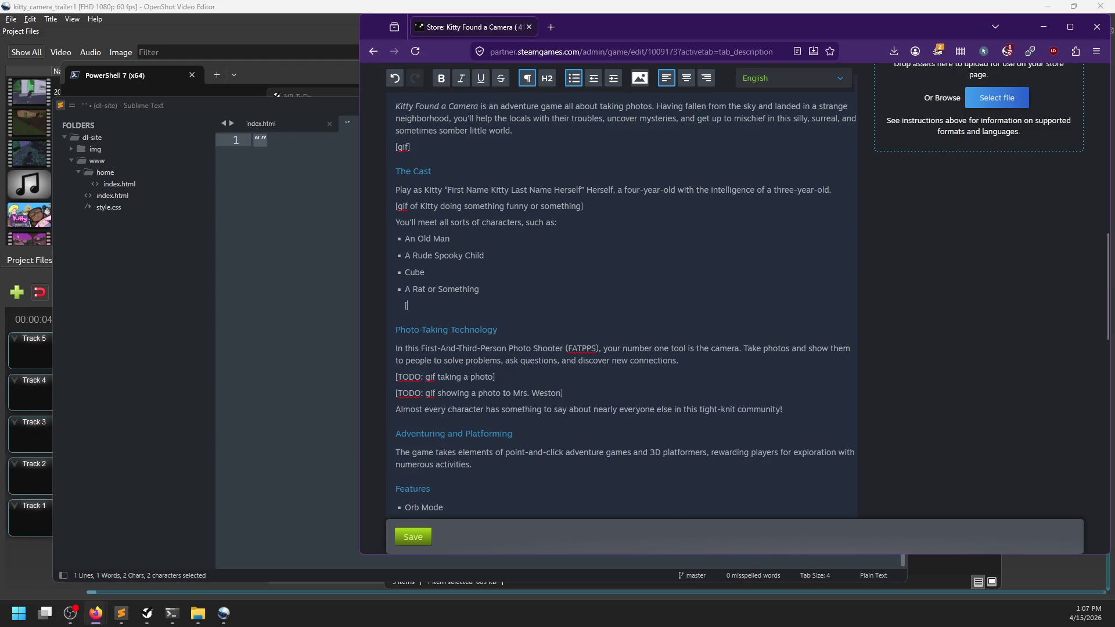
type("photos of character")
type("ds")
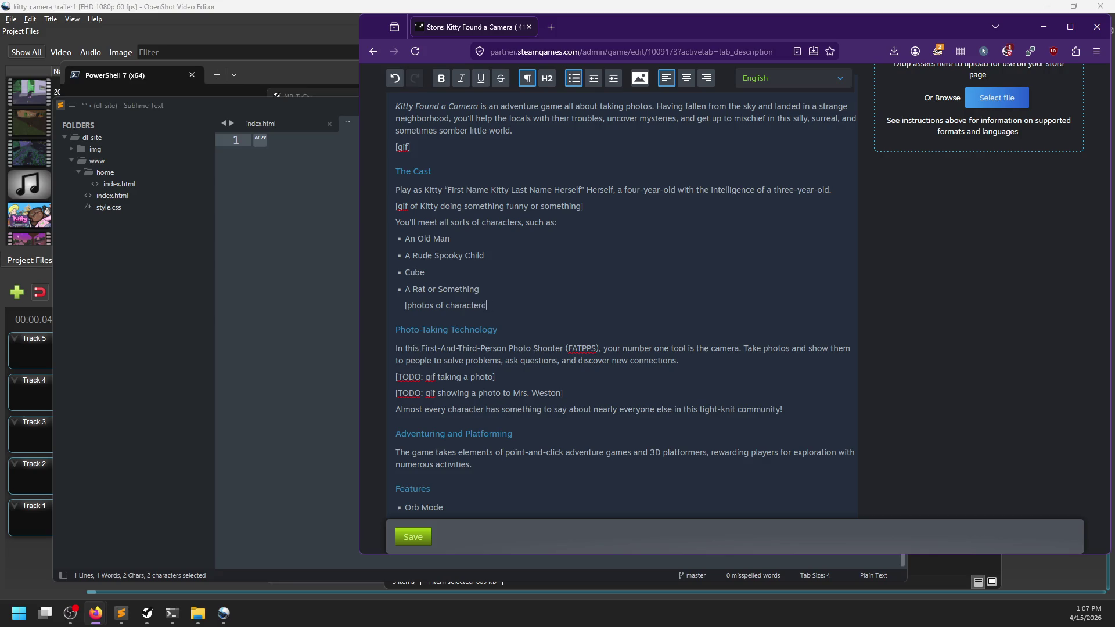
key("Return")
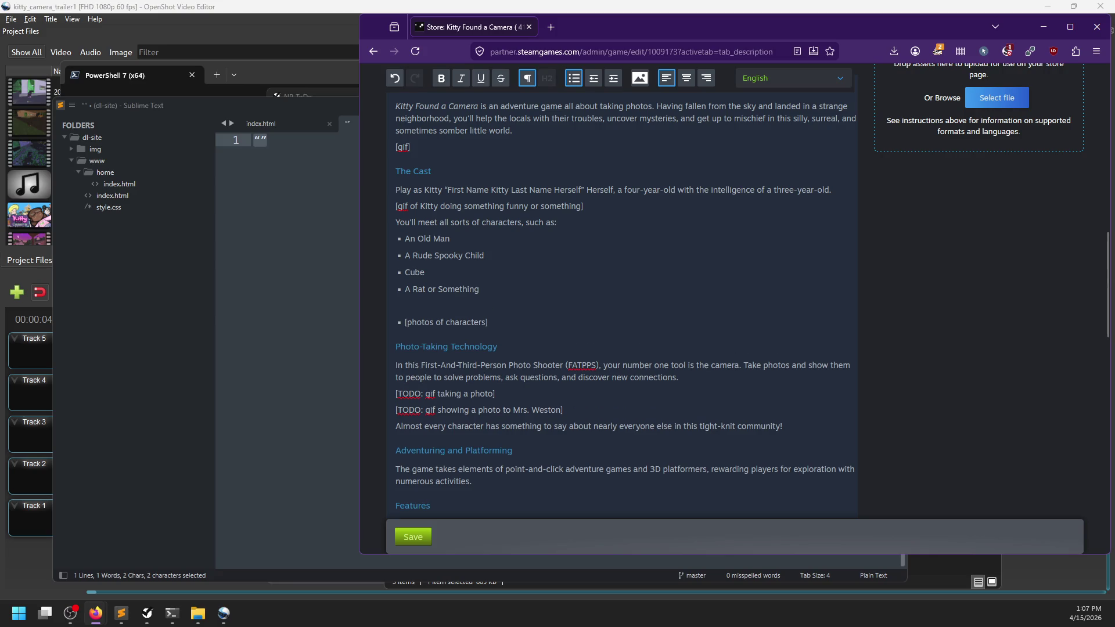
key("BackSpace")
key("Return")
key("BackSpace")
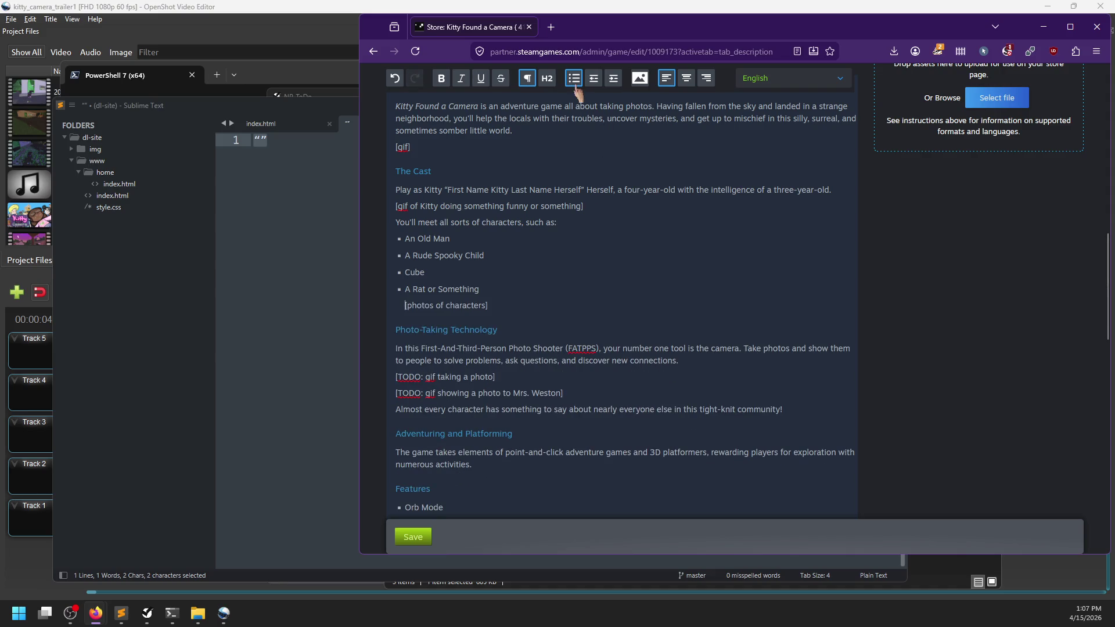
left_click(574, 78)
key("ctrl+z")
key("ctrl+y")
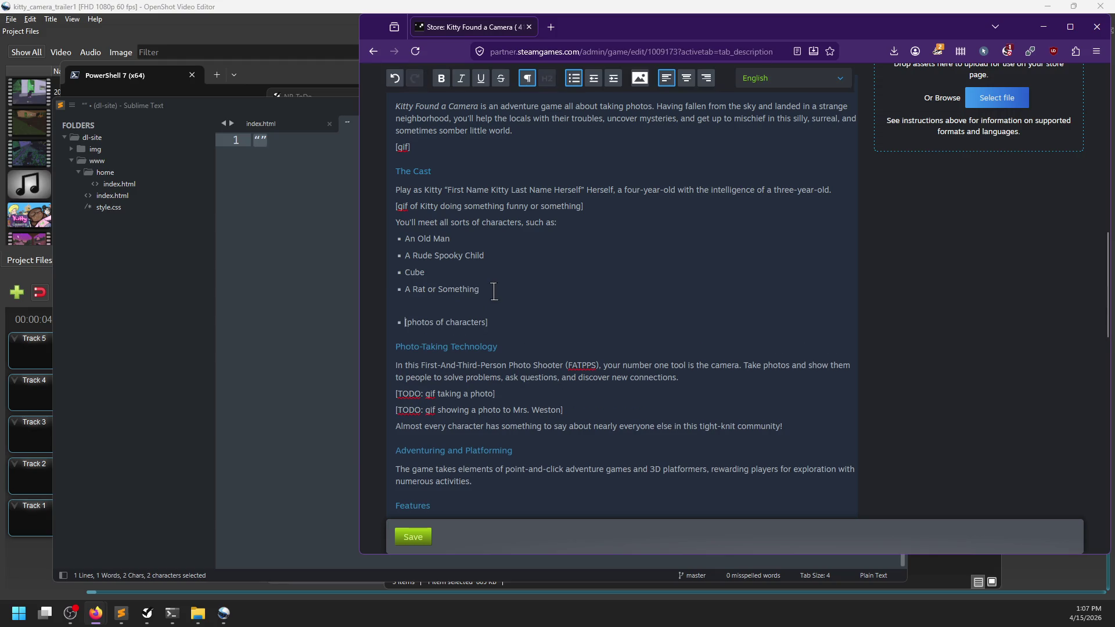
left_click(576, 81)
left_click(441, 306)
key("BackSpace")
left_click(497, 303)
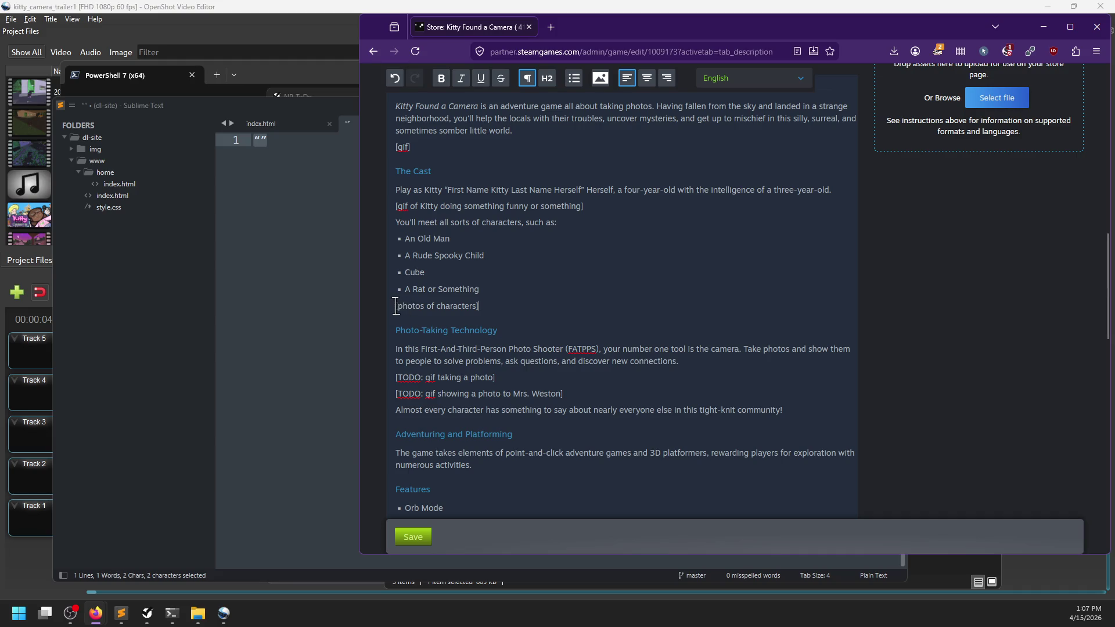
Select and delete the Adventuring and Platforming heading and paragraph
scroll(518, 324, "down", 1)
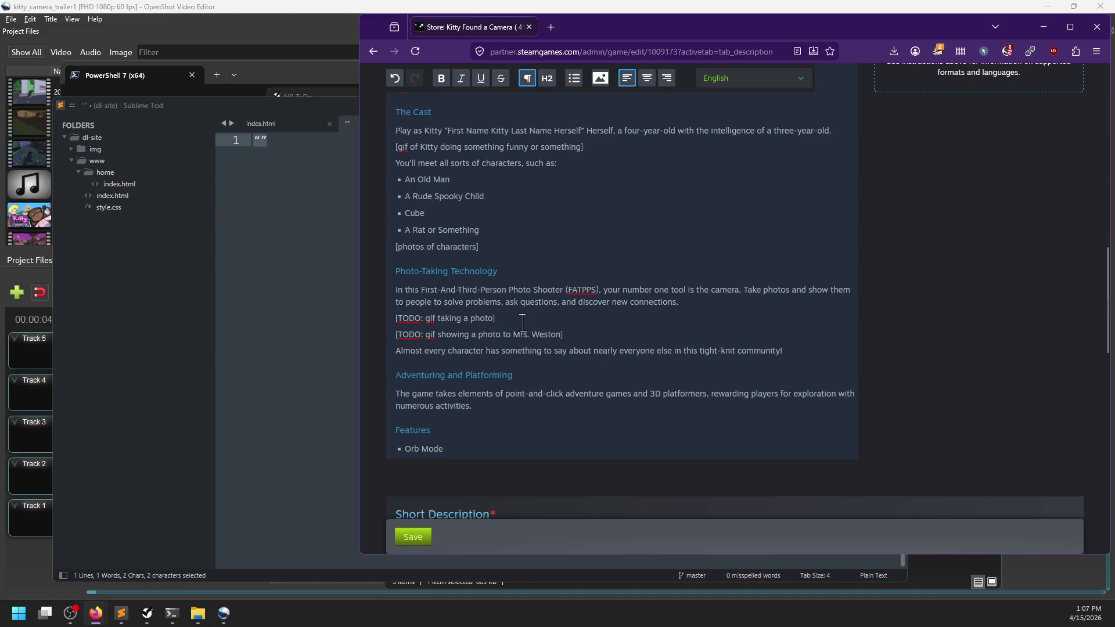
scroll(510, 377, "down", 2)
left_click_drag(503, 293, 391, 265)
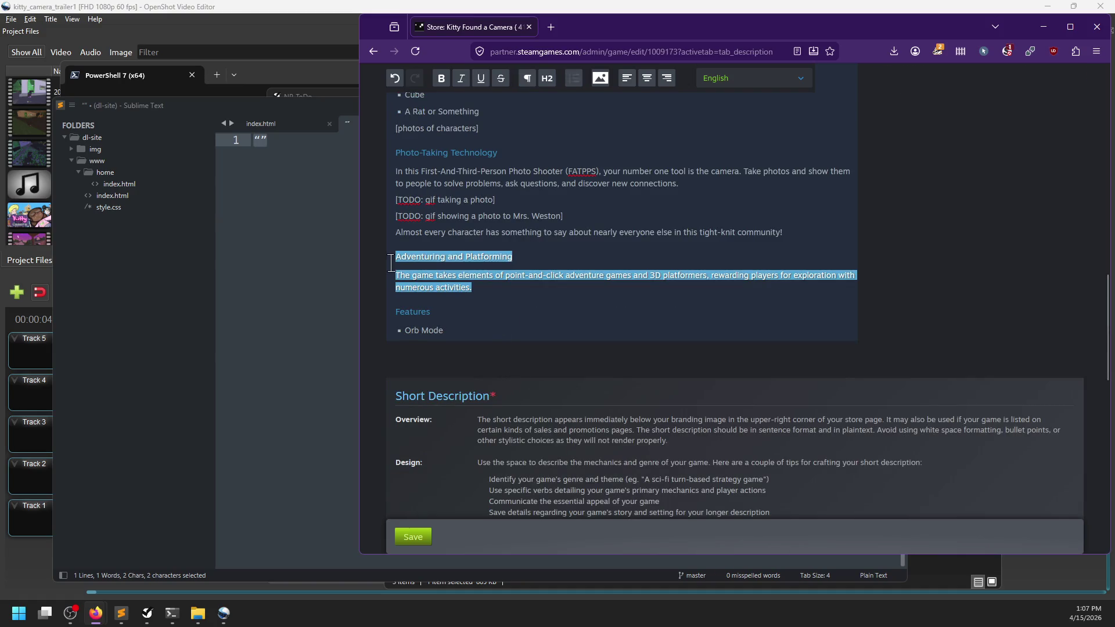
key("BackSpace")
key("BackSpace")
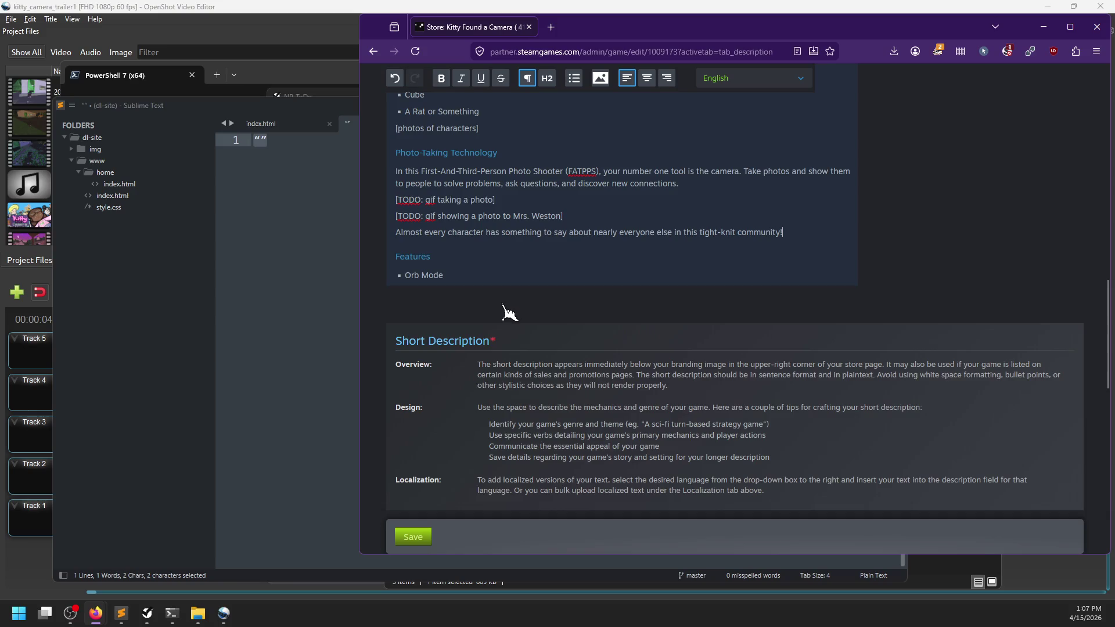
Restore Adventuring and Platforming and move The Cast section after its 'numerous activities.' line
scroll(505, 308, "up", 3)
scroll(483, 265, "up", 2)
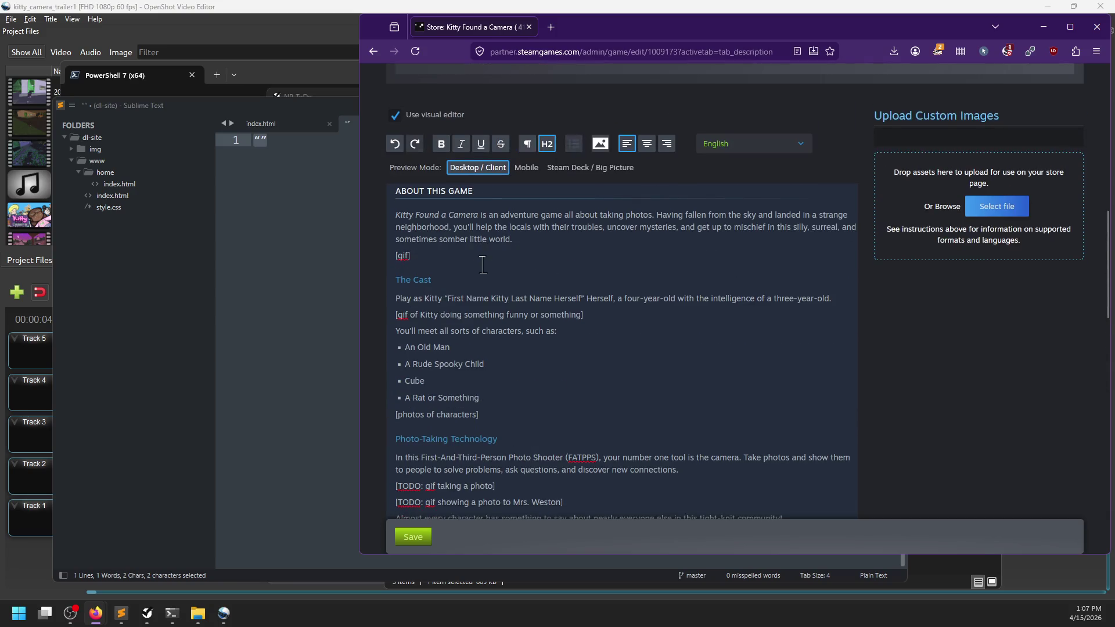
key("ctrl+z")
key("ctrl+z")
left_click(498, 260)
mouse_move(500, 235)
left_mouse_down()
mouse_move(407, 303)
mouse_move(401, 219)
left_mouse_up()
scroll(407, 304, "up", 2)
key("ctrl+c")
key("BackSpace")
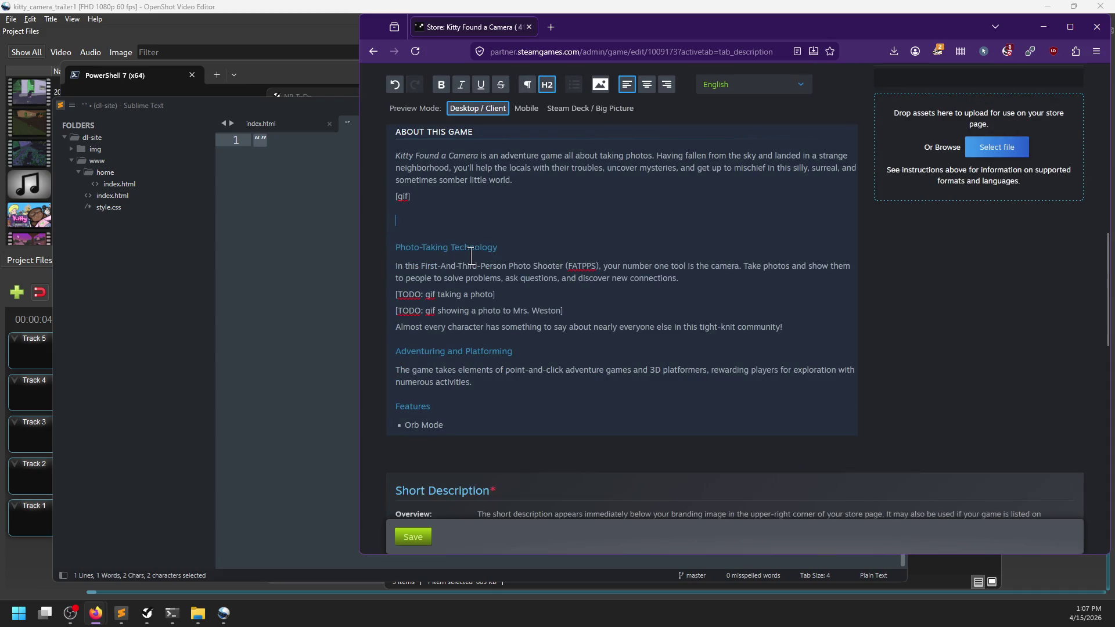
key("BackSpace")
left_click(481, 364)
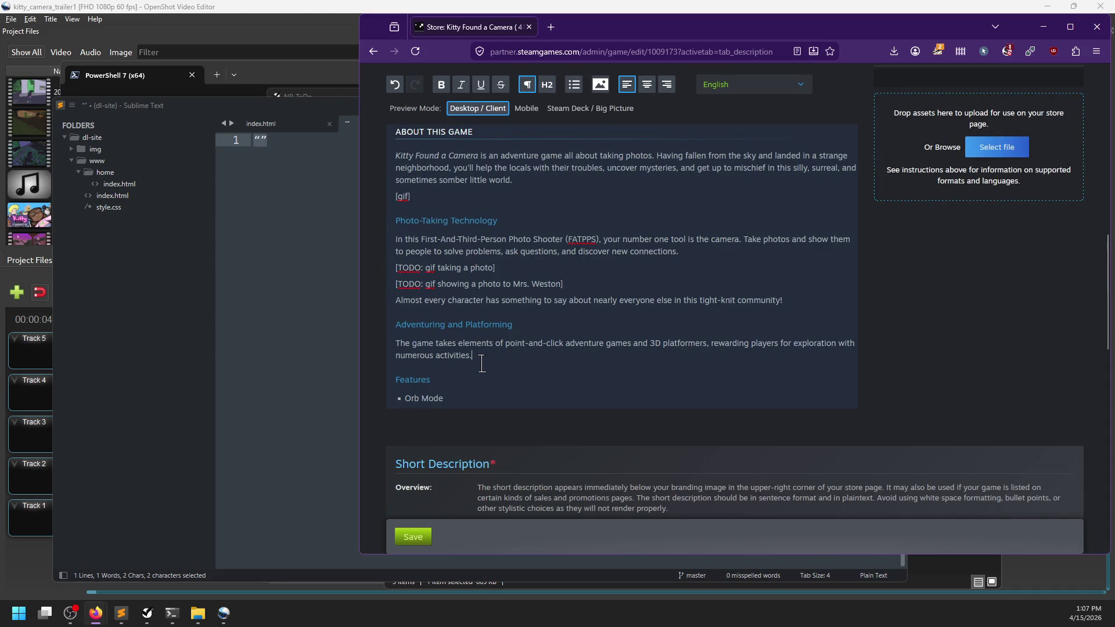
key("ctrl+v")
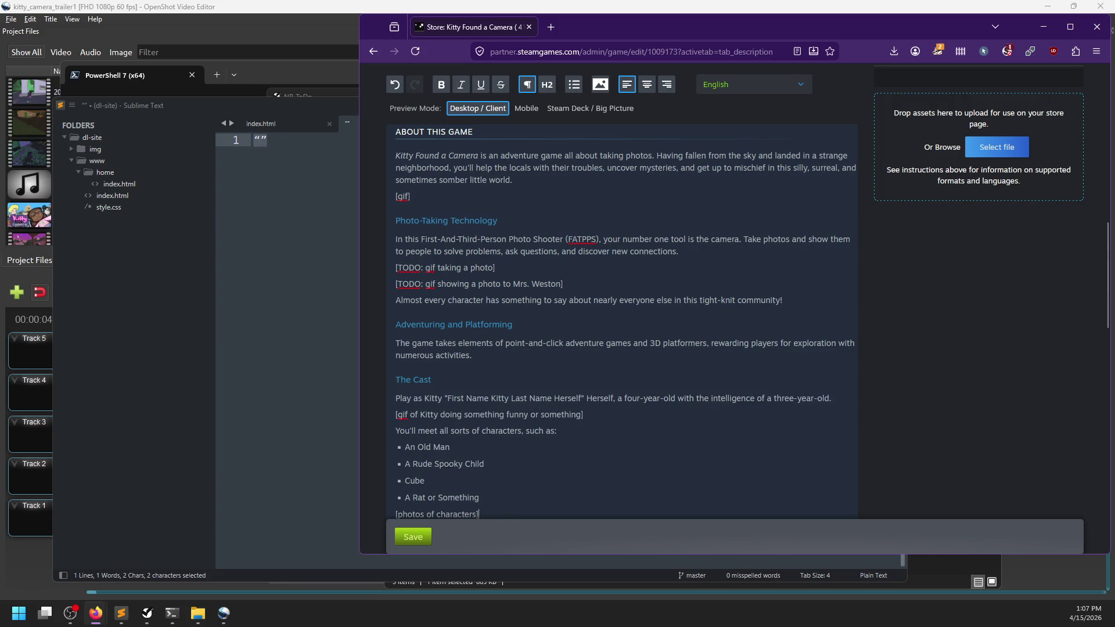
scroll(474, 363, "down", 2)
Insert a Place Stickers bullet above Orb Mode, ending 'and deface public property', with a line beneath
left_click(477, 437)
key("Home")
key("Return")
key("Up")
type("ace ")
type("ickers in the w")
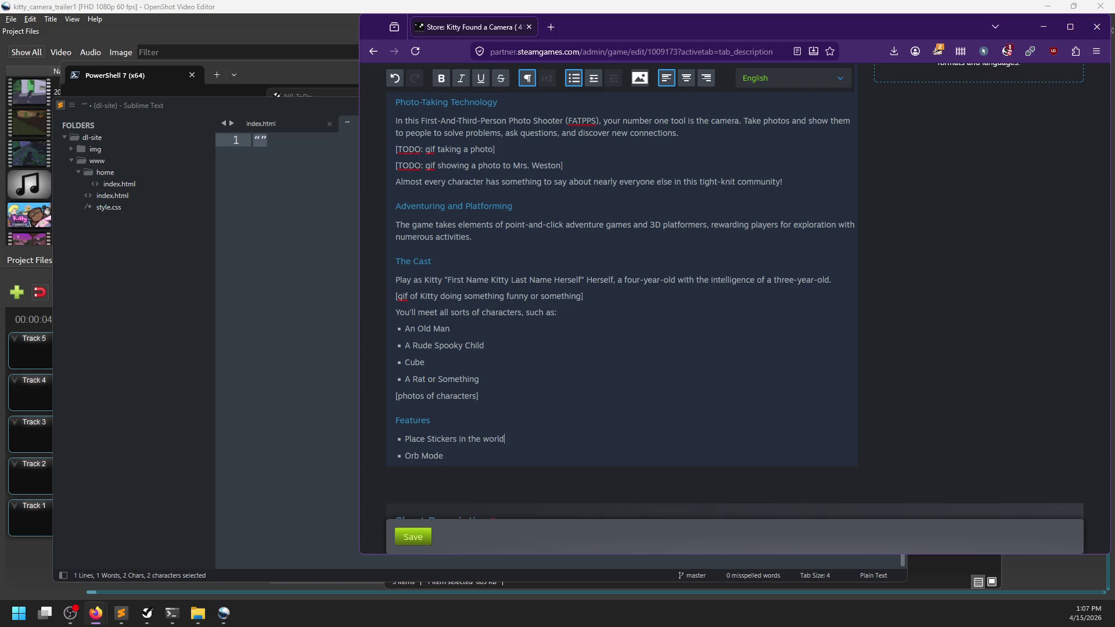
type("to da")
type("orate")
key("BackSpace")
type("and deface public property!")
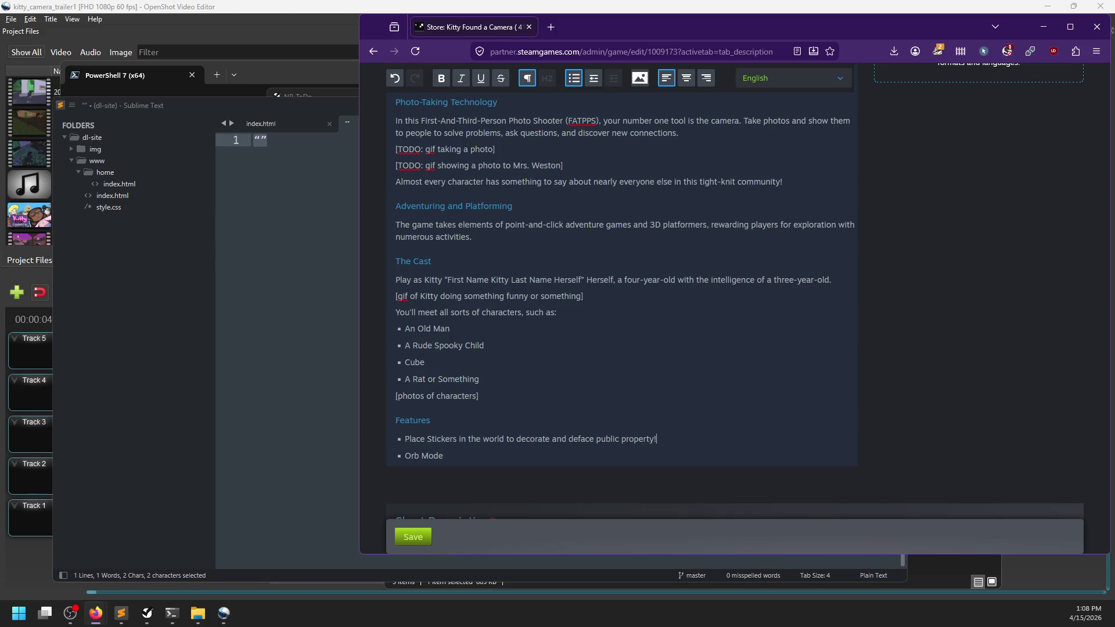
key("Return")
key("ctrl+z")
key("ctrl+z")
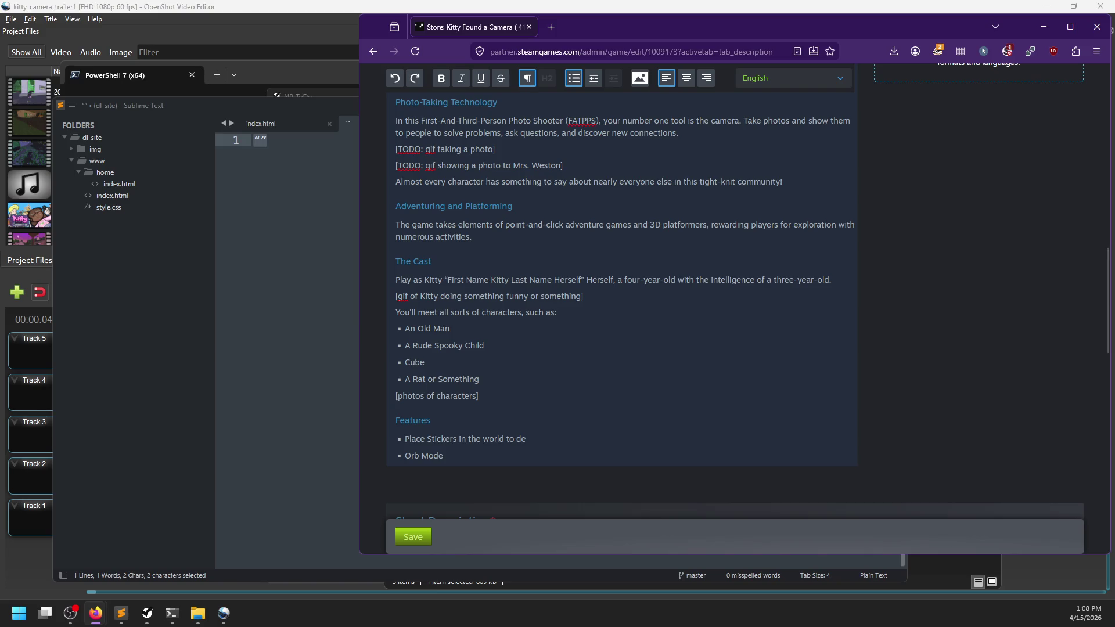
key("ctrl+y")
key("ctrl+y")
key("BackSpace")
key("BackSpace")
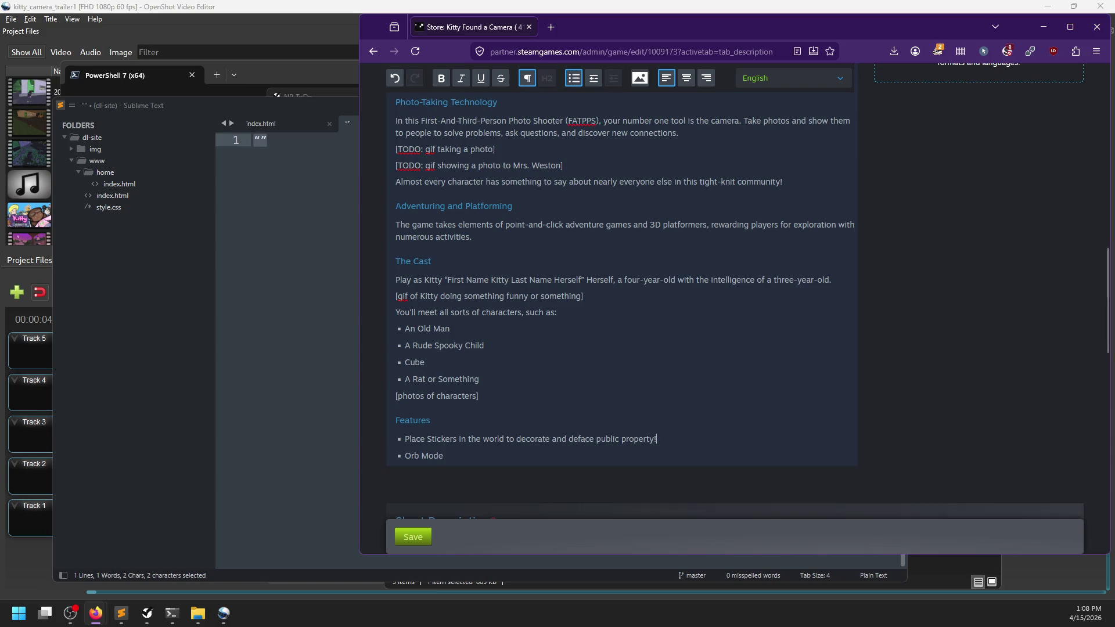
key("shift+Return")
type("[gif")
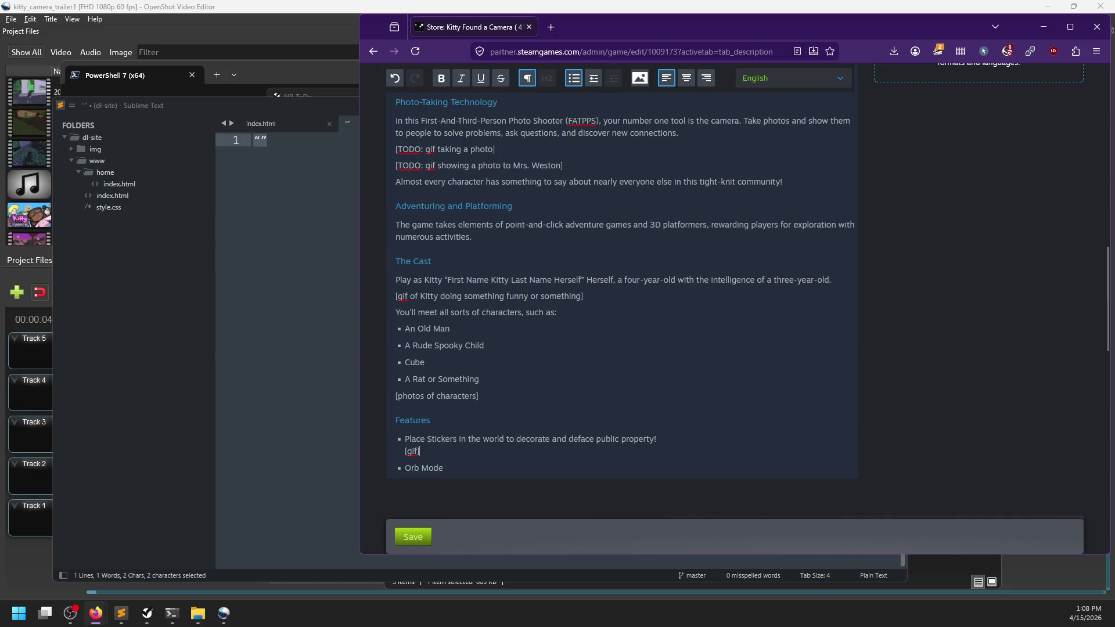
Add a 'Lost Technologie' bullet with Orb Mode kept as the bullet below it
left_click(421, 468)
scroll(485, 461, "down", 2)
left_click(464, 391)
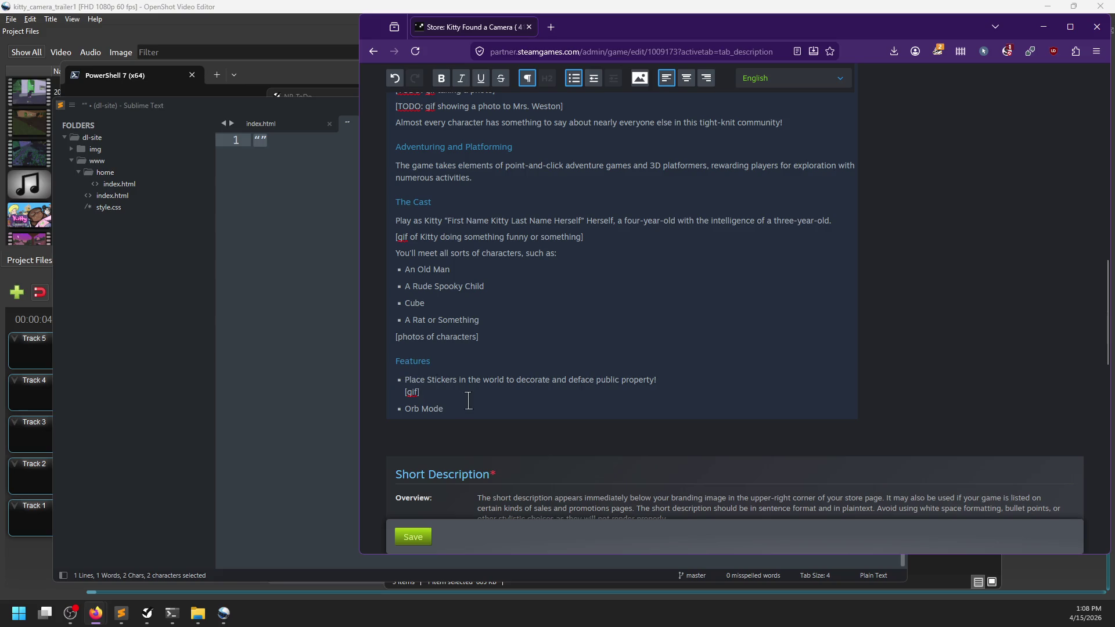
key("Down")
key("Home")
key("shift+End")
key("BackSpace")
type("Lost Technolo")
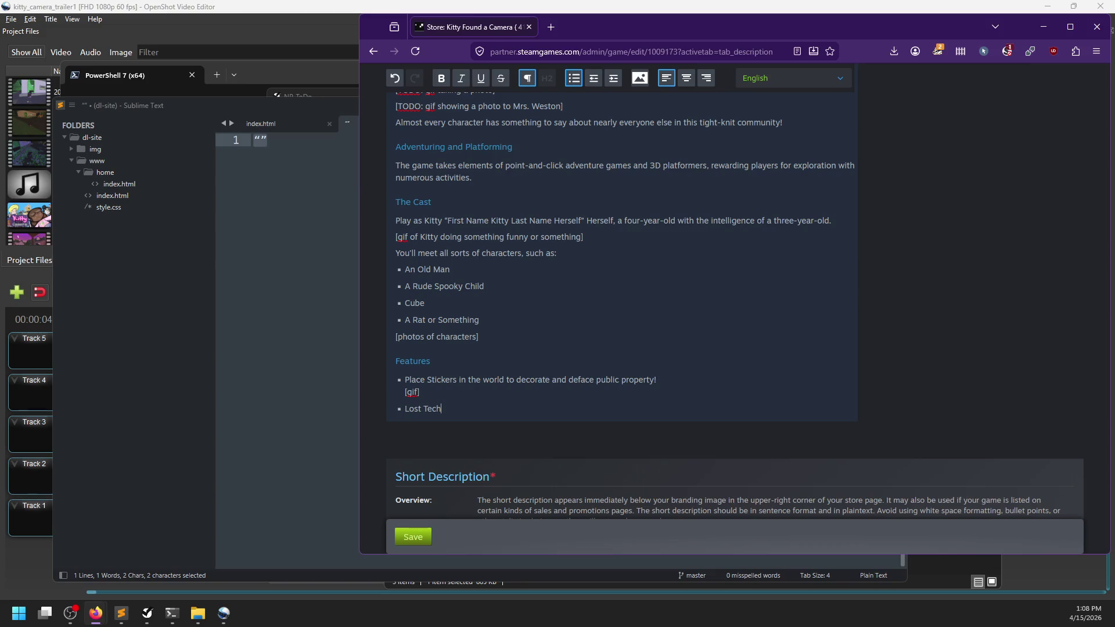
type("gie")
key("Return")
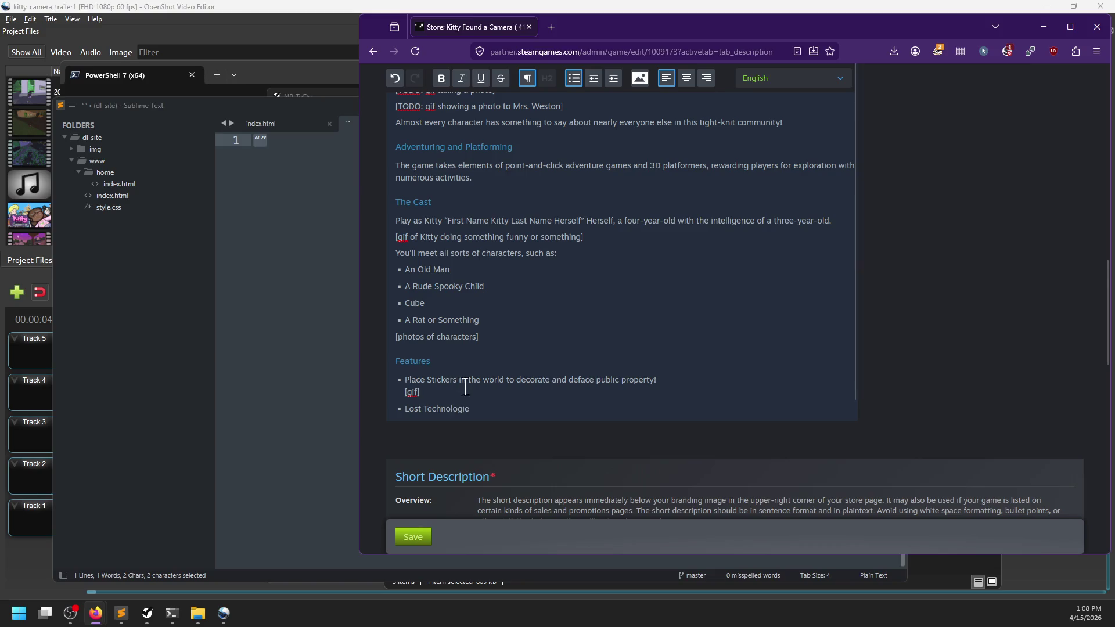
type("Orb Mode")
scroll(473, 443, "down", 2)
scroll(525, 372, "up", 1)
key("ctrl+BackSpace")
key("ctrl+BackSpace")
key("ctrl+z")
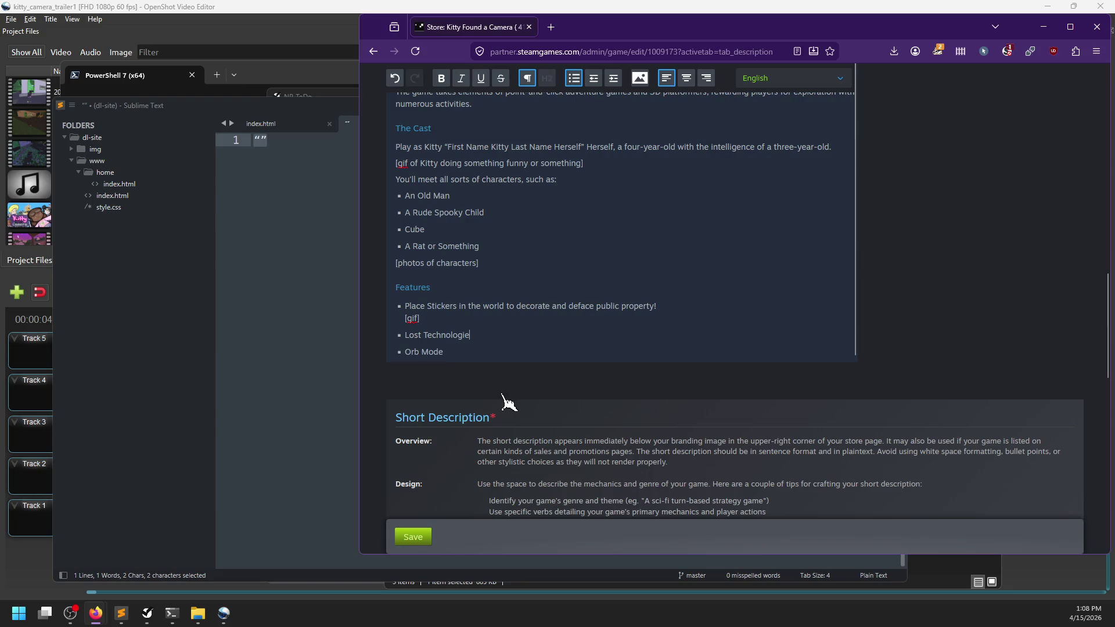
Add a '[gif of mirrors]' line under Lost Technologie and select the word Technologie
key("shift+Return")
type("[")
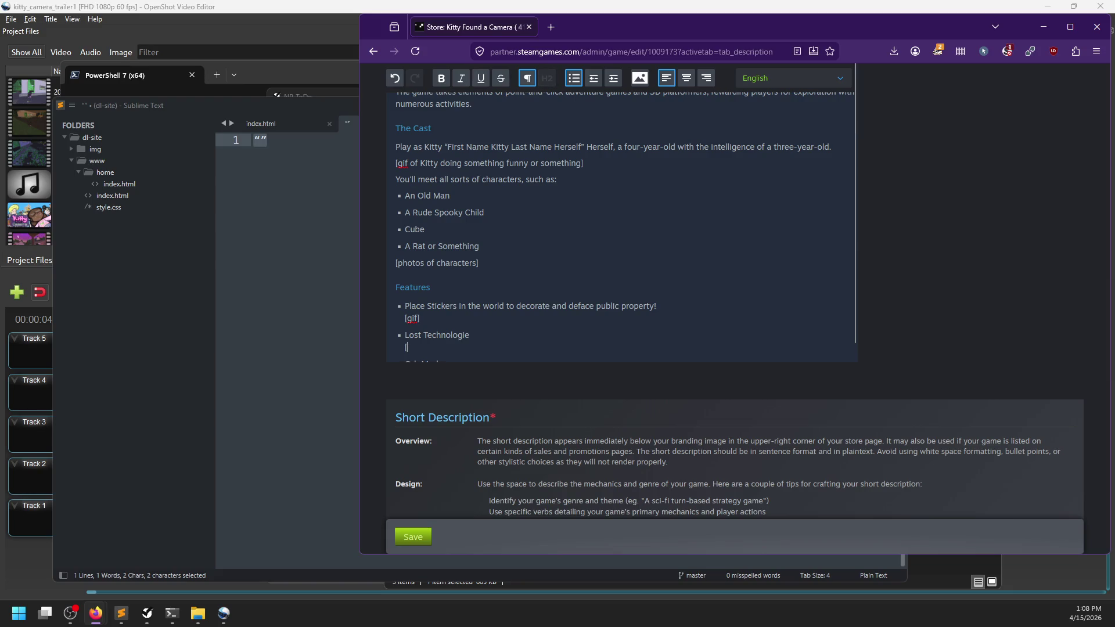
type("gif ")
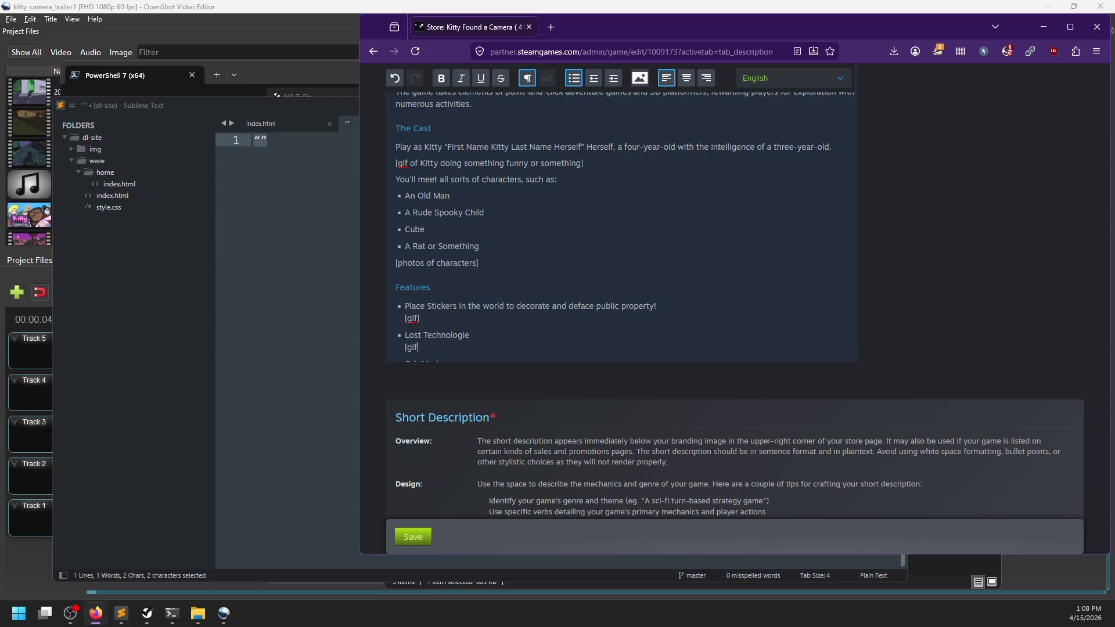
type("of mirrors]")
double_click(437, 335)
Search DuckDuckGo in a new tab for 'Technologie' and review the results
key("ctrl+c")
left_click(551, 26)
key("ctrl+v")
key("Return")
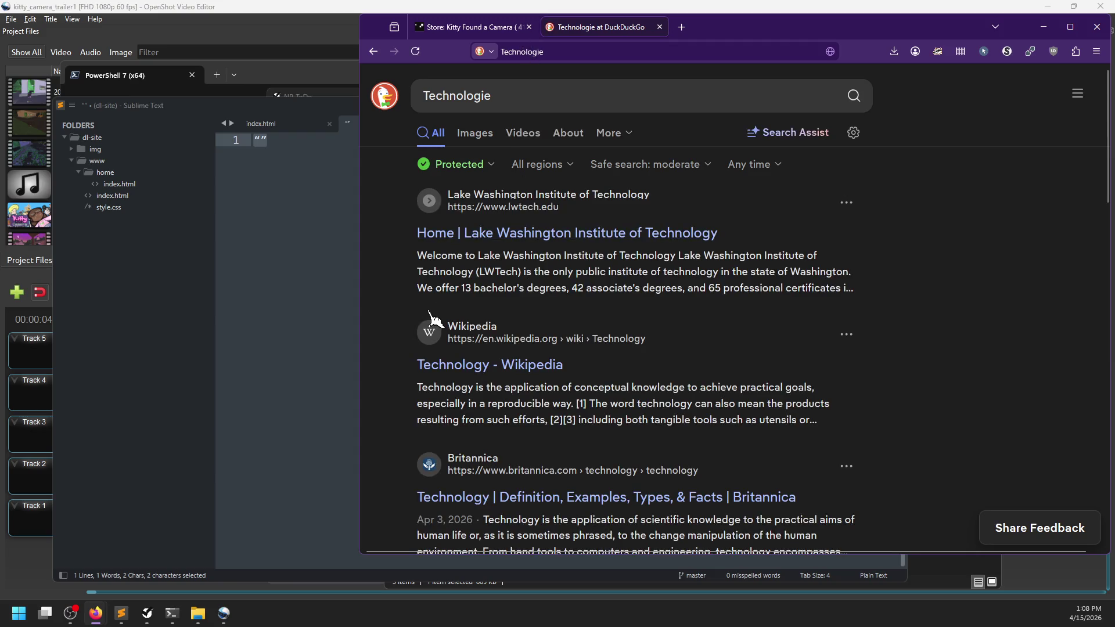
scroll(430, 320, "down", 3)
scroll(422, 319, "down", 3)
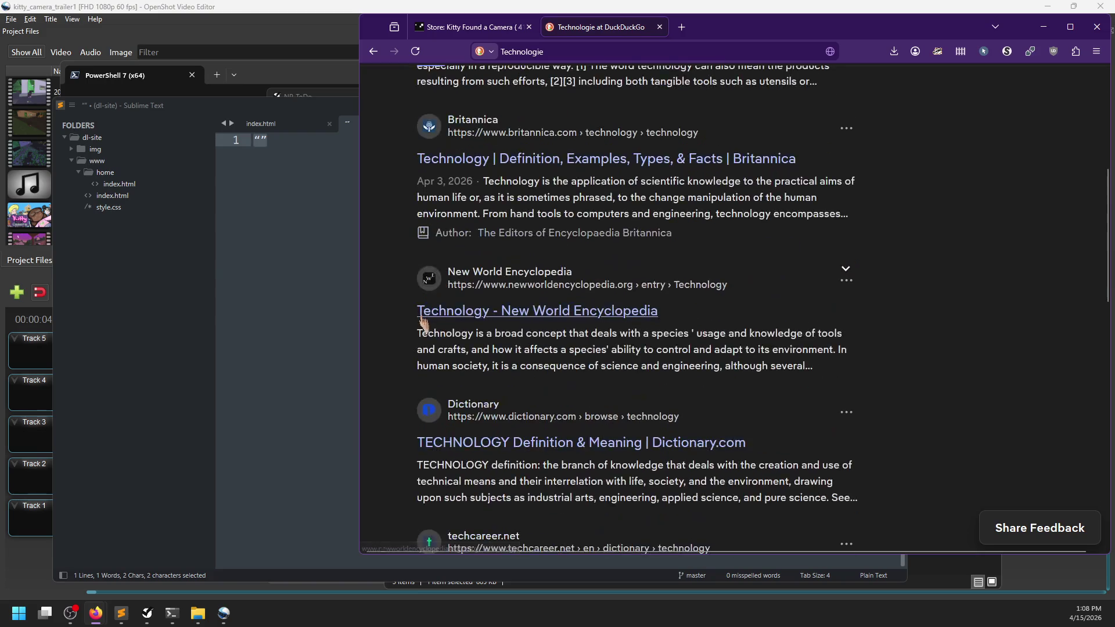
scroll(422, 322, "up", 3)
Return to the Steamworks store page tab and widen the browser window to the left
left_click(507, 29)
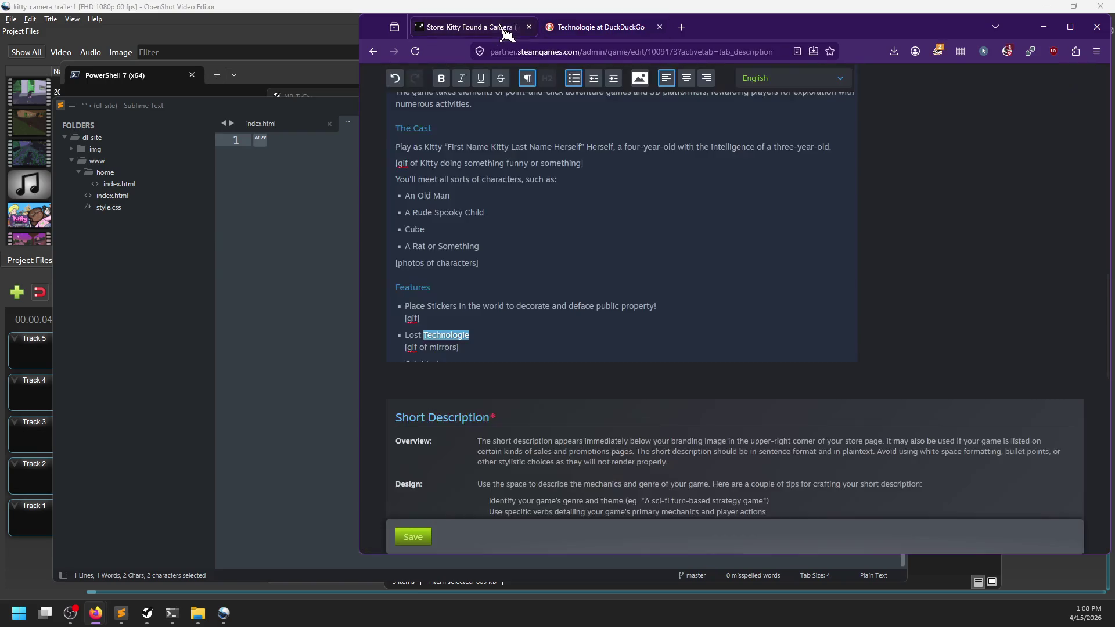
left_click_drag(360, 366, 154, 371)
left_click(296, 318)
scroll(363, 319, "down", 2)
scroll(371, 302, "up", 5)
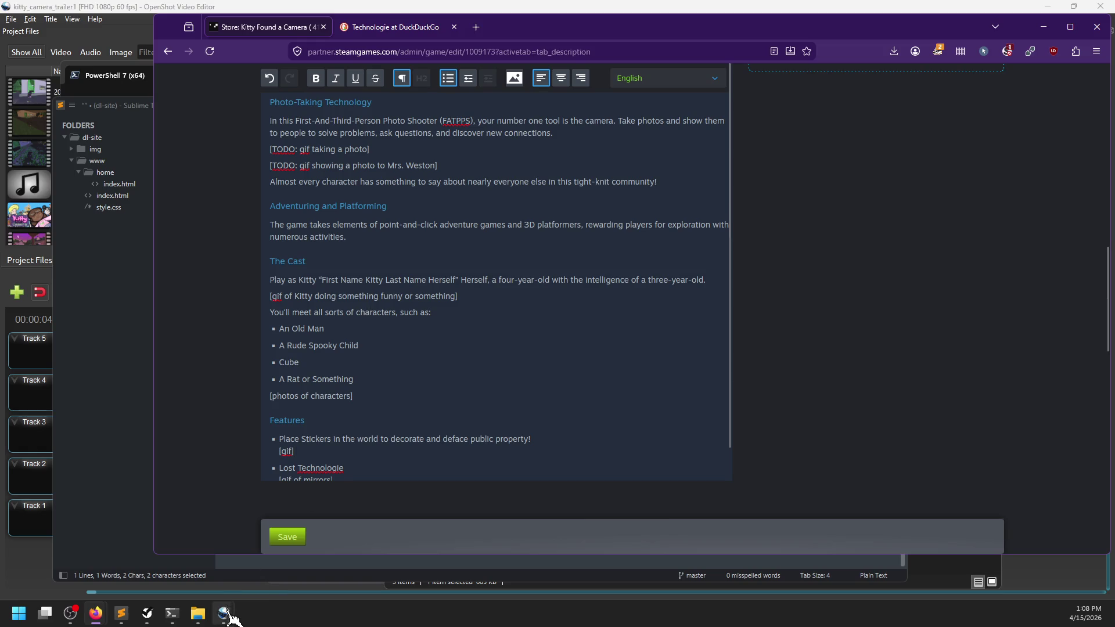
Swap ', rewarding players for exploration with numerous activities.' for '. This means you'll get lost and jump on things.'
scroll(365, 340, "up", 3)
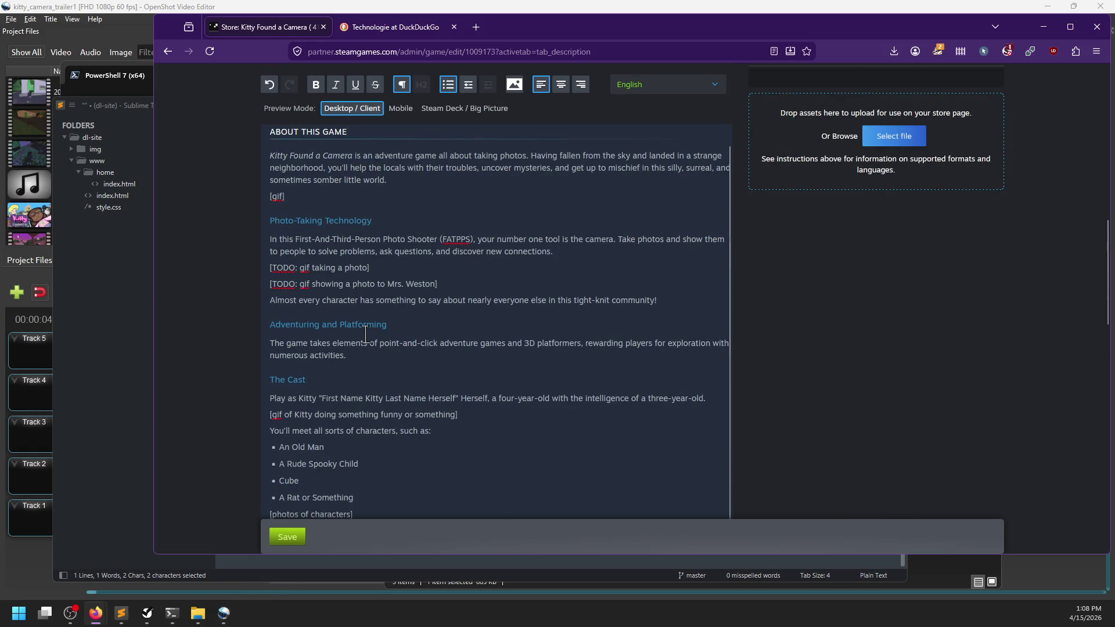
left_click(367, 354)
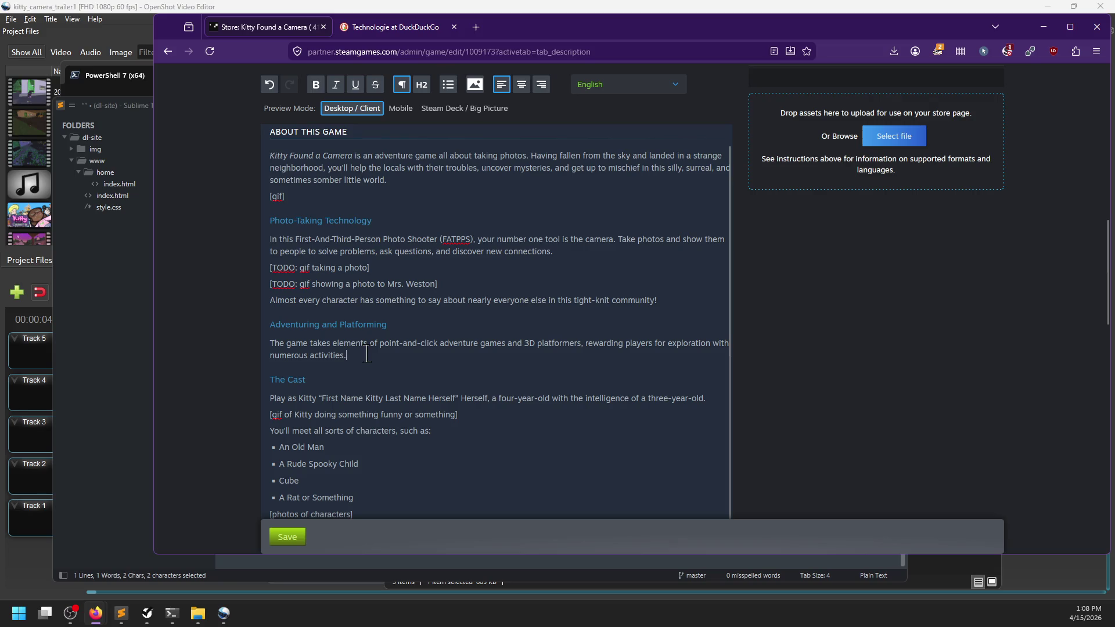
mouse_move(367, 353)
left_mouse_down()
mouse_move(327, 345)
mouse_move(624, 344)
mouse_move(517, 345)
left_mouse_up()
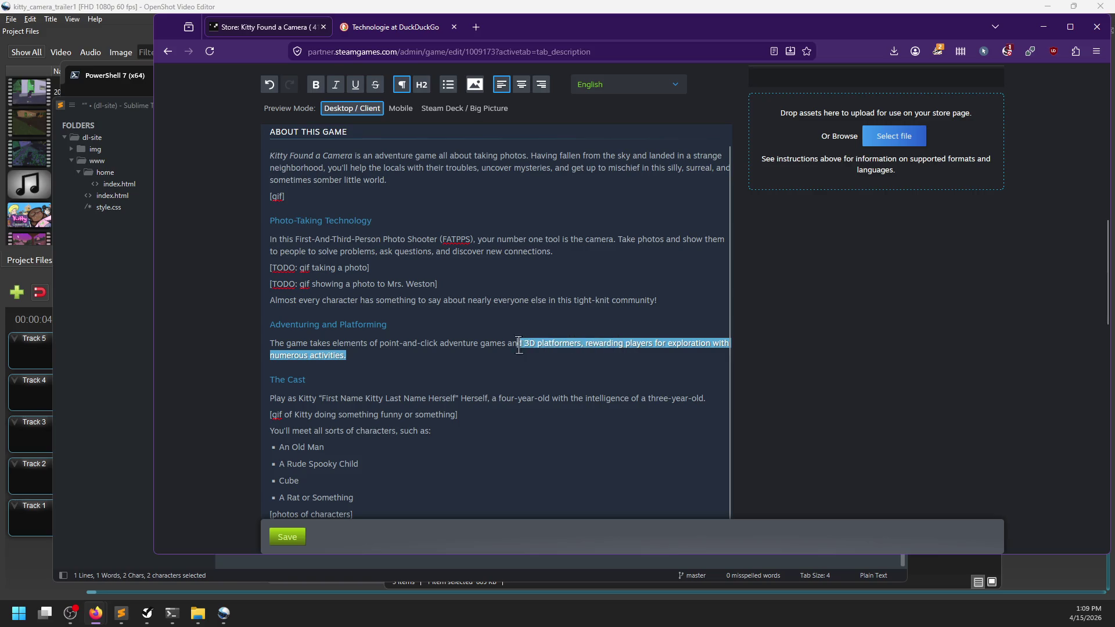
left_click(328, 344)
left_click(365, 354)
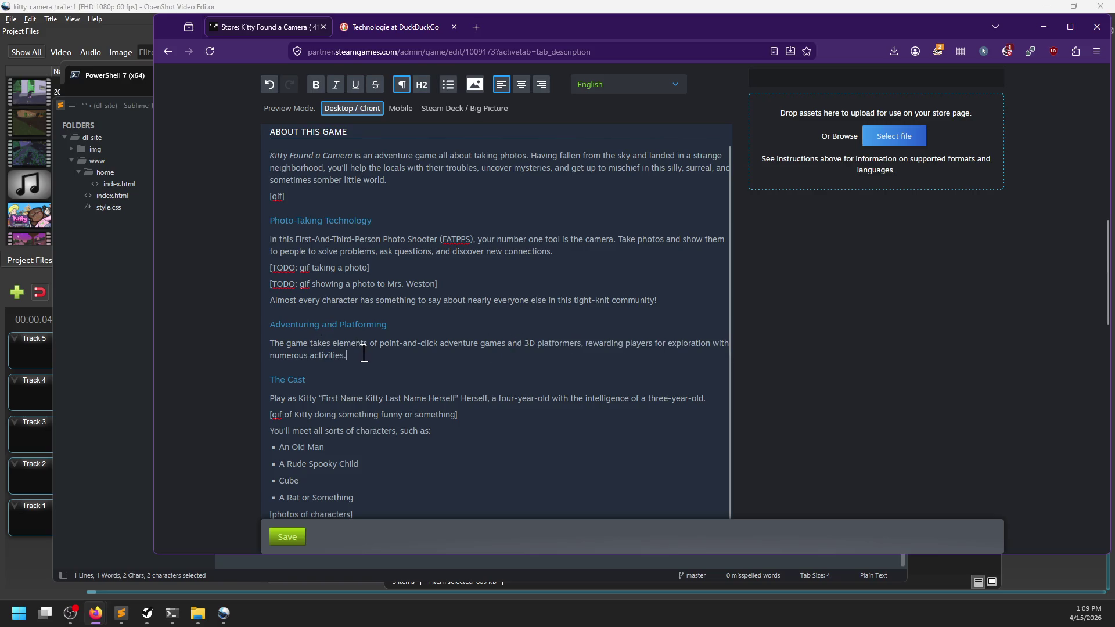
left_click_drag(552, 344, 587, 349)
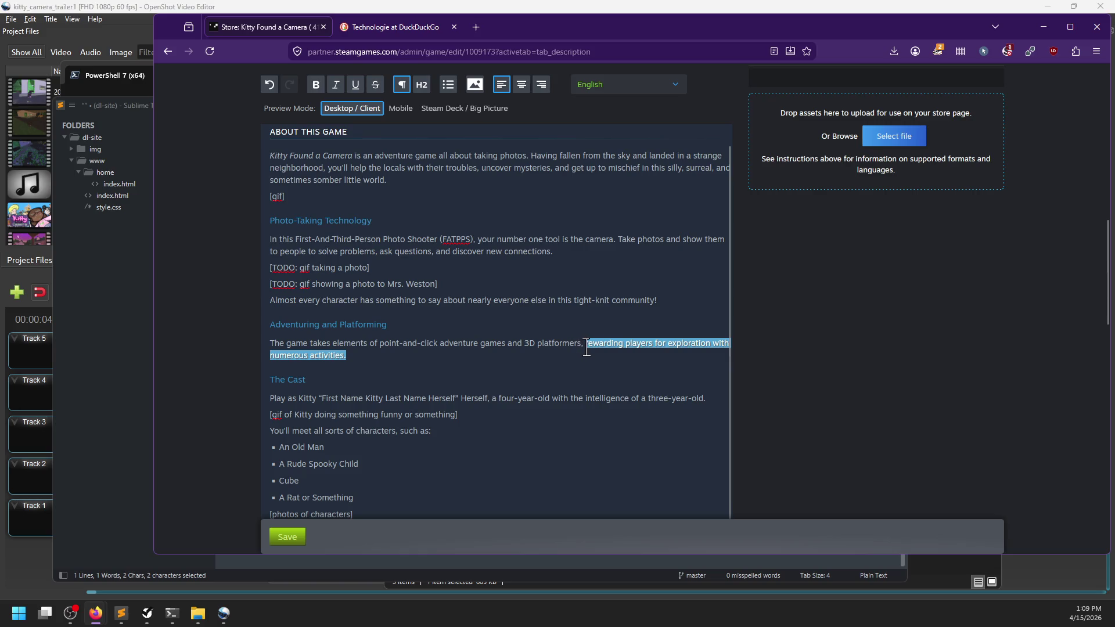
left_click(573, 352)
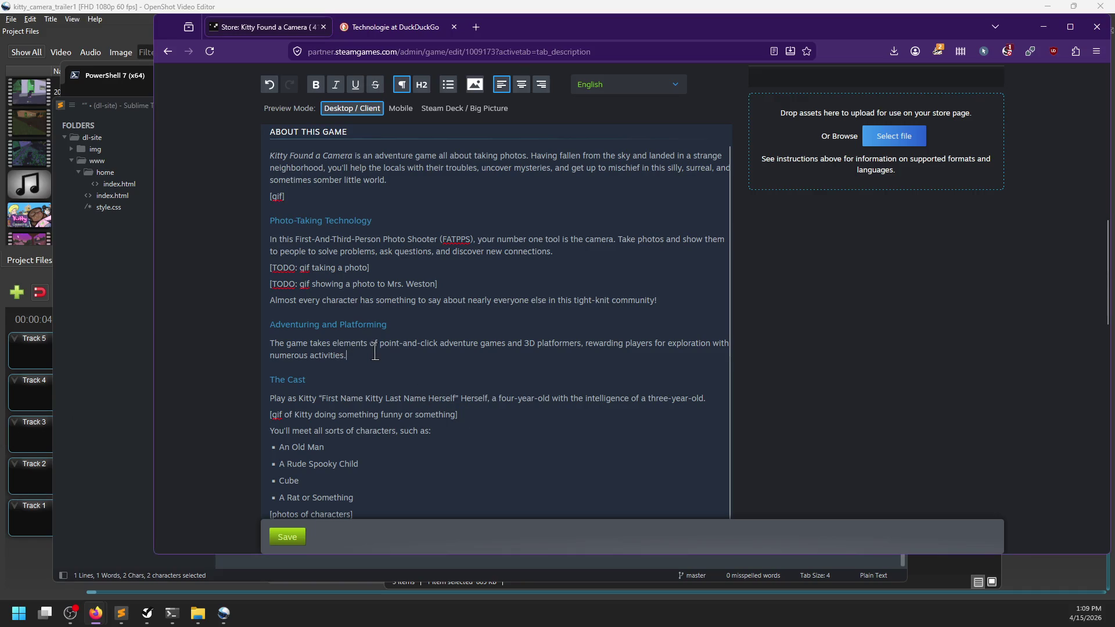
left_click(580, 342, "shift")
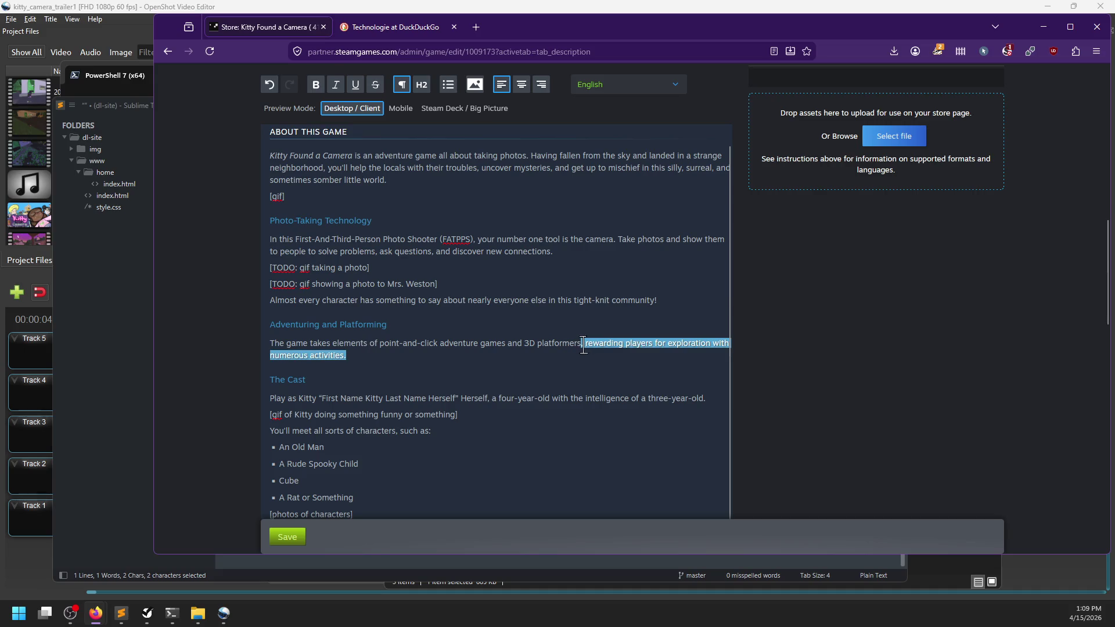
key("BackSpace")
type("Th")
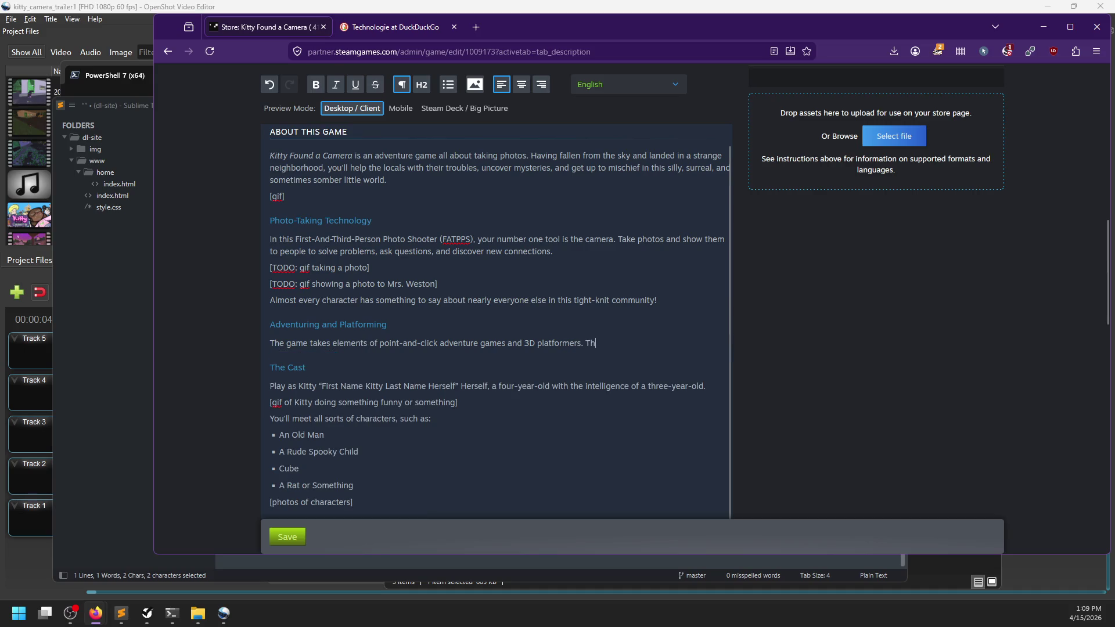
type("is means you'll get lost and jump on things.")
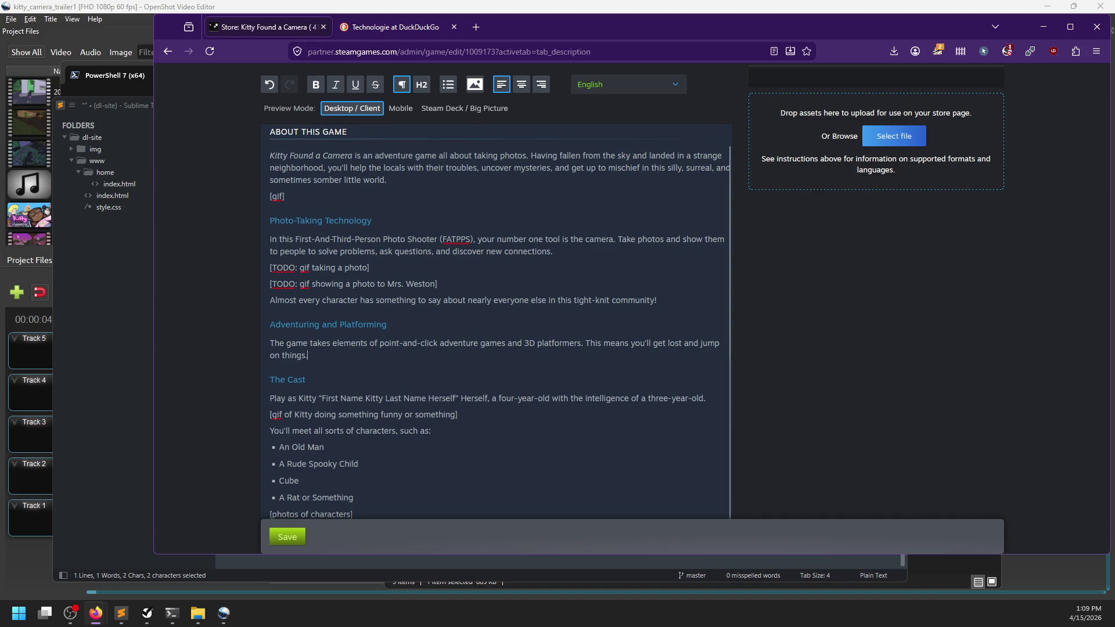
scroll(508, 342, "down", 1)
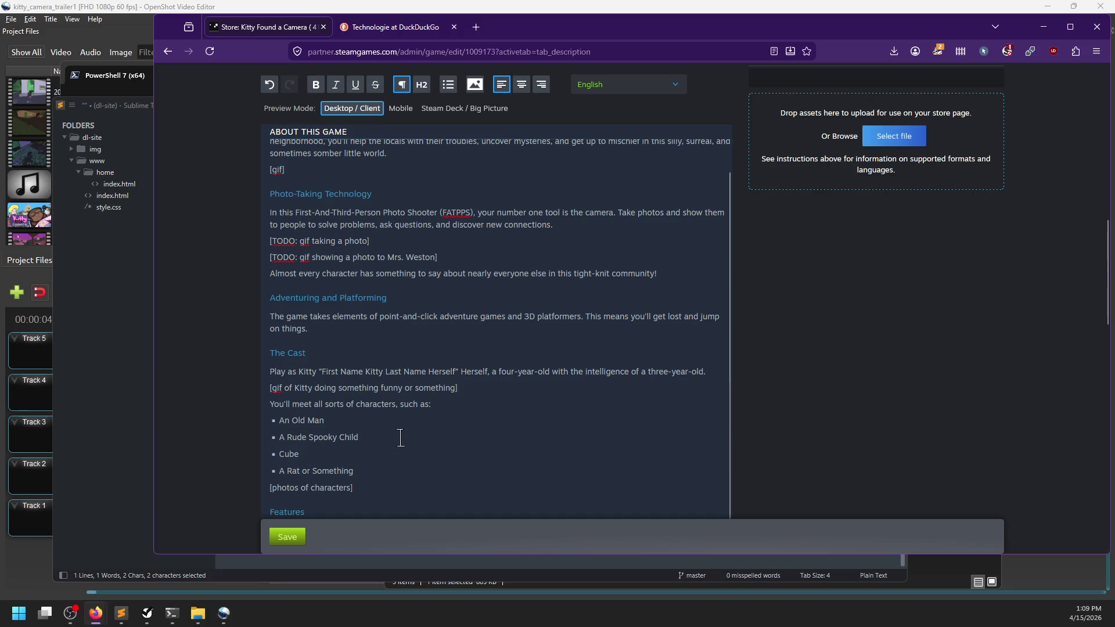
left_click(372, 420)
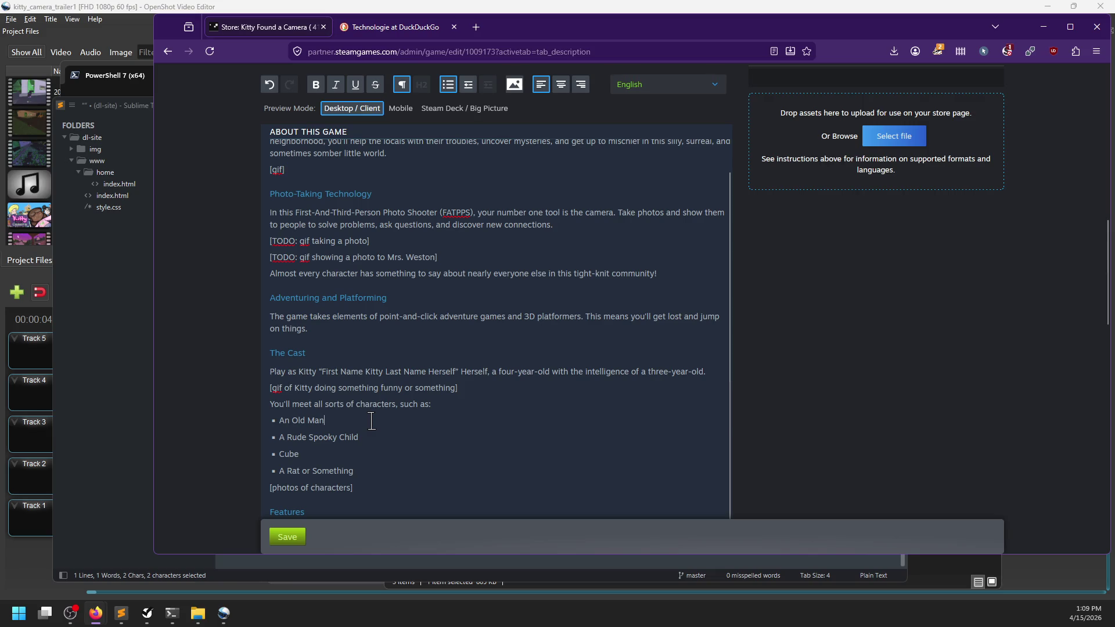
Drop the half-typed placeholder line under An Old Man and delete the old 'A Rude Spooky Child' text
key("shift+Return")
type("[pro")
key("BackSpace")
key("BackSpace")
key("BackSpace")
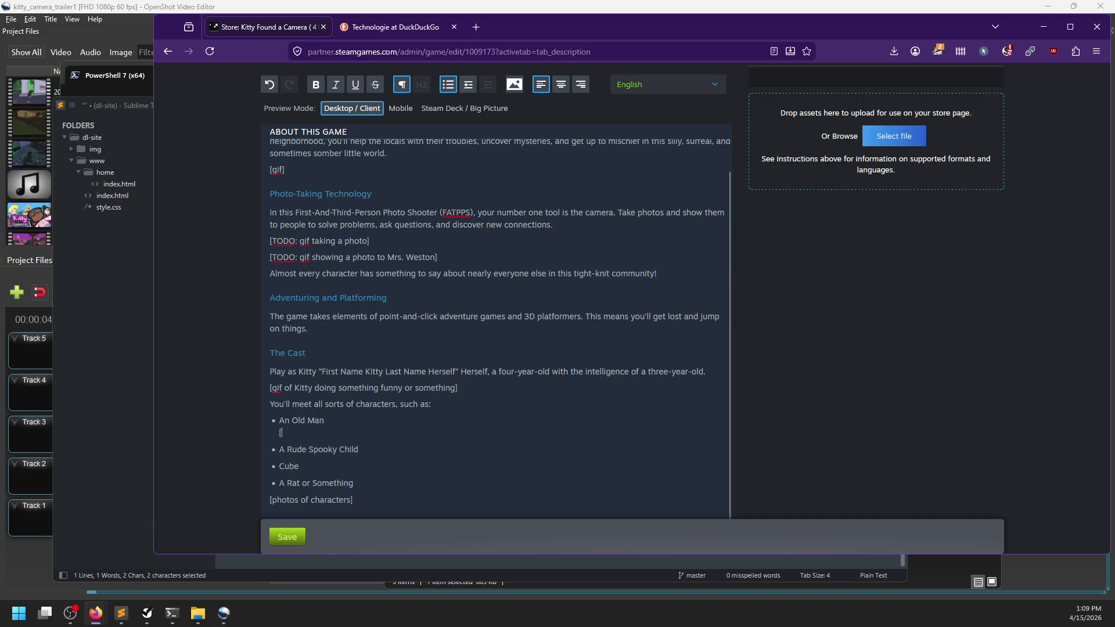
key("Down")
left_click_drag(360, 436, 279, 437)
key("BackSpace")
key("BackSpace")
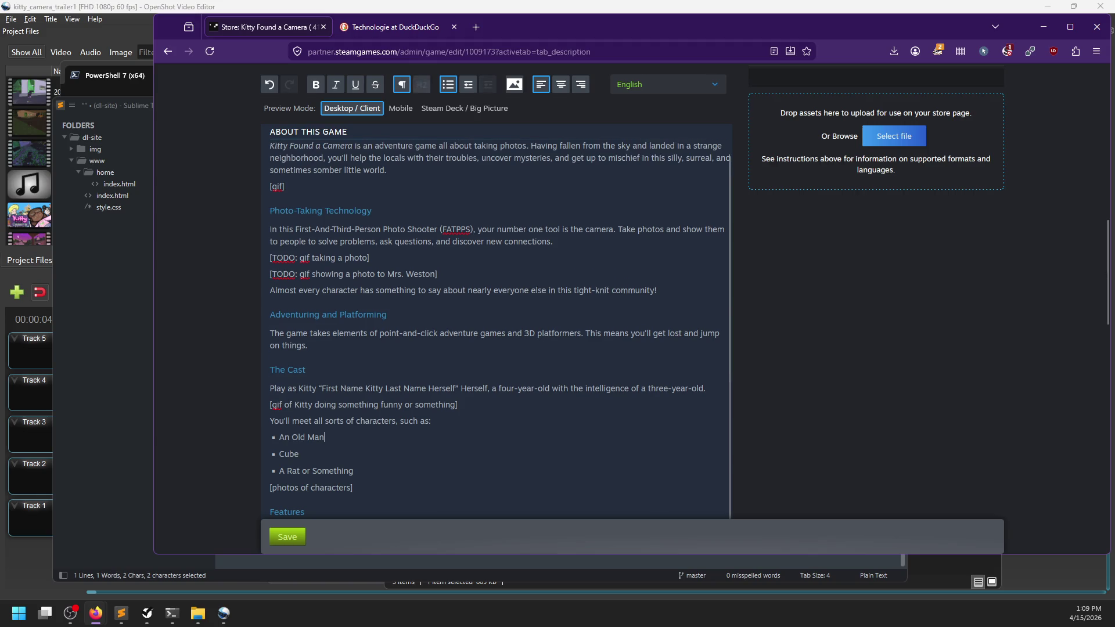
Add 'Rude Spooky Child' as a new first bullet above An Old Man
left_click(284, 437)
key("Return")
key("Up")
type("Rode")
key("ctrl+BackSpace")
type("Rude Spoo")
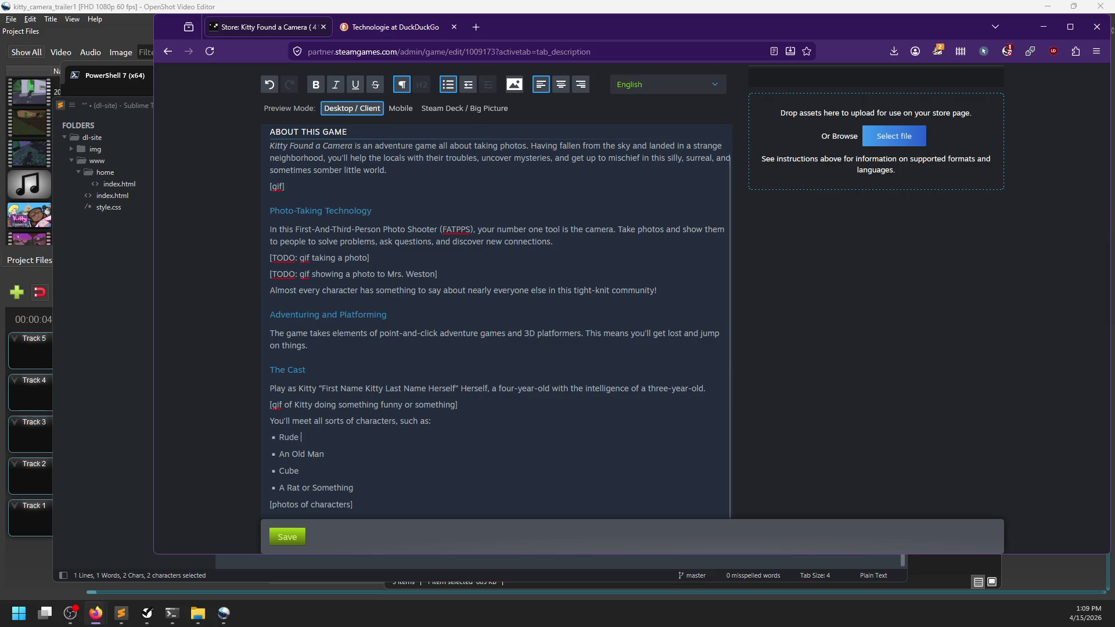
type("ky Child")
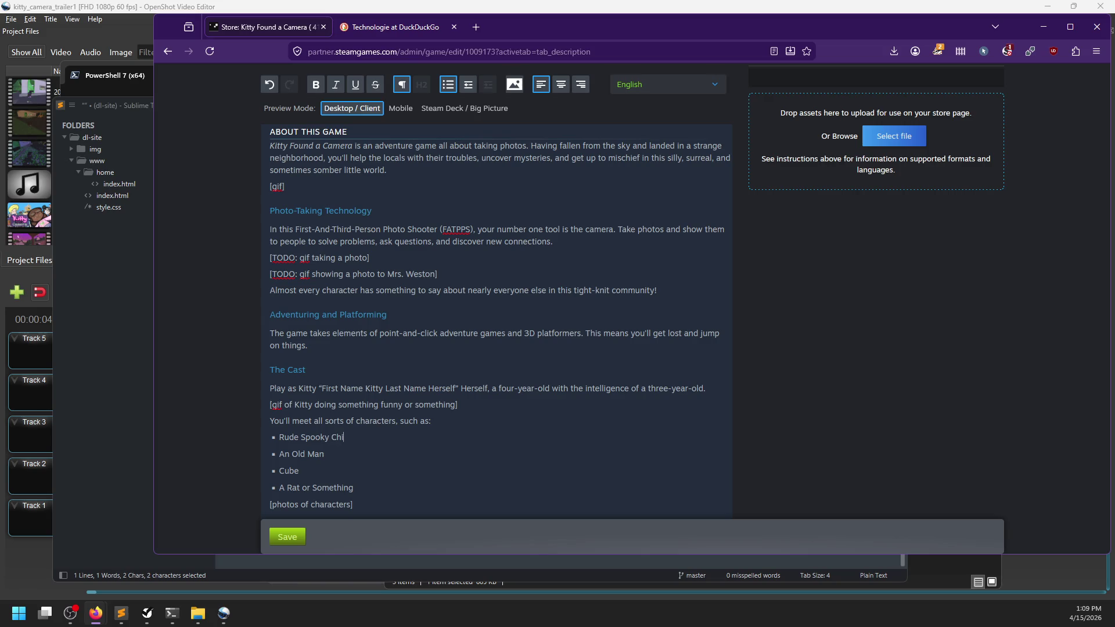
key("Return")
key("ctrl+z")
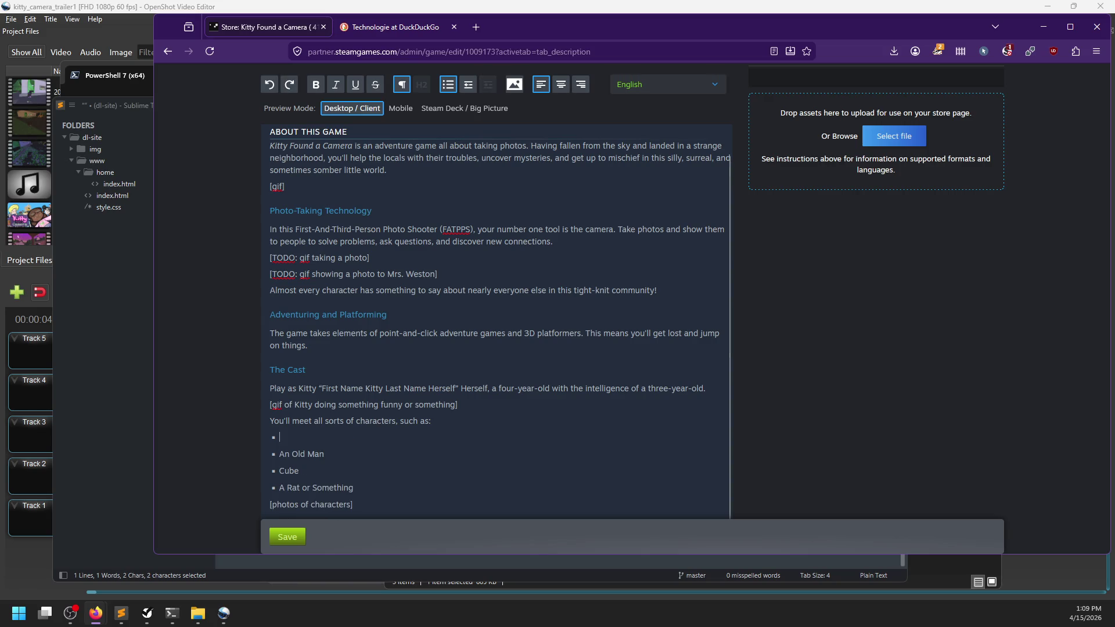
key("ctrl+y")
key("BackSpace")
key("BackSpace")
Add [image] placeholder lines under Rude Spooky Child, An Old Man, Cube and A Rat or Something
key("shift+Return")
type("[image]")
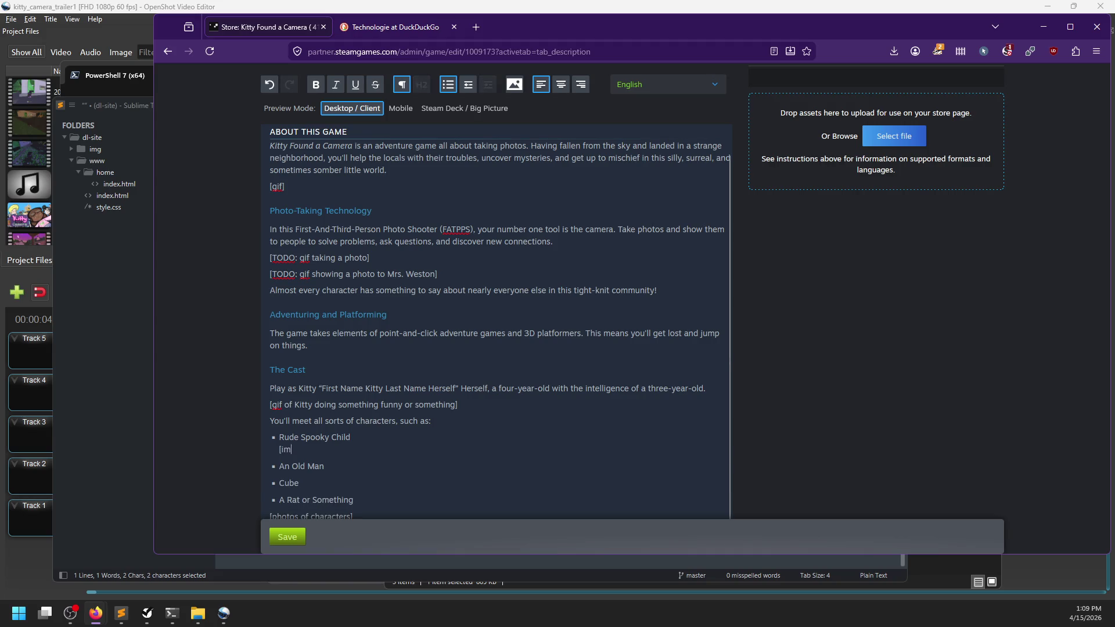
key("Down")
key("End")
key("shift+Return")
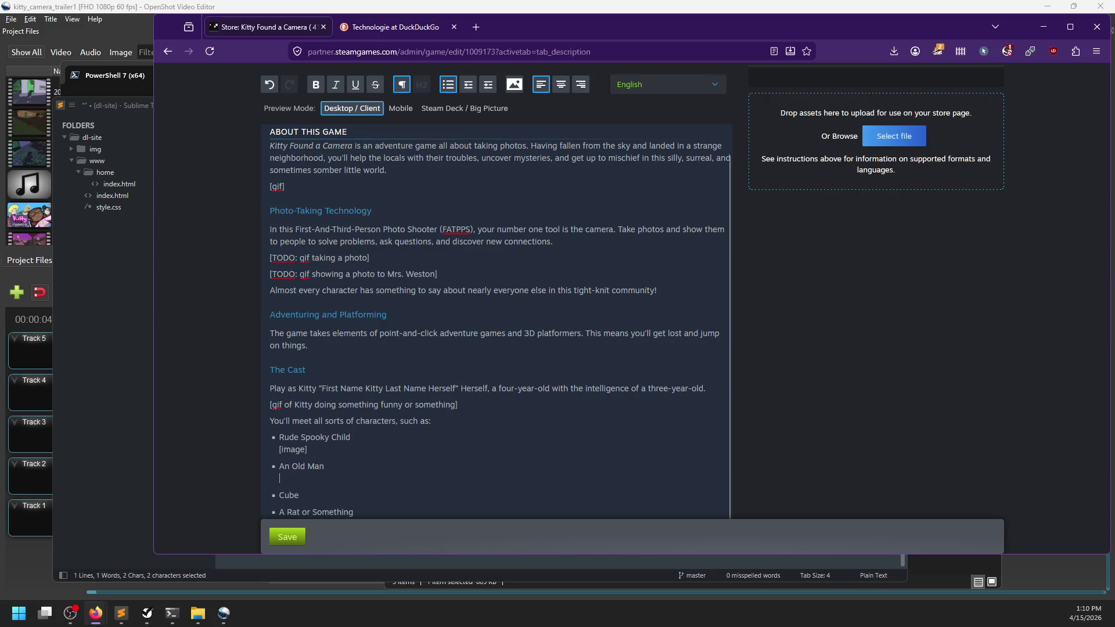
type("image]")
key("shift+Return")
type("[image]")
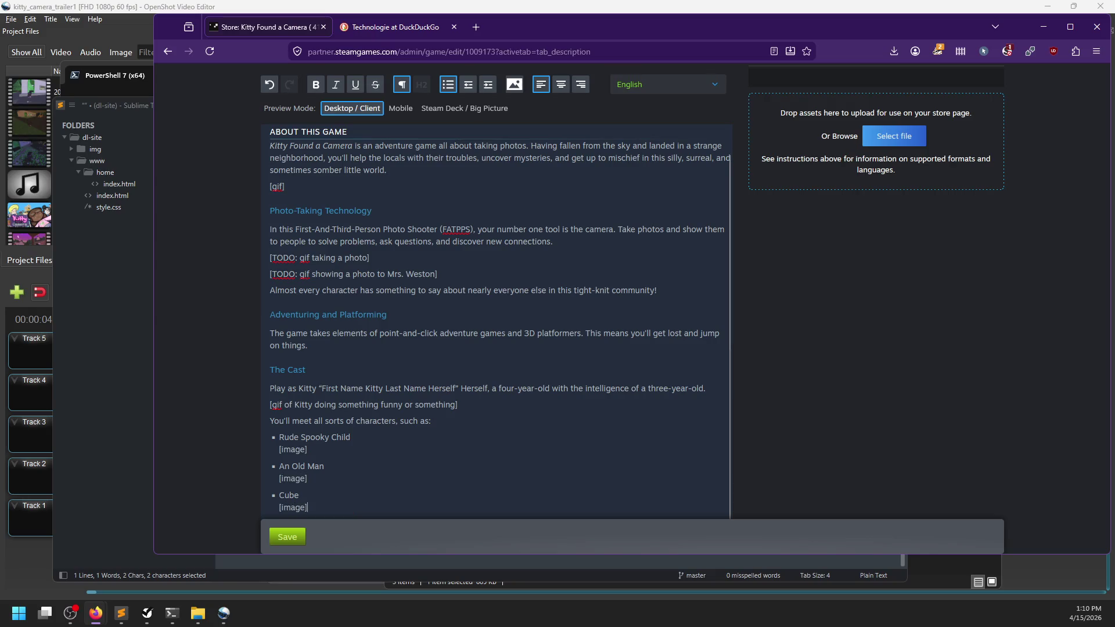
key("Down")
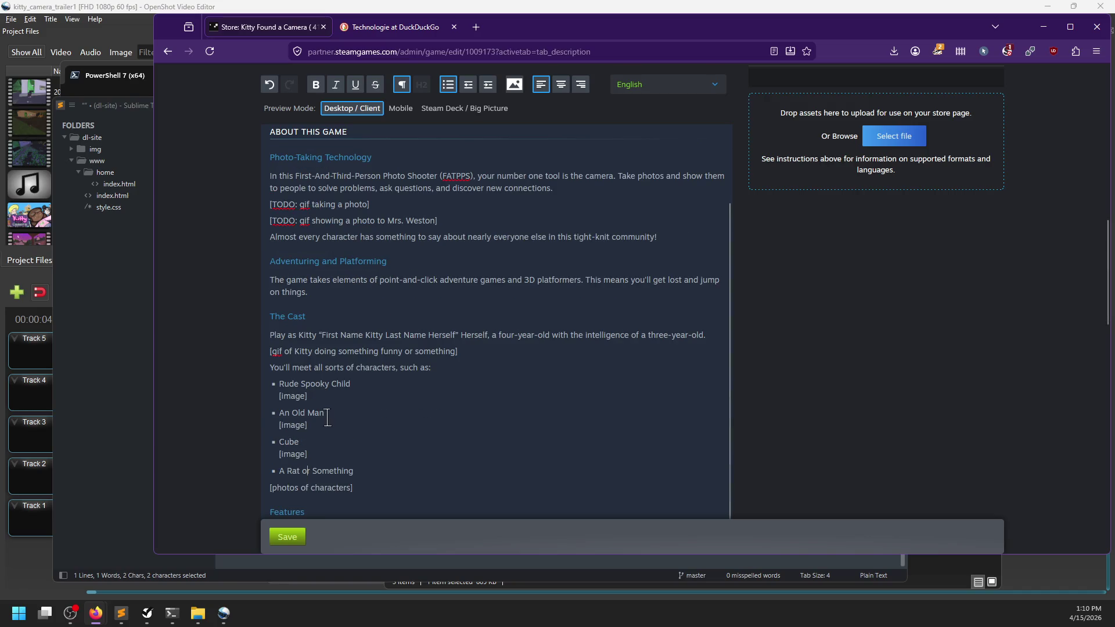
key("End")
key("shift+Return")
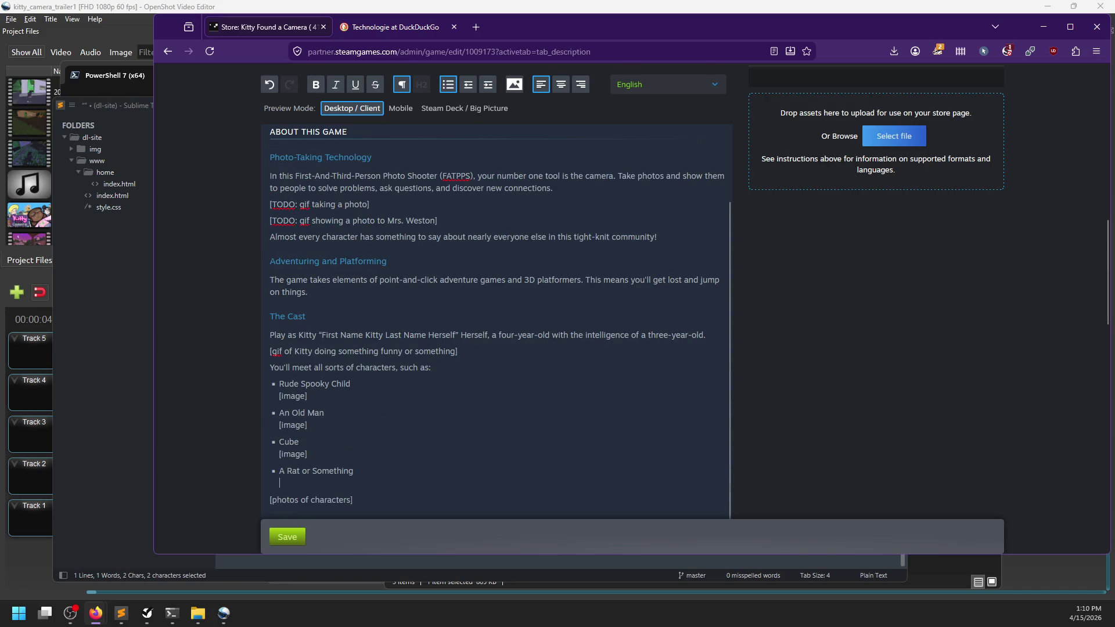
type("[image]")
Mark Cube's placeholder as [bad image] and insert an 'A Biker' bullet with its own [image] line
left_click(281, 454)
type("bad")
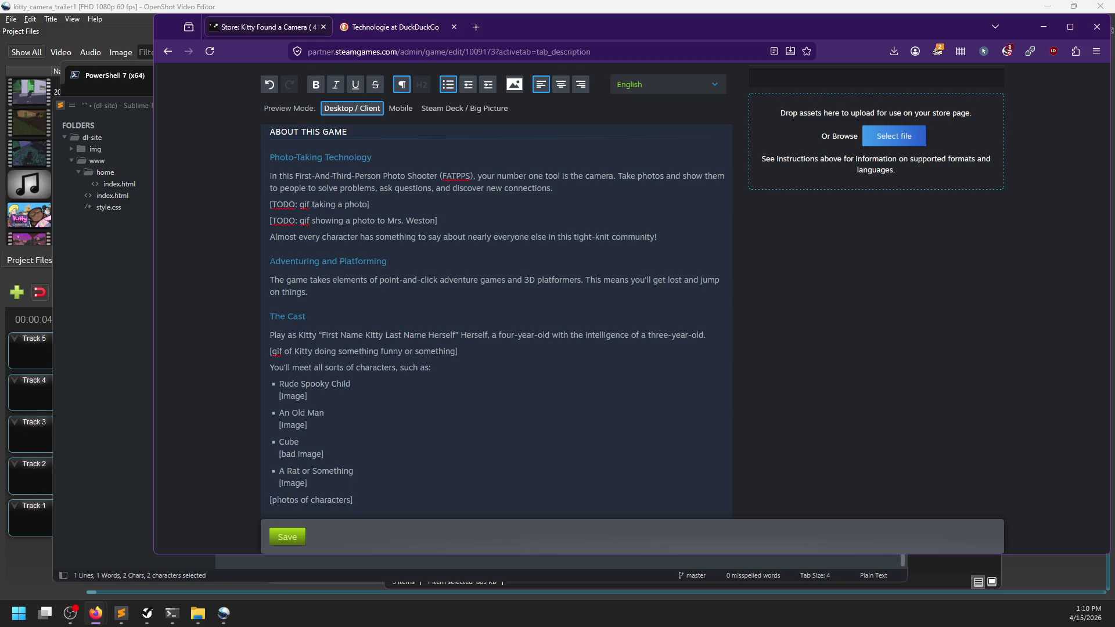
key("Return")
type("The Ma")
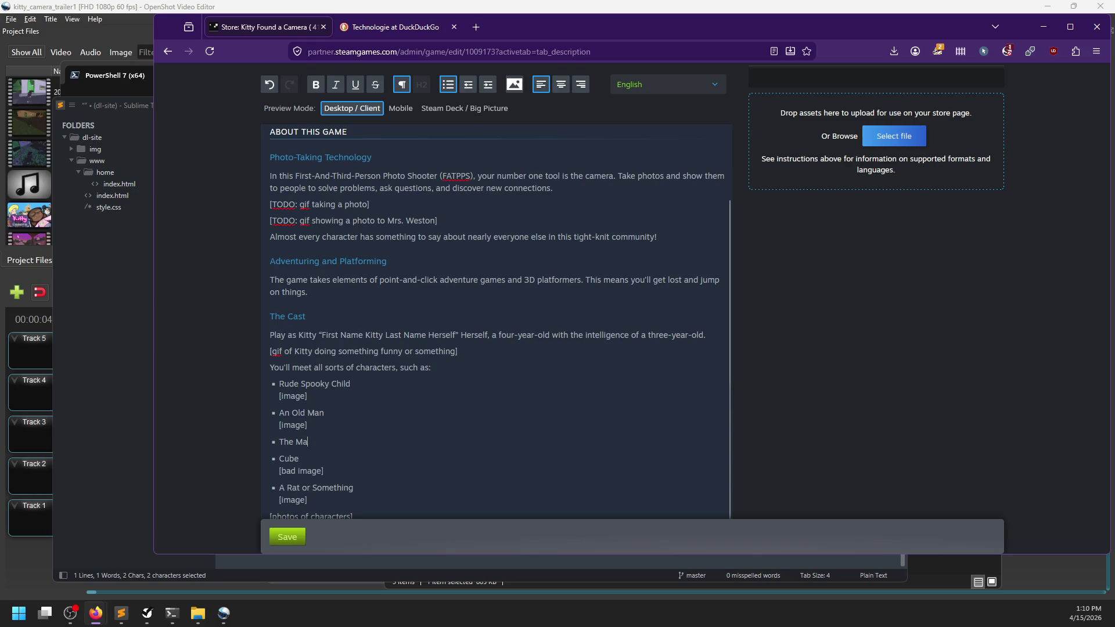
key("BackSpace")
key("BackSpace")
key("BackSpace")
type("A Biker")
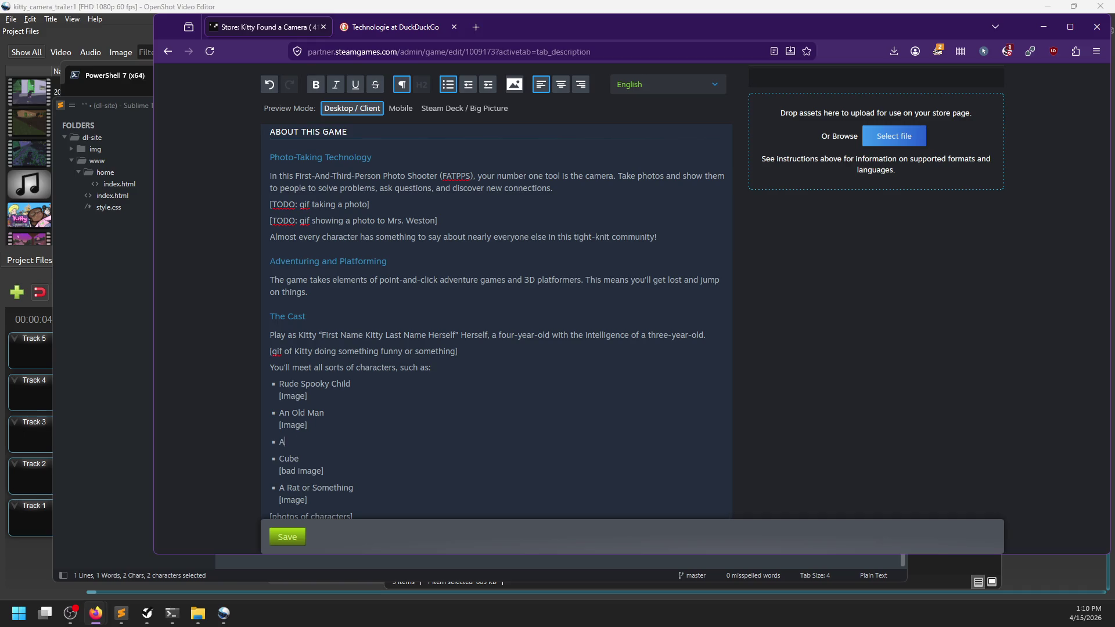
key("shift+Return")
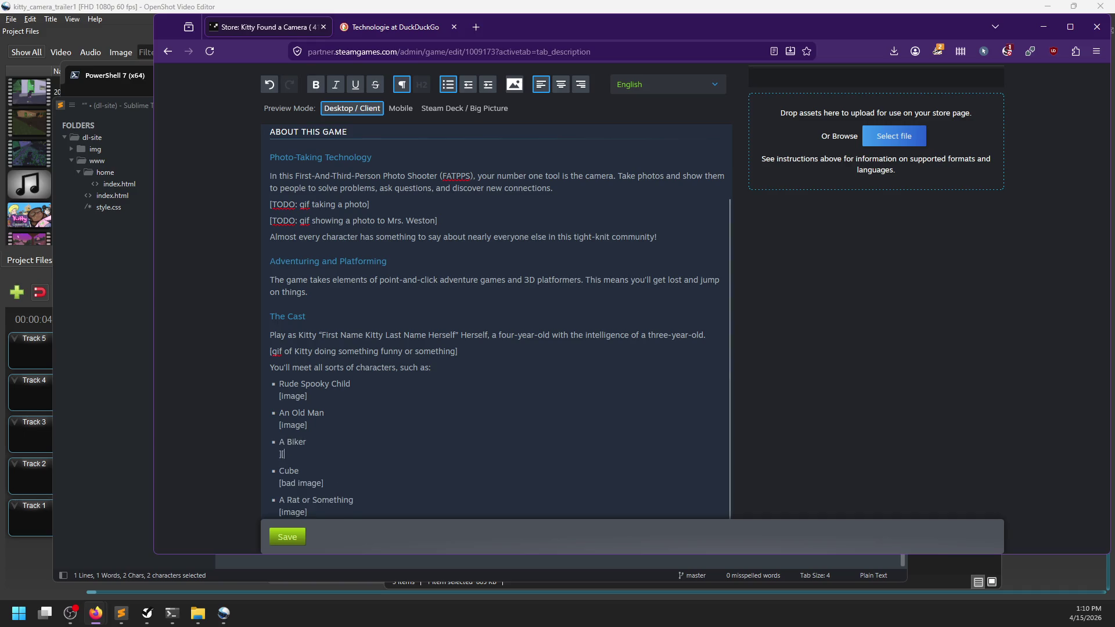
type("[image]")
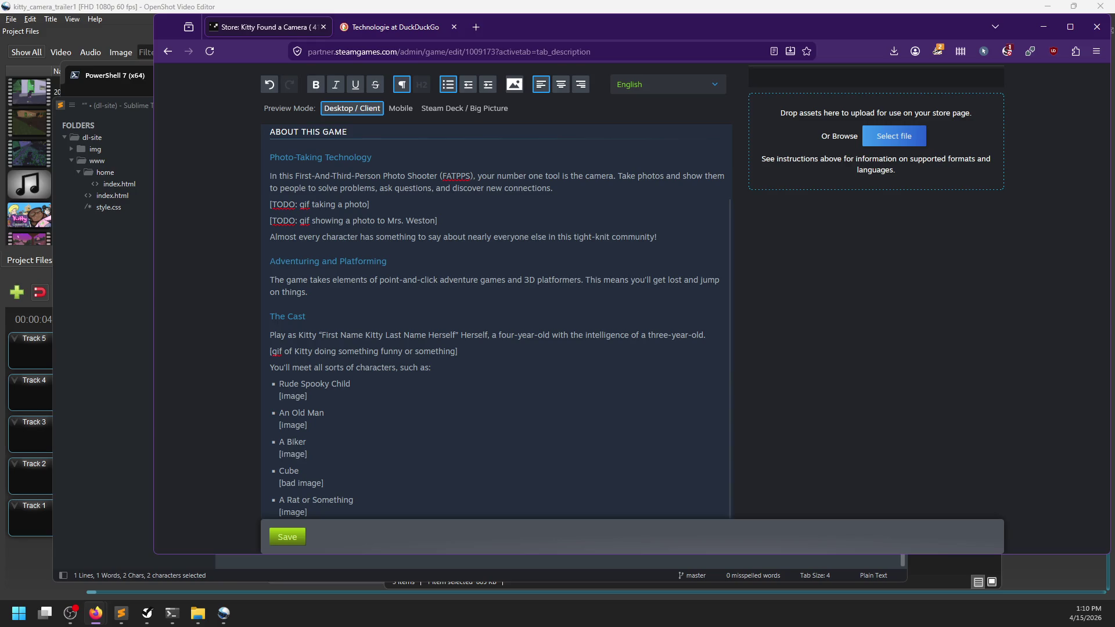
scroll(385, 400, "down", 1)
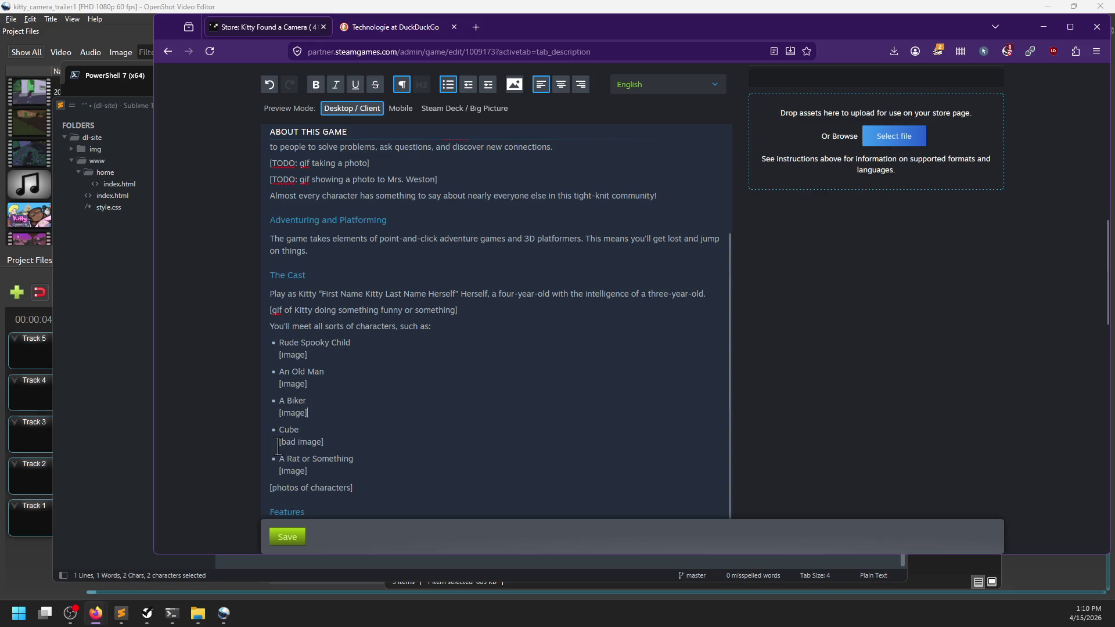
left_click_drag(279, 441, 339, 442)
left_click(336, 439)
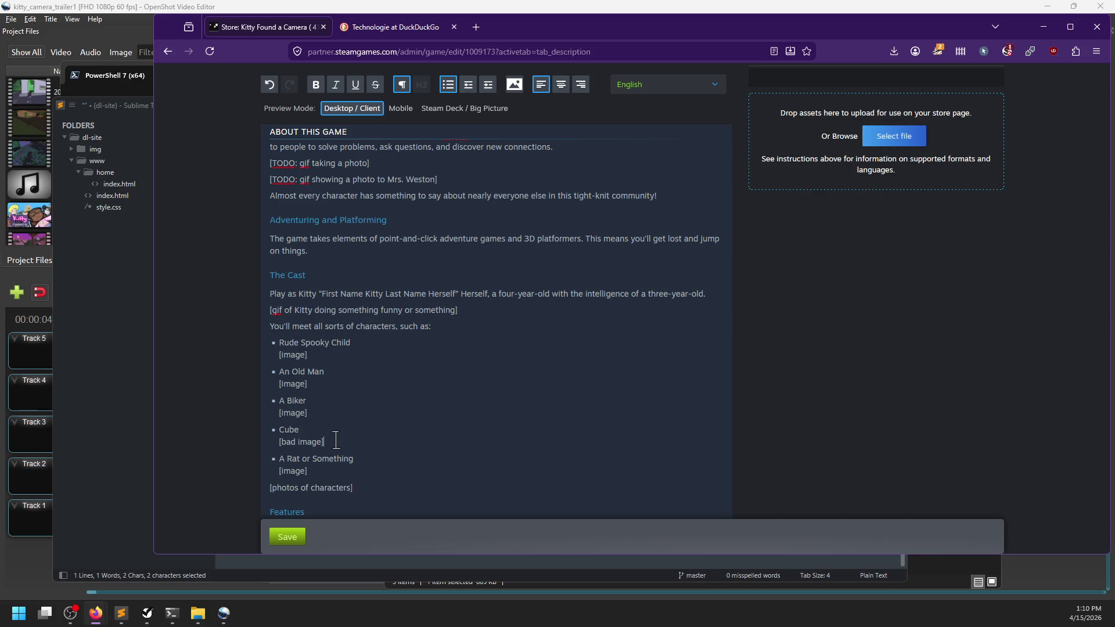
scroll(336, 440, "down", 1)
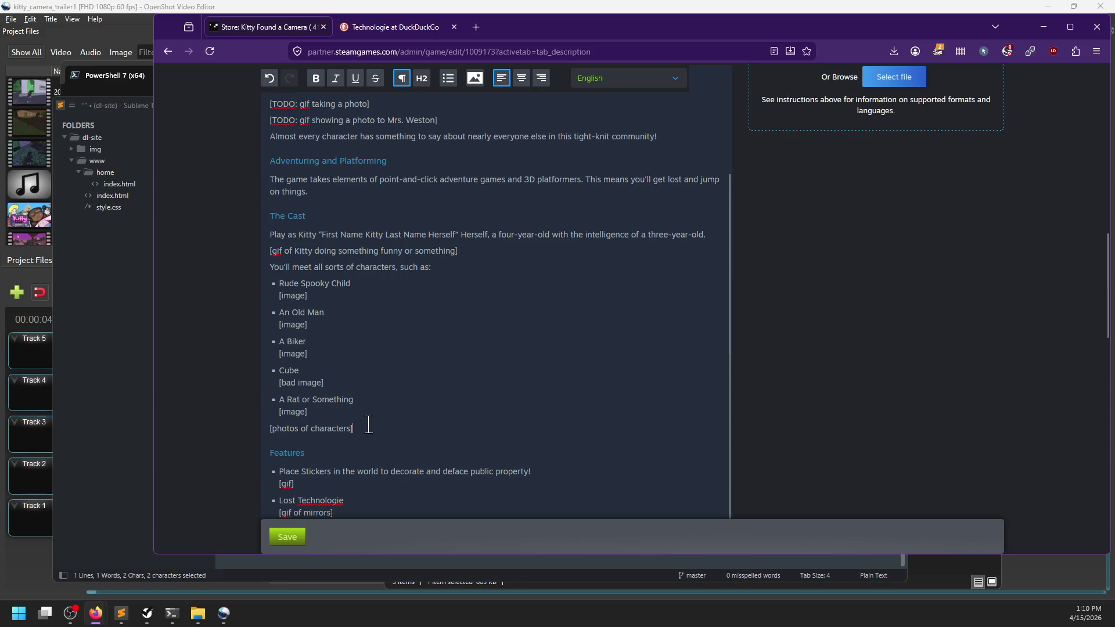
Delete the [photos of characters] placeholder from the Cast section
left_click_drag(353, 430, 269, 430)
key("BackSpace")
scroll(396, 377, "up", 2)
scroll(397, 377, "up", 1)
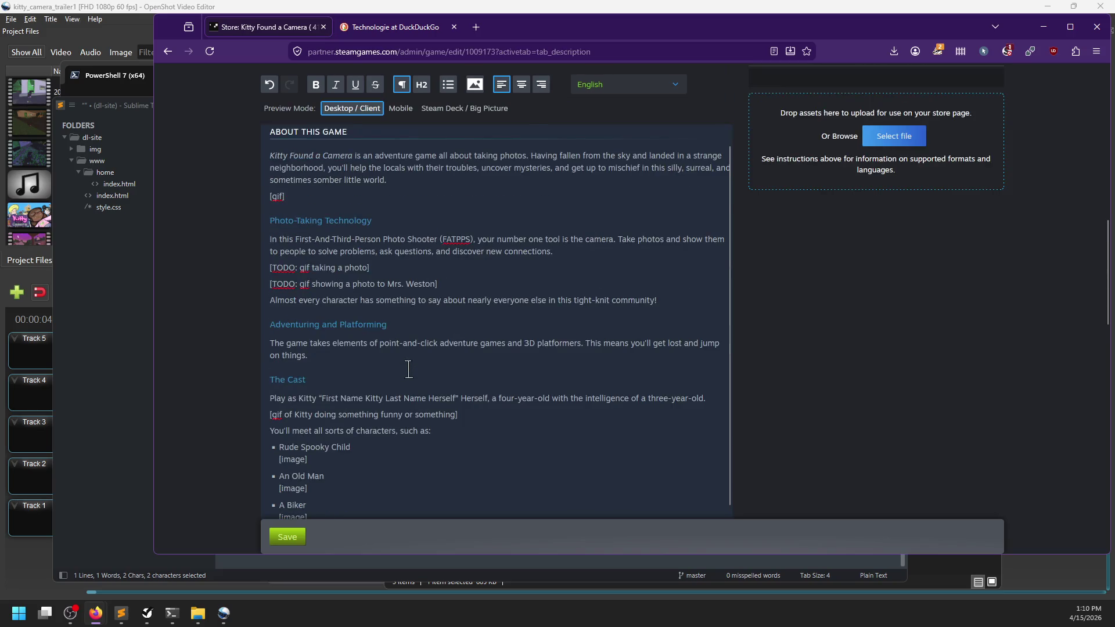
scroll(416, 381, "down", 4)
Write 'Help them with their whacky problems, and form parasocial relationships' and leave the spelling unchanged
type("Help them with ")
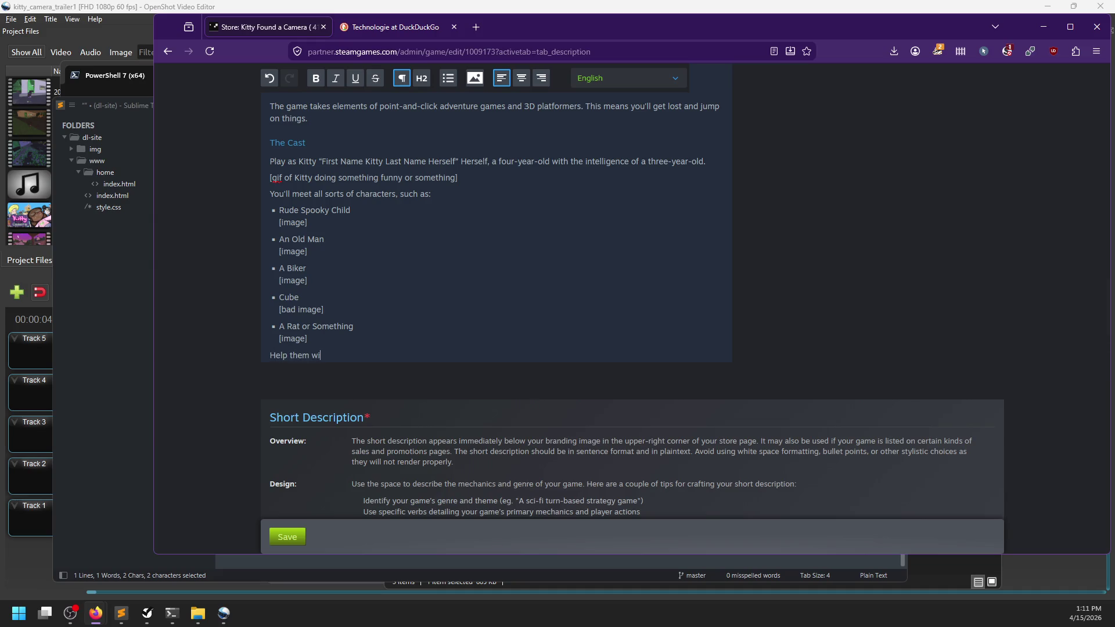
type("their whacky t")
type("rou")
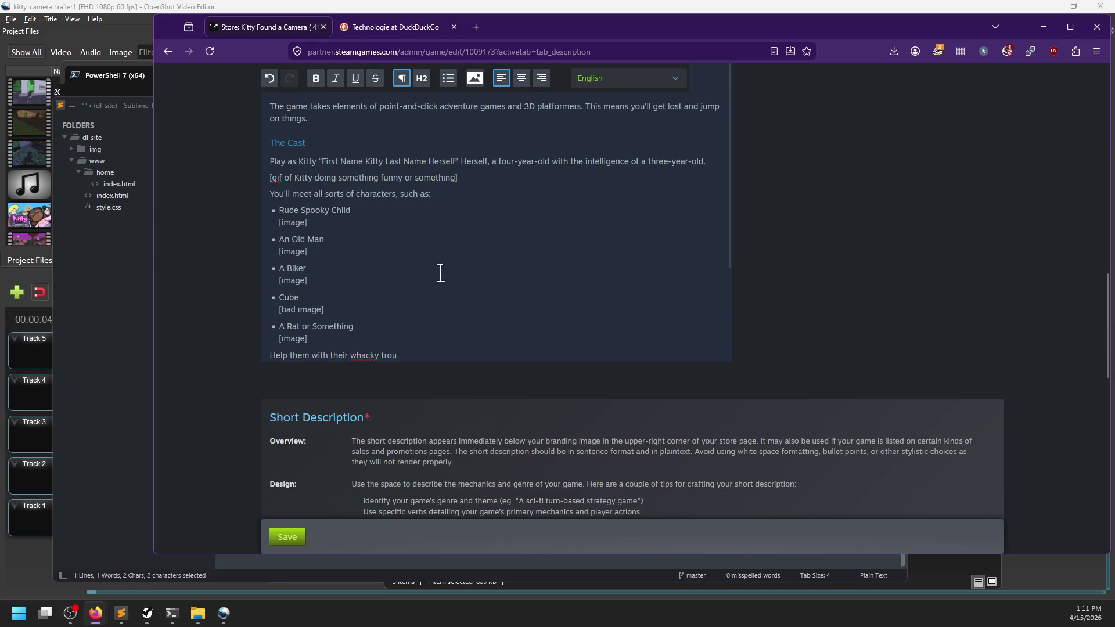
scroll(430, 265, "down", 2)
key("ctrl+BackSpace")
type("problems, and ")
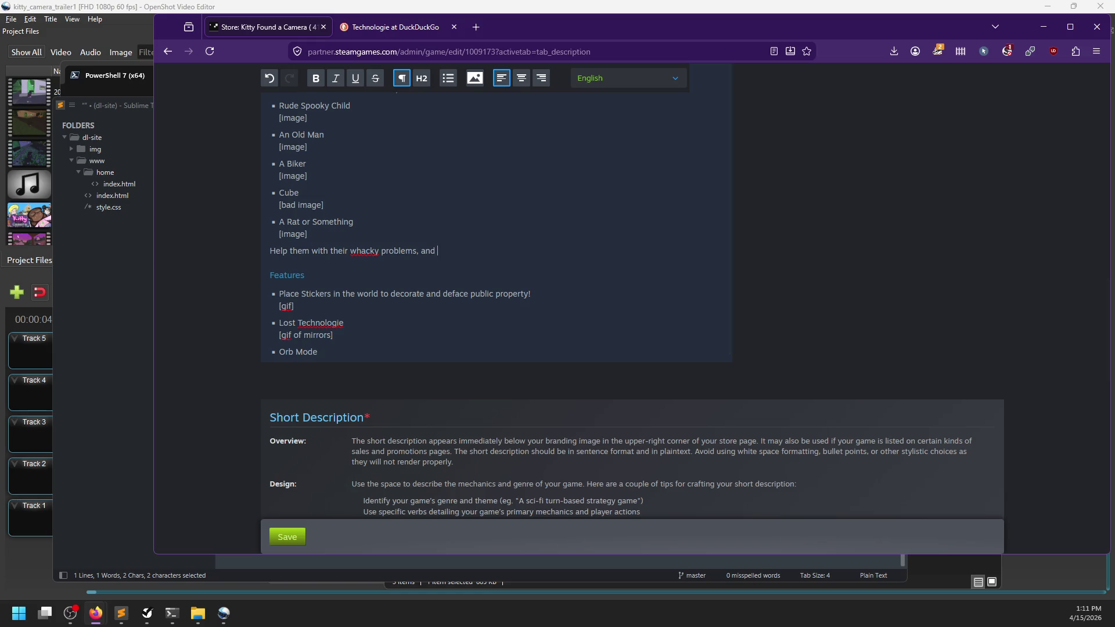
type("see")
key("ctrl+BackSpace")
key("ctrl+BackSpace")
type("and form paras")
type("ocial relationshi")
type("ps.")
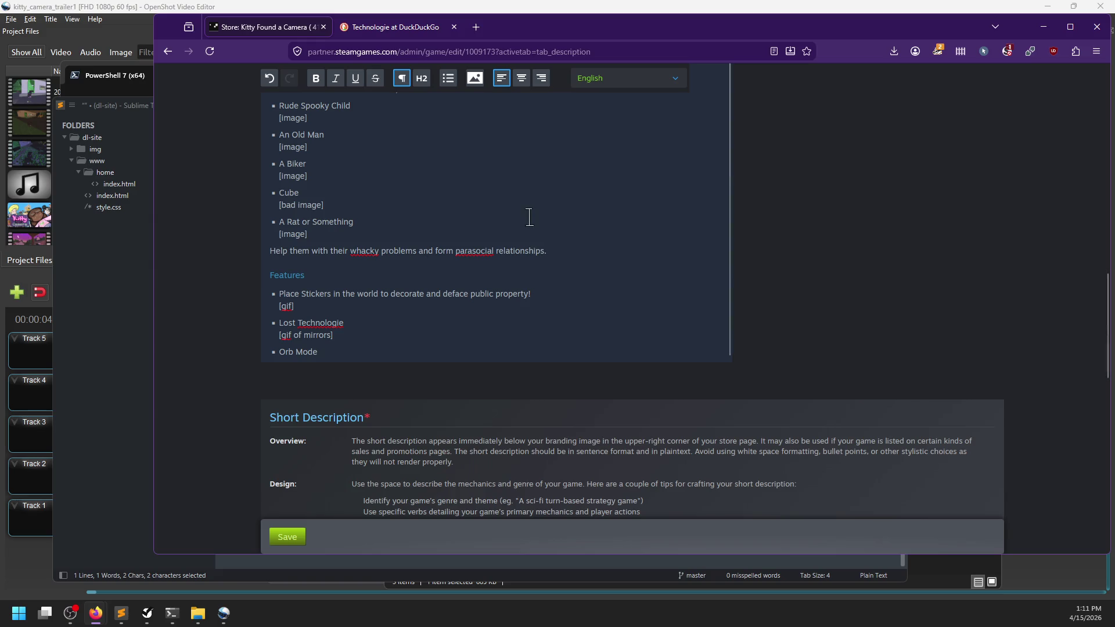
right_click(481, 251)
left_click(472, 255)
scroll(370, 252, "up", 2)
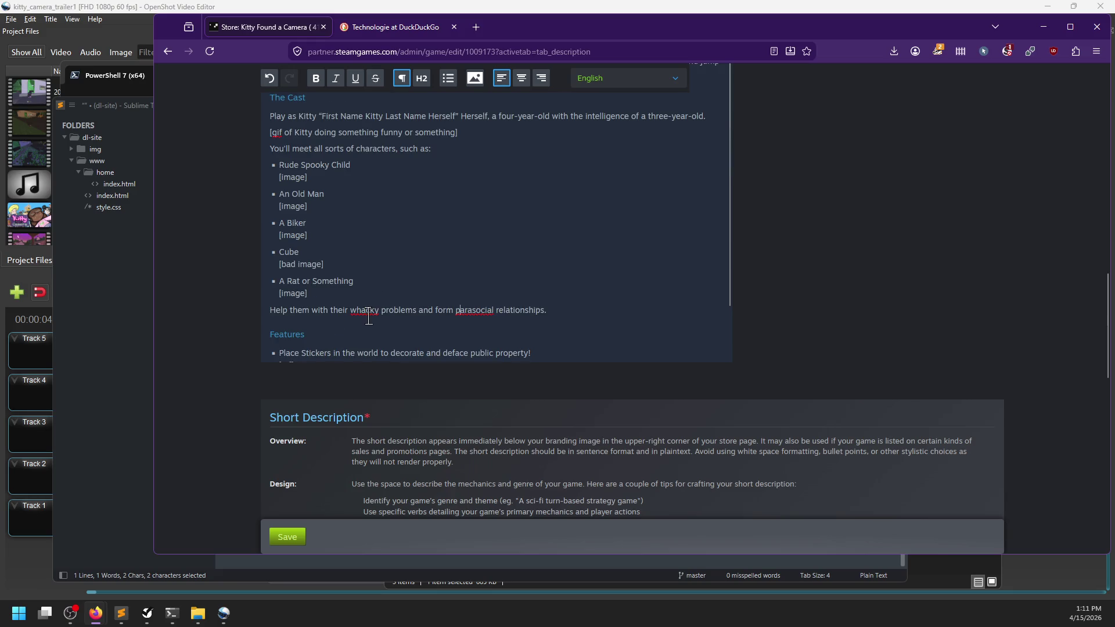
left_click(554, 309)
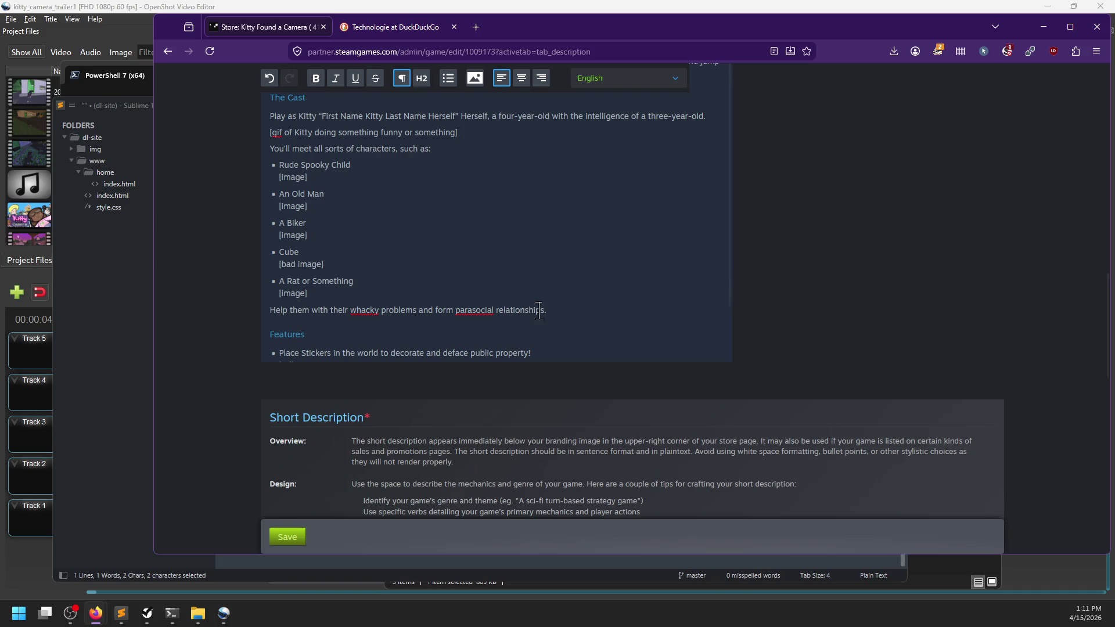
scroll(499, 227, "down", 1)
scroll(256, 306, "up", 5)
scroll(286, 302, "up", 3)
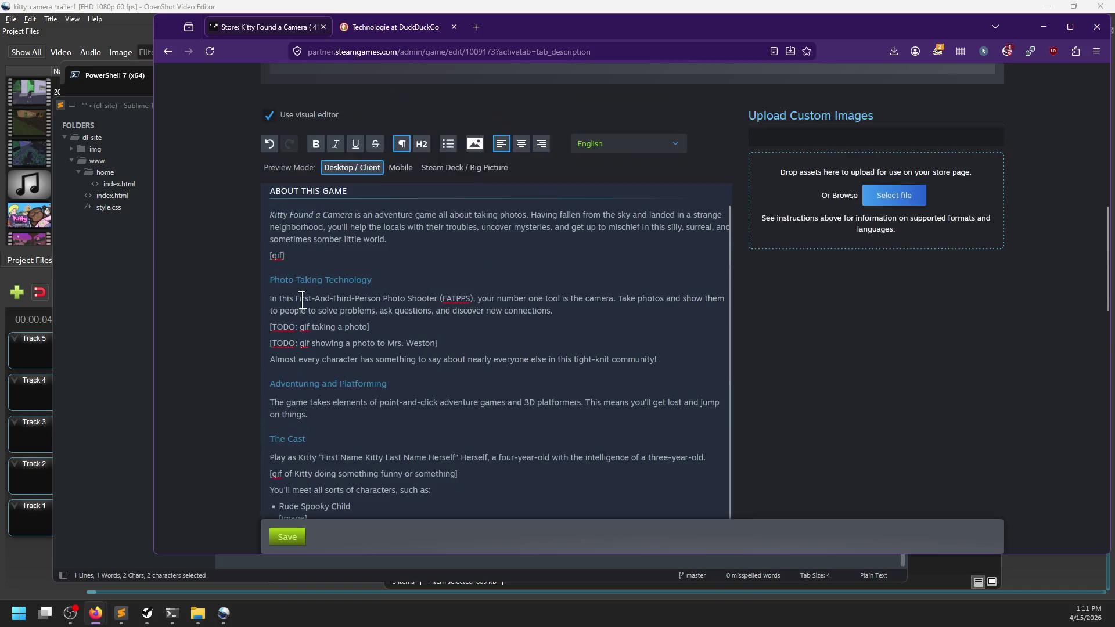
Add a '[gif of platforming]' line below the platforming paragraph
scroll(346, 411, "down", 1)
left_click(329, 359)
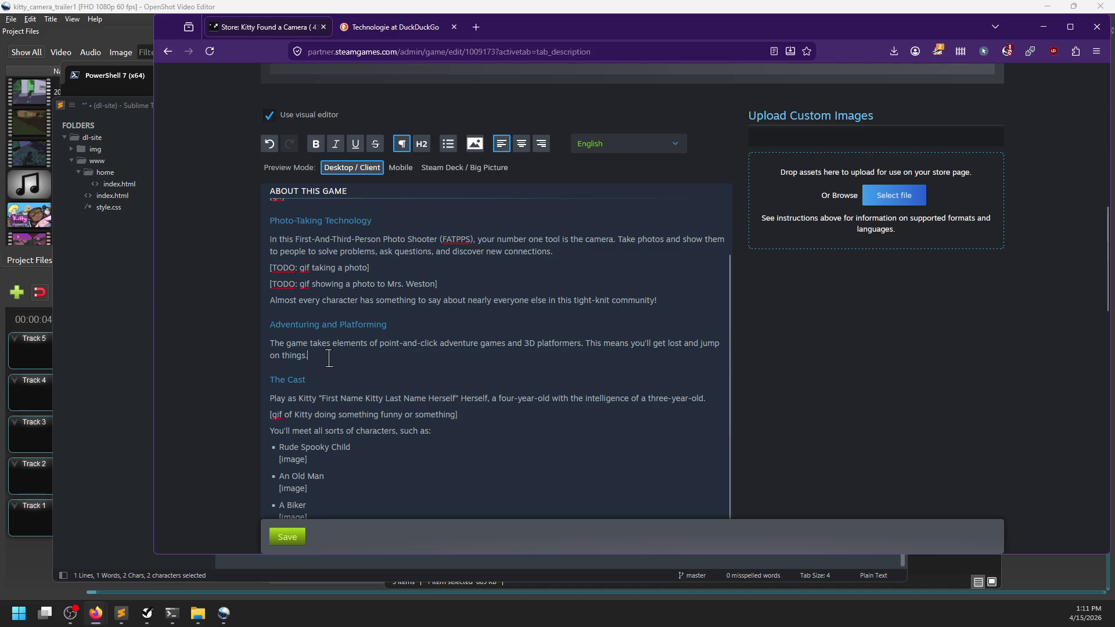
key("Return")
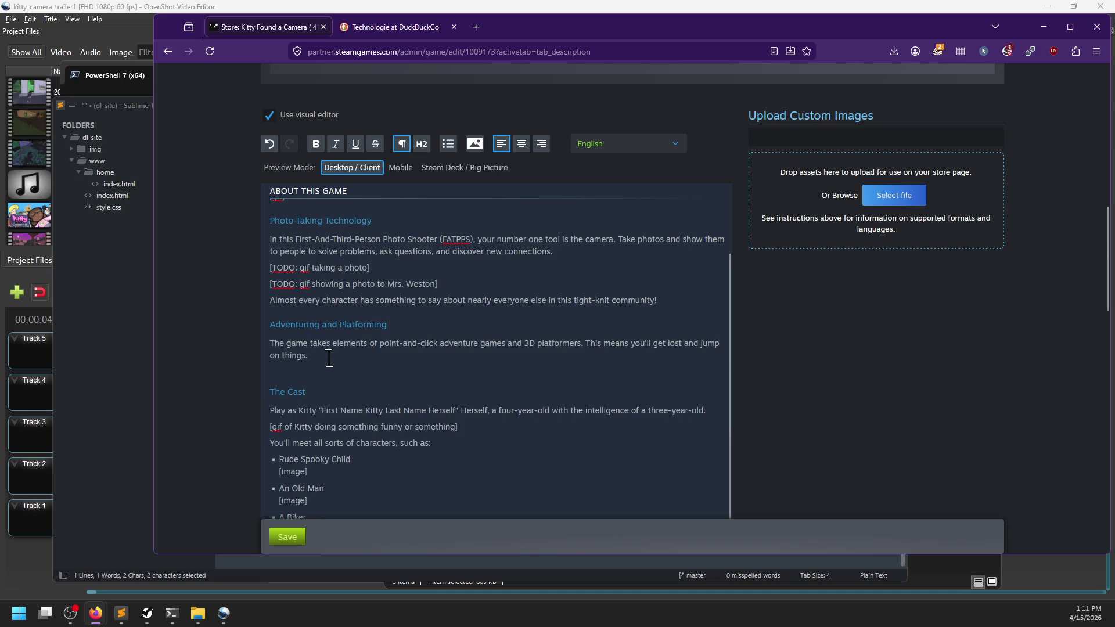
type("[gif of platofmr")
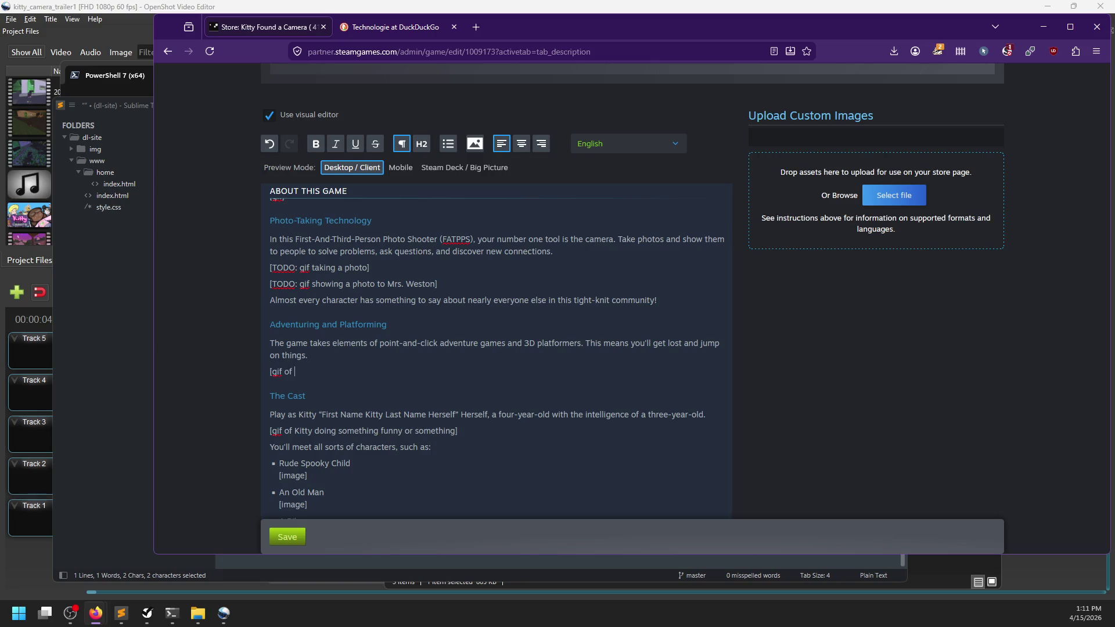
key("BackSpace")
key("BackSpace")
key("BackSpace")
type("forming]")
Change 'new connections' to 'new things'
scroll(404, 303, "up", 1)
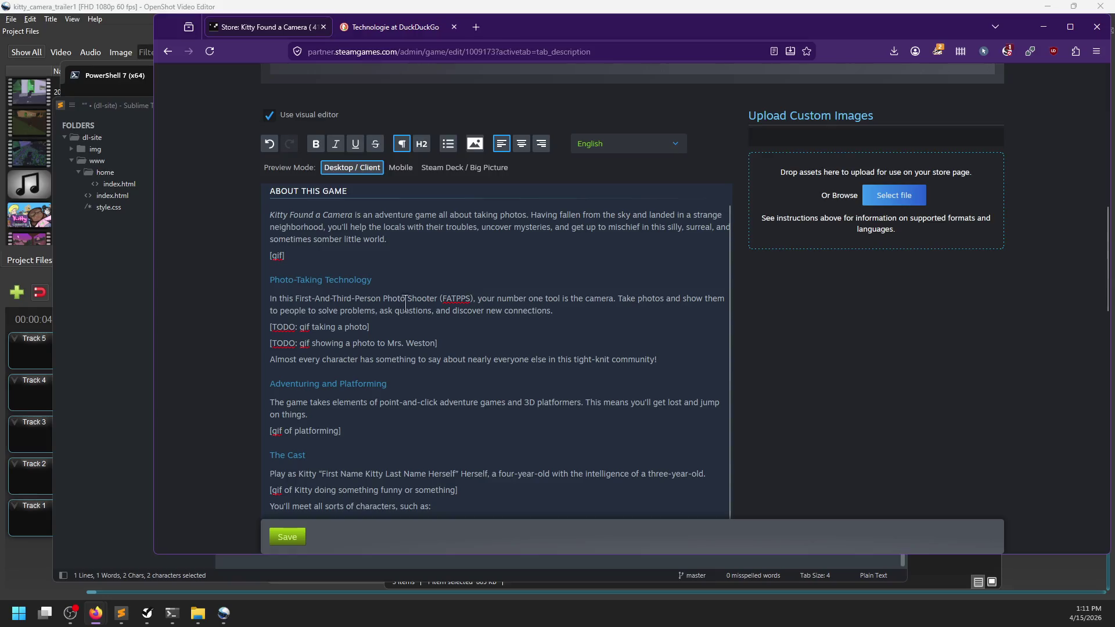
left_click(560, 314)
key("Left")
key("ctrl+shift+Left")
type("things")
Replace the 'Almost every character…community' sentence with 'Every character has something to say'
mouse_move(654, 359)
left_mouse_down()
mouse_move(272, 360)
mouse_move(527, 357)
left_mouse_up()
type("thing")
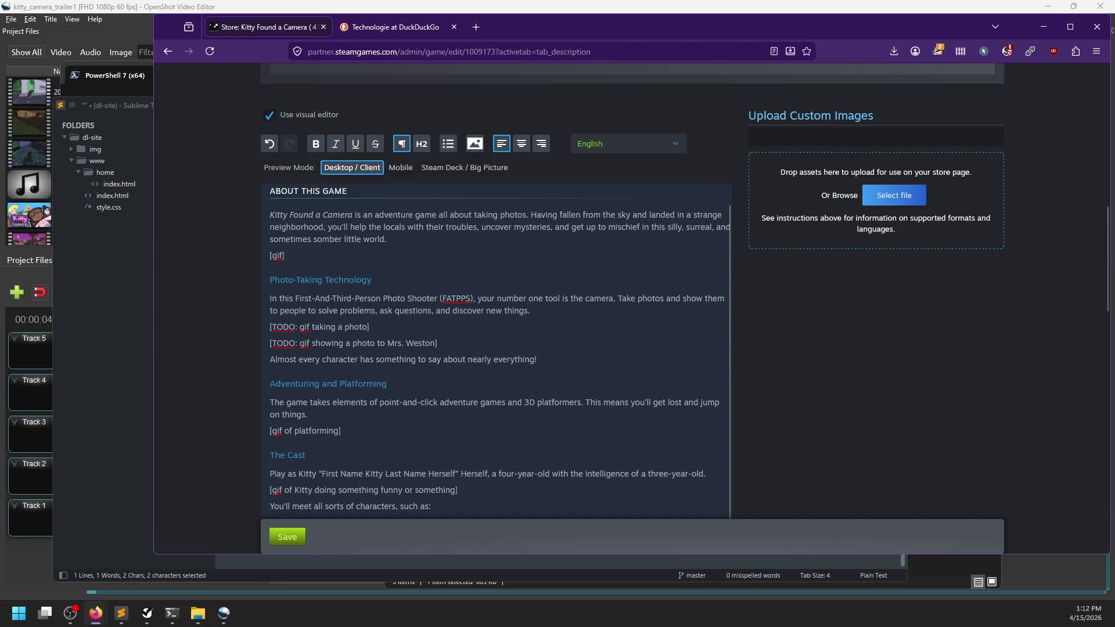
key("ctrl+shift+Left")
key("ctrl+shift+Left")
key("ctrl+shift+Left")
key("ctrl+shift+Right")
key("ctrl+shift+Right")
key("ctrl+shift+Right")
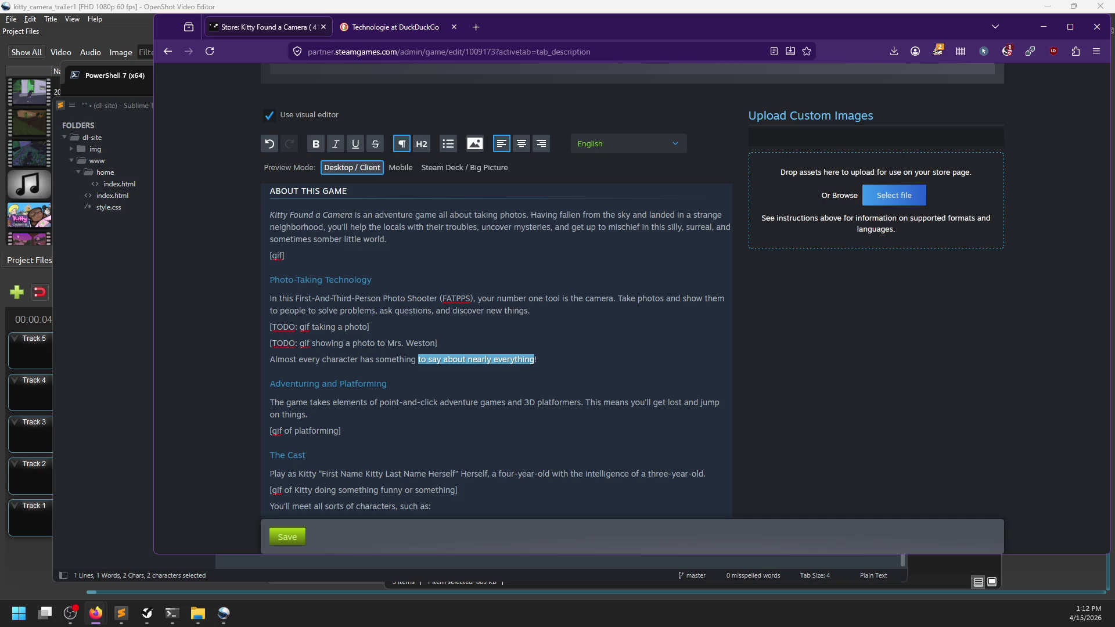
key("ctrl+shift+Left")
key("ctrl+shift+Left")
key("ctrl+shift+Left")
key("ctrl+shift+Left")
key("ctrl+shift+Left")
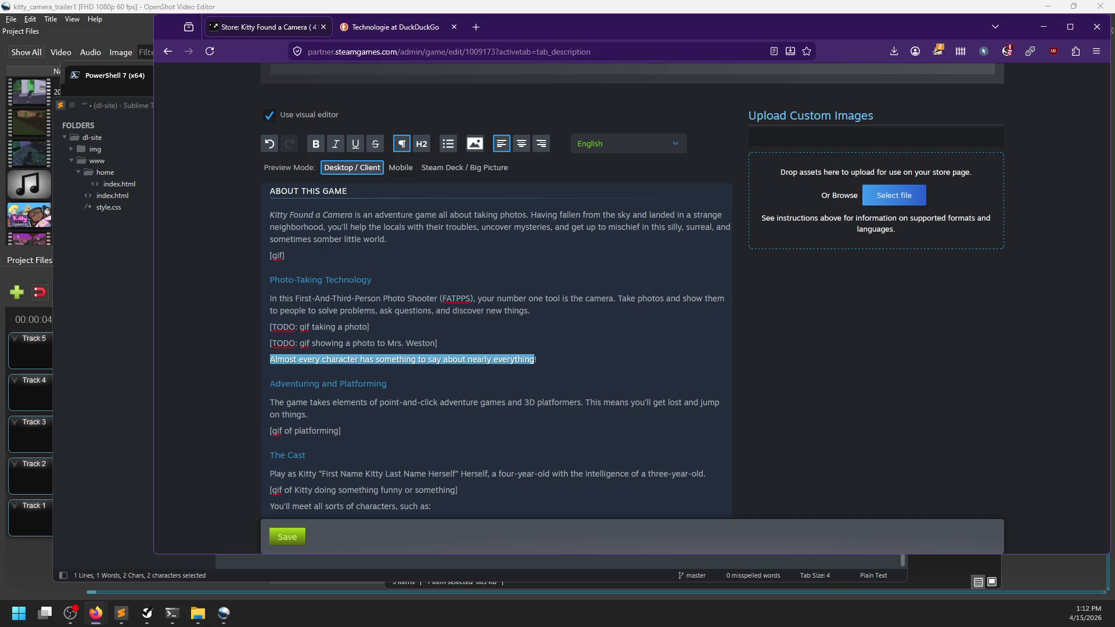
type("Every character has somethi")
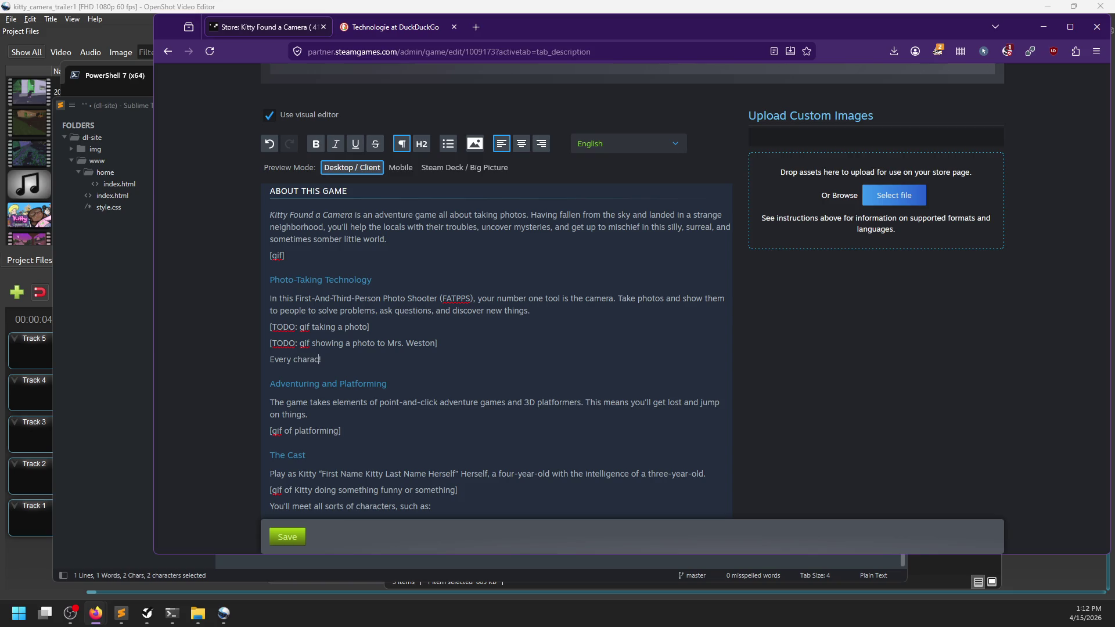
type("ng to say")
scroll(528, 356, "up", 2)
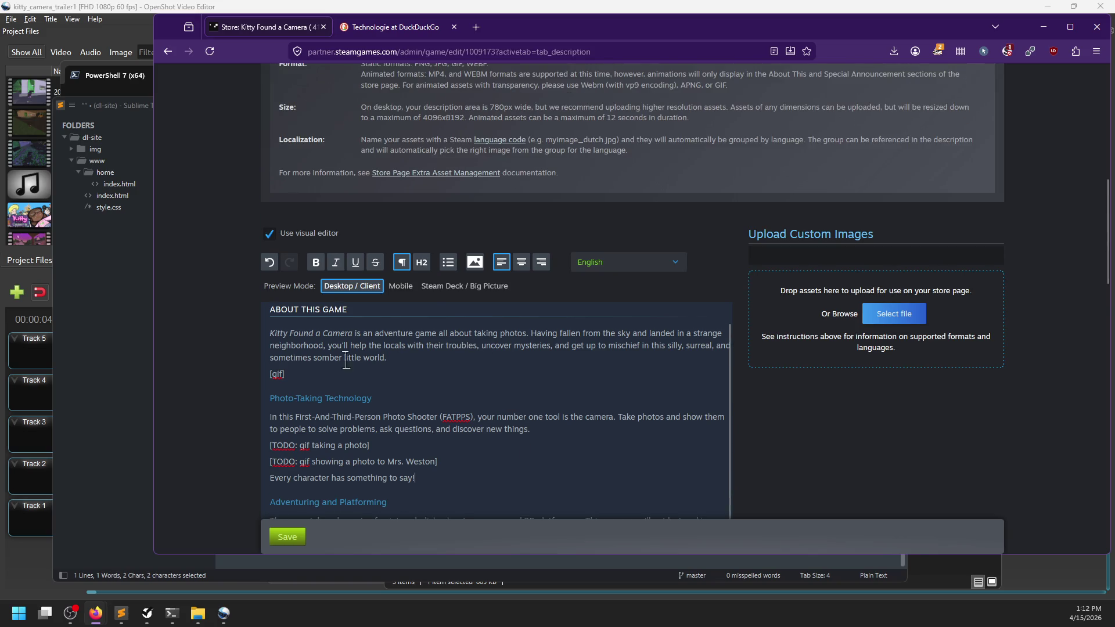
scroll(305, 368, "down", 2)
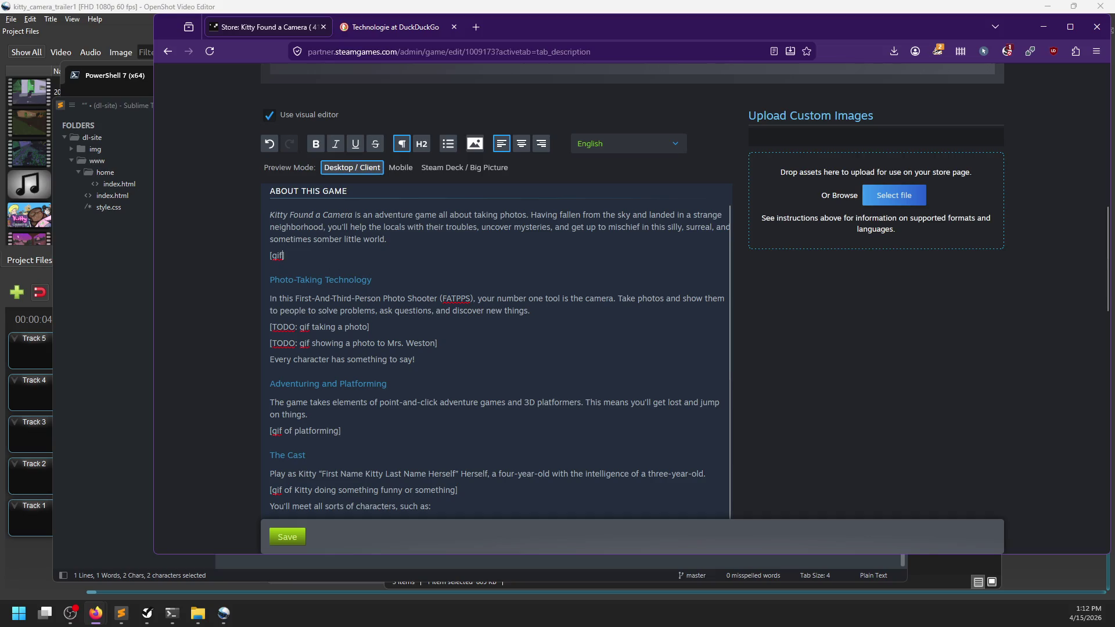
scroll(360, 304, "down", 1)
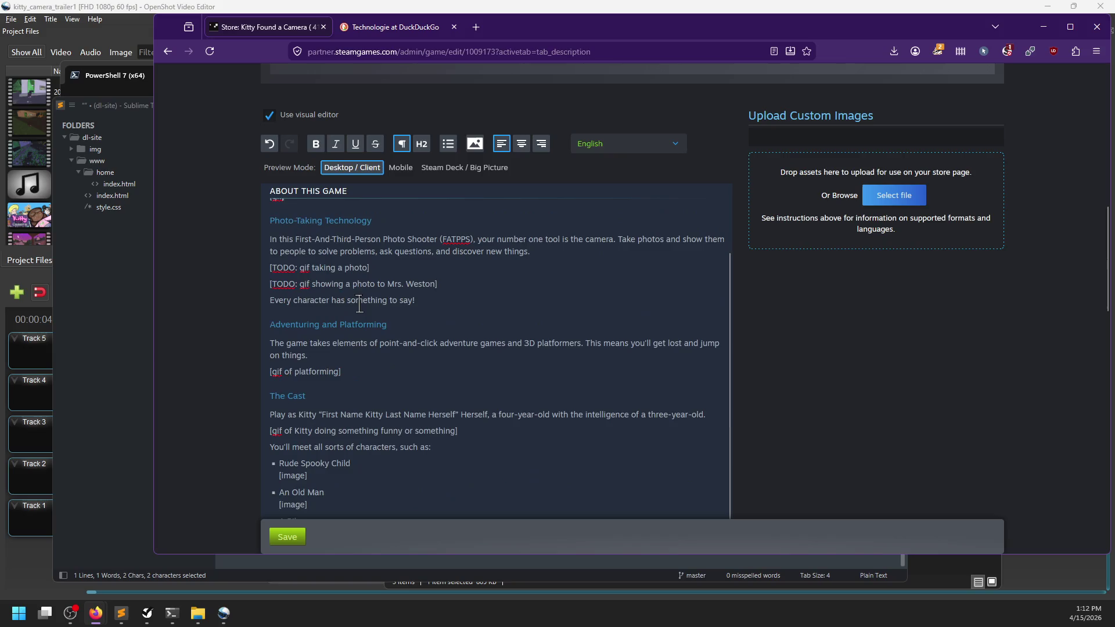
Replace 'Rude Spooky' with 'This Rude' in the first Cast bullet
scroll(440, 311, "up", 1)
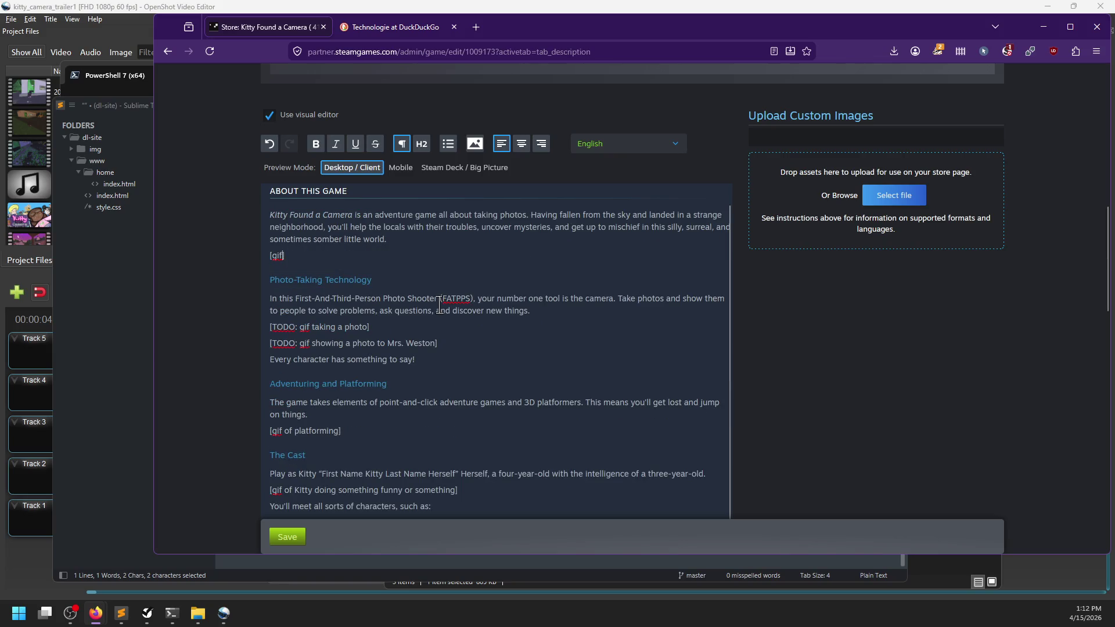
scroll(439, 303, "down", 1)
scroll(440, 303, "up", 1)
scroll(375, 316, "down", 2)
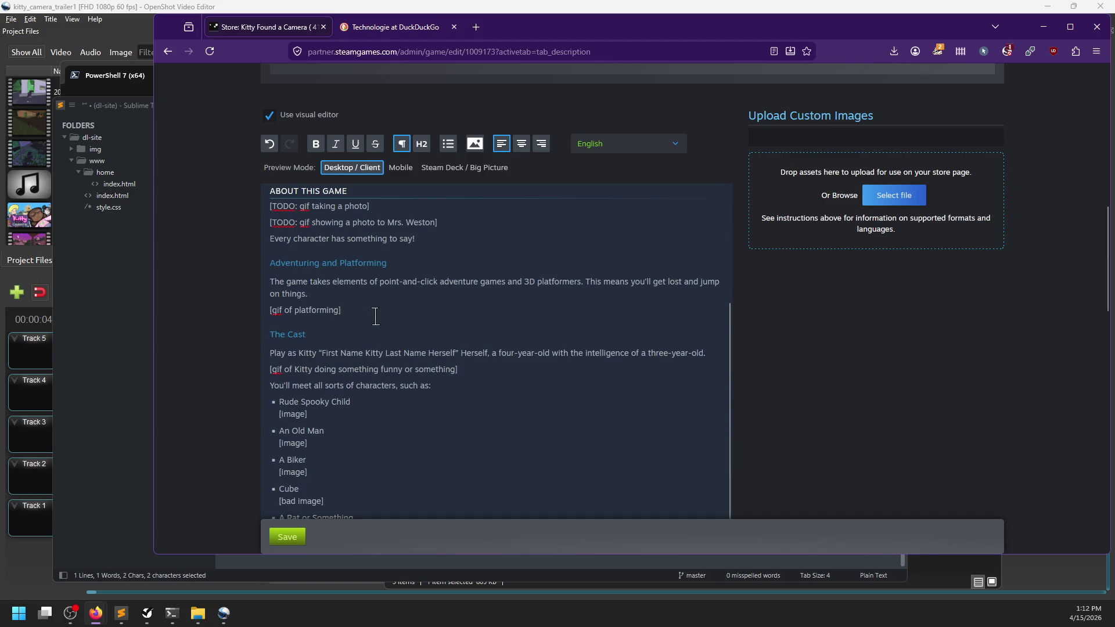
scroll(375, 316, "down", 3)
scroll(375, 318, "up", 2)
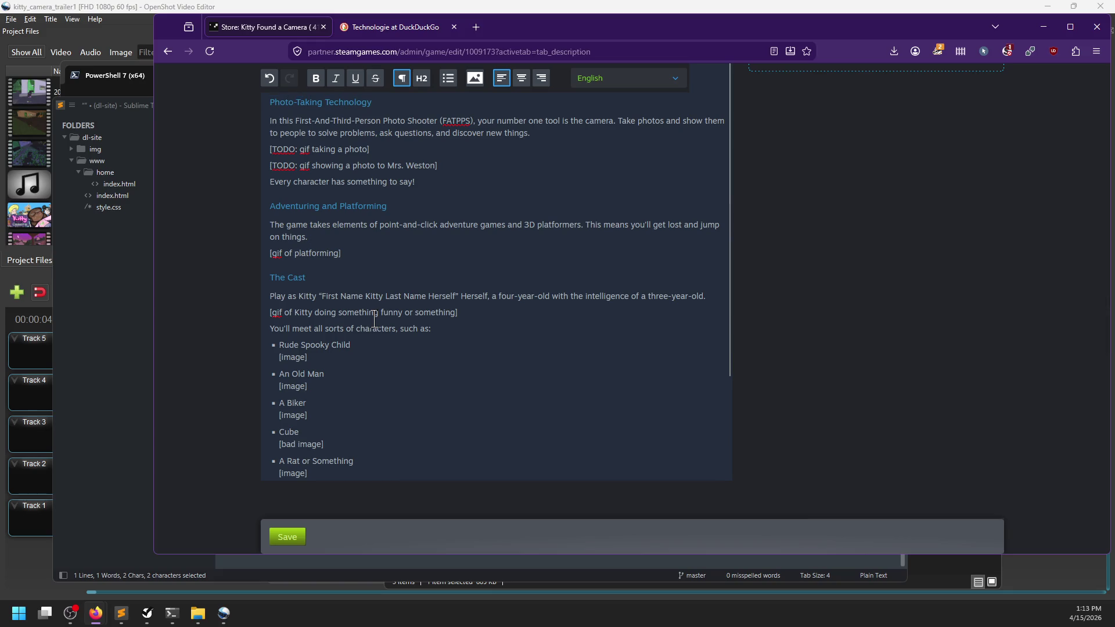
scroll(452, 287, "up", 1)
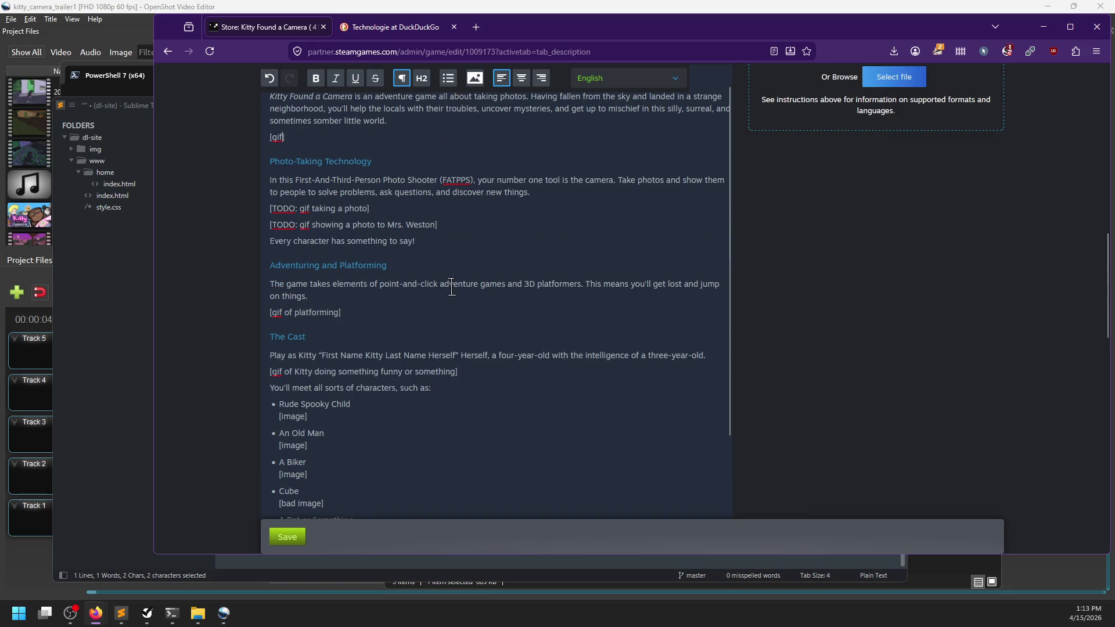
scroll(450, 289, "down", 1)
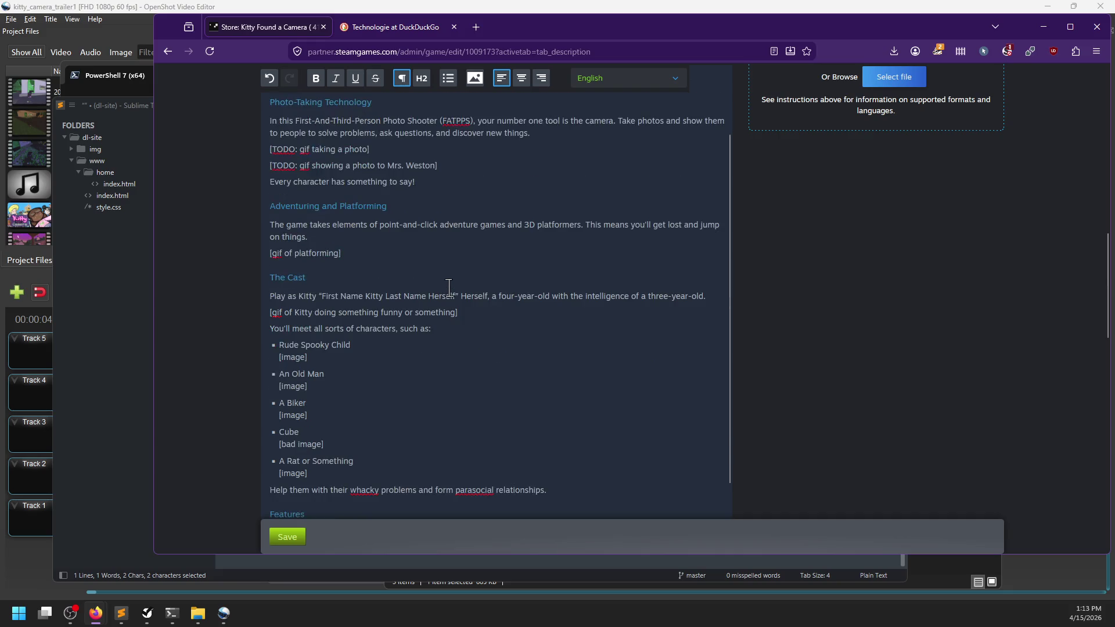
scroll(448, 287, "down", 1)
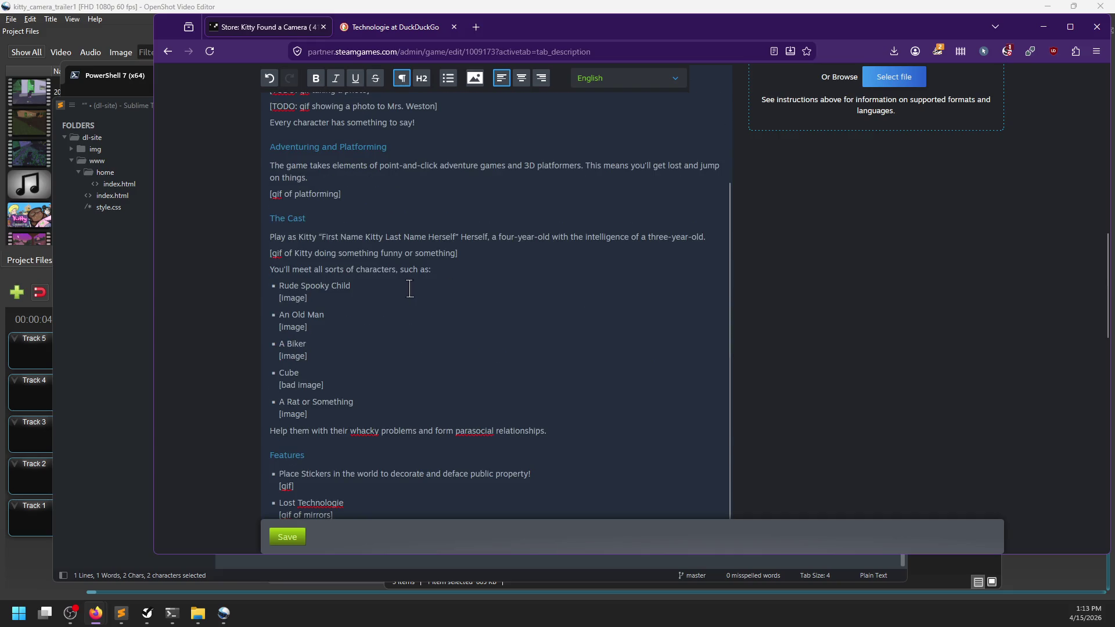
left_click(350, 297)
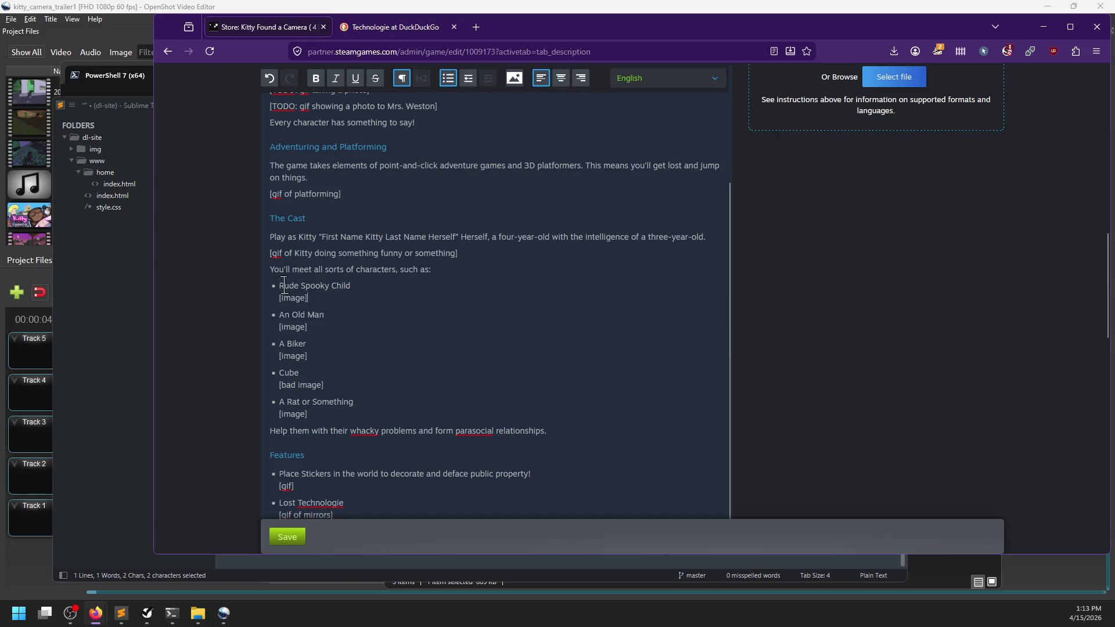
left_click_drag(329, 286, 283, 284)
type("This Rude")
left_click(316, 314)
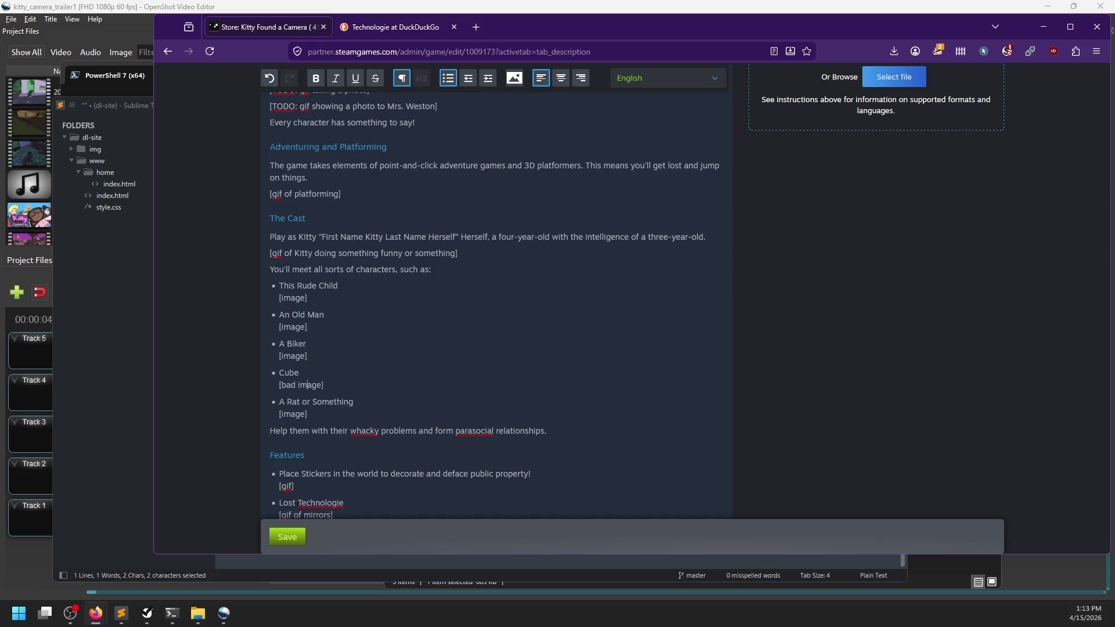
scroll(323, 271, "down", 1)
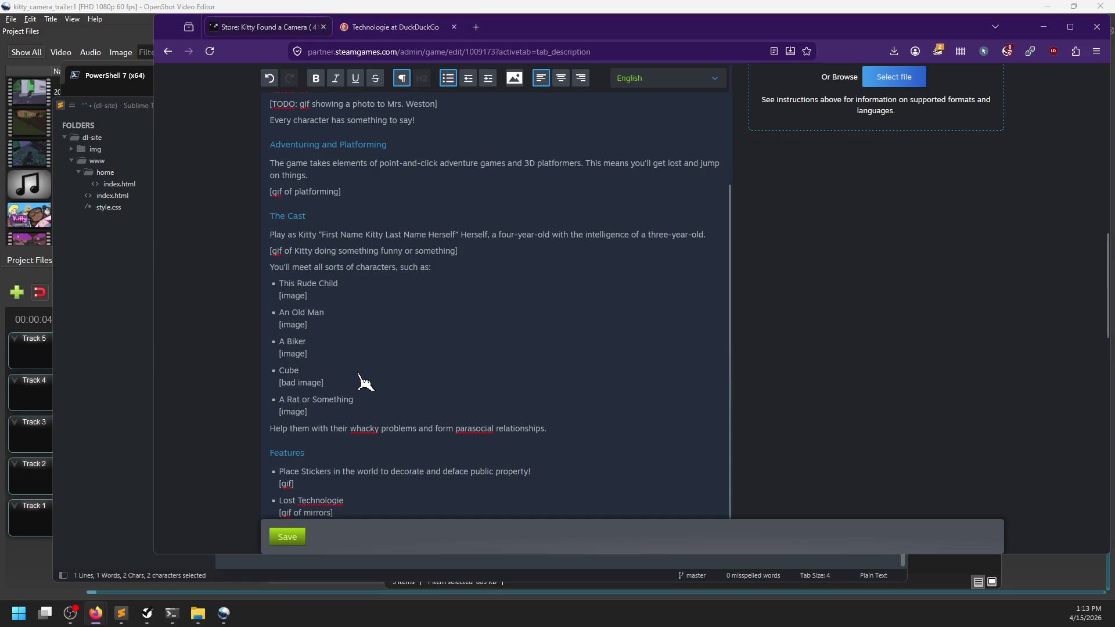
key("Escape")
scroll(323, 357, "down", 2)
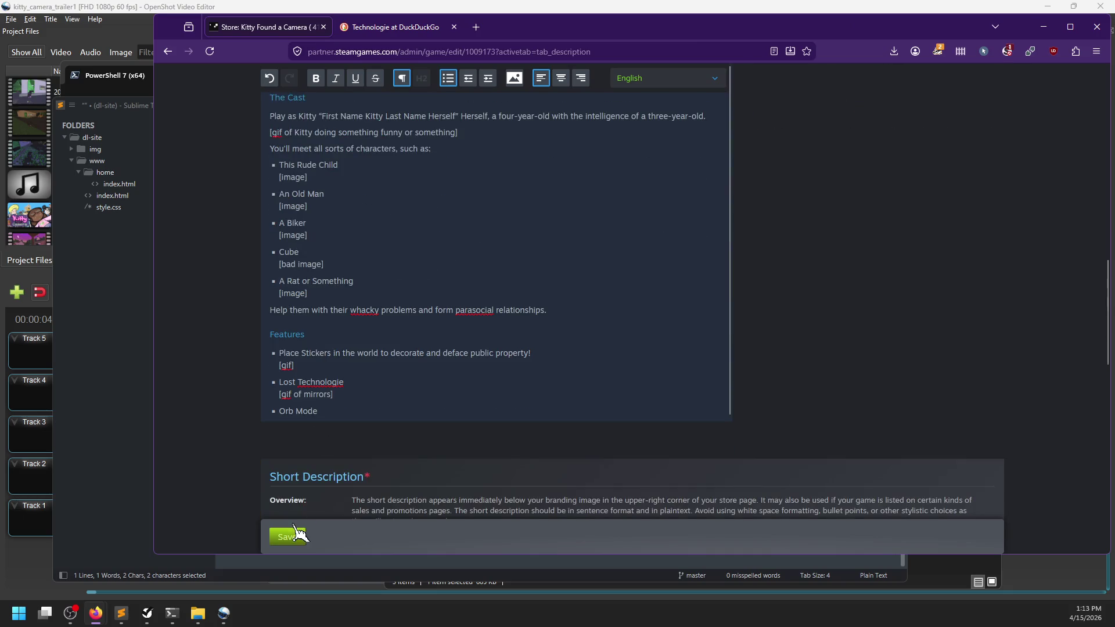
Save the About This Game description and review the reloaded text
left_click(293, 538)
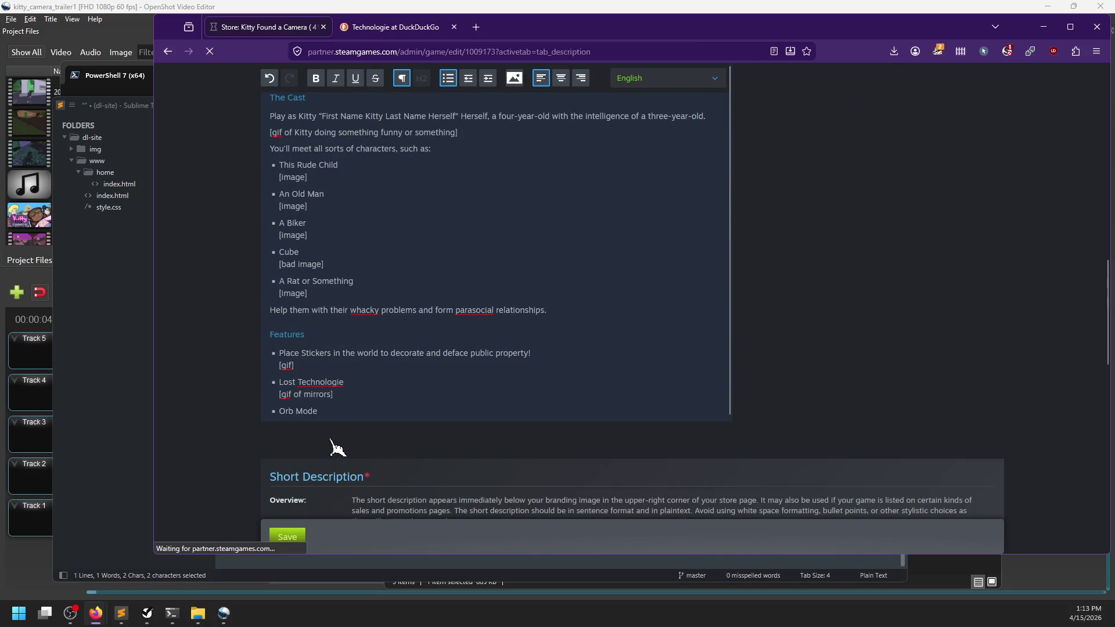
scroll(325, 378, "down", 8)
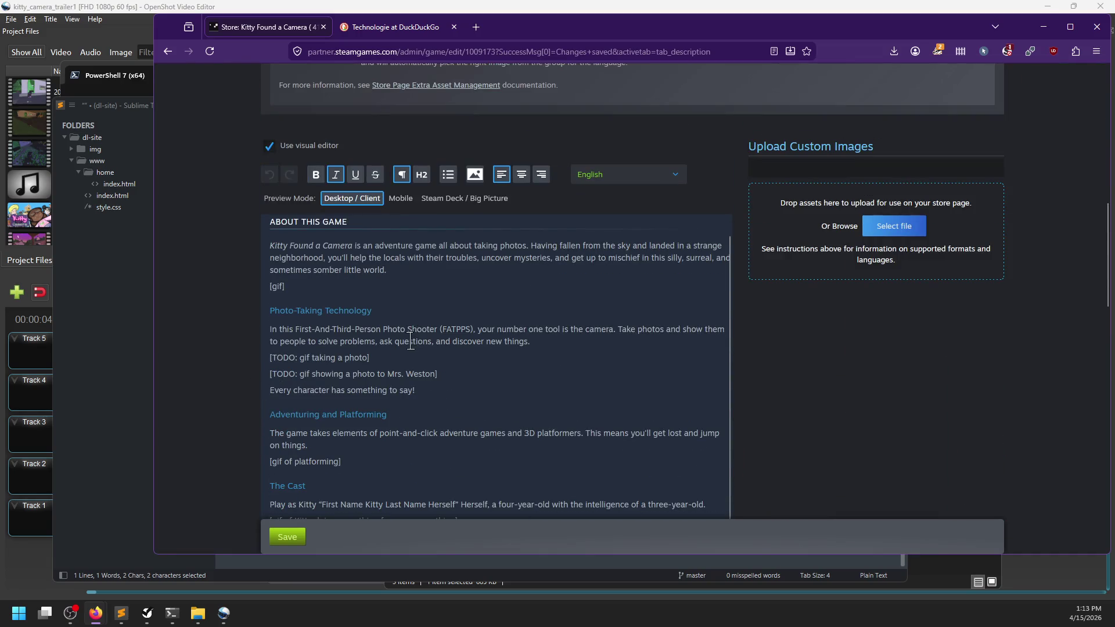
scroll(415, 341, "down", 1)
scroll(396, 354, "up", 1)
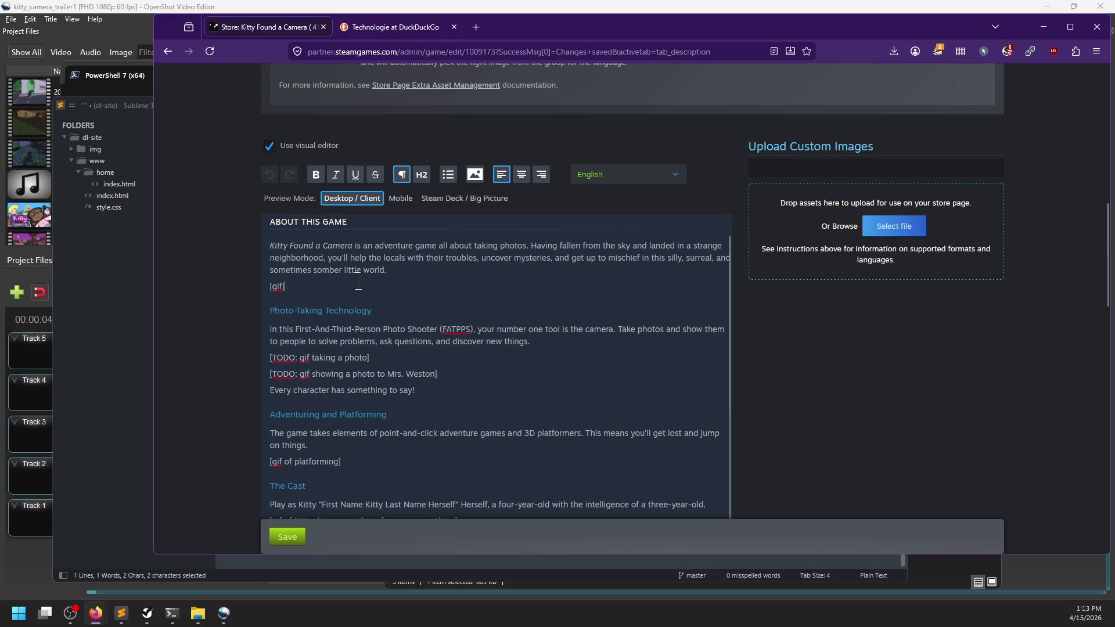
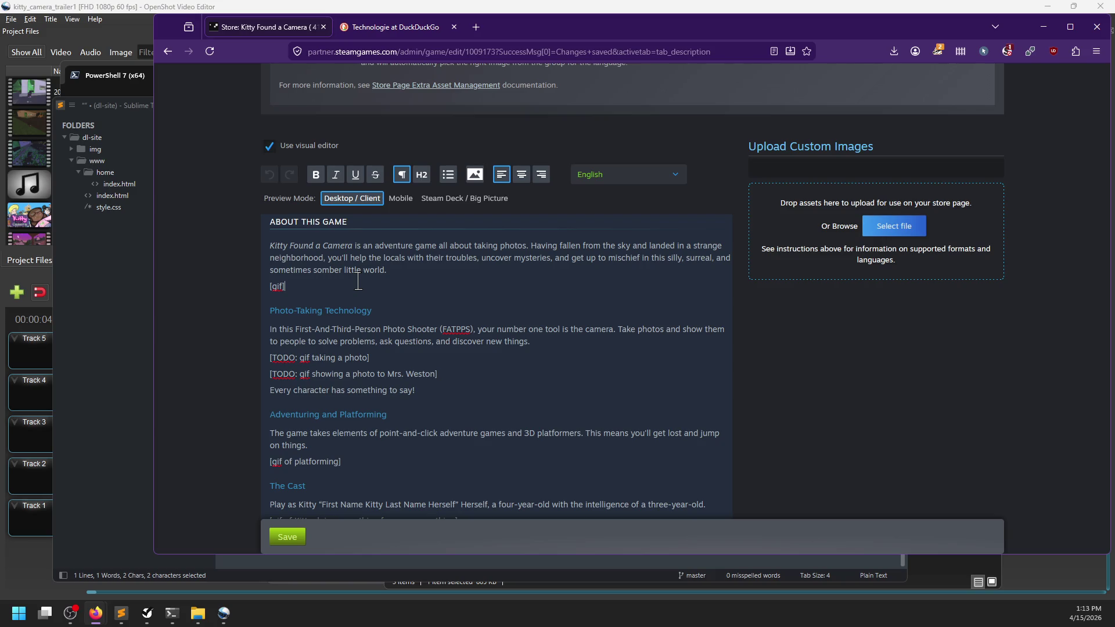
Open a new tab and load the Steam store home page at store.steampowered.com
left_click(476, 26)
type("store.steampowered.co")
key("Return")
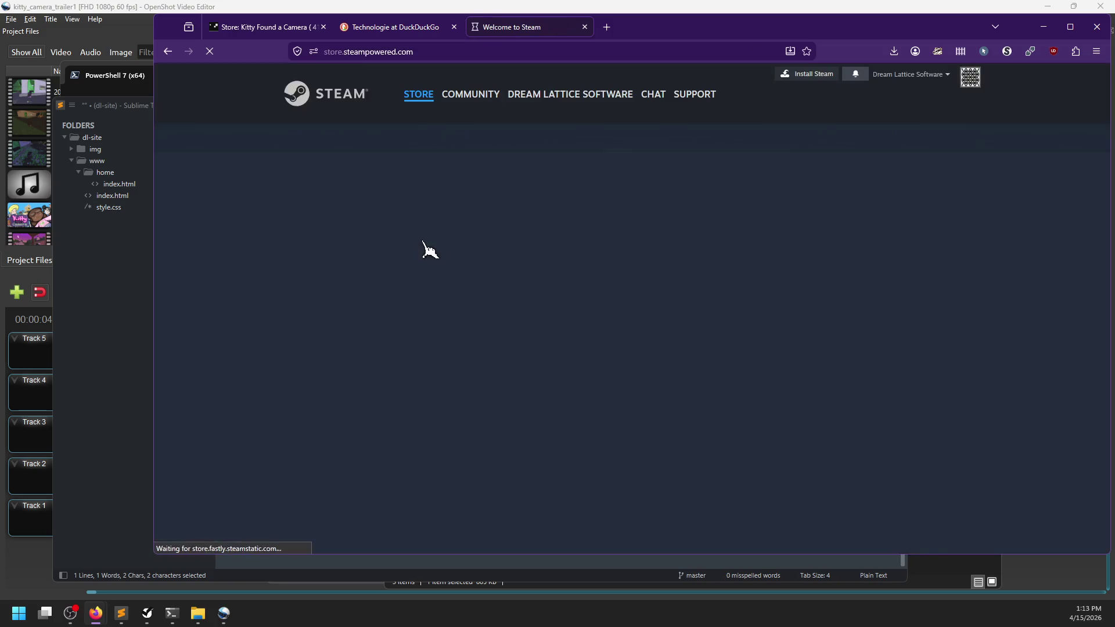
scroll(236, 290, "down", 3)
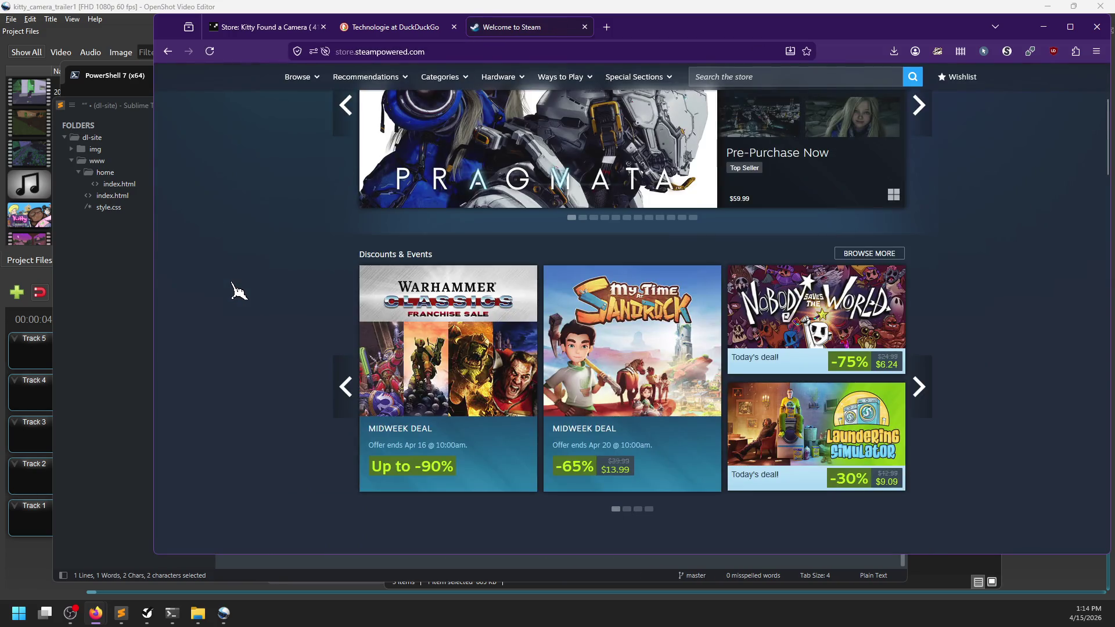
scroll(235, 290, "up", 2)
Open the PRAGMATA store page and expand its Sketchbook section
left_click(411, 219)
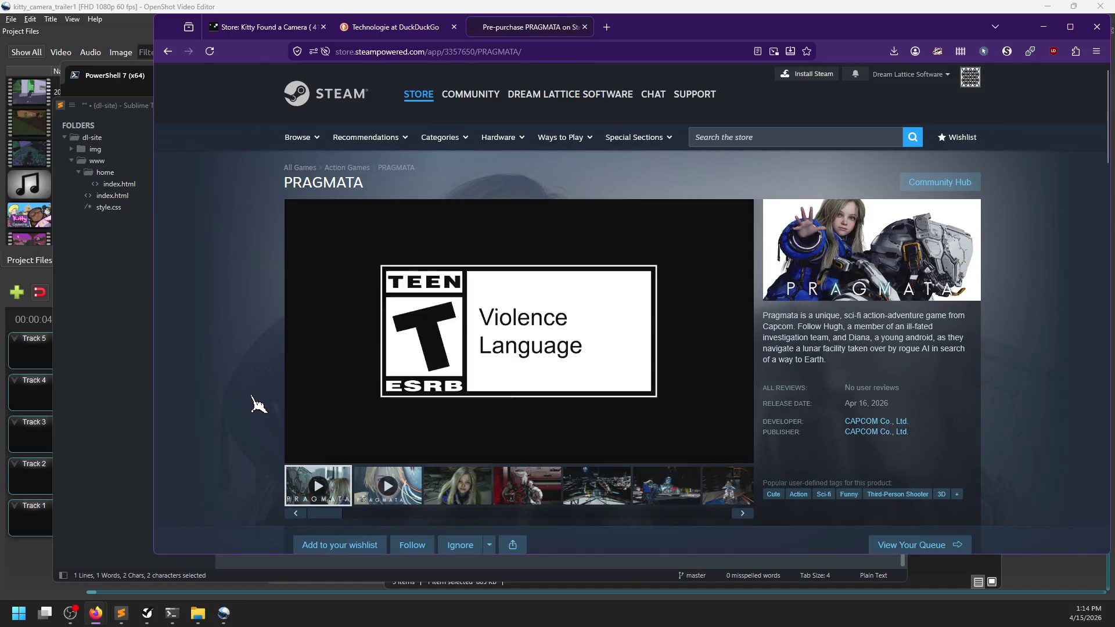
scroll(250, 429, "down", 15)
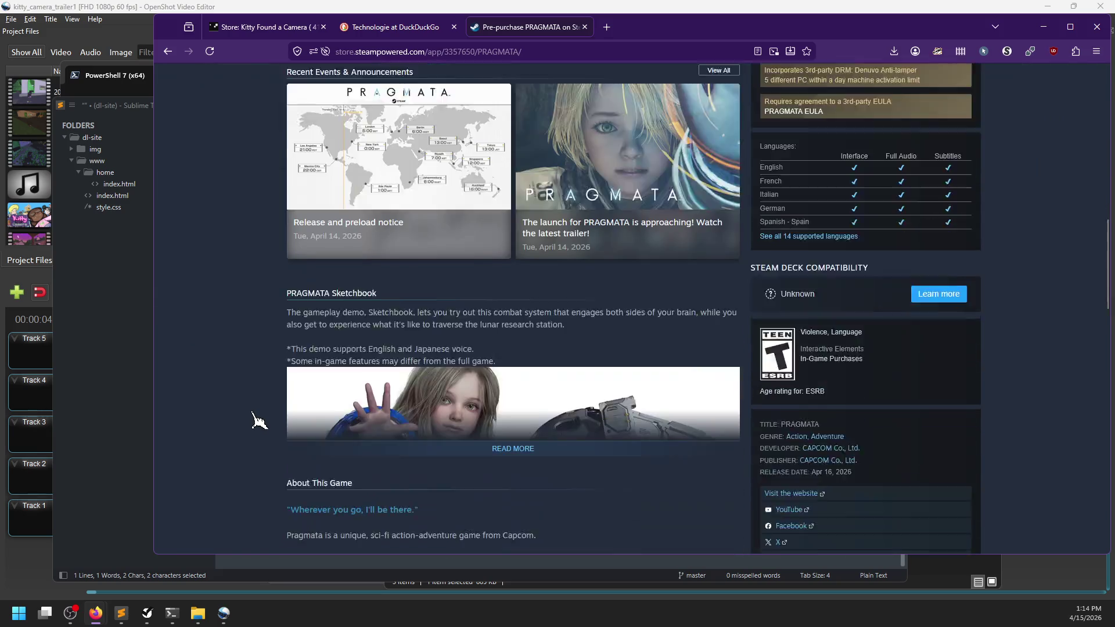
left_click(490, 390)
Read through the PRAGMATA description for reference, then step back to the store home page
scroll(260, 386, "down", 3)
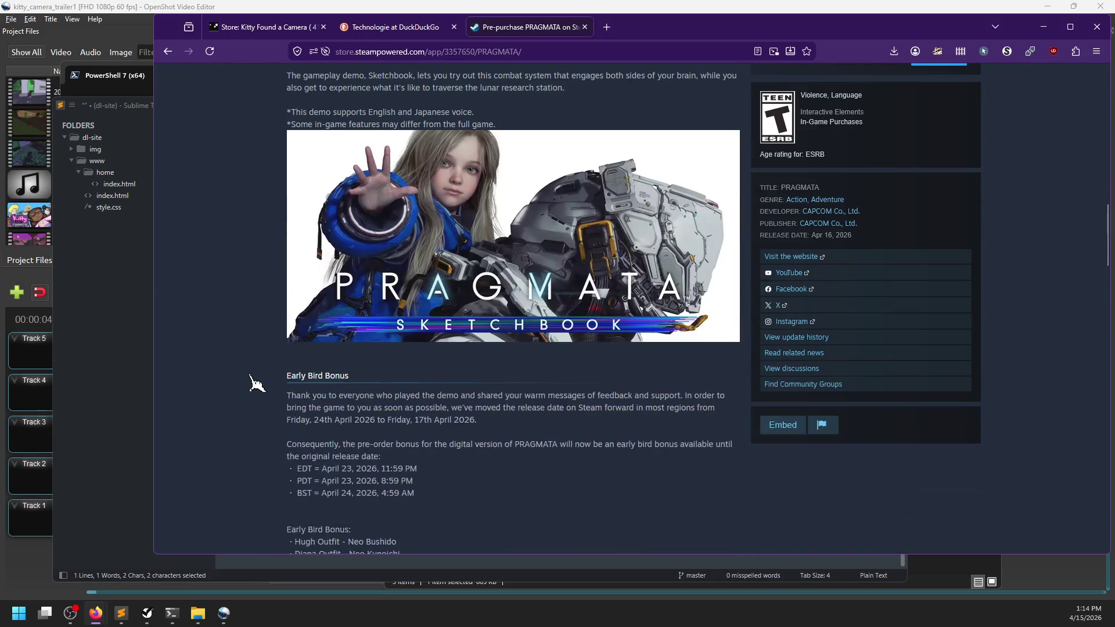
scroll(260, 384, "up", 4)
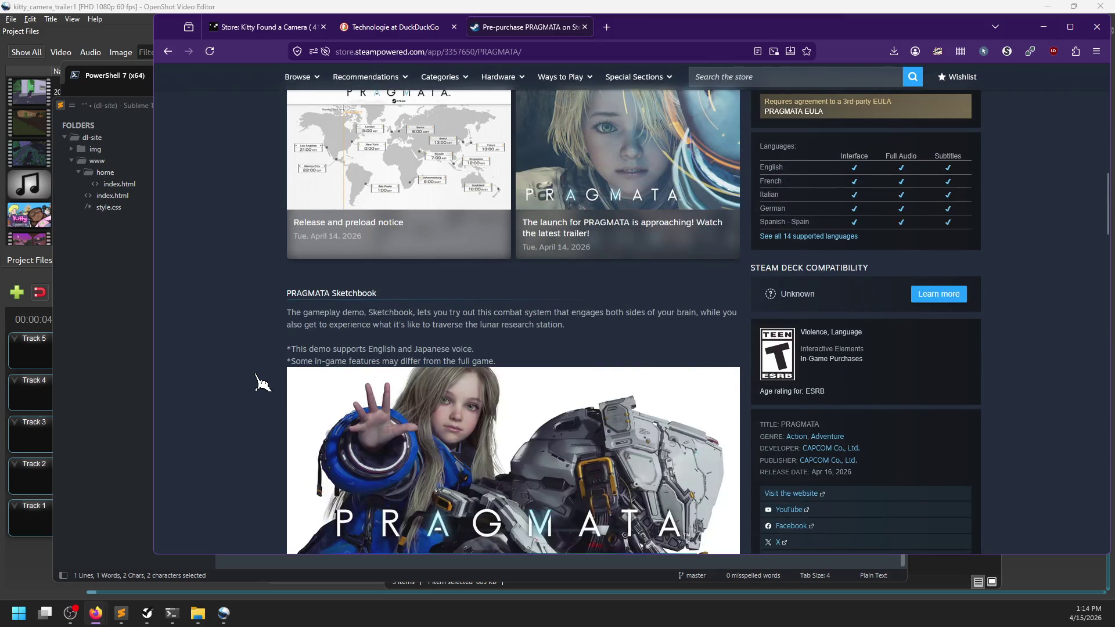
scroll(259, 383, "down", 3)
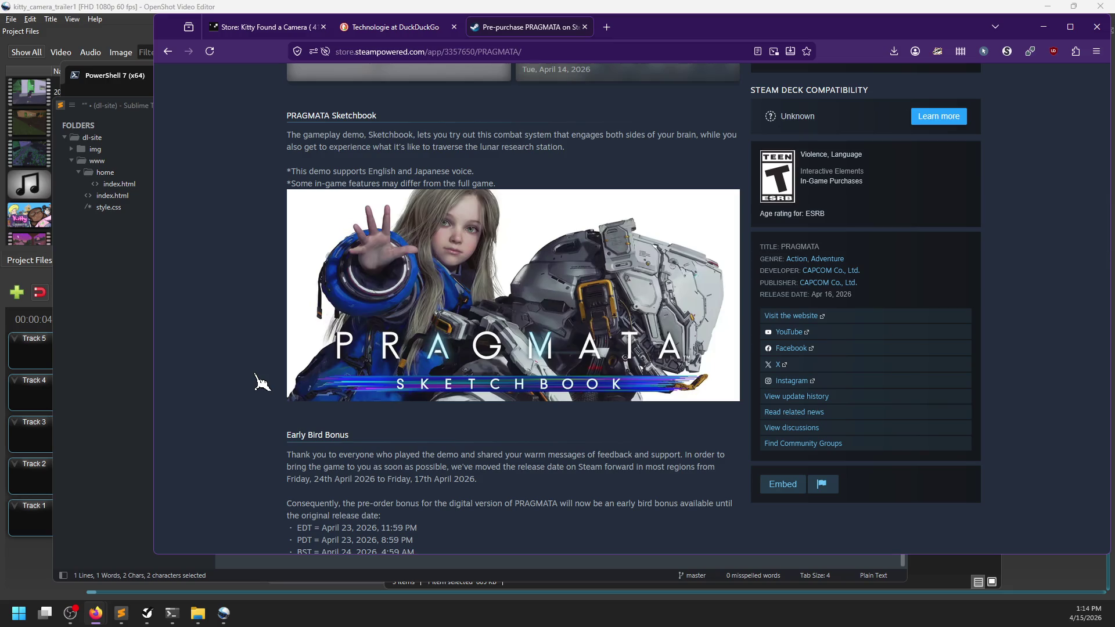
scroll(250, 363, "down", 10)
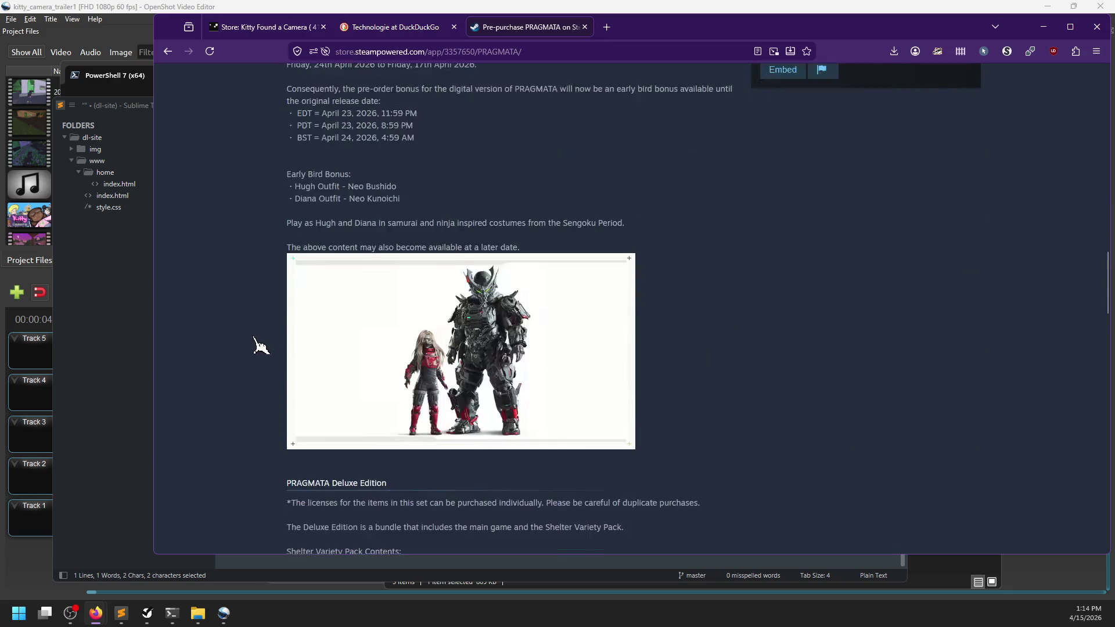
scroll(240, 318, "down", 17)
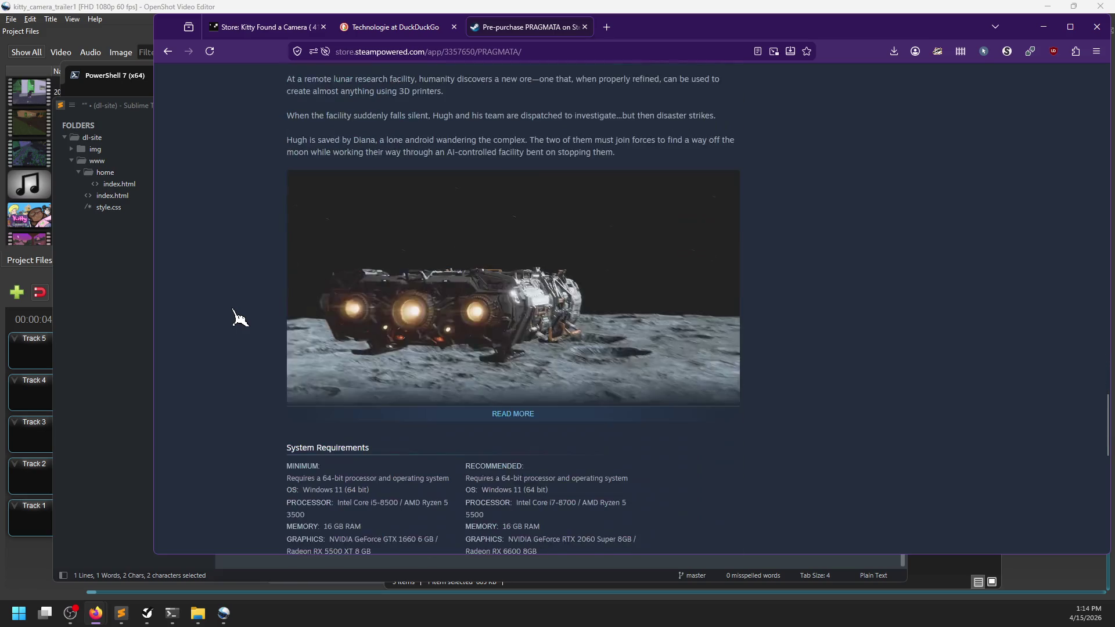
scroll(239, 318, "up", 7)
scroll(234, 311, "up", 12)
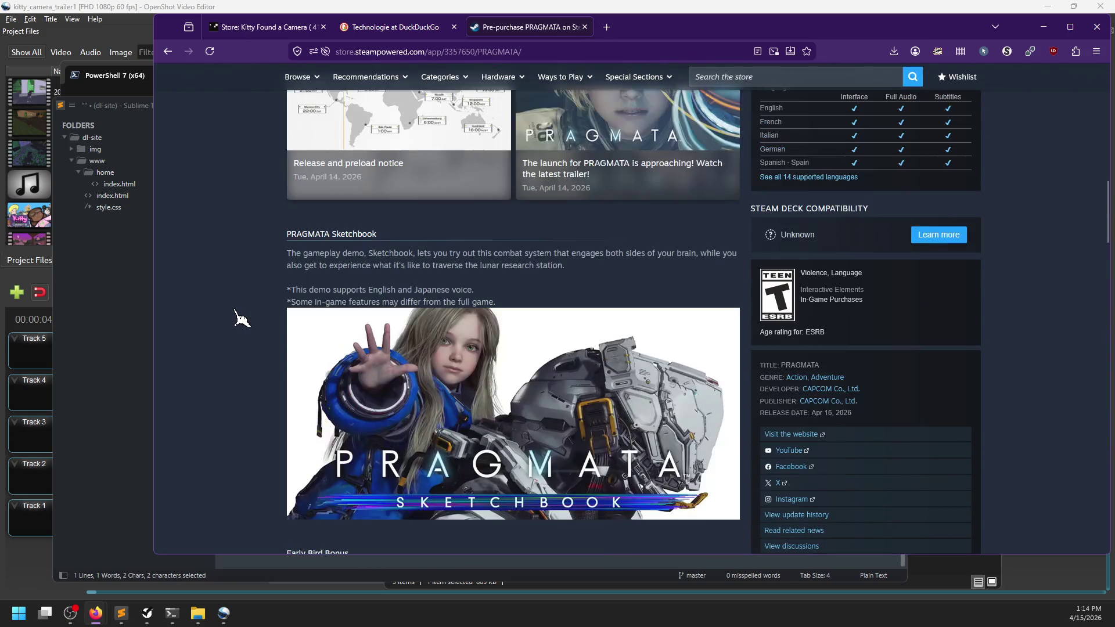
scroll(450, 450, "up", 15)
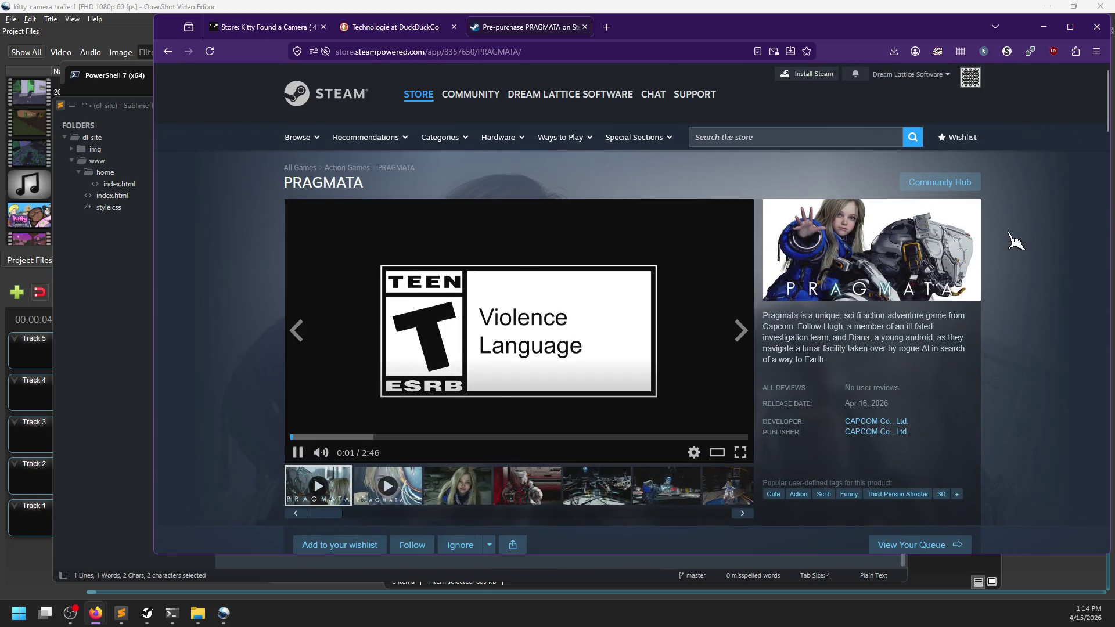
scroll(360, 323, "down", 15)
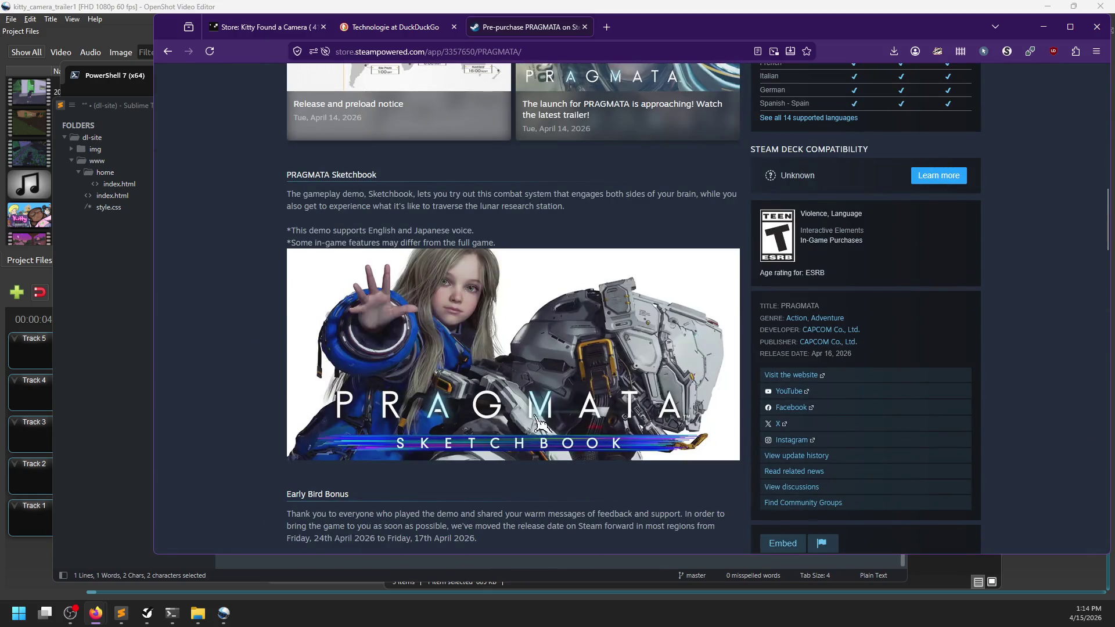
scroll(229, 218, "up", 15)
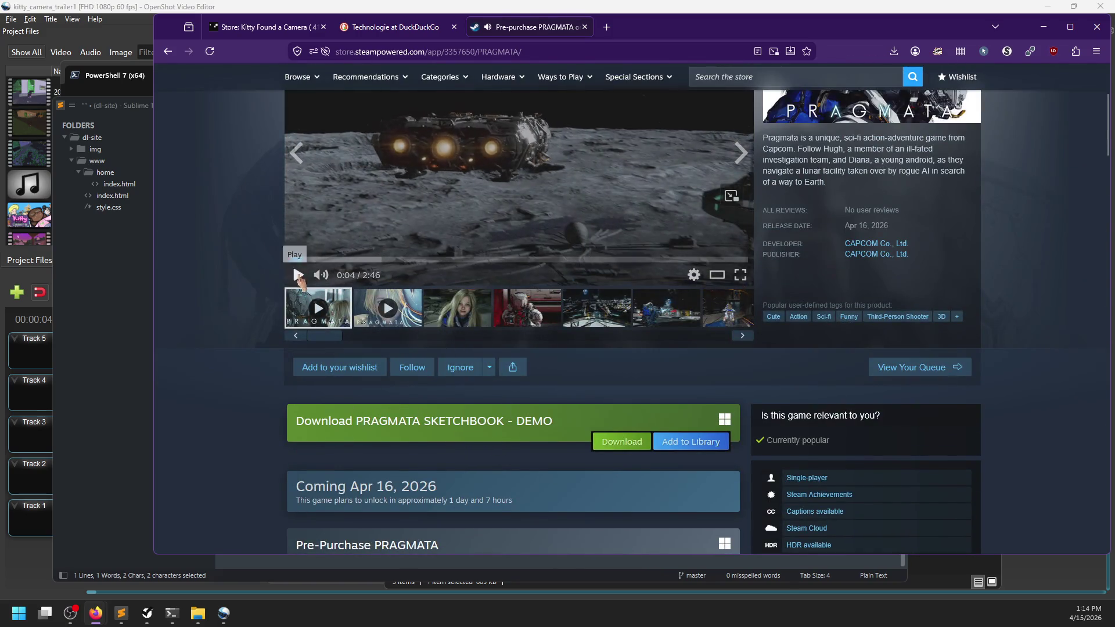
scroll(260, 350, "down", 7)
scroll(259, 351, "down", 3)
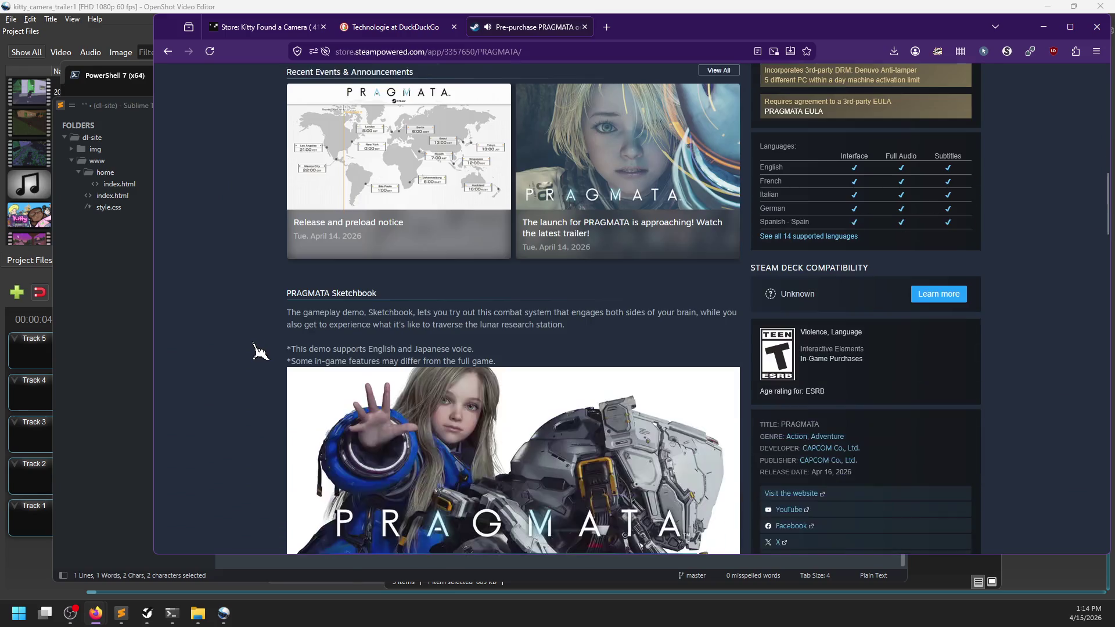
scroll(260, 350, "down", 15)
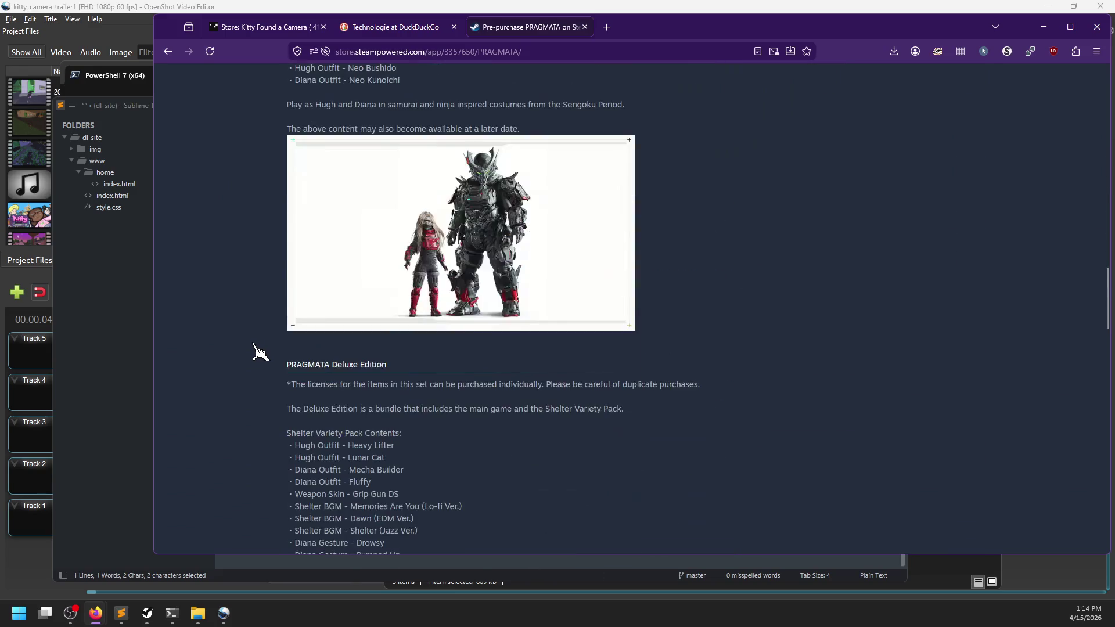
scroll(259, 350, "down", 10)
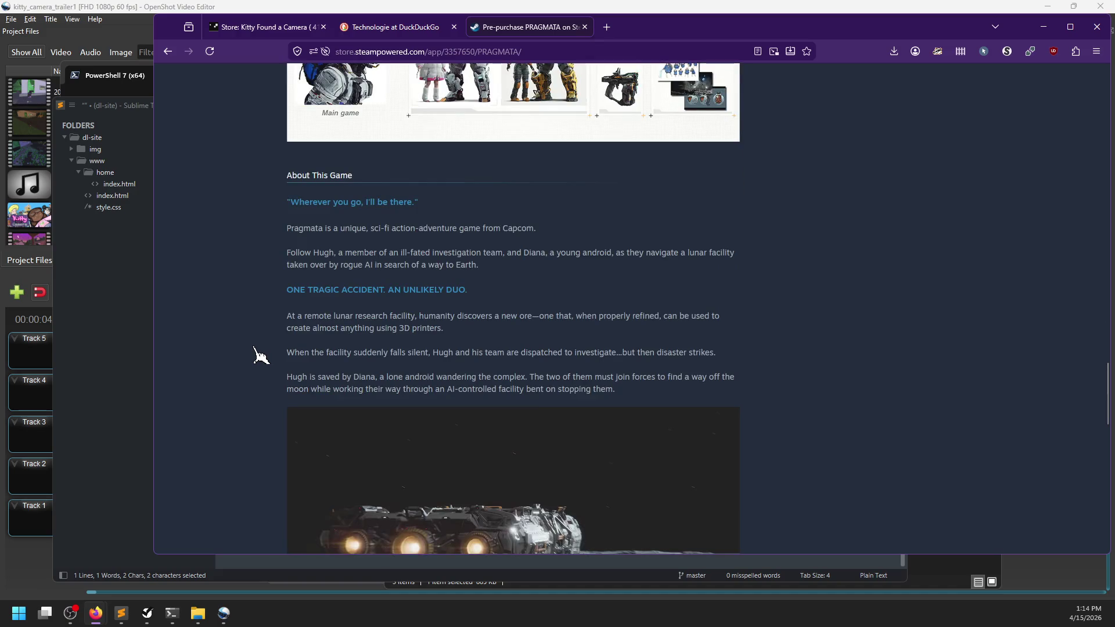
left_click(168, 52)
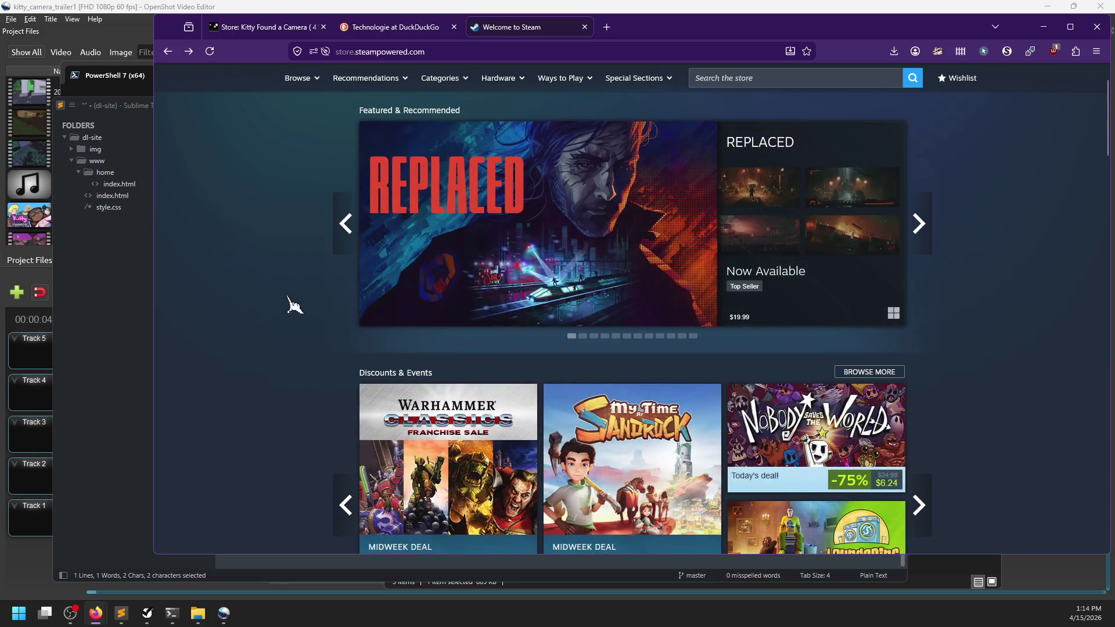
left_click(188, 52)
In the Kitty Found a Camera editor, add a heading line under [gif], then remove it again
left_click(384, 28)
left_click(267, 27)
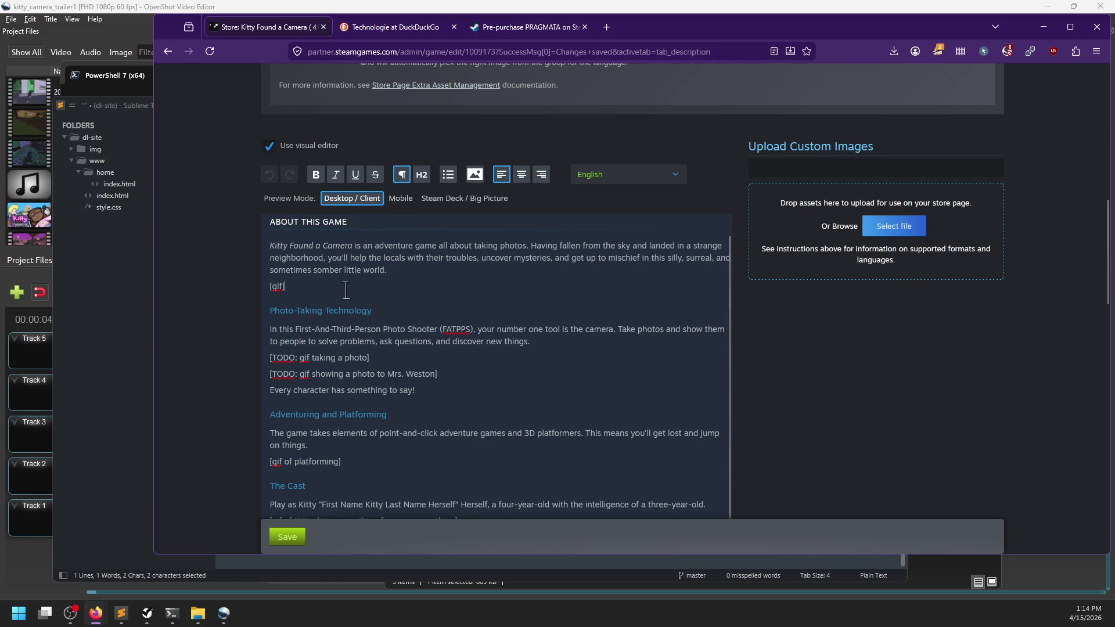
key("Return")
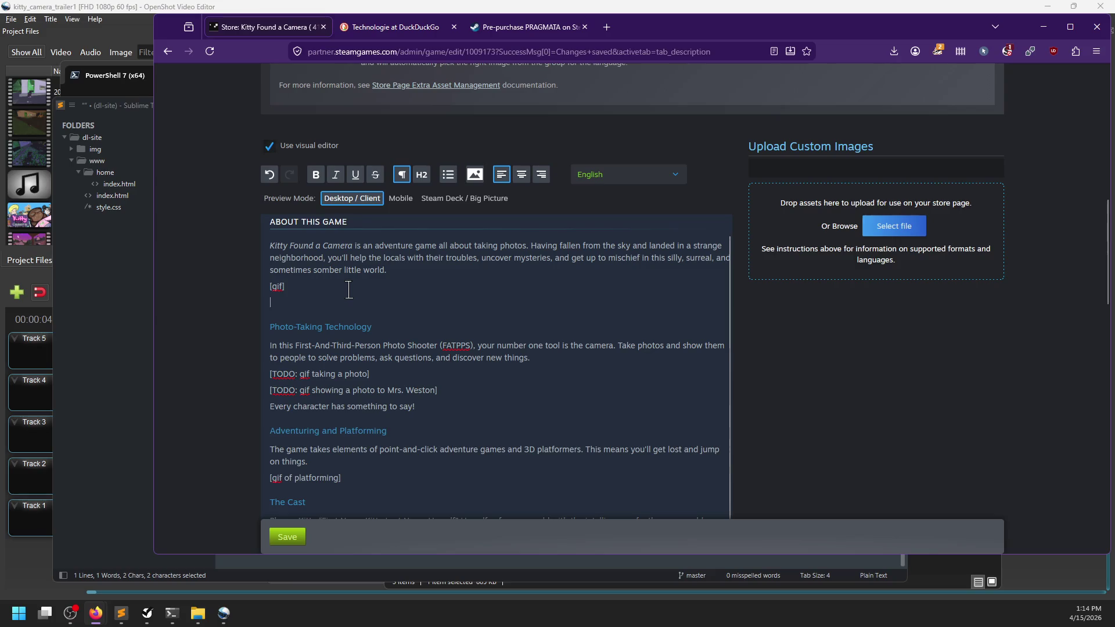
key("ctrl+v")
type("Ho")
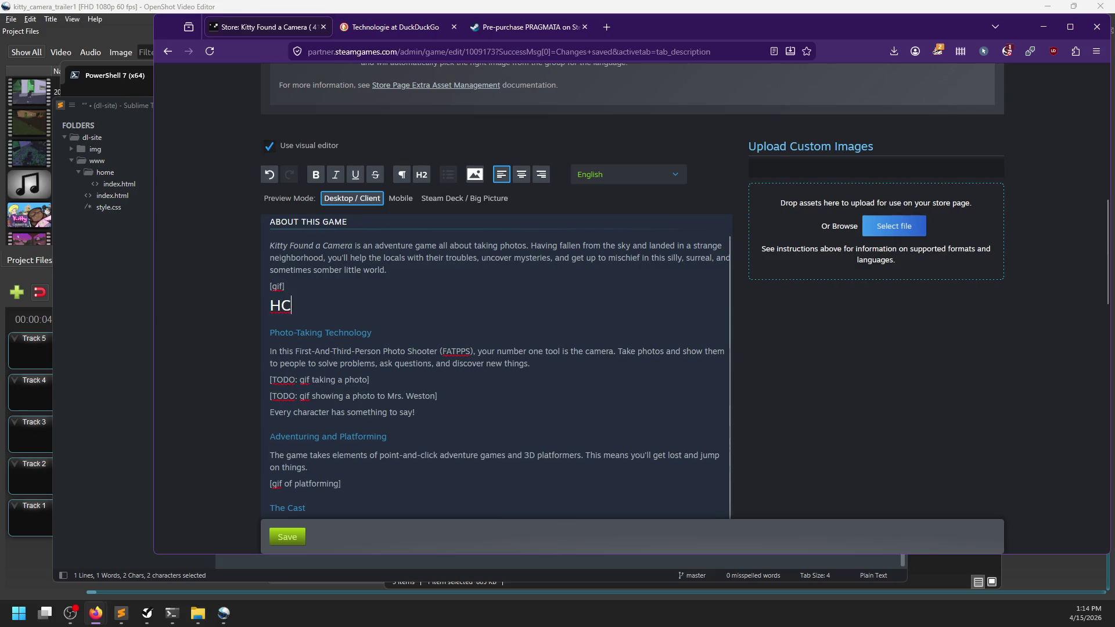
key("ctrl+BackSpace")
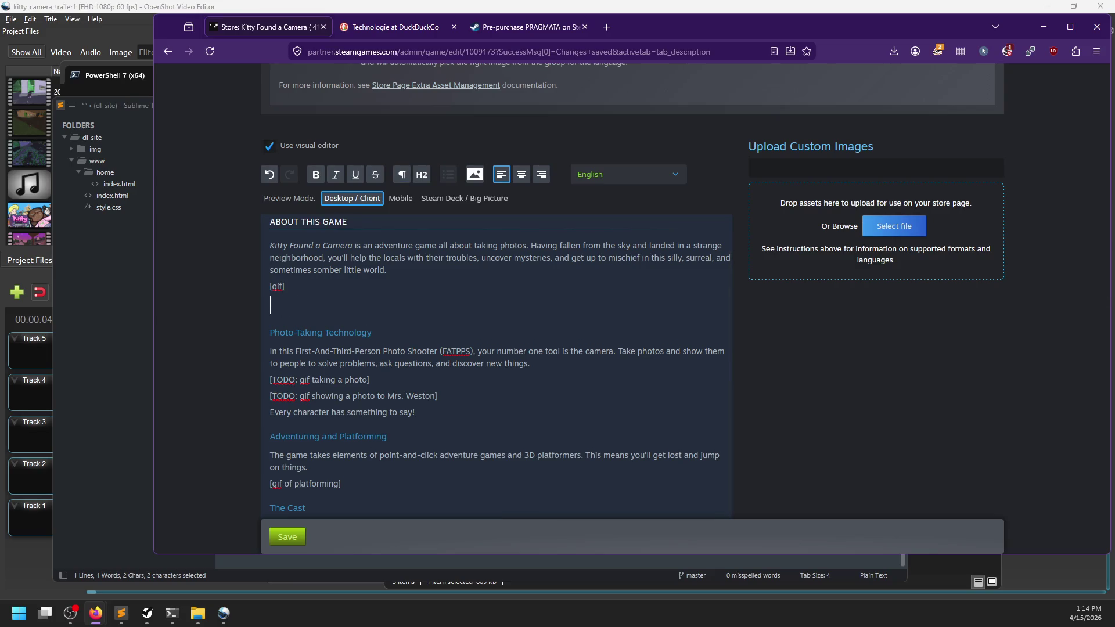
type("Cool")
key("BackSpace")
key("BackSpace")
key("BackSpace")
Scroll through the description draft, then move over to the PRAGMATA store tab
scroll(333, 283, "up", 2)
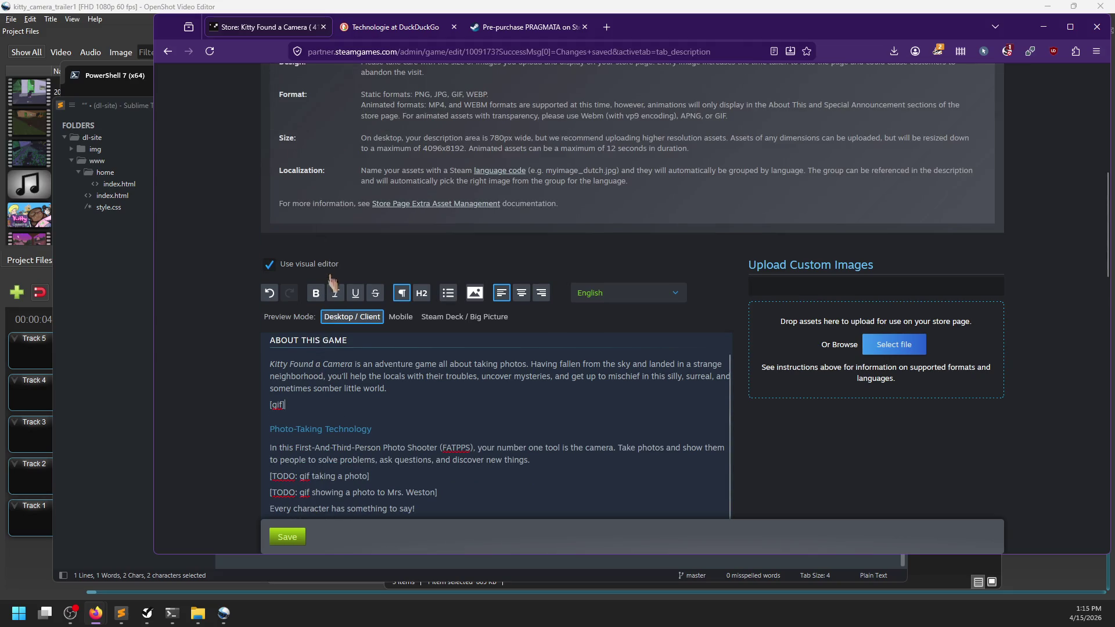
left_click_drag(273, 341, 355, 360)
left_click(341, 343)
scroll(348, 356, "down", 1)
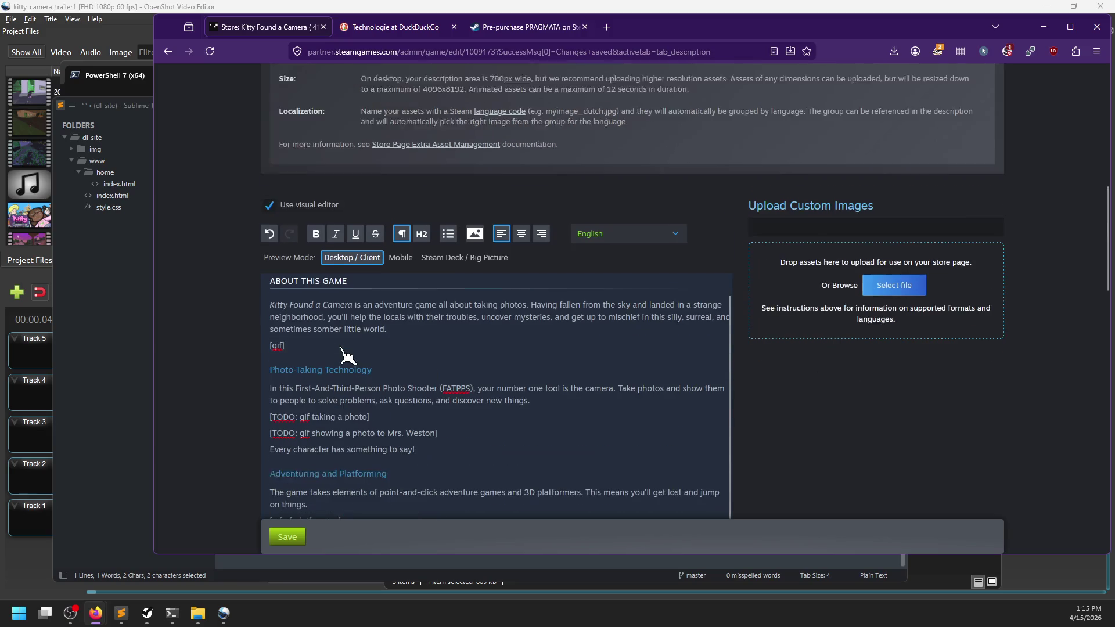
scroll(347, 355, "down", 1)
scroll(323, 297, "down", 6)
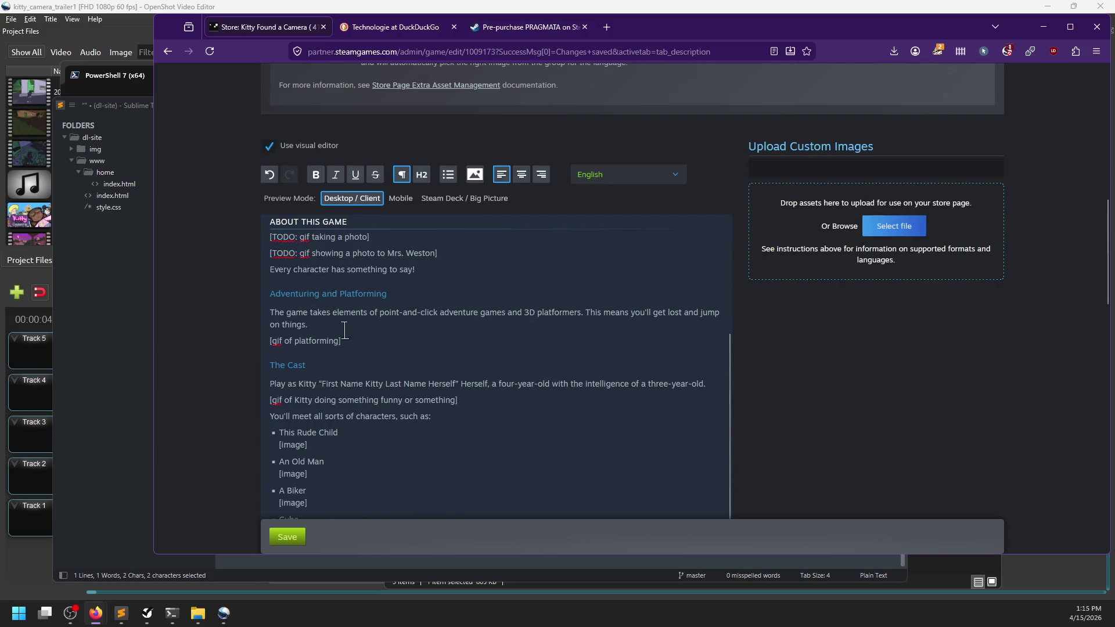
scroll(353, 347, "up", 5)
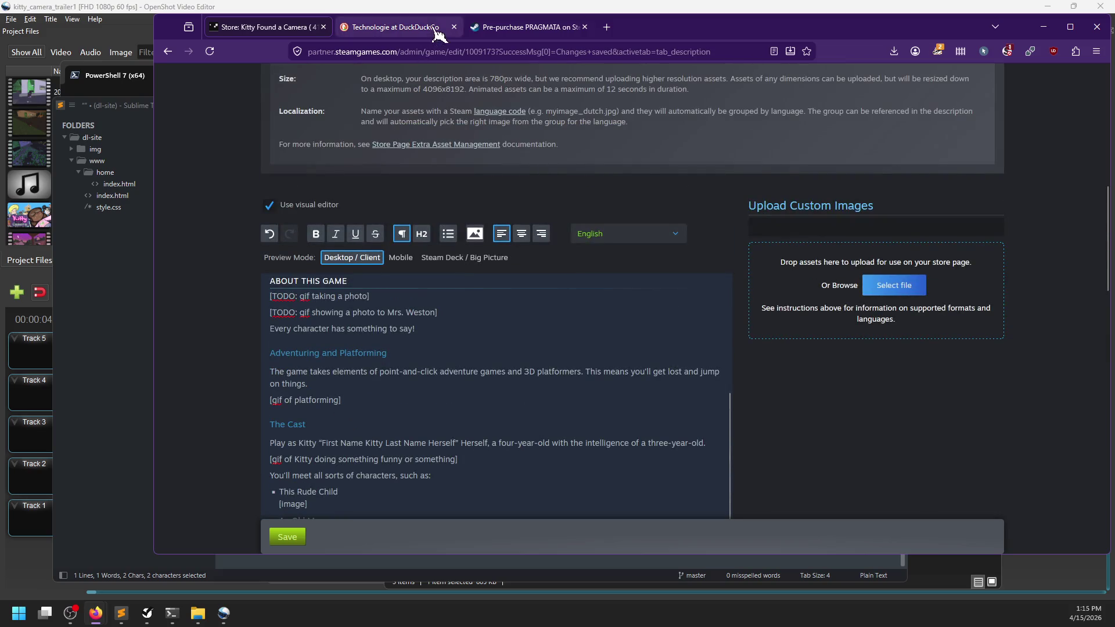
left_click(511, 27)
scroll(225, 279, "up", 4)
Go back to the Steam store home page and scroll down it
left_click(168, 51)
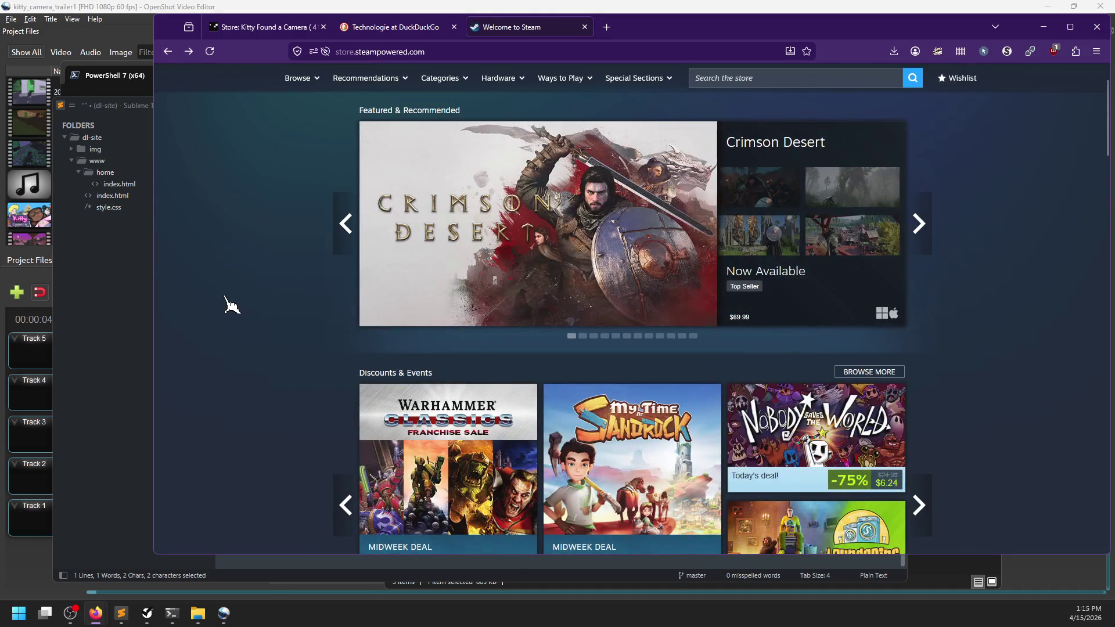
scroll(226, 306, "down", 5)
scroll(226, 306, "down", 3)
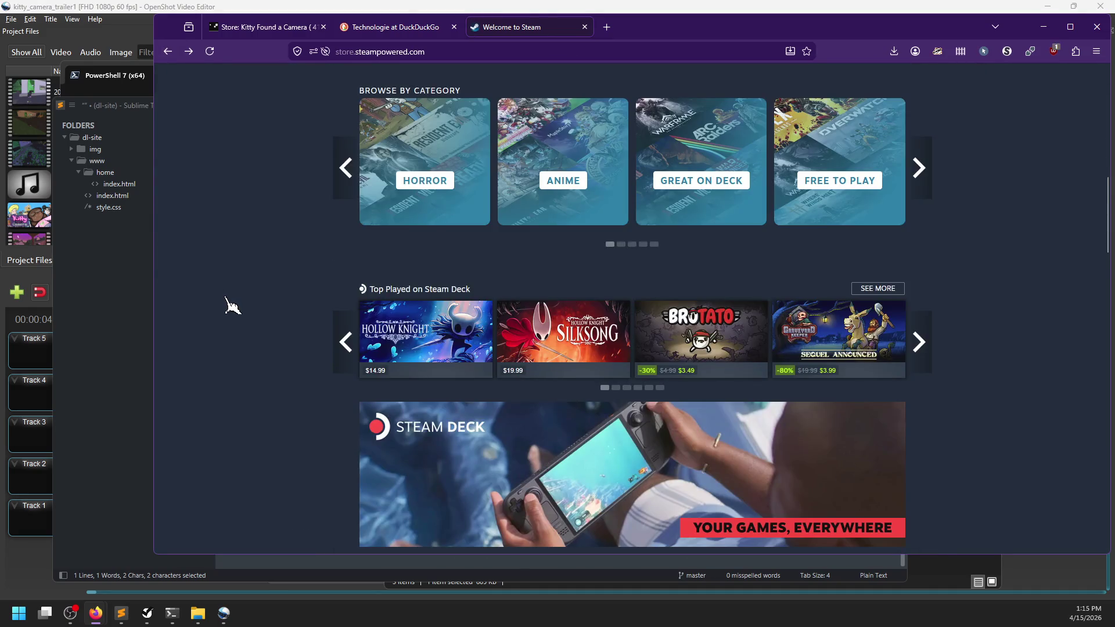
scroll(231, 308, "down", 2)
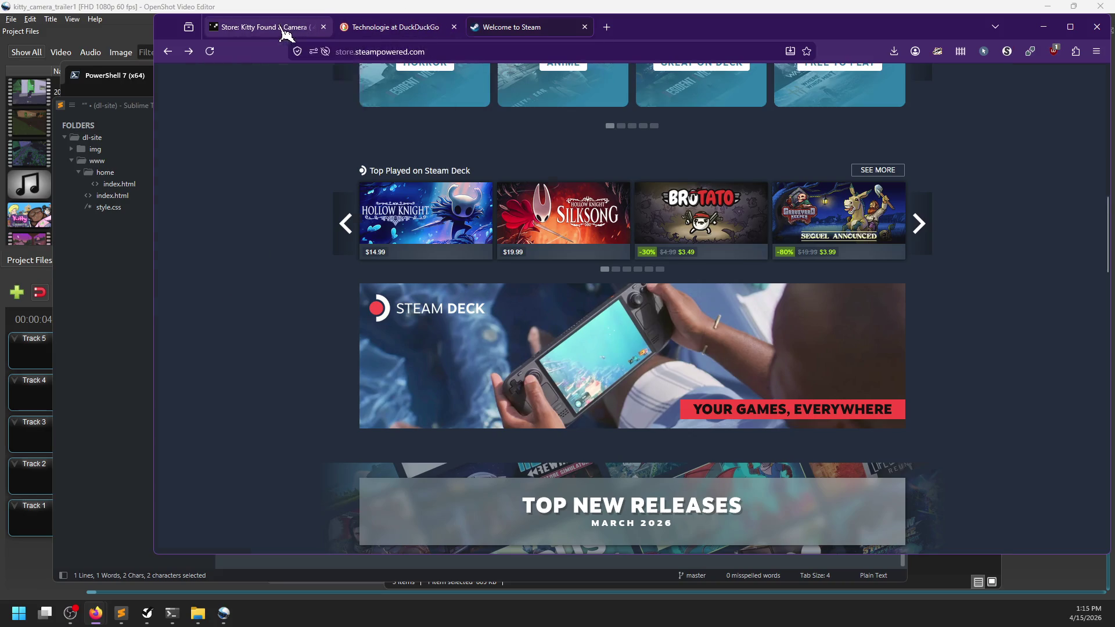
In the description editor, place the caret after the Stickers [gif] and then after Lost Technologie
left_click(286, 31)
scroll(332, 334, "down", 10)
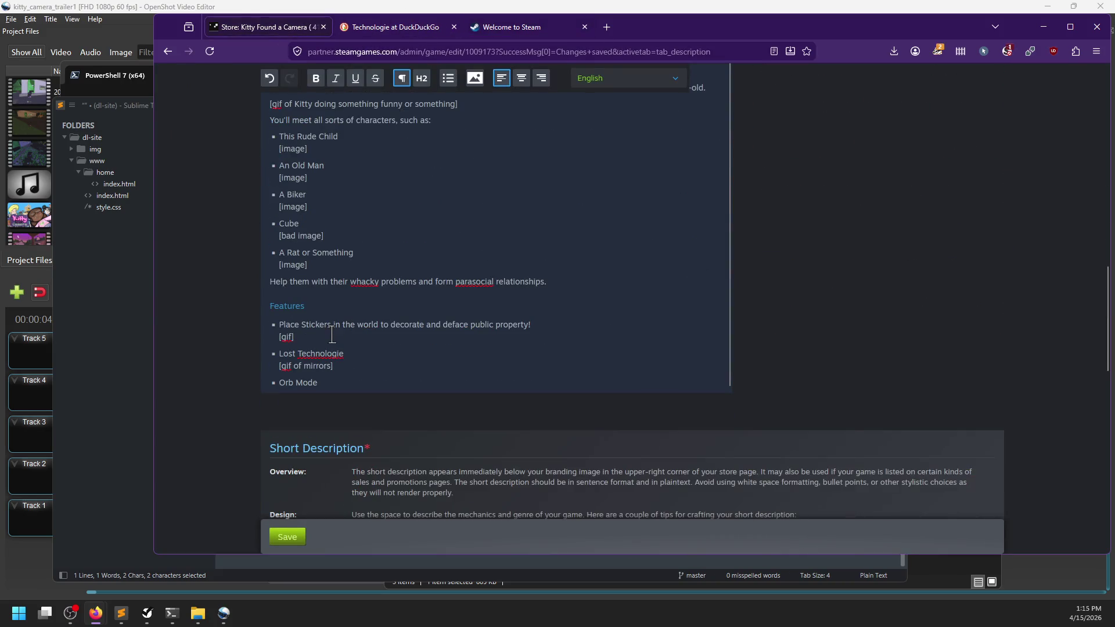
left_click(332, 334)
left_click(368, 353)
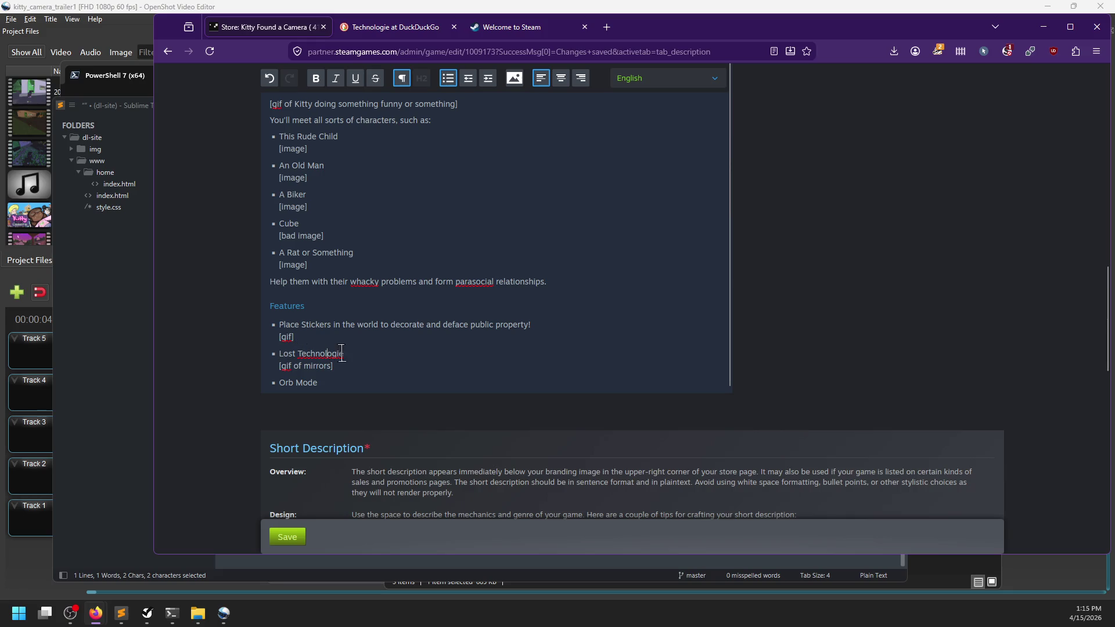
From the store home tab, open the Hollow Knight page and scroll to About This Game
left_click(541, 28)
scroll(301, 343, "down", 4)
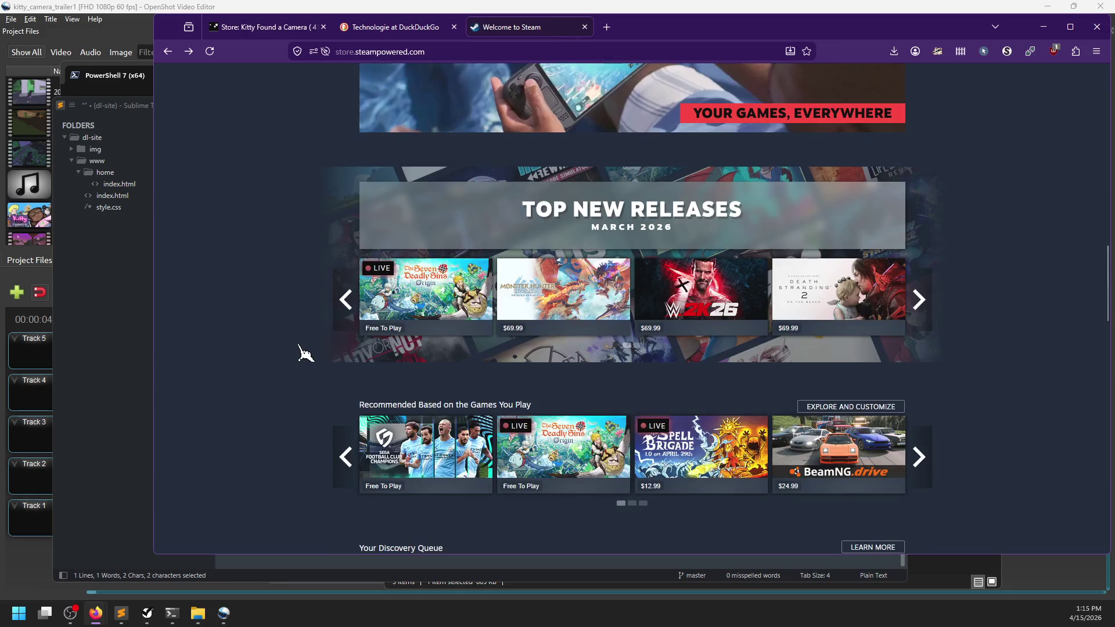
scroll(305, 351, "up", 5)
left_click(458, 218)
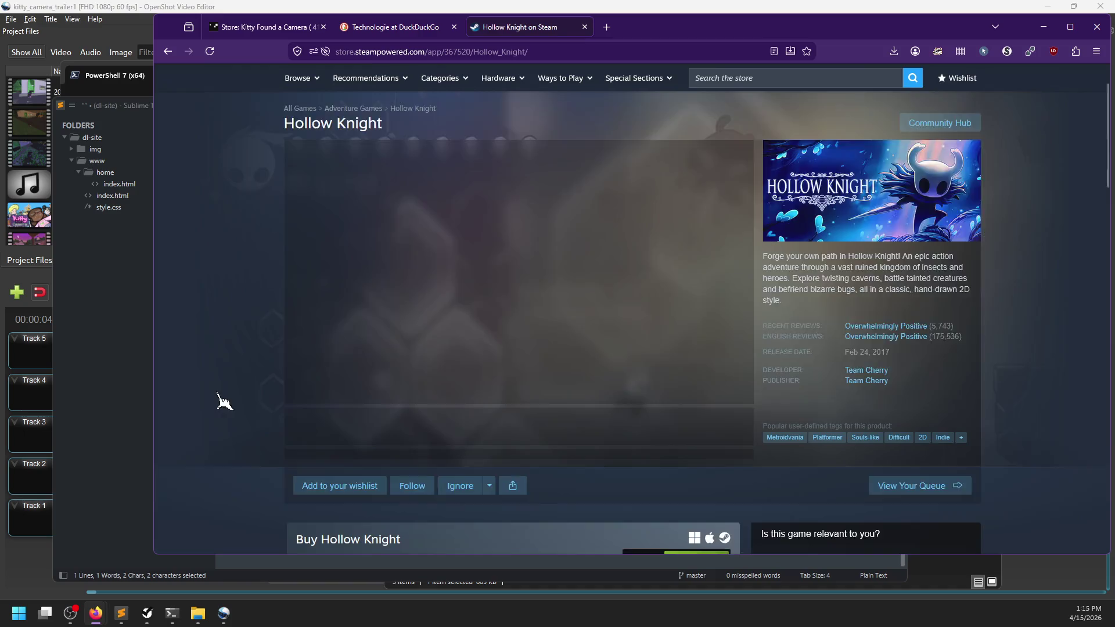
scroll(303, 250, "down", 2)
scroll(284, 313, "down", 8)
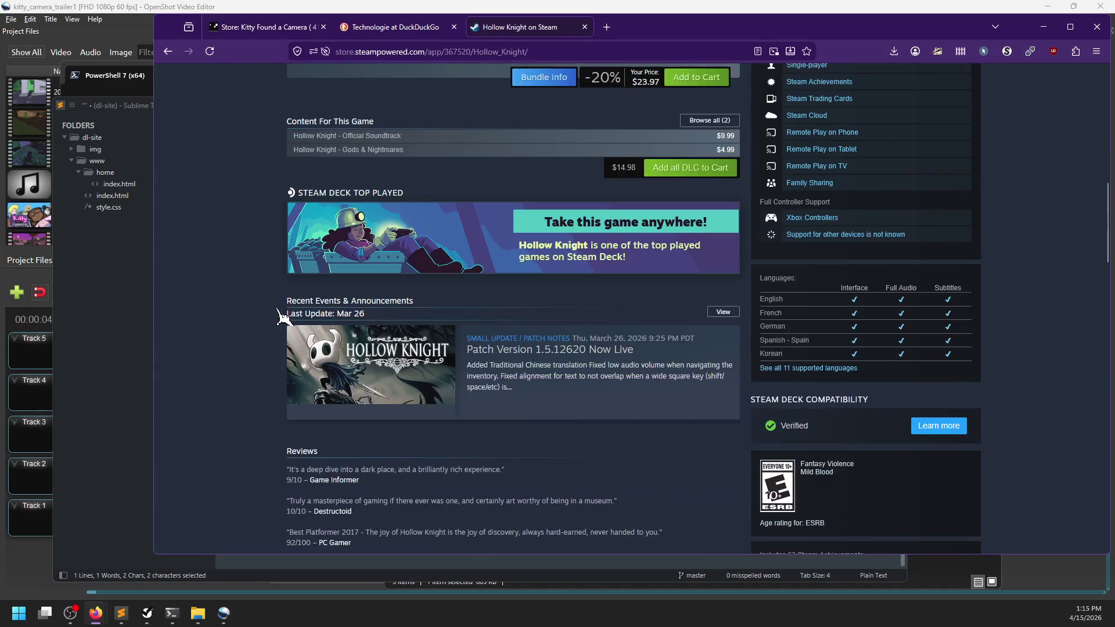
scroll(279, 316, "down", 5)
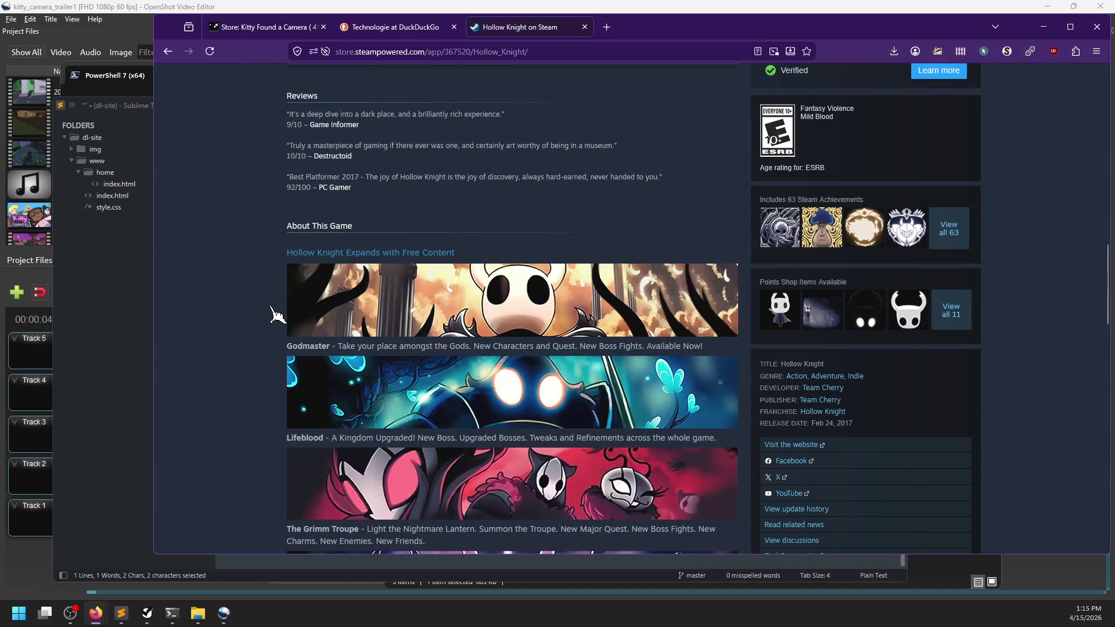
scroll(303, 290, "down", 5)
scroll(468, 233, "up", 4)
scroll(468, 232, "down", 3)
Expand Hollow Knight's full About This Game text, read it, then return to the Kitty Found a Camera editor
left_click(514, 463)
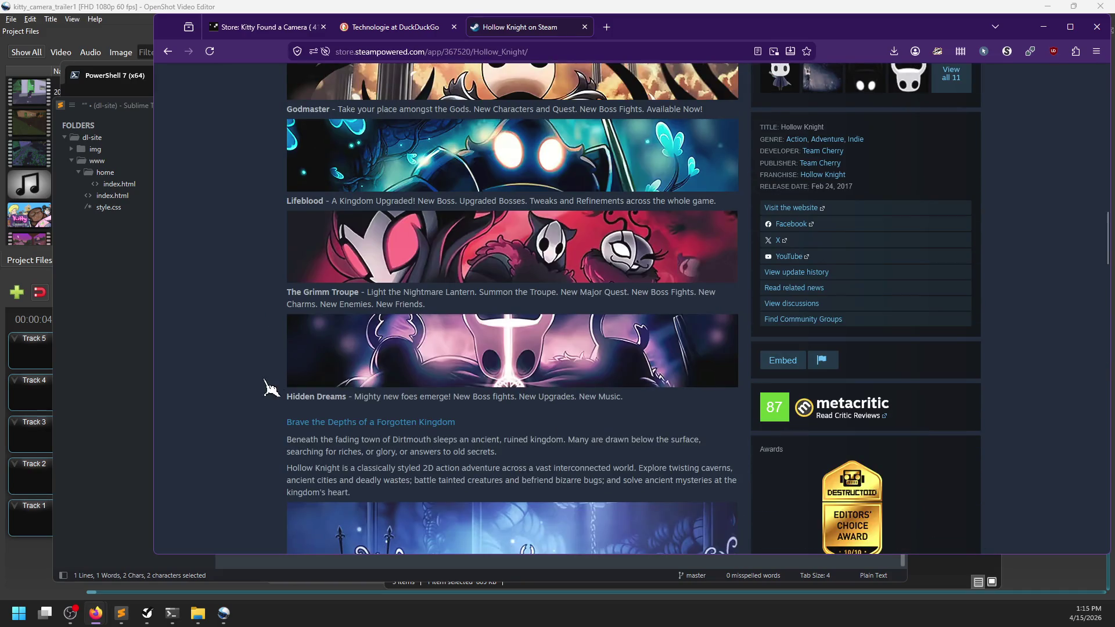
scroll(282, 357, "up", 2)
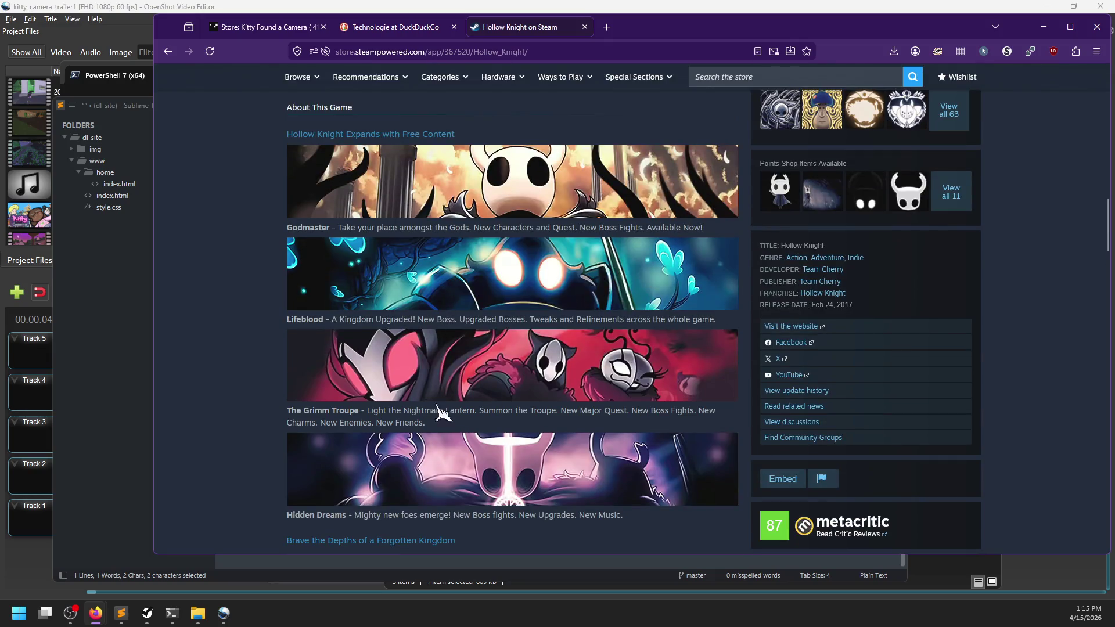
scroll(450, 348, "down", 4)
scroll(209, 323, "down", 2)
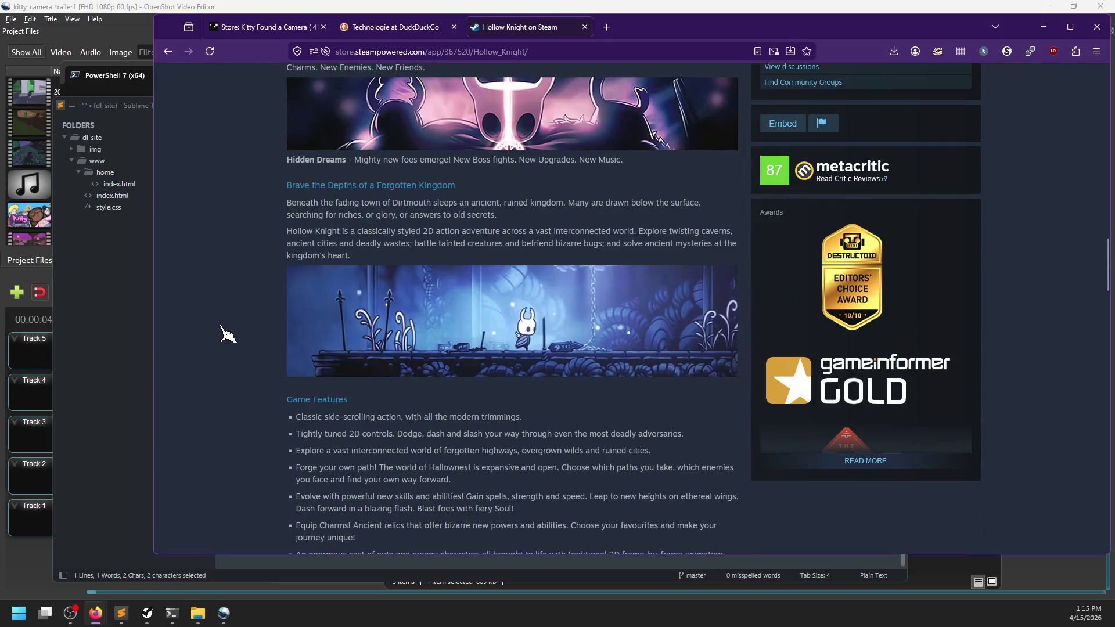
scroll(226, 328, "down", 3)
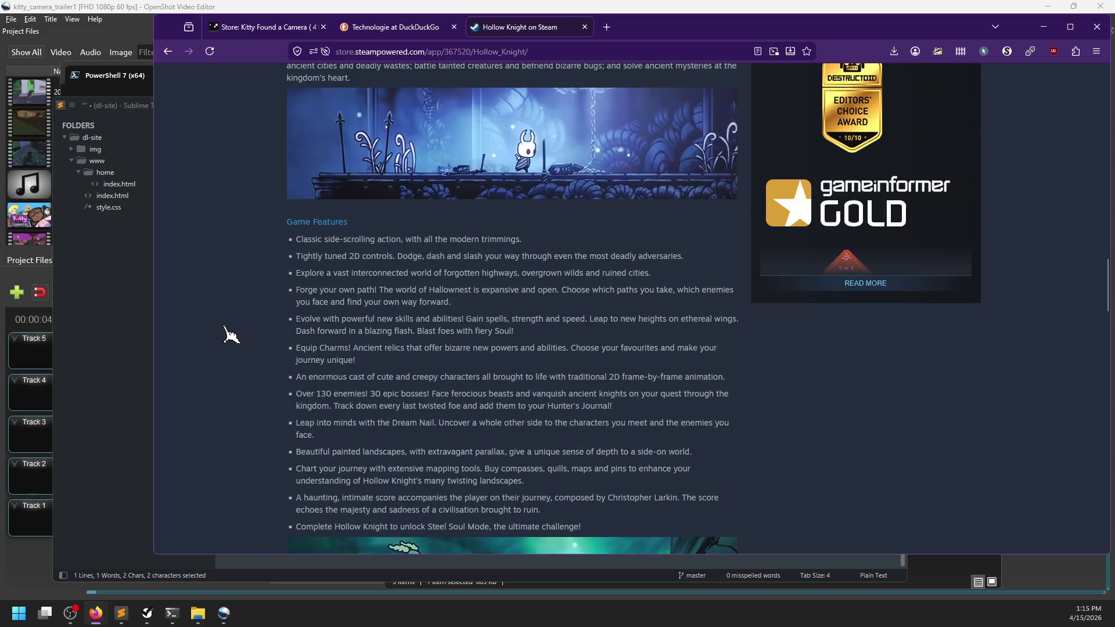
scroll(230, 335, "up", 3)
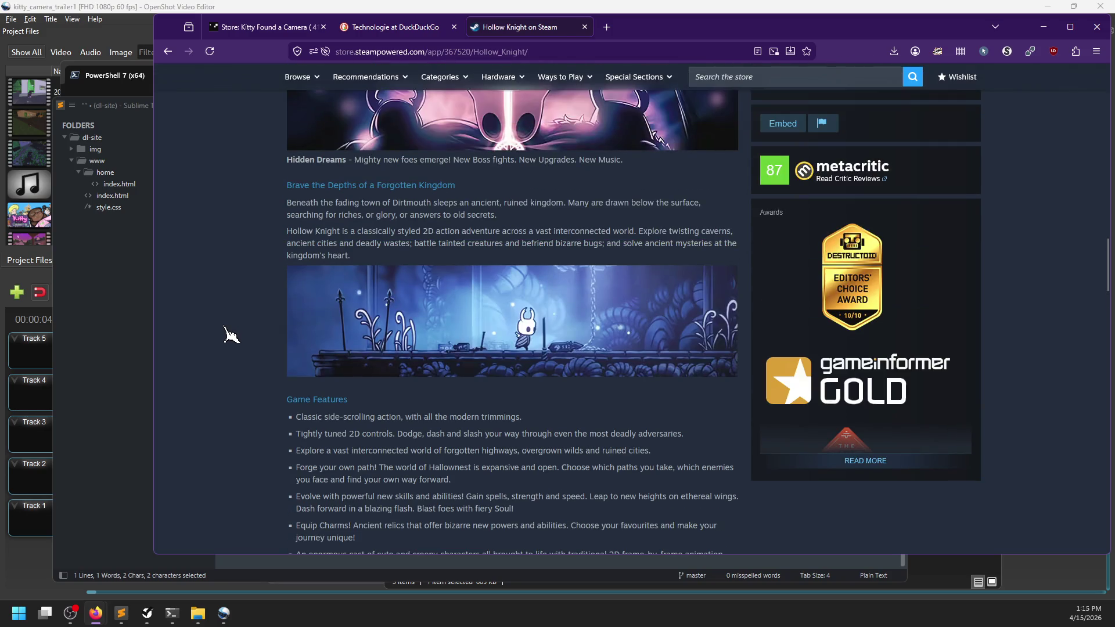
scroll(230, 335, "down", 12)
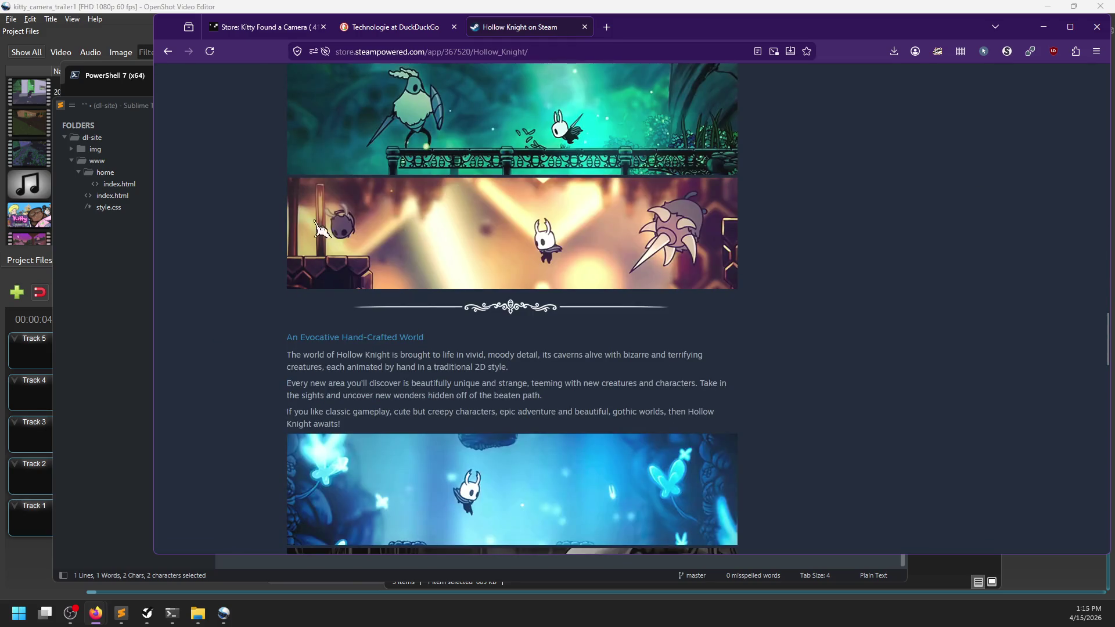
left_click(421, 29)
left_click(265, 27)
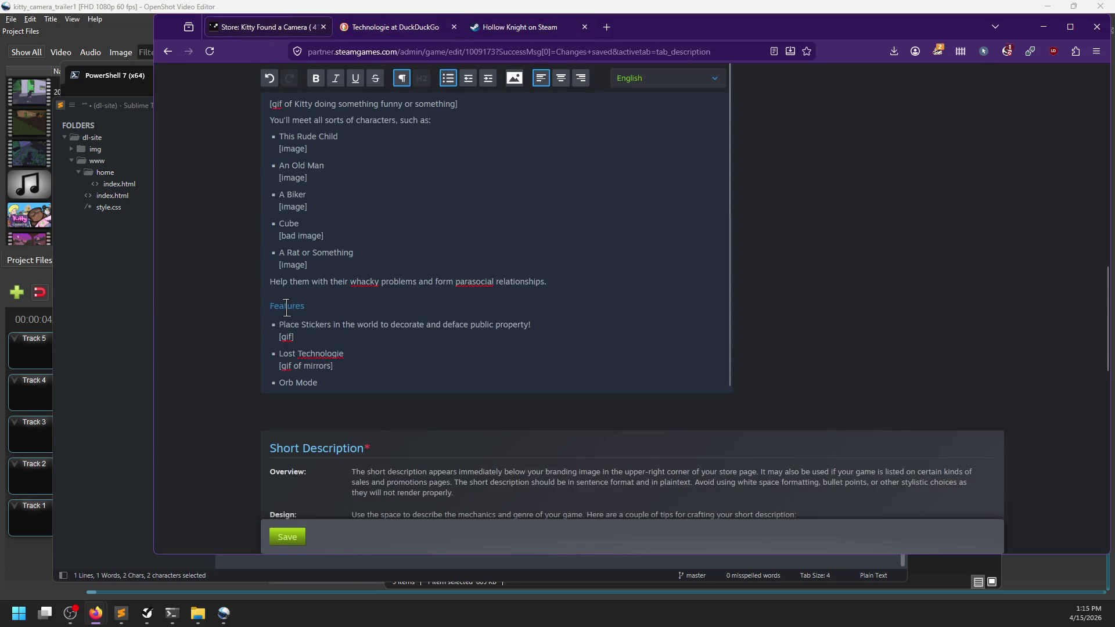
Replace the 'Photo-Taking Technology' heading with "Take Photos and Show Them To People (That's the Game That's why you found the camera)"
scroll(407, 273, "up", 5)
left_click_drag(384, 311, 269, 310)
type("T")
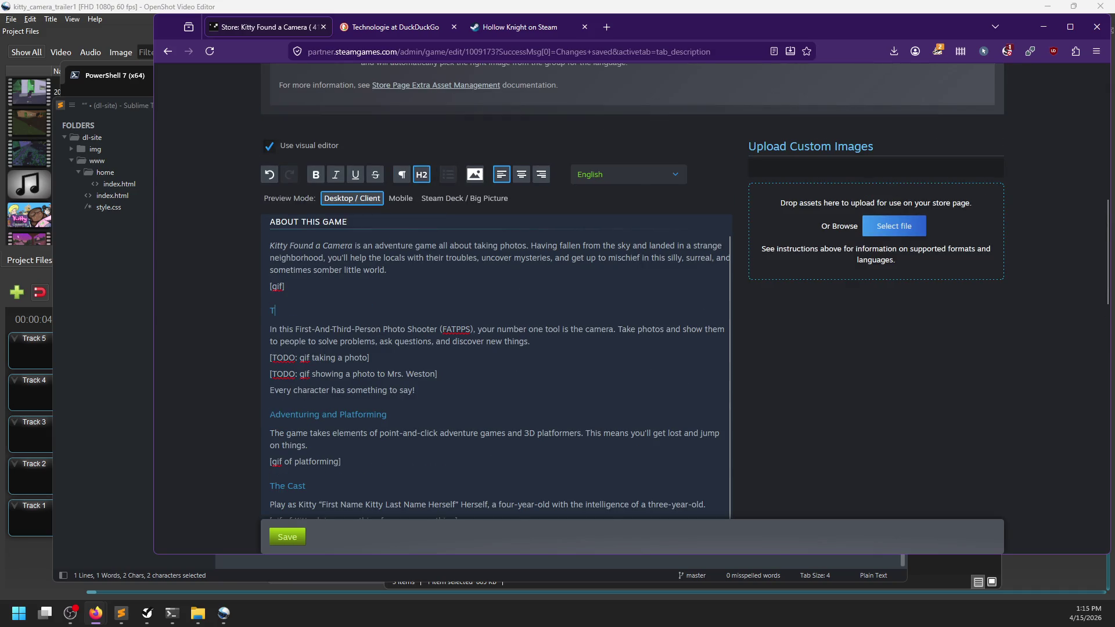
type("ake Photos and Show")
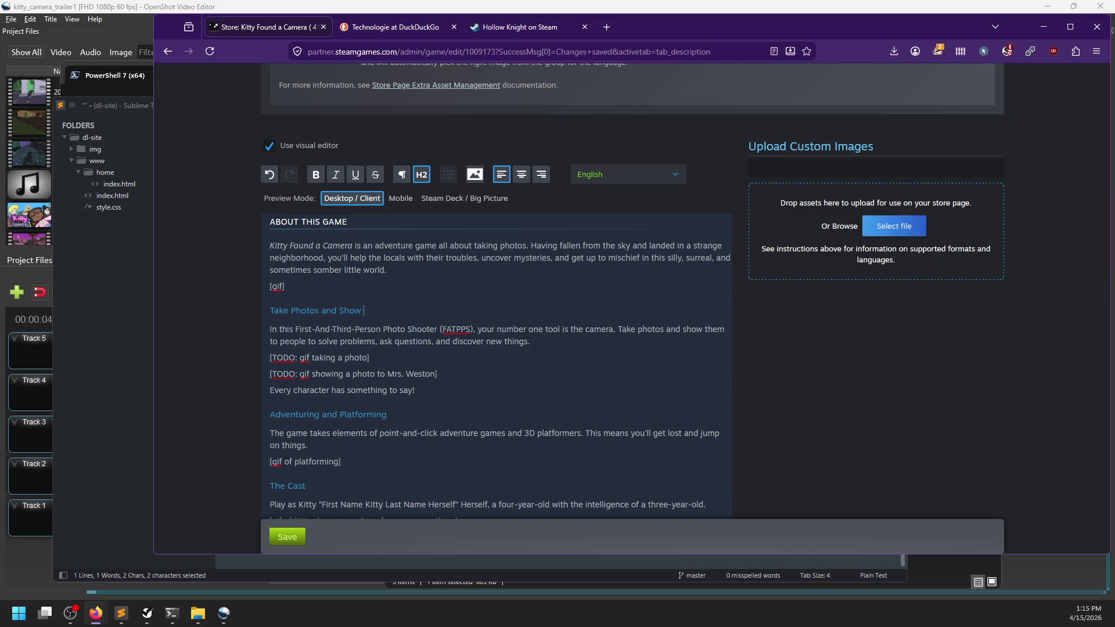
key("BackSpace")
key("BackSpace")
key("BackSpace")
type("People (That's the ")
type("Game Th")
type("at's why ")
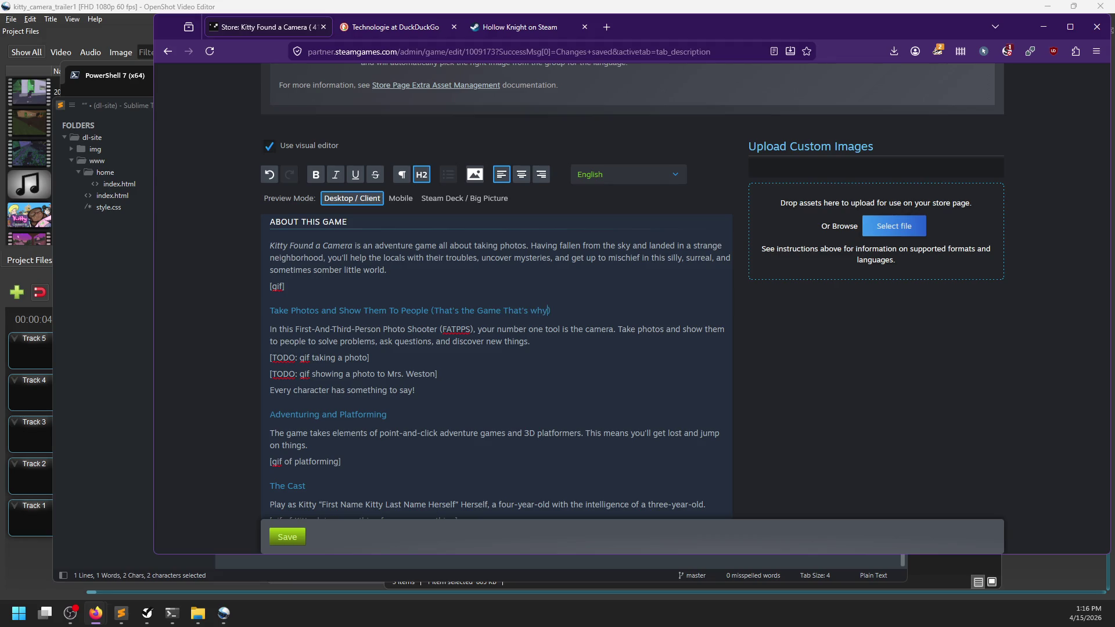
type("you found the came")
type("ra")
key("ctrl+shift+Left")
key("ctrl+shift+Left")
key("ctrl+shift+Left")
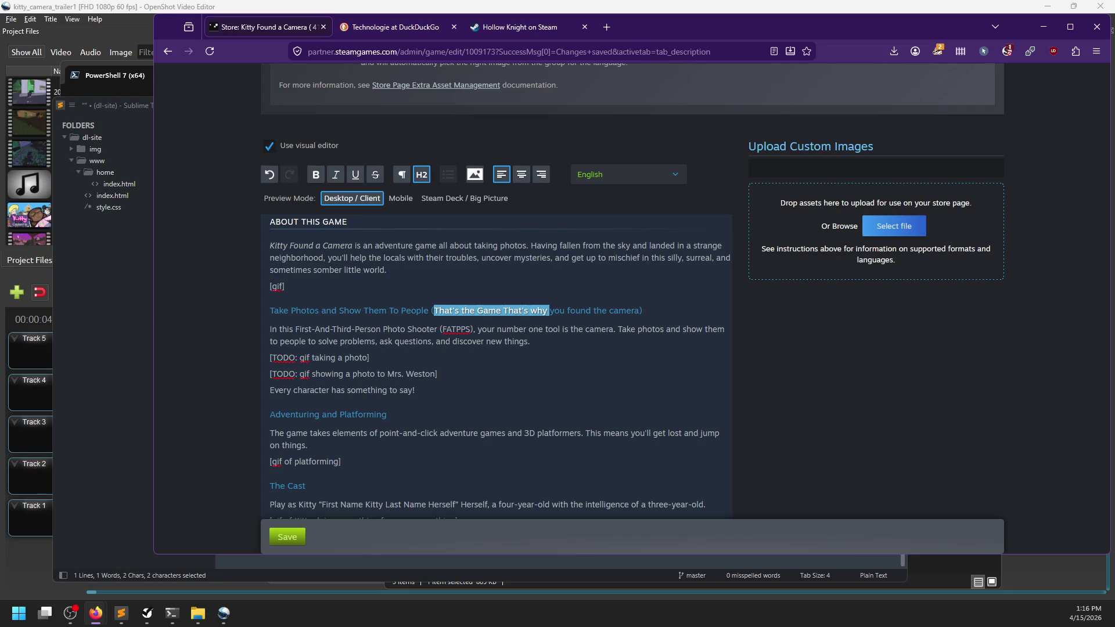
key("Right")
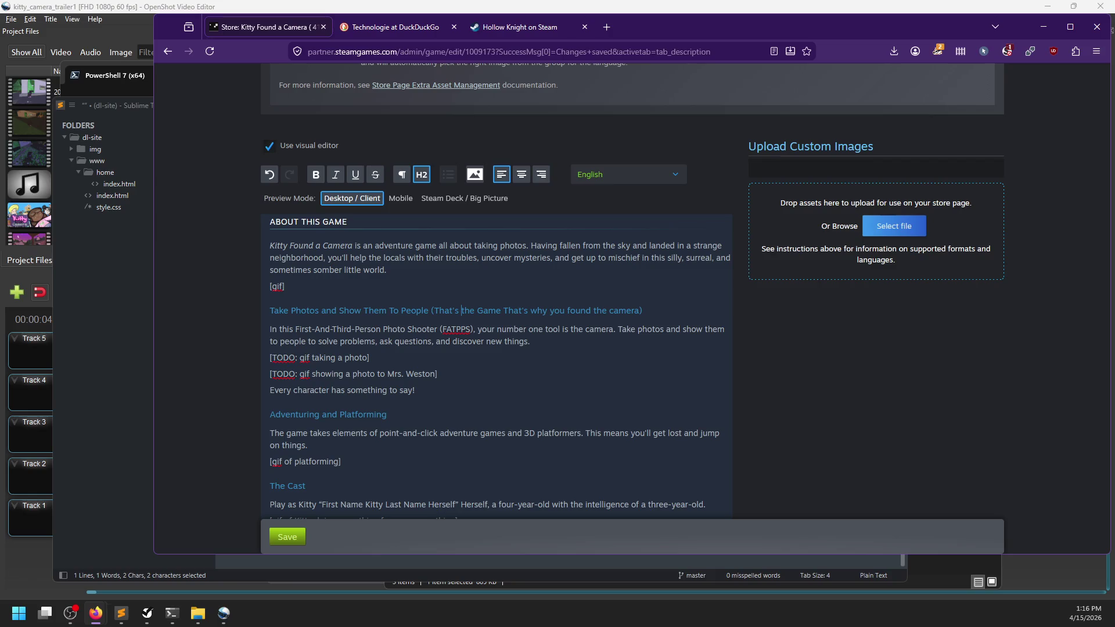
key("Down")
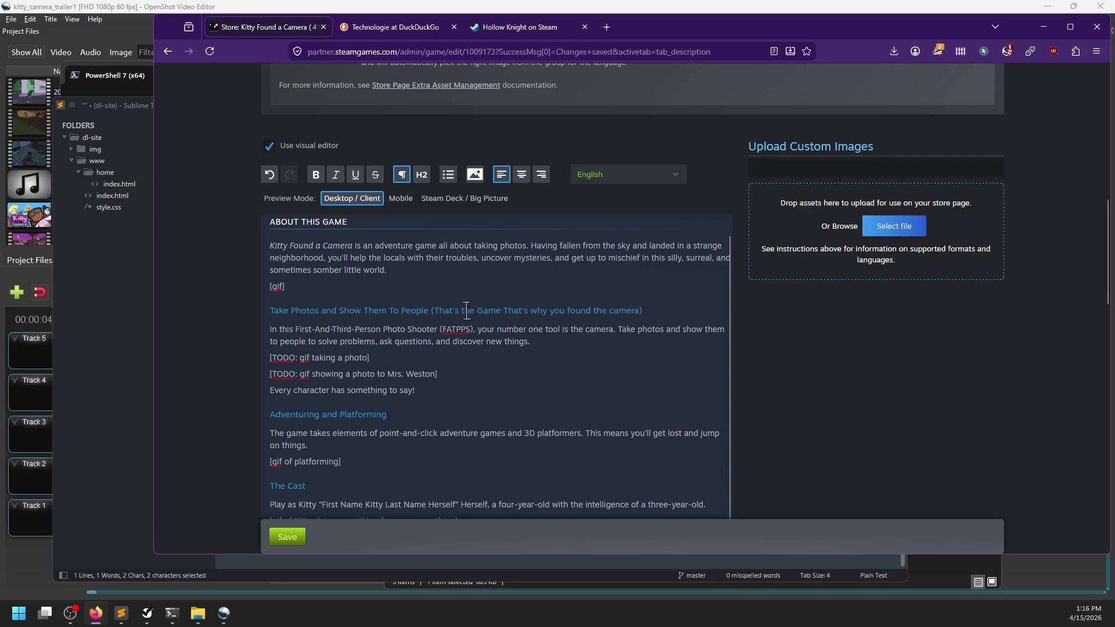
Select the whole 'Adventuring and Platforming' heading text
left_click(408, 412)
key("ctrl+shift+Left")
key("ctrl+shift+Left")
key("ctrl+shift+Left")
key("ctrl+shift+Right")
key("ctrl+shift+Right")
key("ctrl+shift+Right")
key("ctrl+shift+Left")
key("ctrl+shift+Left")
key("ctrl+shift+Left")
Type 'Get Lost, Idiot' over the Adventuring and Platforming heading, then scroll down to the Features list
type("Get ")
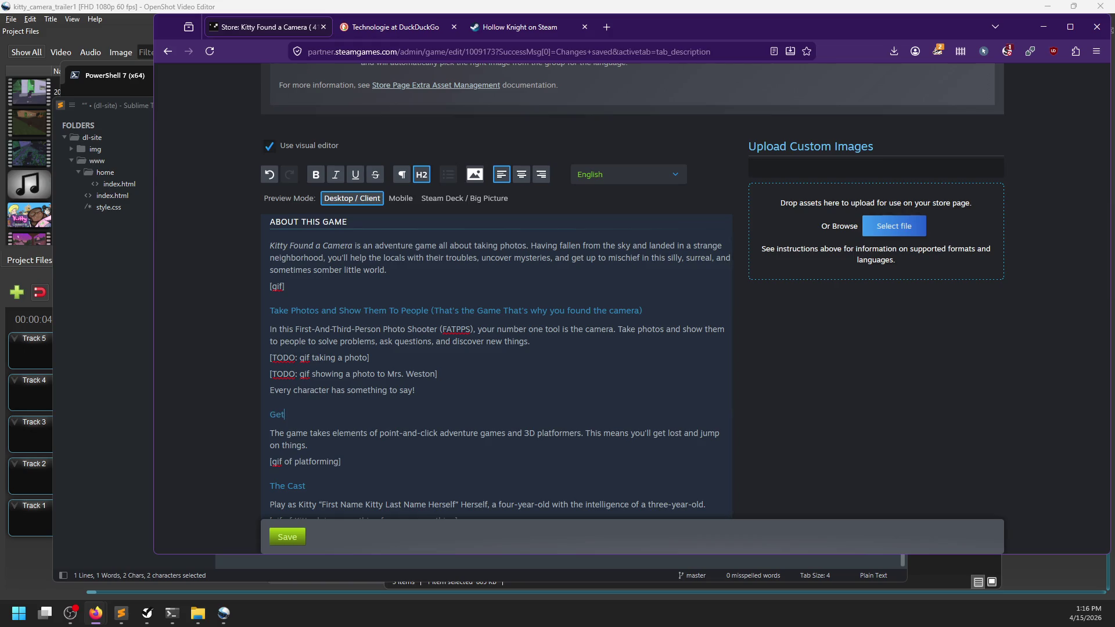
type("Lost, Idiot")
scroll(438, 410, "down", 1)
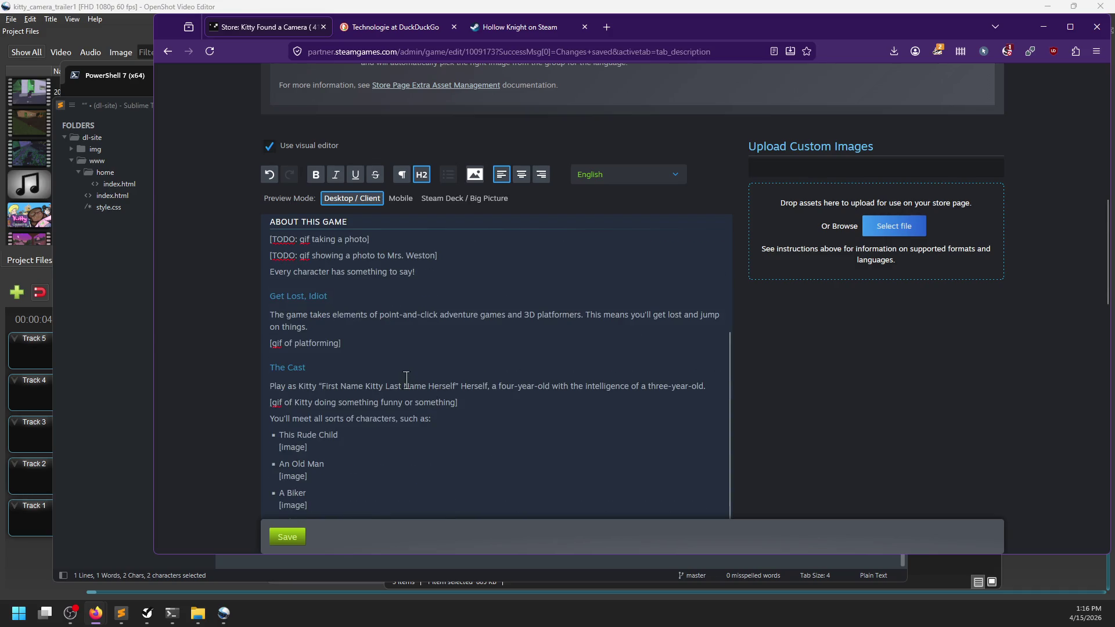
left_click(378, 344)
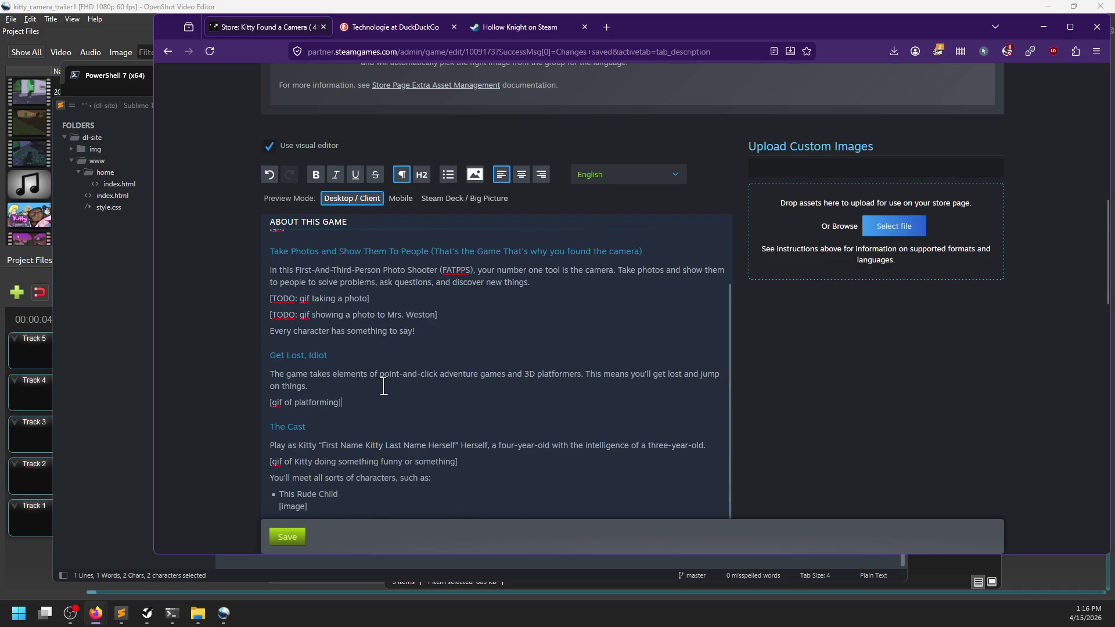
left_click(351, 383)
scroll(406, 400, "down", 1)
scroll(482, 429, "down", 3)
scroll(465, 408, "down", 1)
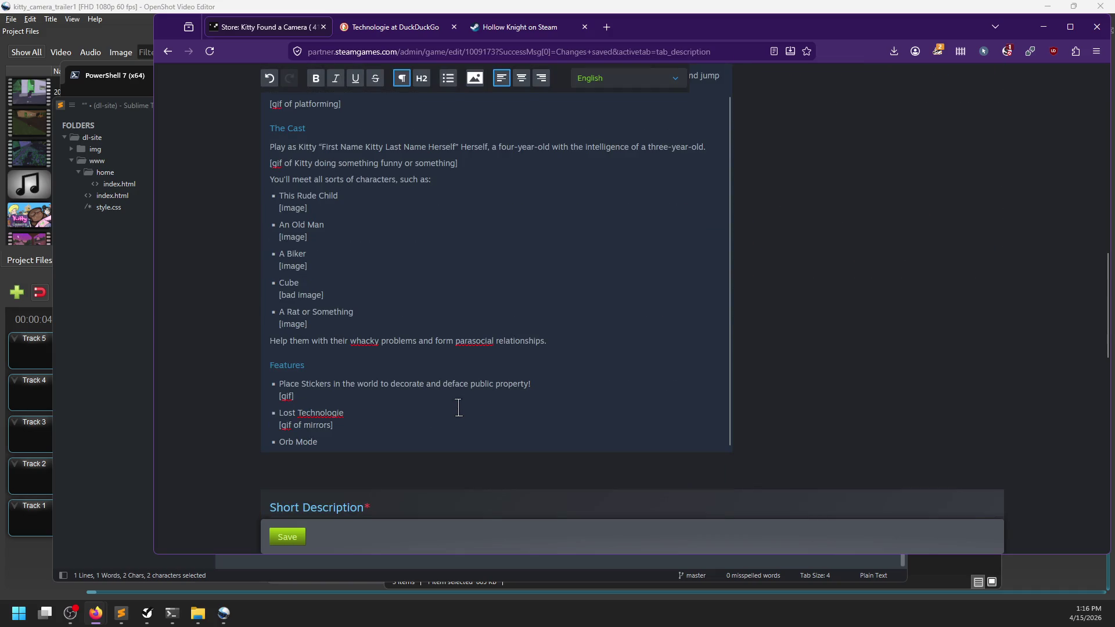
Insert a new first bullet 'The World-Renowned Babie Car' above Place Stickers, with a [gif] line beneath it
left_click(280, 383)
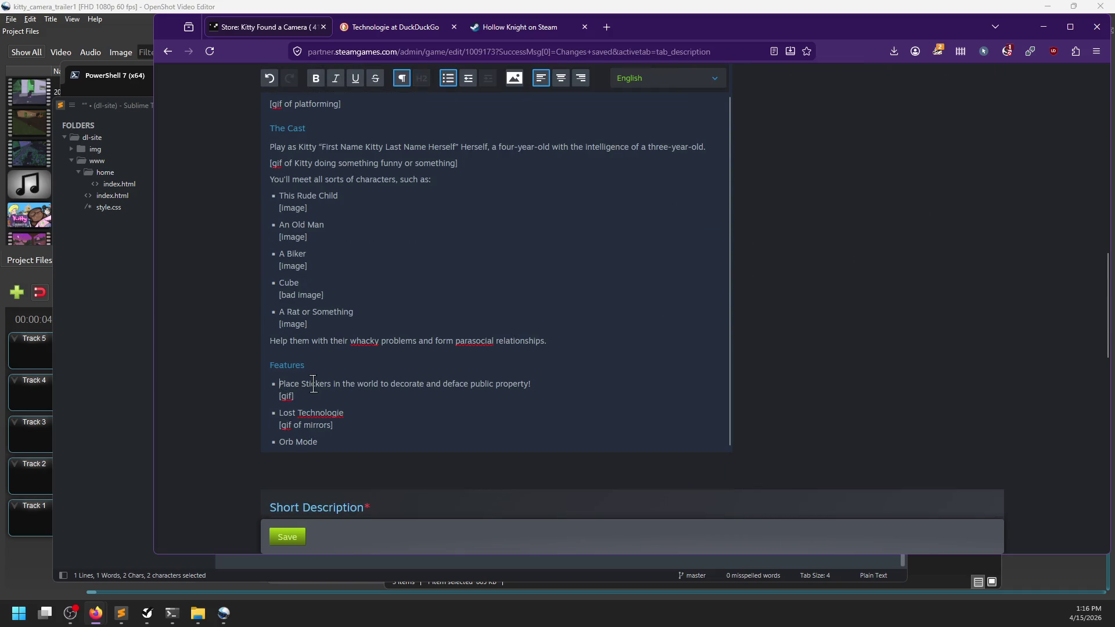
key("Return")
key("Up")
type("Get ")
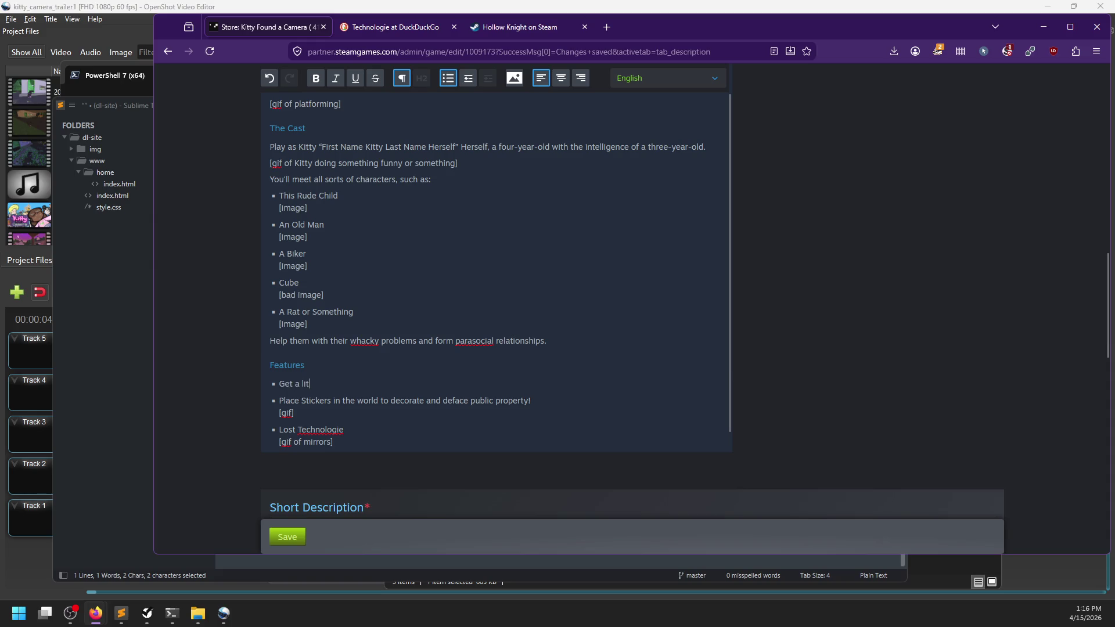
type("the fam")
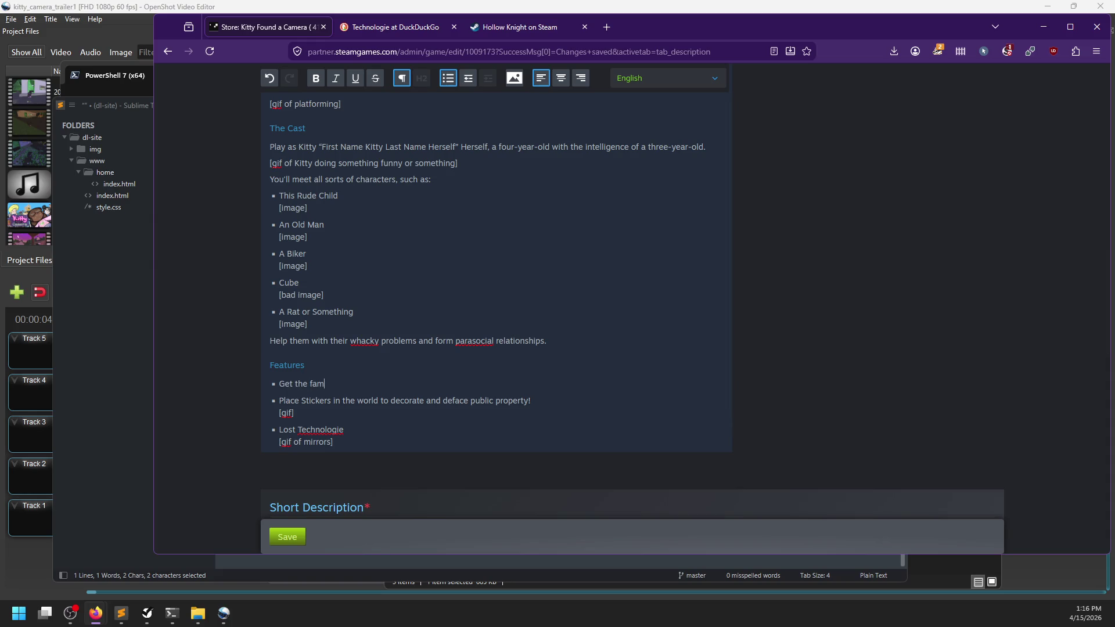
type("ous Babie Car")
key("ctrl+BackSpace")
key("ctrl+BackSpace")
key("ctrl+BackSpace")
type("The World-Reno")
type("wned")
key("shift+Return")
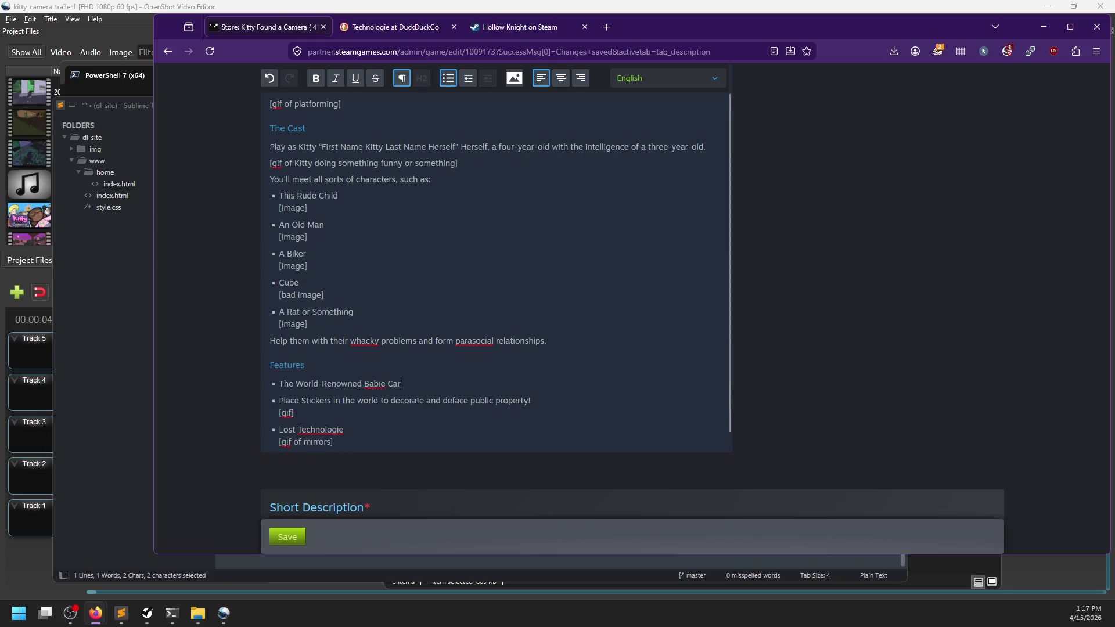
type("gif]")
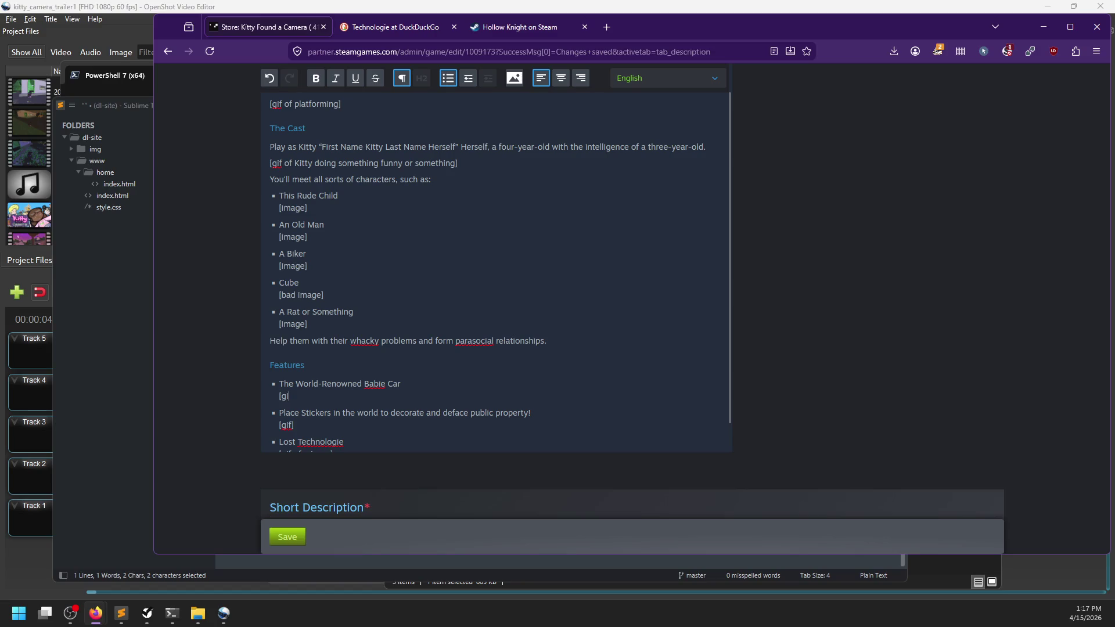
scroll(348, 342, "down", 3)
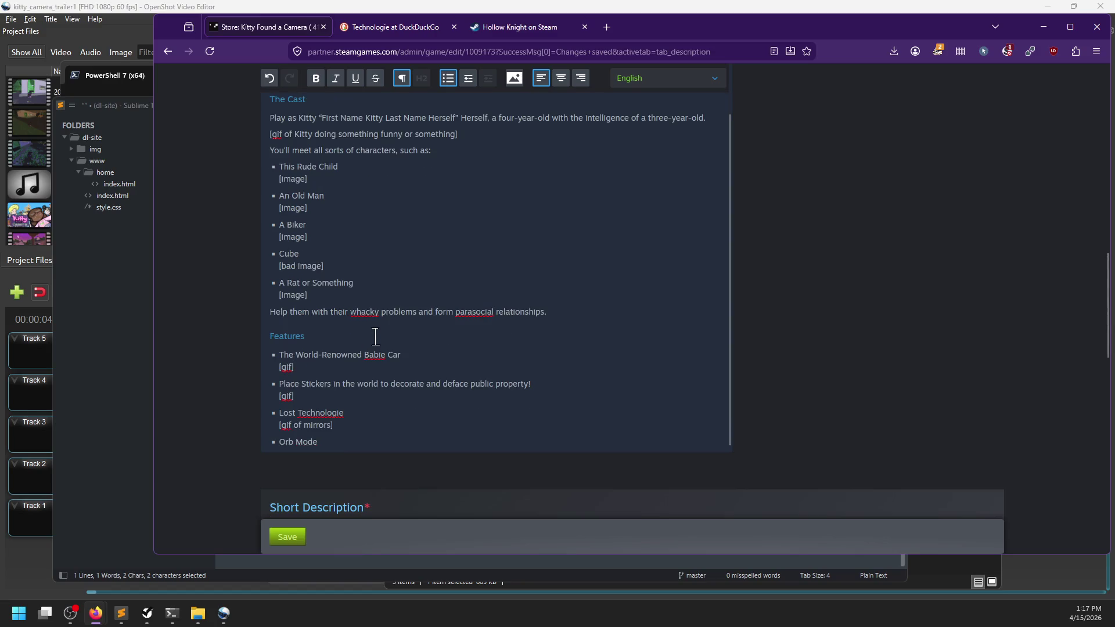
scroll(366, 343, "down", 2)
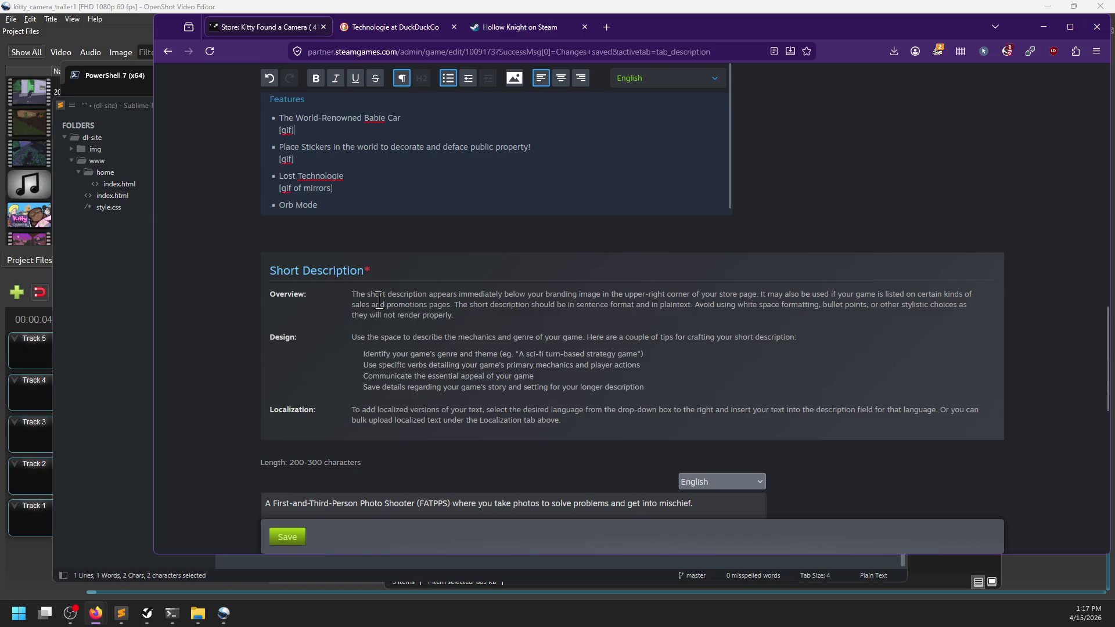
scroll(360, 334, "up", 3)
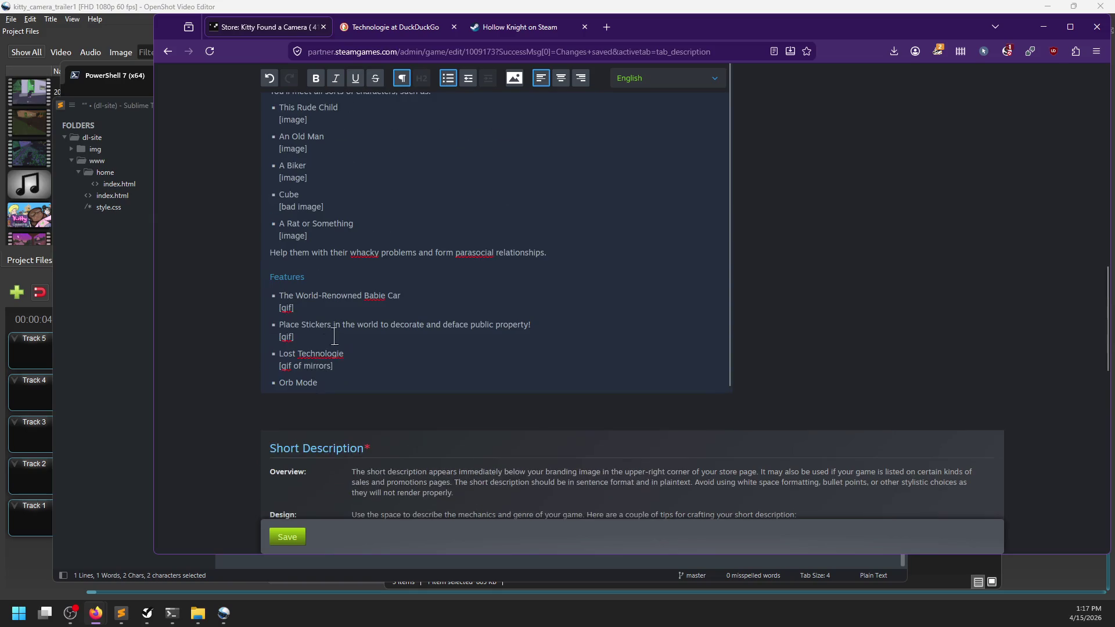
Change the Features heading text to 'Also Includes'
left_click(270, 277)
type("O")
key("BackSpace")
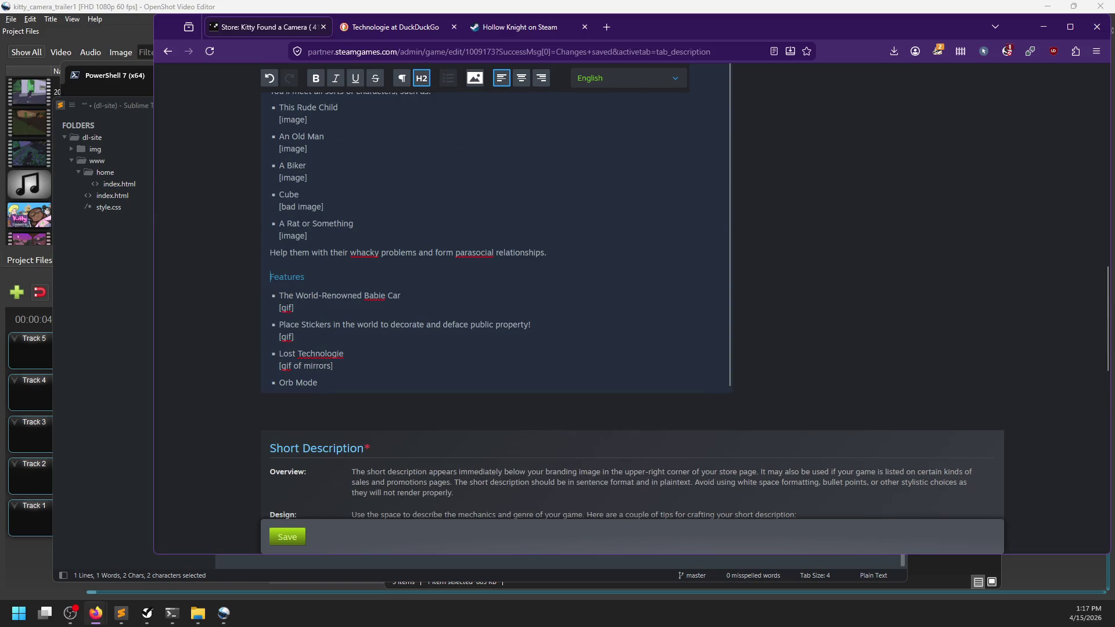
key("ctrl+BackSpace")
type("Also Inc")
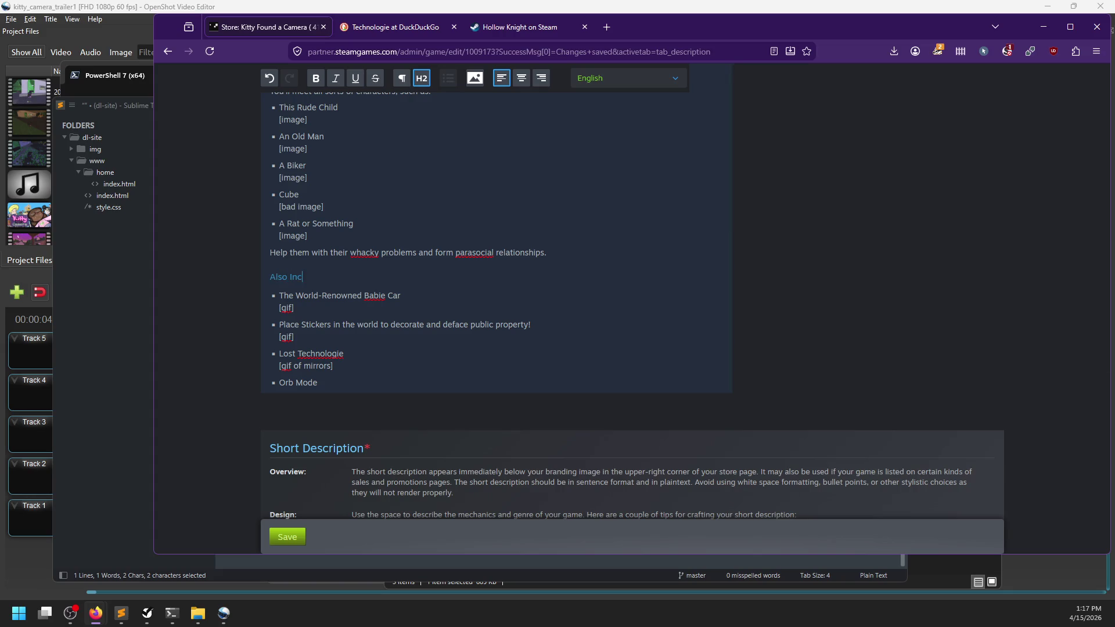
type("ludes")
Add a [bad image] line under the Orb Mode bullet
left_click(349, 382)
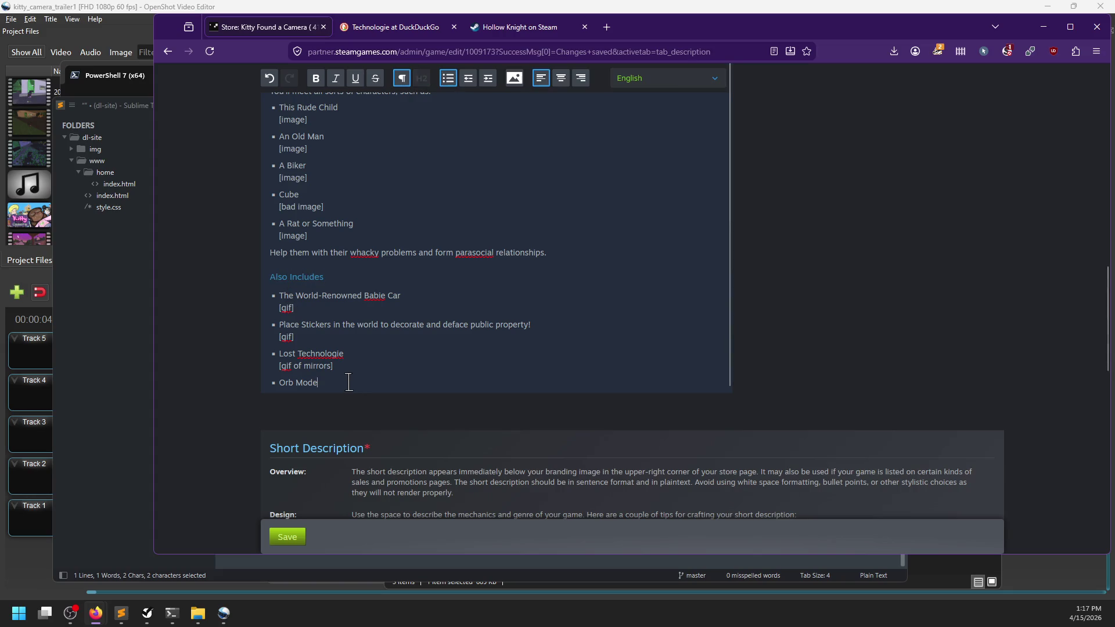
key("shift+Return")
type("[bad image]")
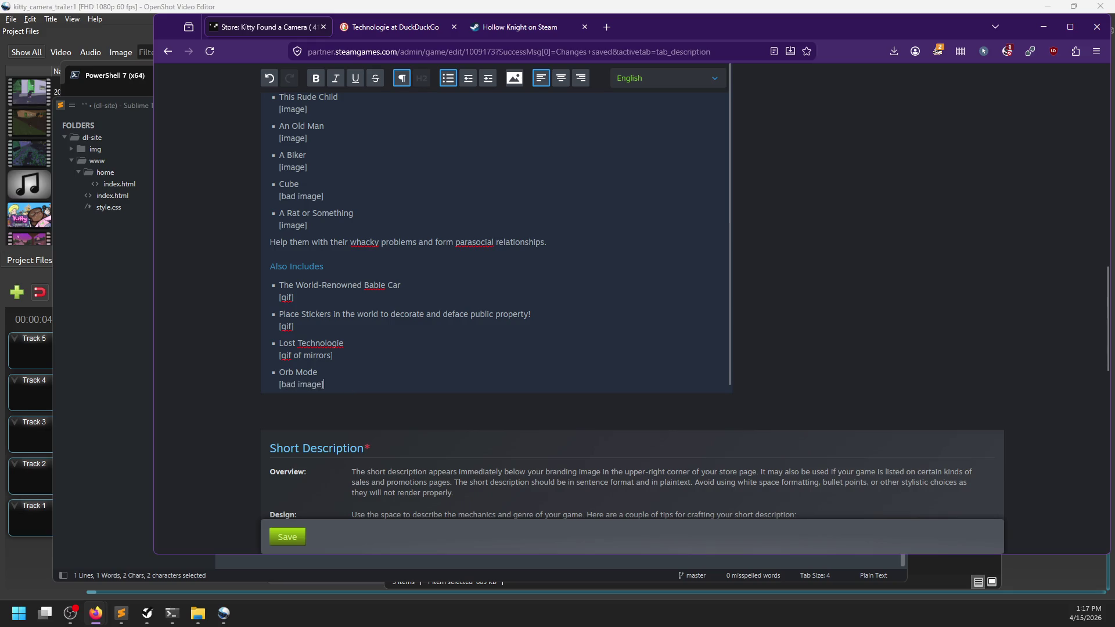
scroll(386, 329, "up", 7)
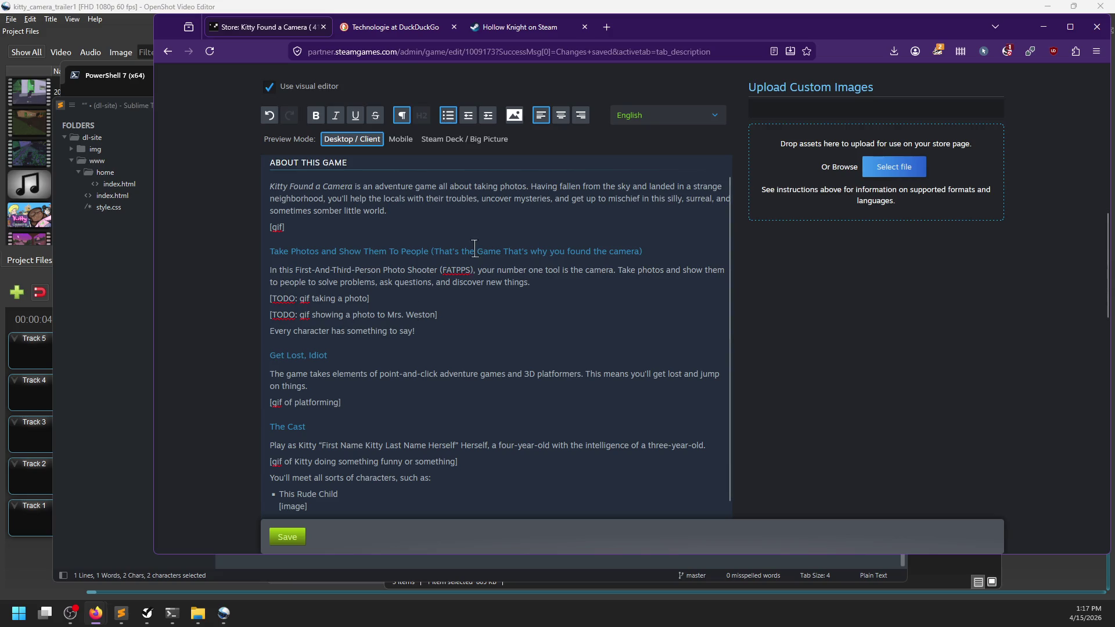
Caption the [gif] under the intro paragraph so it reads [gif: "where are you?"]
left_click_drag(528, 251, 503, 251)
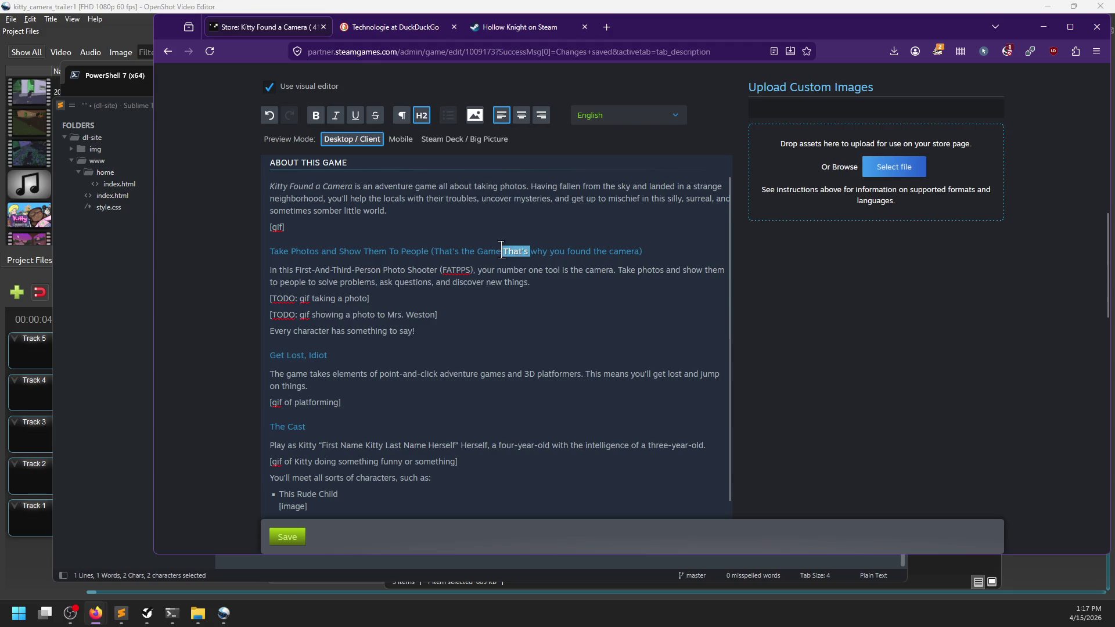
left_click(485, 256)
left_click(464, 315)
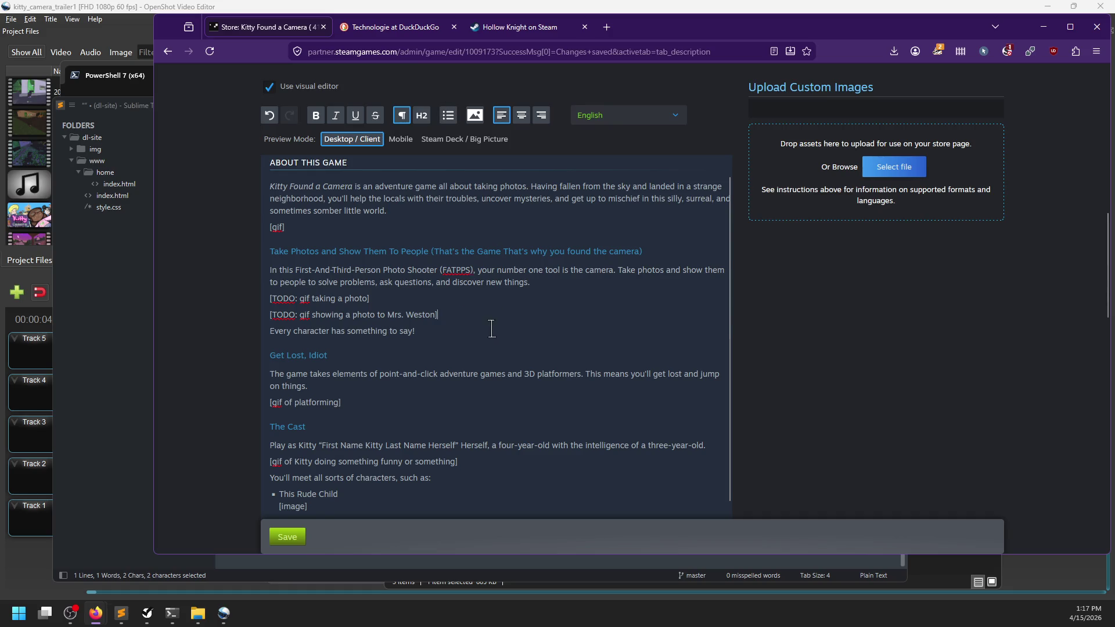
scroll(490, 326, "up", 2)
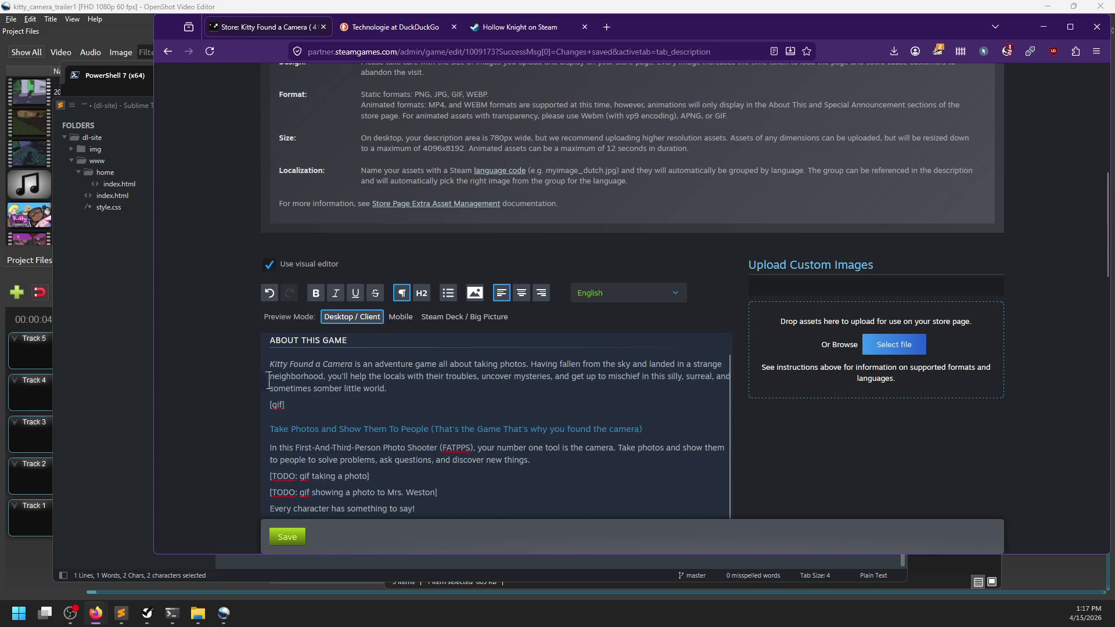
scroll(243, 373, "down", 1)
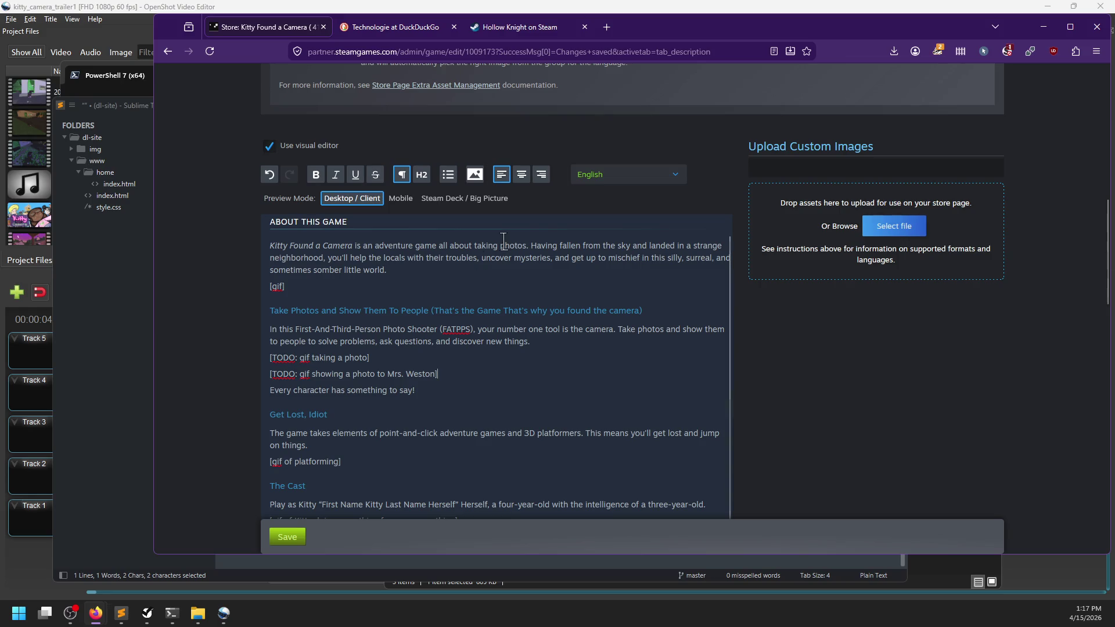
left_click(420, 272)
key("shift+Home")
left_click(348, 287)
scroll(413, 292, "down", 1)
scroll(413, 292, "up", 1)
left_click(281, 286)
type(": \"where are you\"")
type("?")
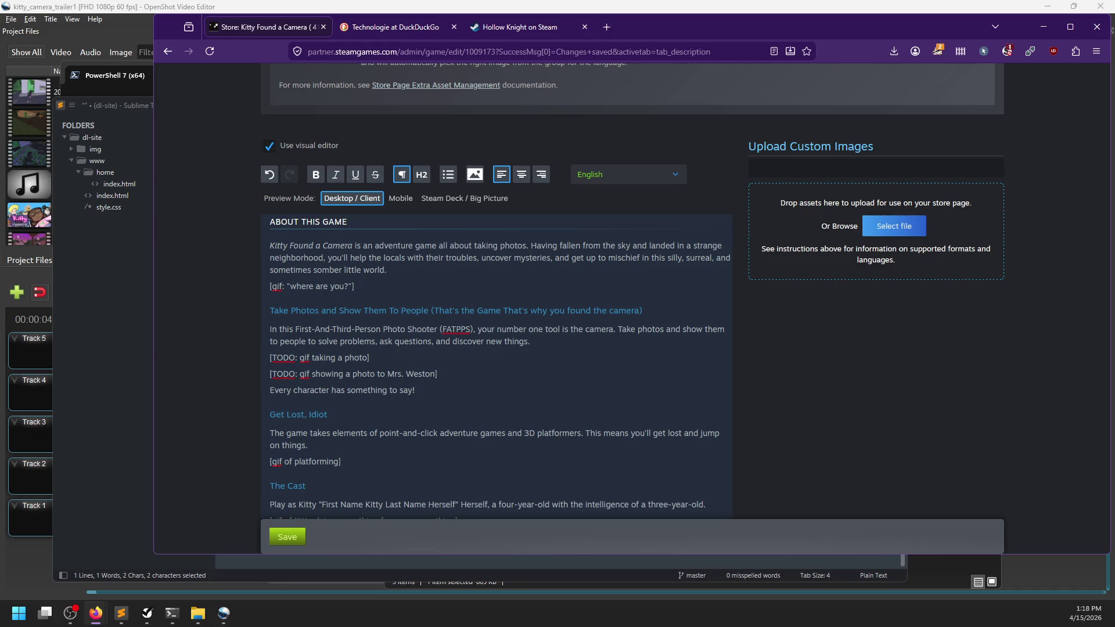
Scroll past the TODO lines down to the Get Lost, Idiot section
left_click(409, 360)
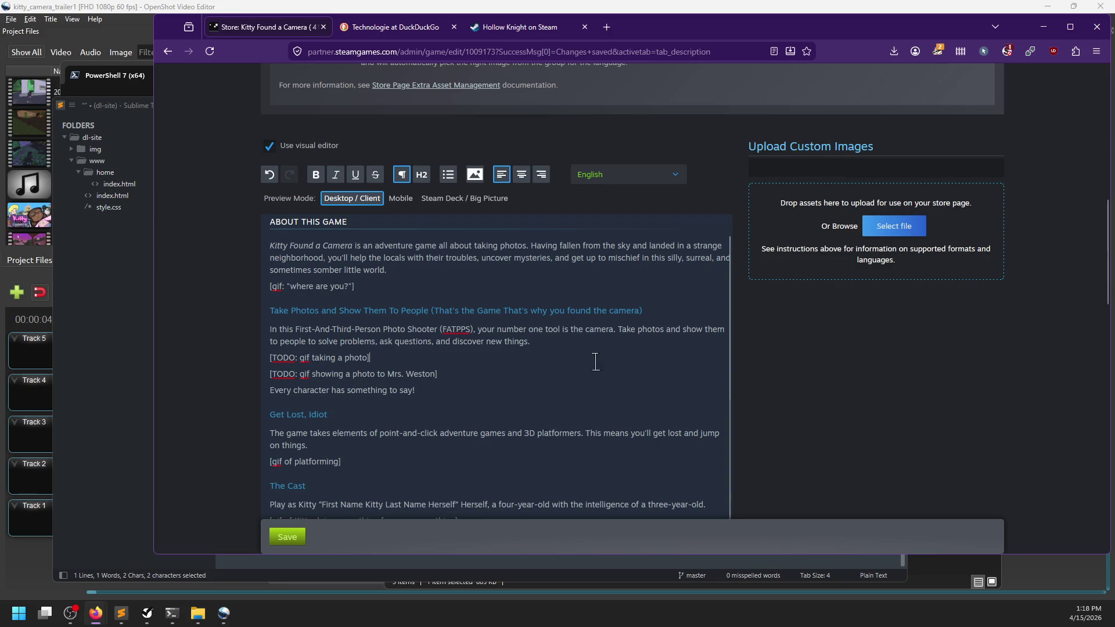
left_click(468, 373)
scroll(468, 373, "down", 2)
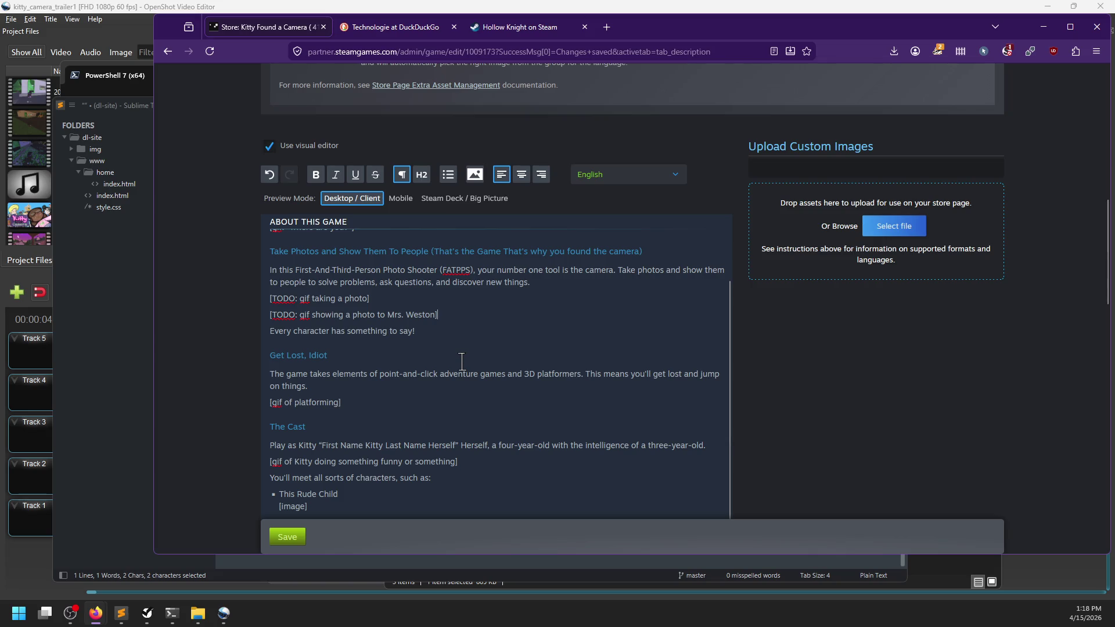
scroll(461, 358, "down", 2)
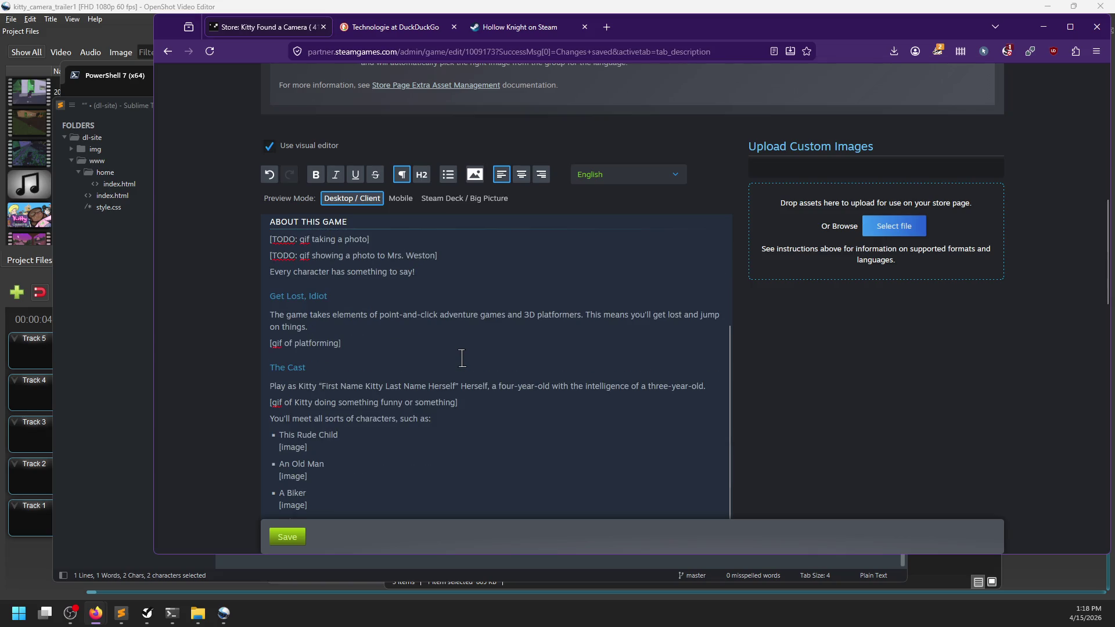
scroll(462, 359, "down", 1)
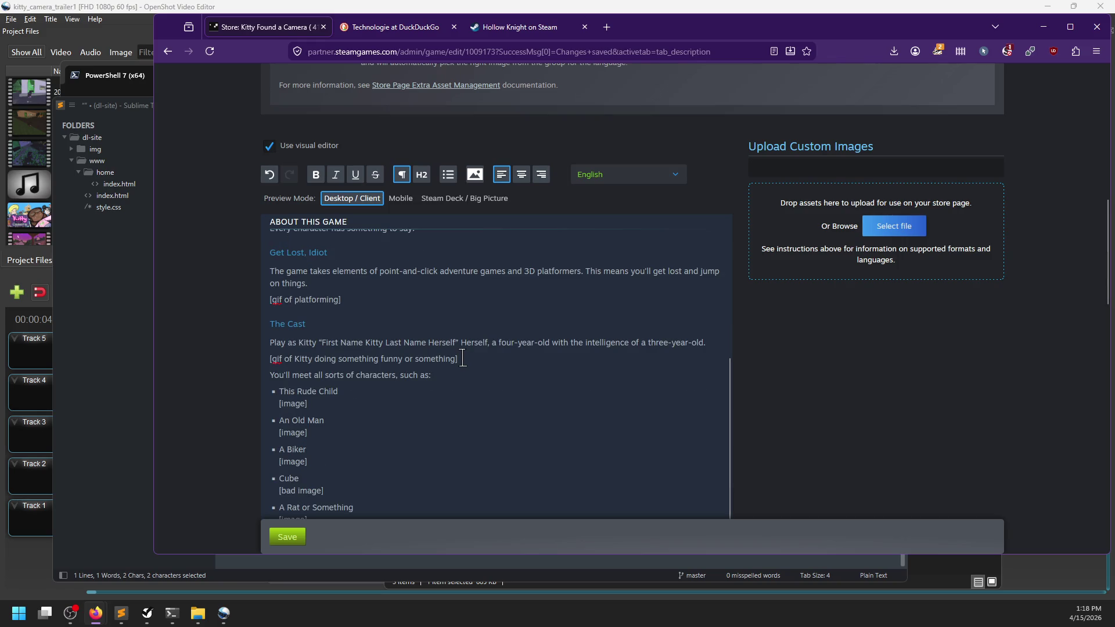
left_click(360, 298)
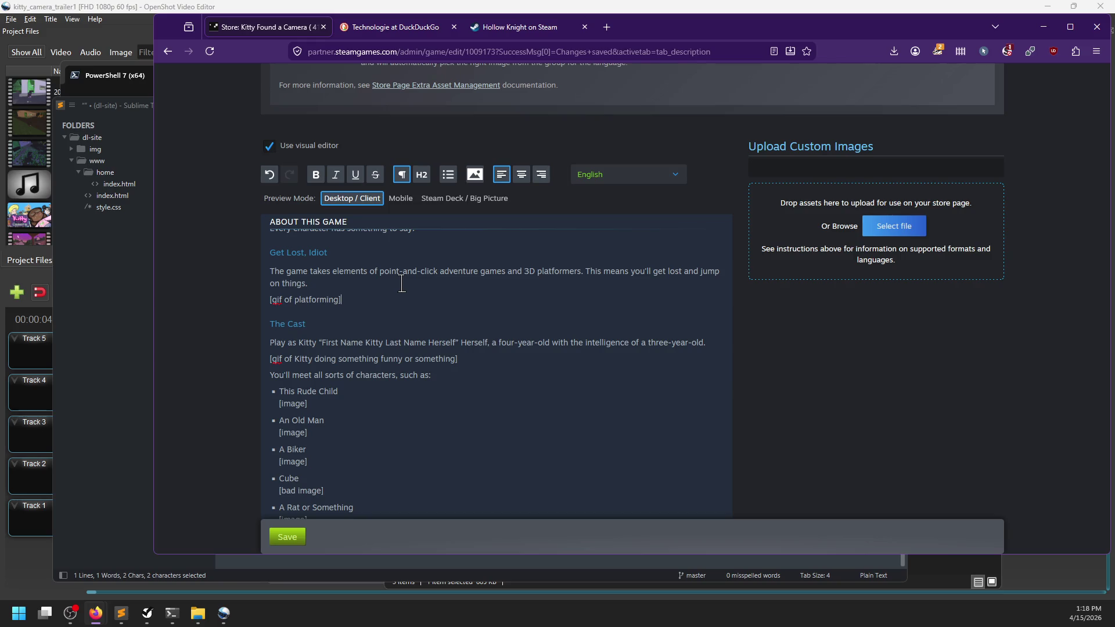
Reword the sentence to "This means you'll use items and sometimes jump on things." and select the section
double_click(676, 272)
type("stuck on puzzles")
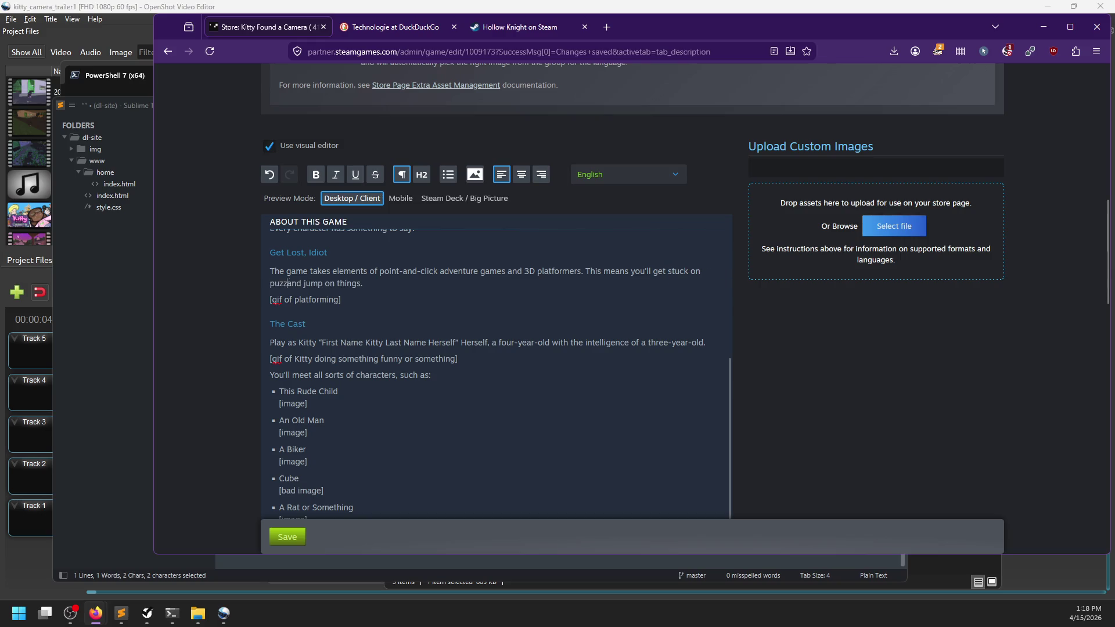
key("ctrl+shift+Left")
key("ctrl+shift+Left")
key("ctrl+shift+Left")
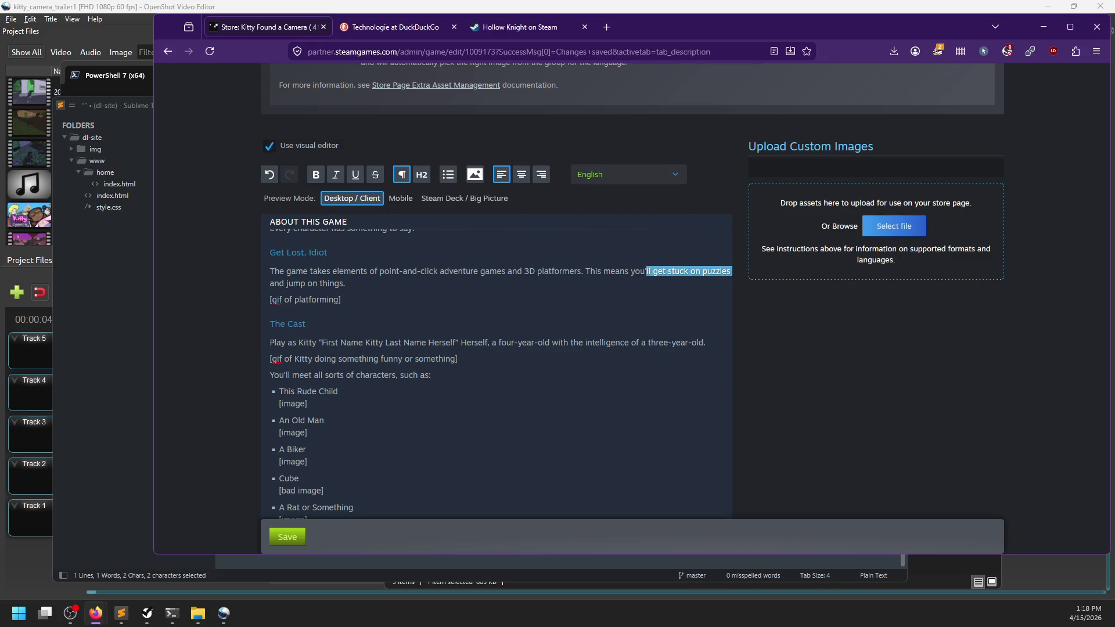
key("ctrl+shift+Right")
key("ctrl+shift+Right")
key("ctrl+shift+Right")
type("use items and ")
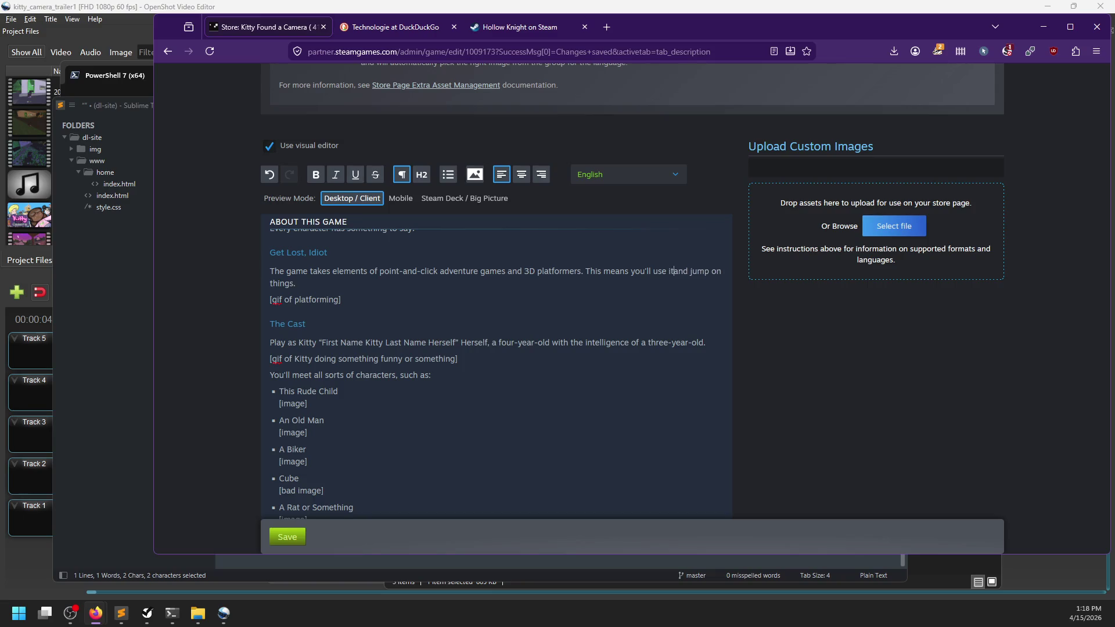
type("s ometimes")
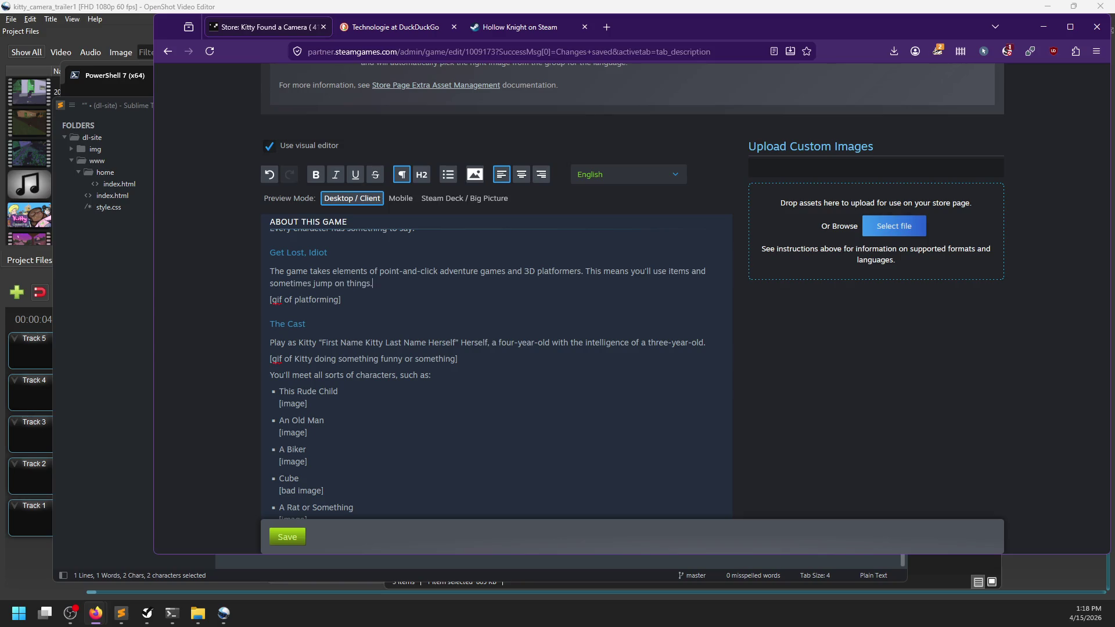
double_click(678, 272)
left_click(541, 290)
left_click(687, 271)
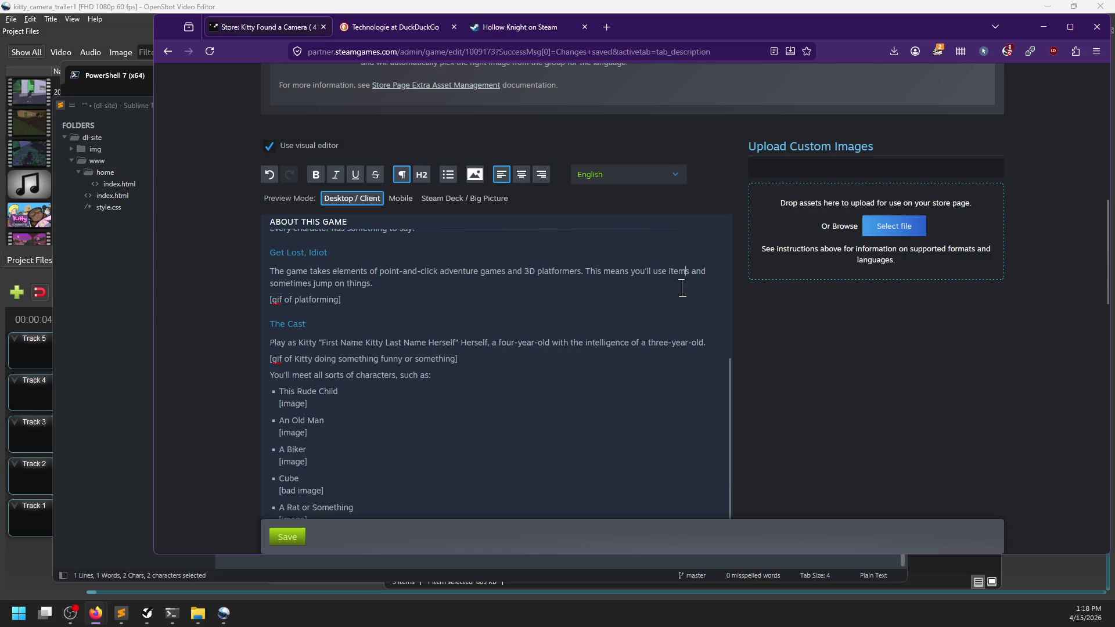
key("Down")
scroll(485, 286, "up", 1)
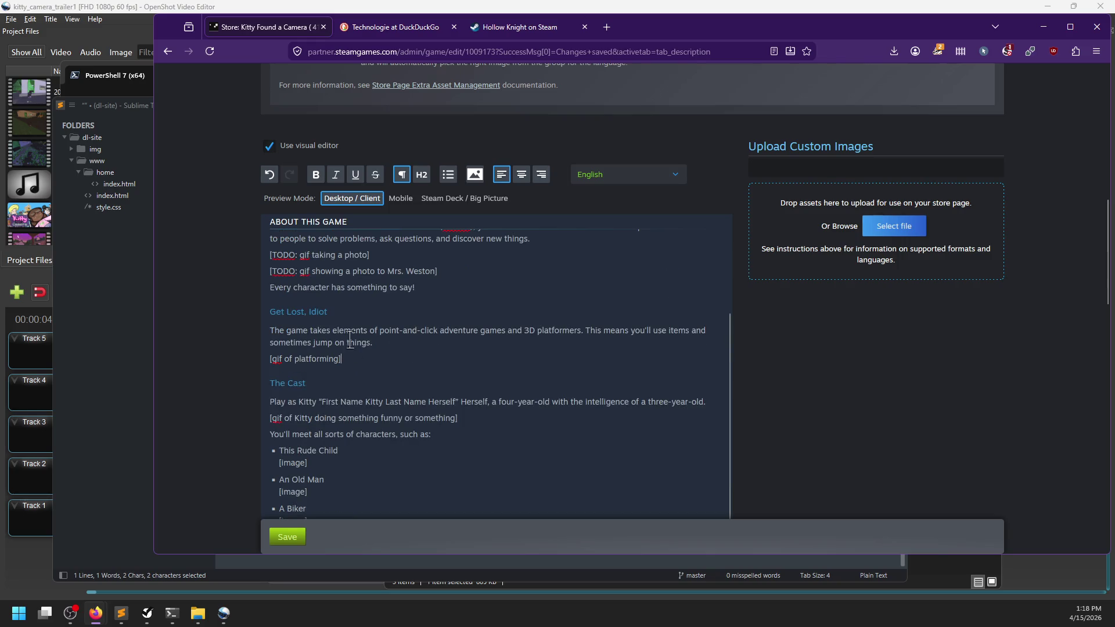
left_click_drag(372, 360, 264, 311)
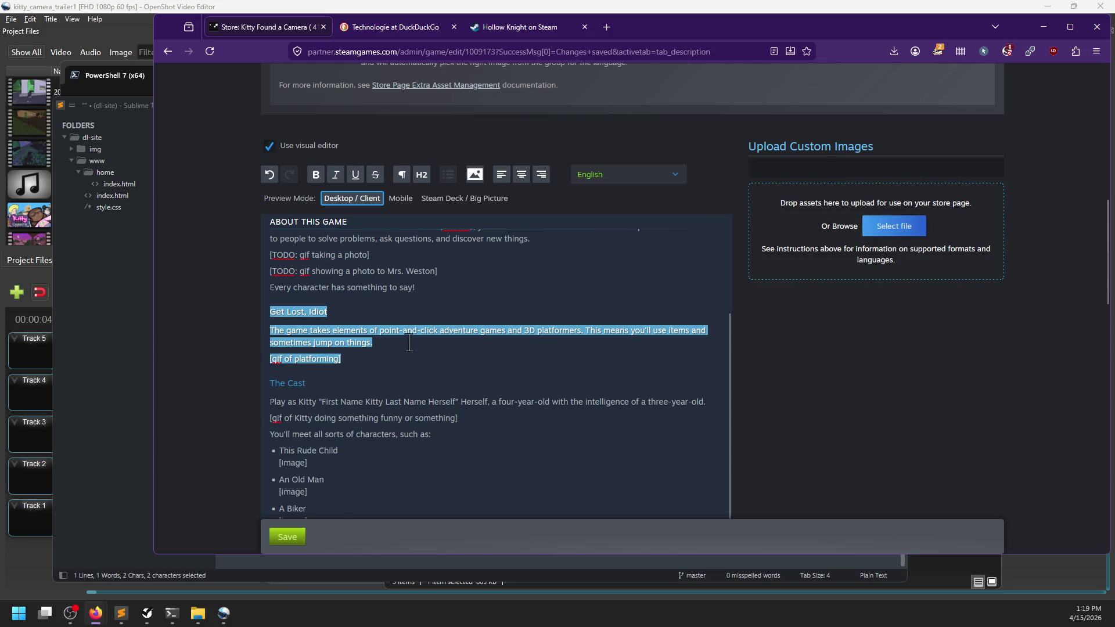
Replace the 'Get Lost, Idiot' heading text with a draft 'Action Adventuring'
scroll(407, 343, "up", 2)
scroll(407, 348, "down", 2)
left_click(335, 296)
key("ctrl+BackSpace")
key("ctrl+BackSpace")
key("ctrl+BackSpace")
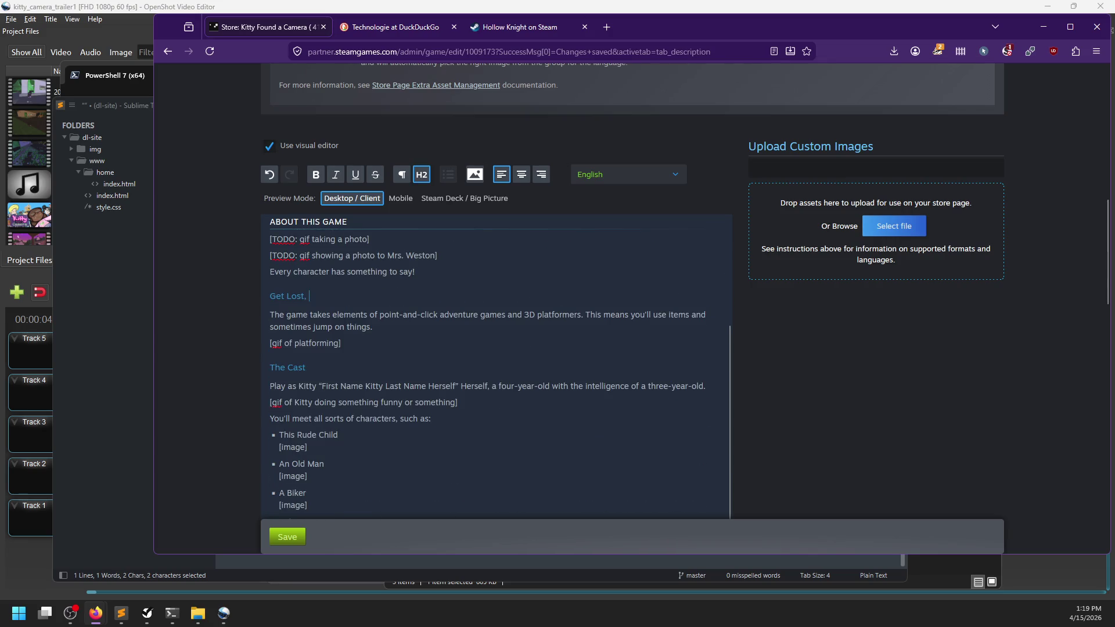
type("Action Adventuring!")
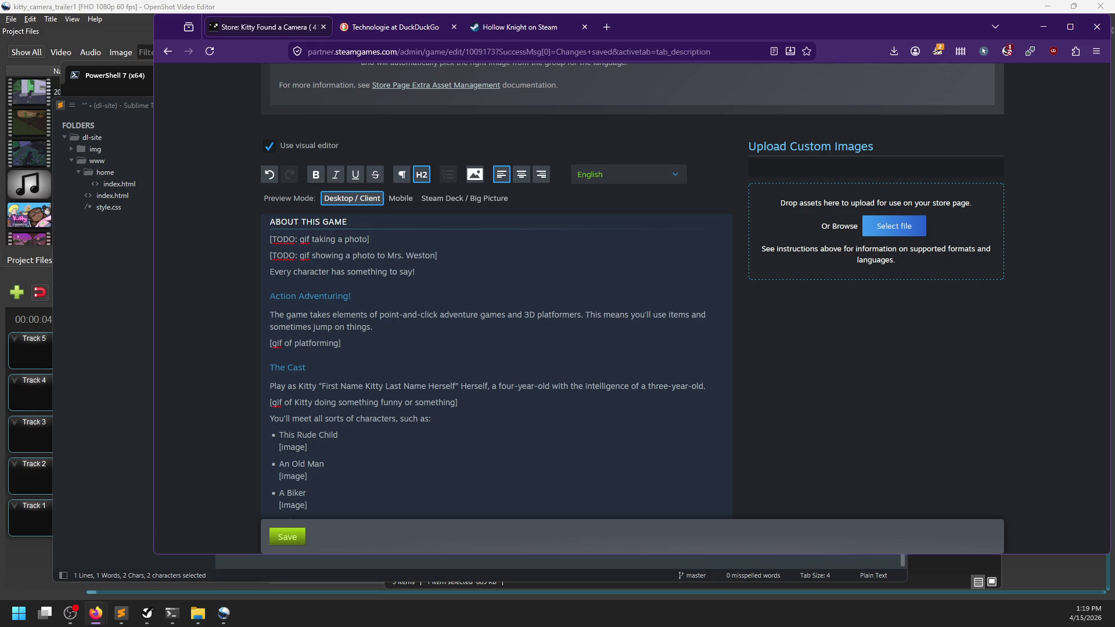
Change the heading to 'Adventures and Platforming' and select the paragraph beneath it
key("ctrl+shift+Left")
key("ctrl+shift+Left")
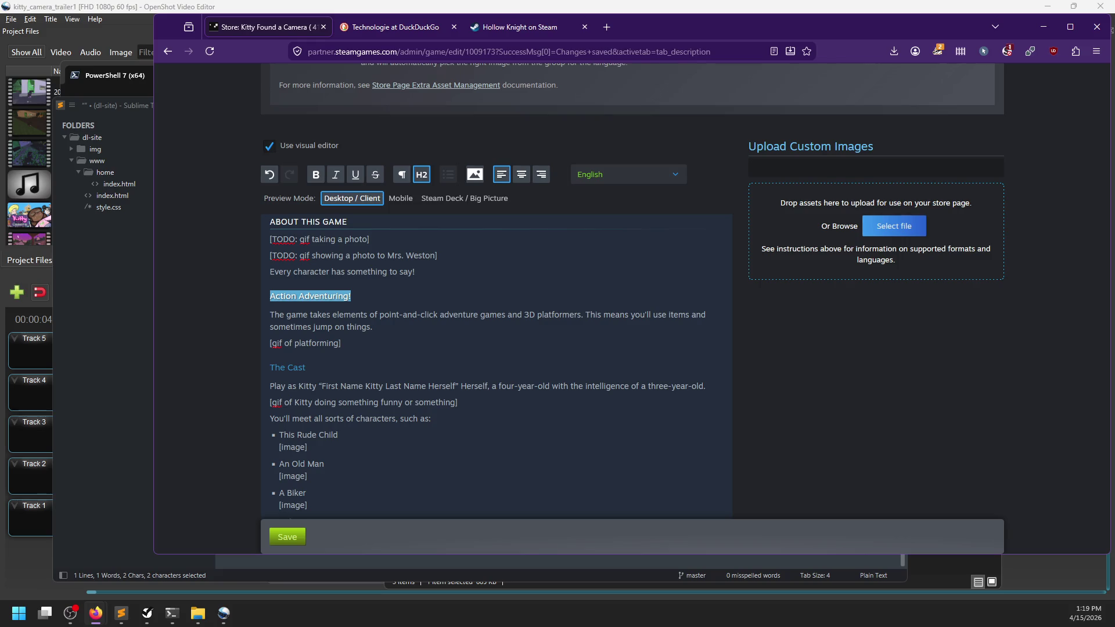
key("BackSpace")
type("Adventure")
type("s a")
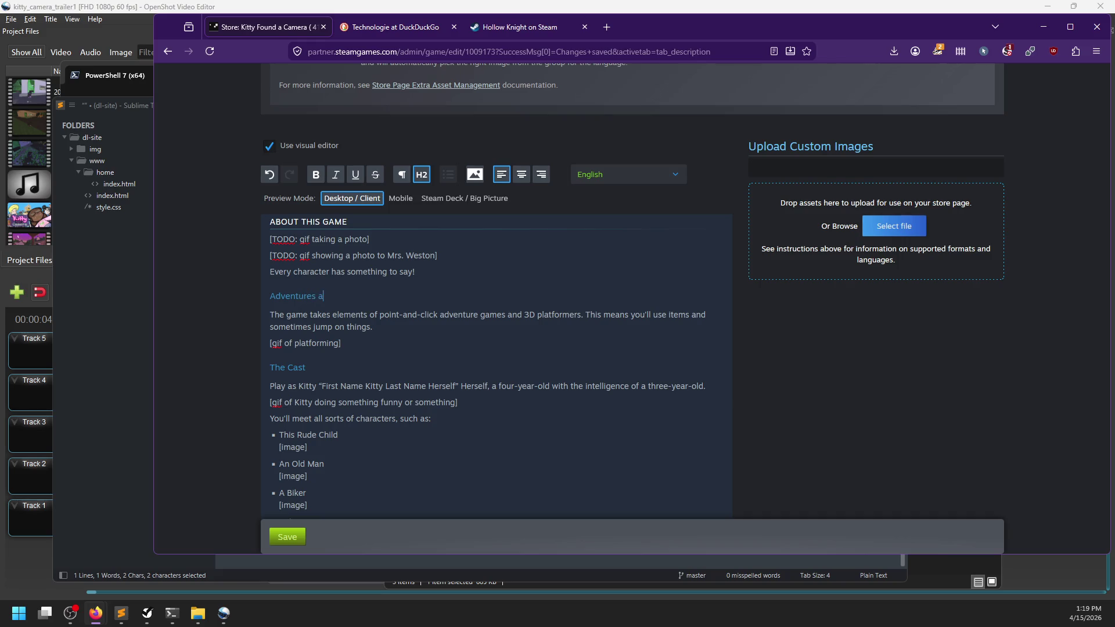
type("nd Platforming")
left_click_drag(373, 327, 268, 316)
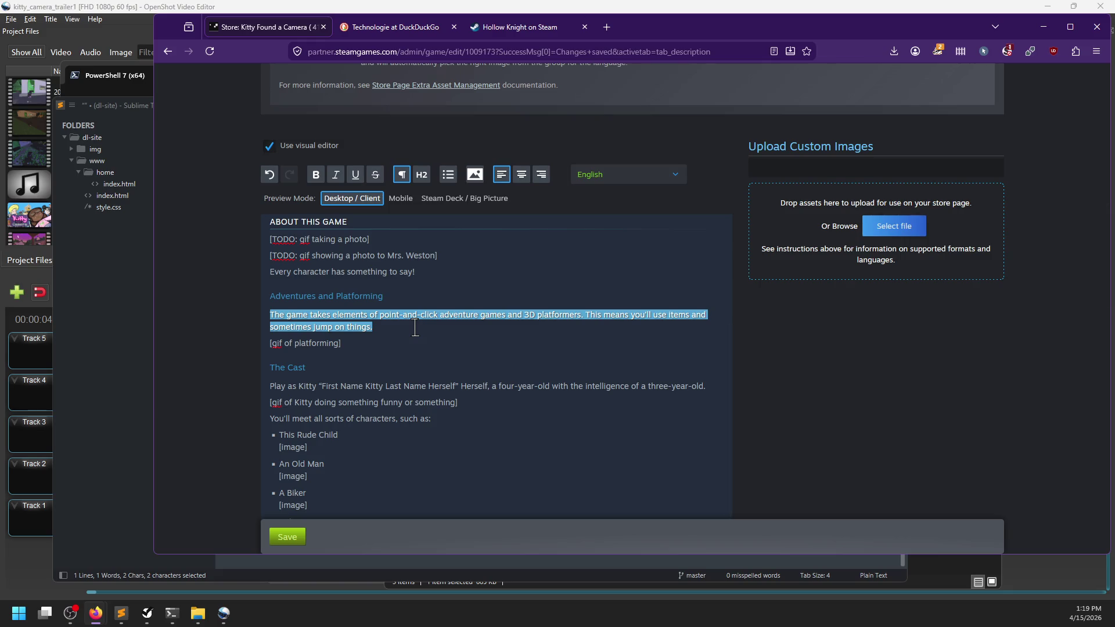
Replace the paragraph with 'Combining elements of both Adventure games and Action games, researchers are calling this bold new genre,'
key("BackSpace")
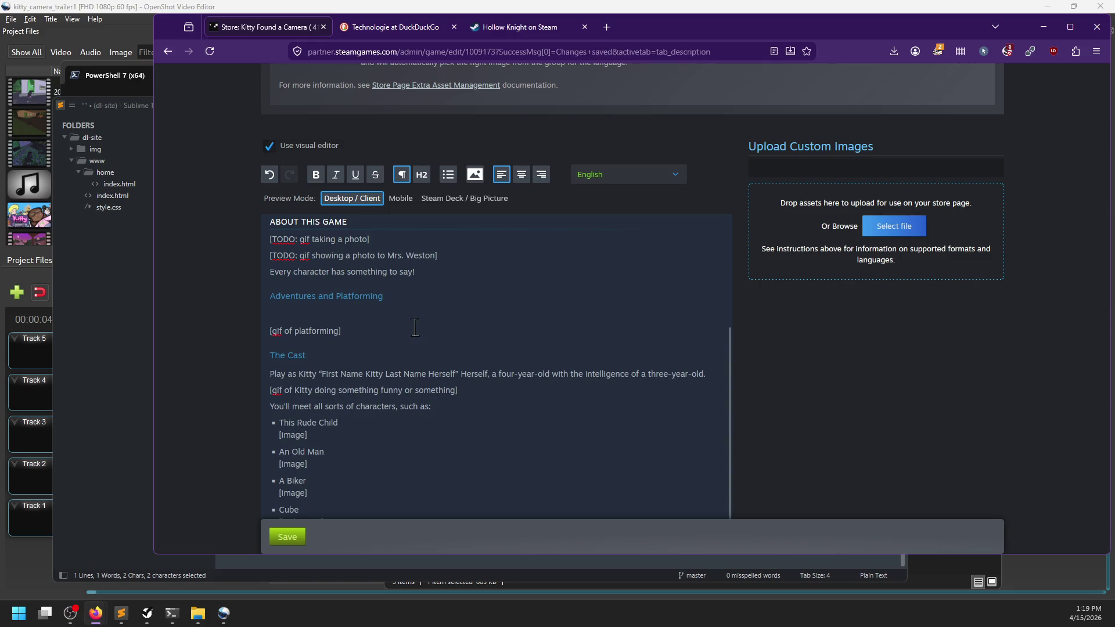
type("[something]")
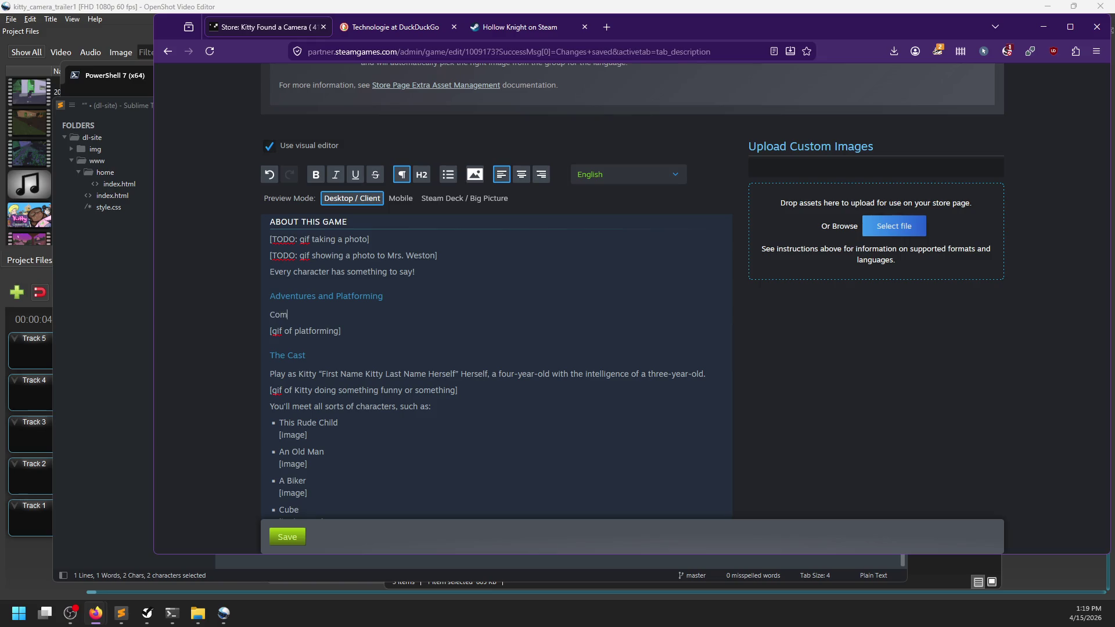
key("ctrl+z")
type("Combining A")
key("BackSpace")
type("eleme")
type("nts of both A")
type("d")
type("venture ga")
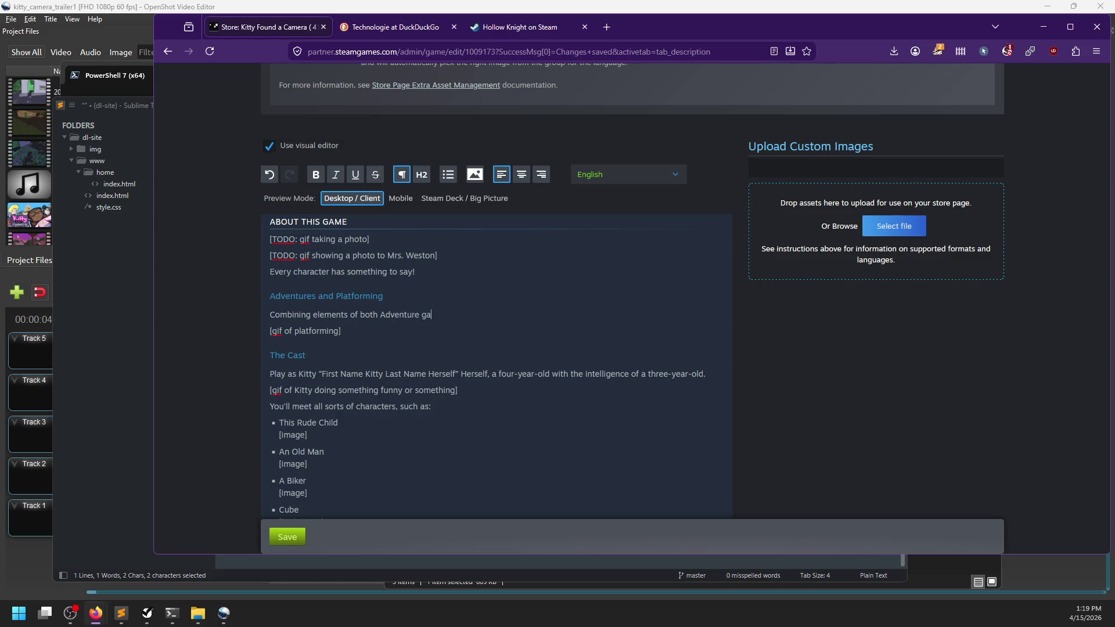
type("mes and Action games,")
type(" researc")
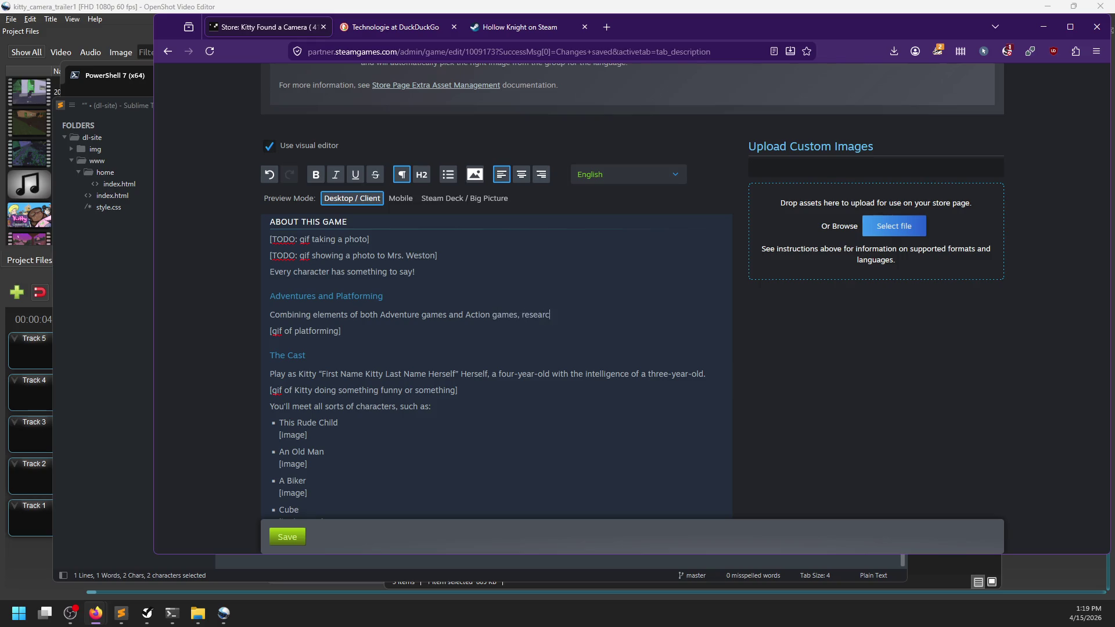
type("hers are calling this bol")
type("d new gen")
type("re, \"Actio")
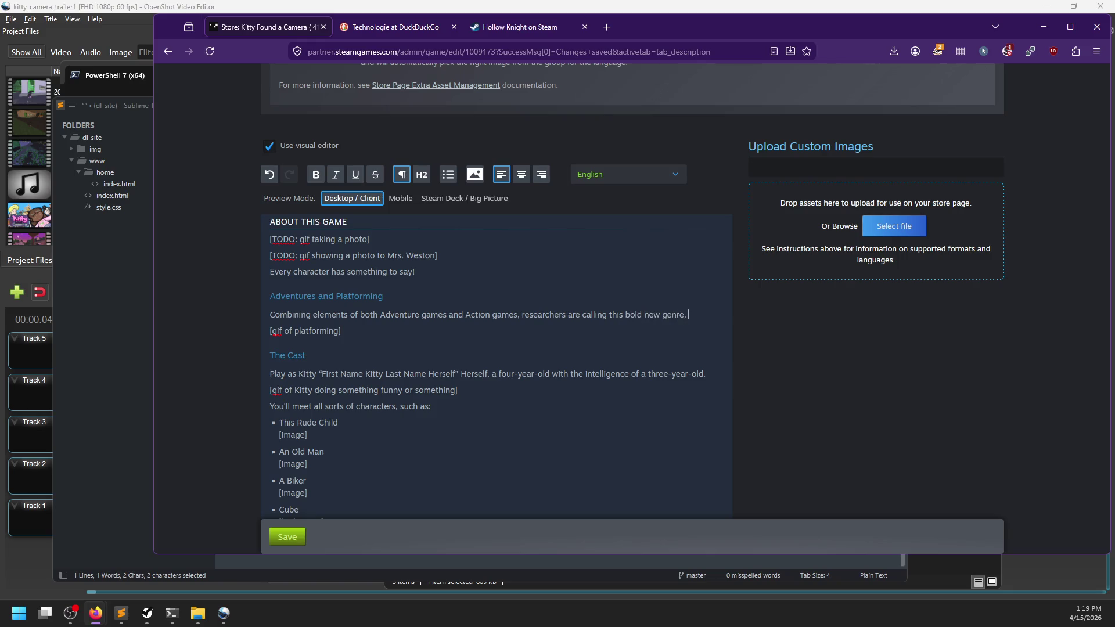
key("BackSpace")
key("BackSpace")
key("BackSpace")
End the sentence with "Action Adventure" in curly quotes copied from the text editor
key("alt+Tab")
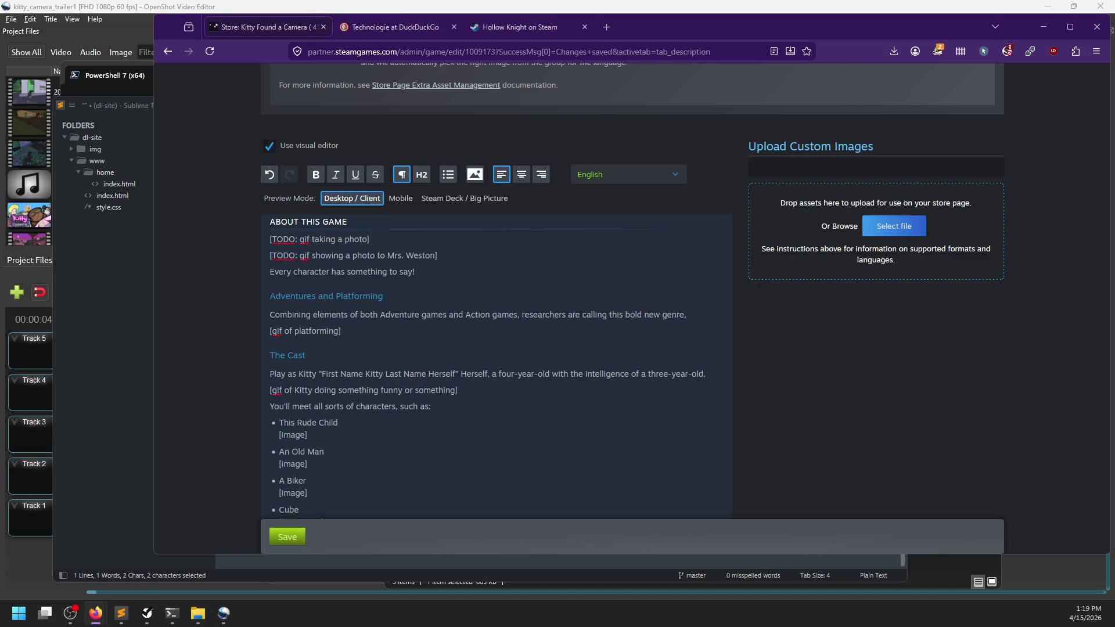
key("ctrl+c")
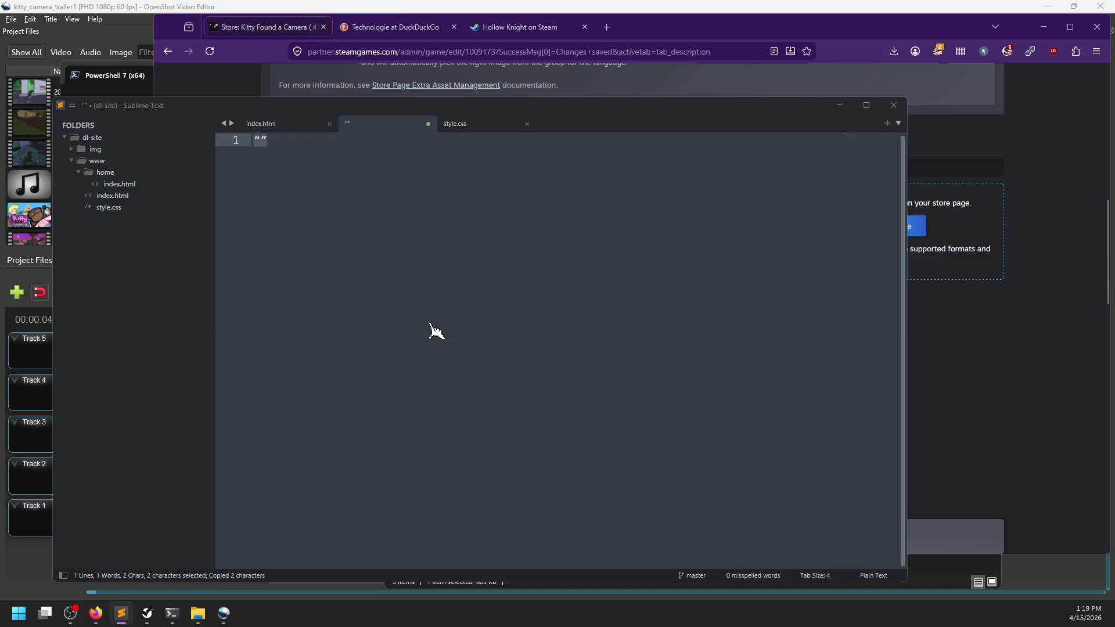
key("alt+Tab")
key("ctrl+v")
key("Left")
type("Actio")
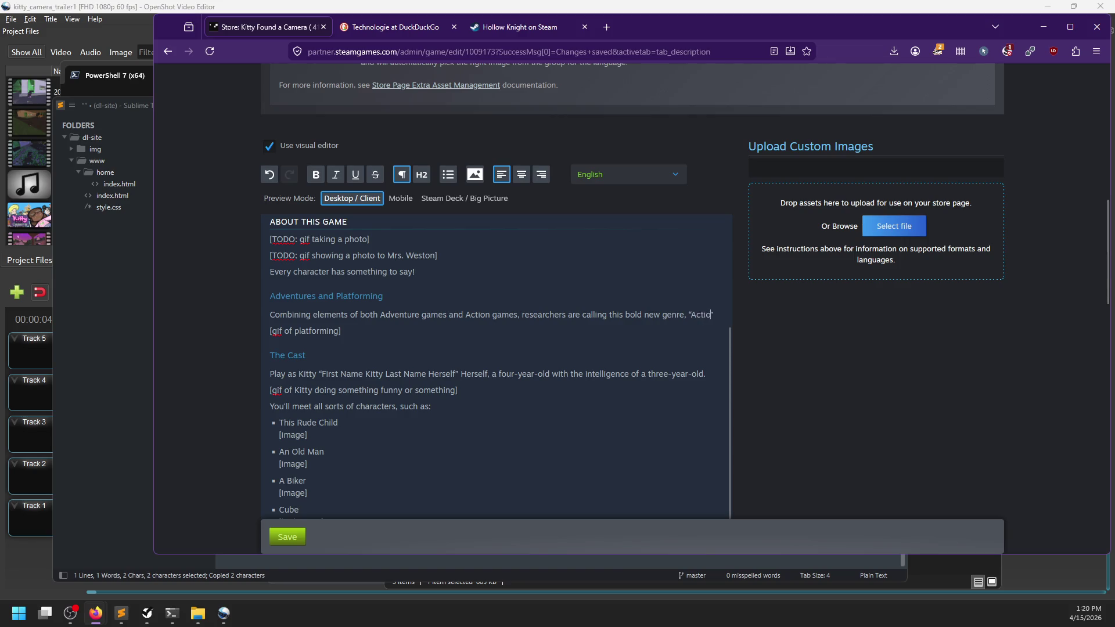
type("n Adventure”")
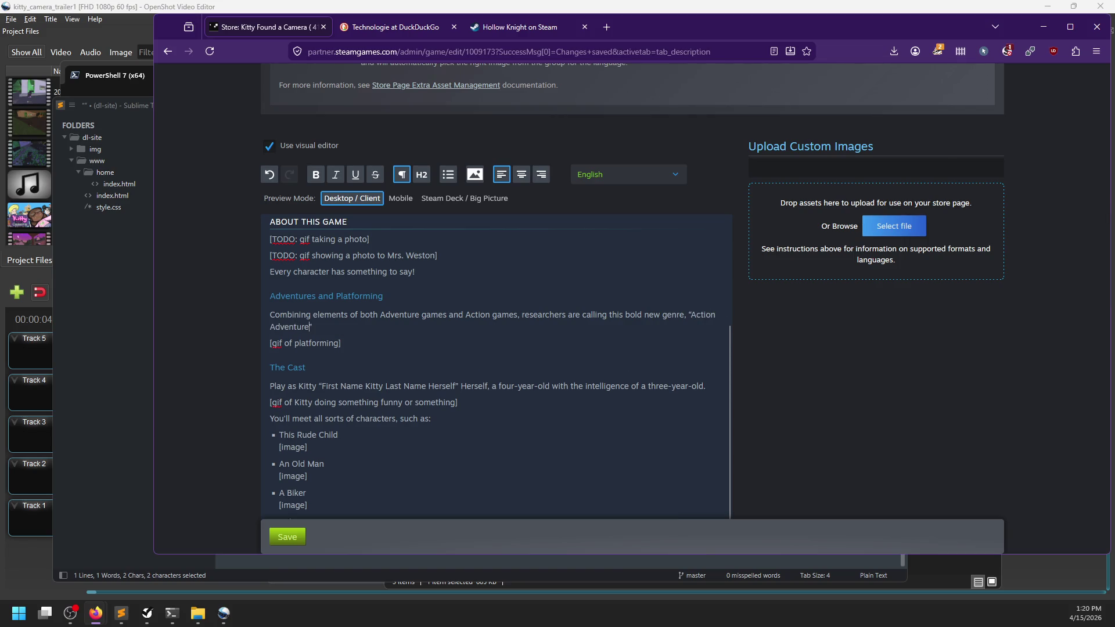
type(".")
left_click(336, 296)
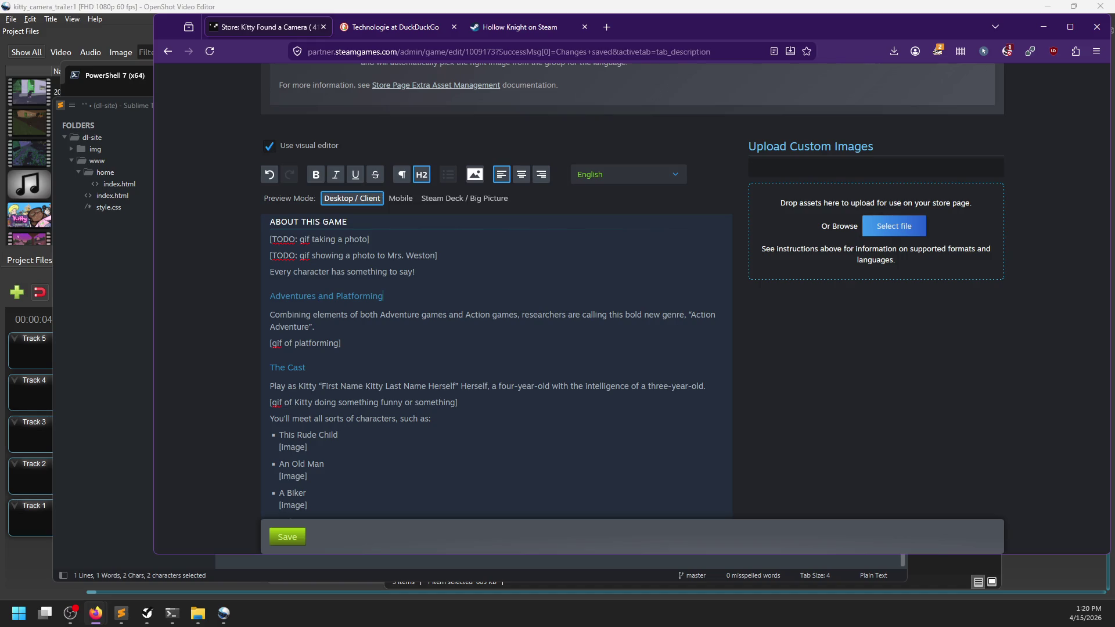
Start a new paragraph after 'Every character has something to say!'
key("ctrl+shift+Left")
key("ctrl+shift+Left")
key("ctrl+shift+Left")
scroll(468, 357, "up", 2)
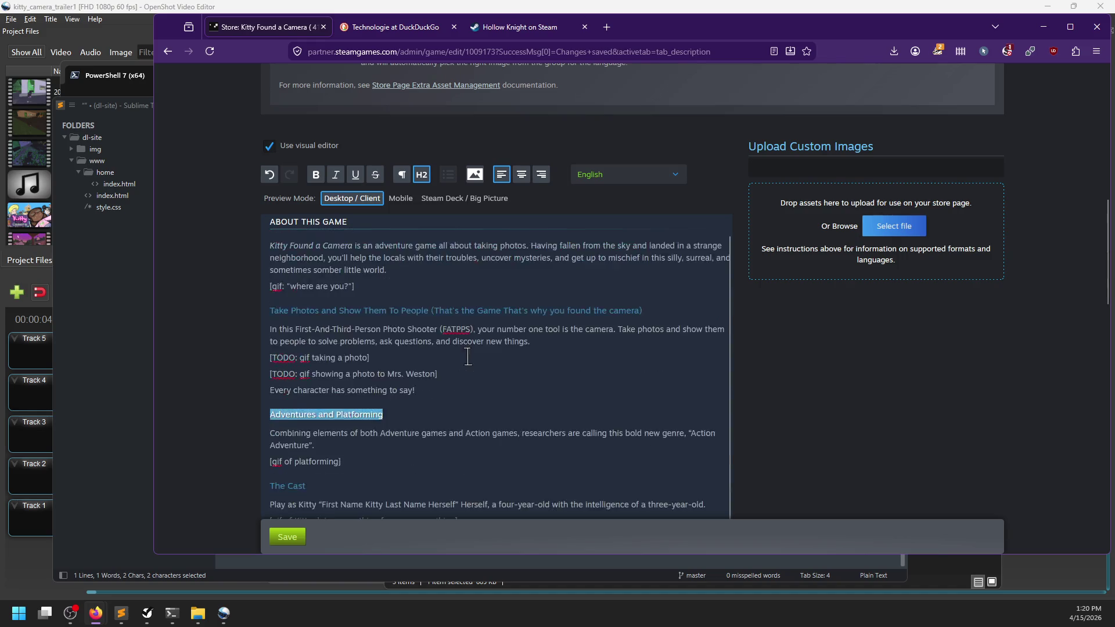
scroll(468, 356, "up", 1)
scroll(424, 395, "down", 1)
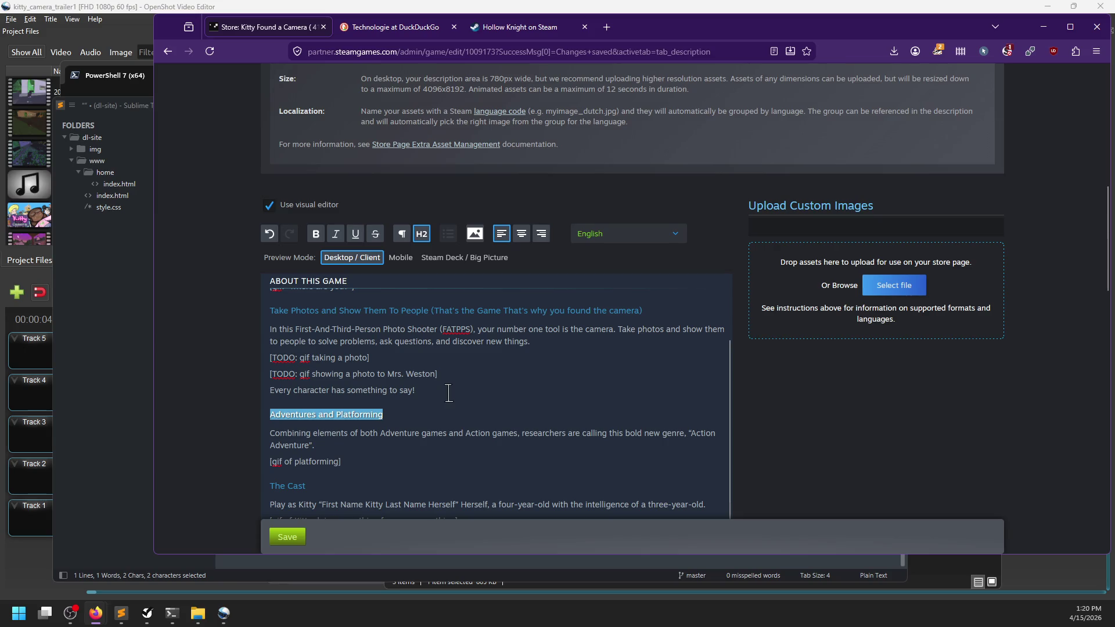
scroll(421, 400, "down", 1)
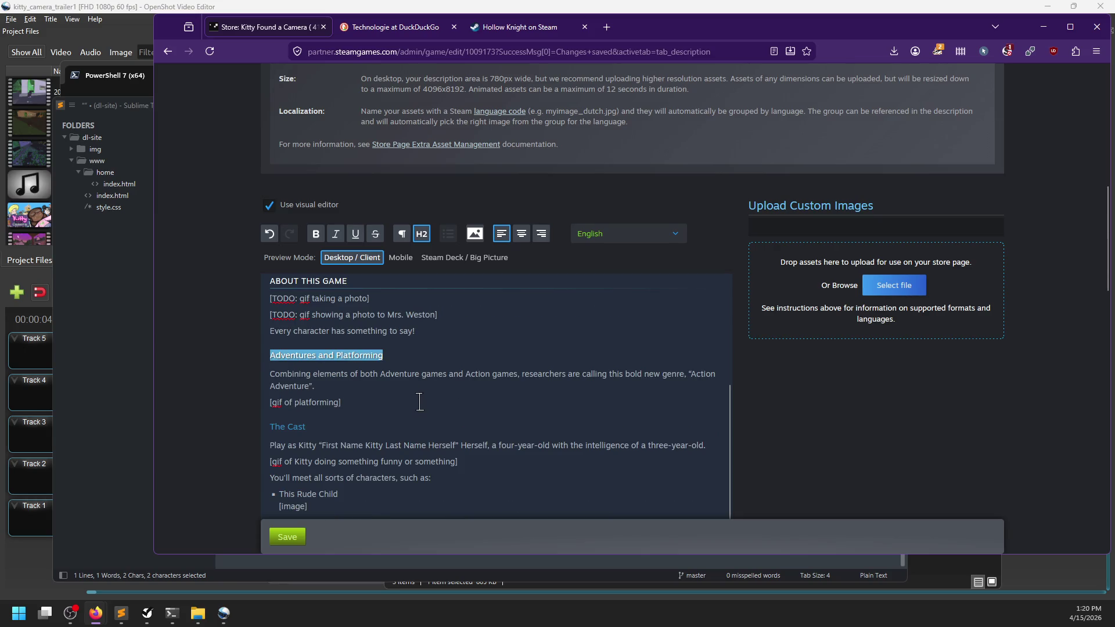
scroll(419, 401, "up", 1)
left_click(430, 394)
key("Return")
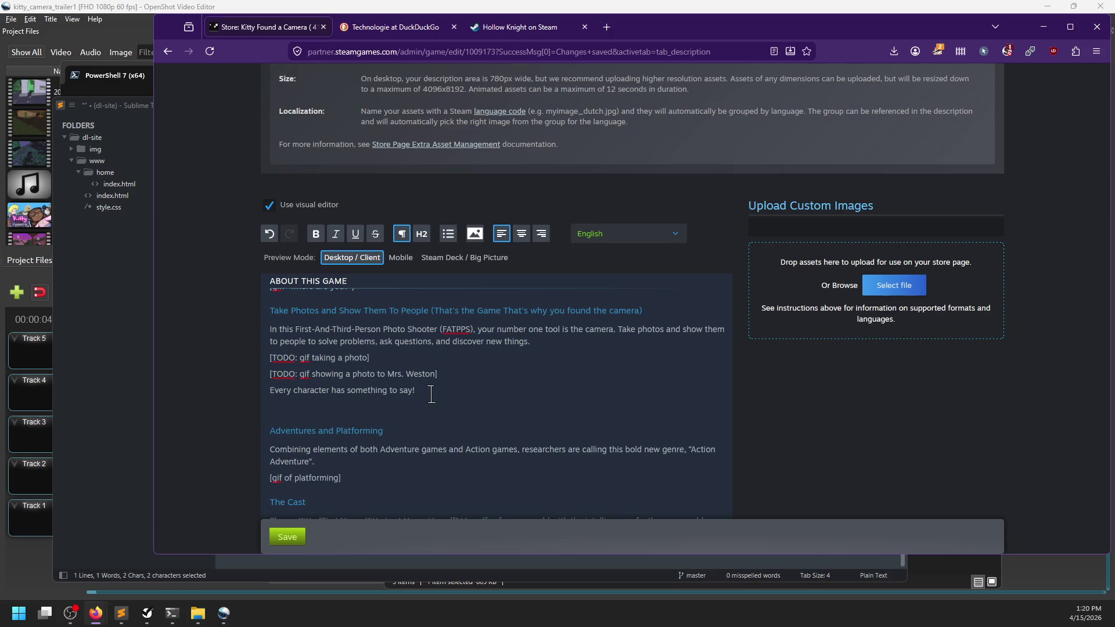
After several drafts, write 'Exercise your inner photographer by actually putting in some effort if you want!' and '[nice photos]'
type("Tak")
type("e photos")
key("ctrl+BackSpace")
key("ctrl+BackSpace")
type("Add")
key("ctrl+BackSpace")
type("Use")
key("ctrl+BackSpace")
type("Save")
key("ctrl+BackSpace")
type("You can also app")
type("ly")
key("ctrl+BackSpace")
key("ctrl+BackSpace")
key("ctrl+BackSpace")
type("Exercise your inner photographer by actually putting in some effort if you want!")
key("Return")
type("[nice photos]")
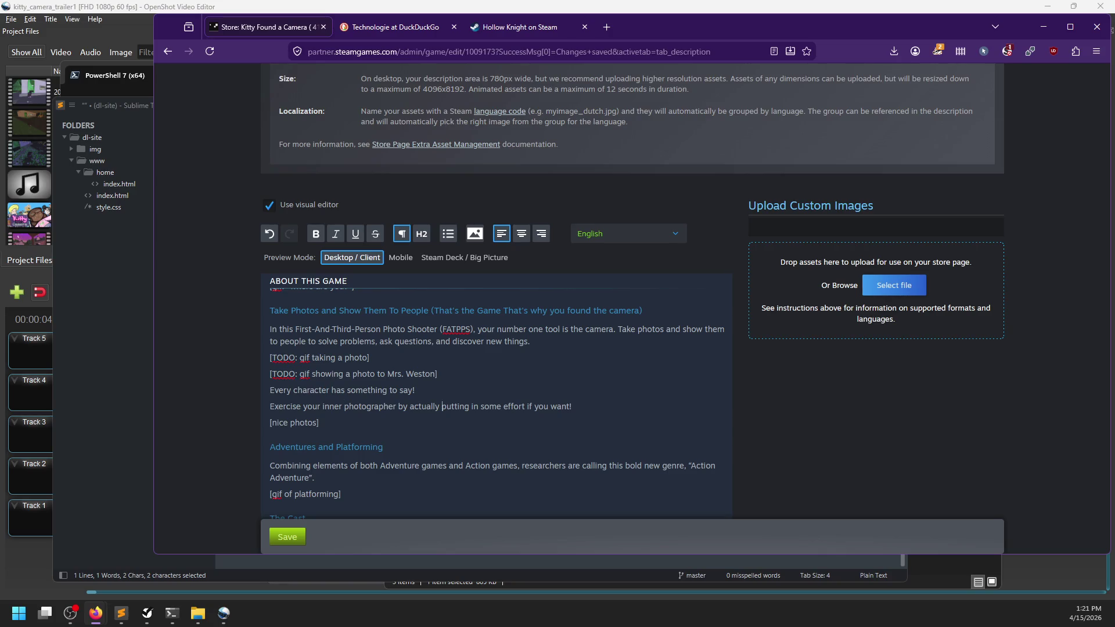
Swap the photographer line and '[nice photos]' for a single '[todo: nice photos]' note
mouse_move(527, 406)
left_mouse_down()
mouse_move(270, 406)
mouse_move(270, 422)
mouse_move(270, 406)
left_mouse_up()
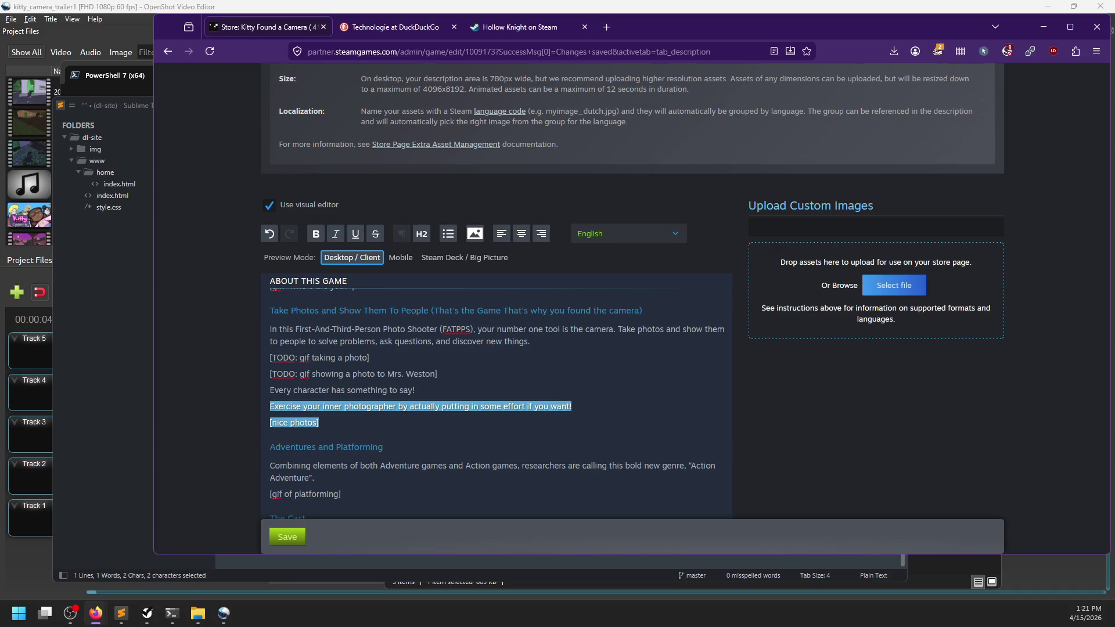
key("BackSpace")
type("[")
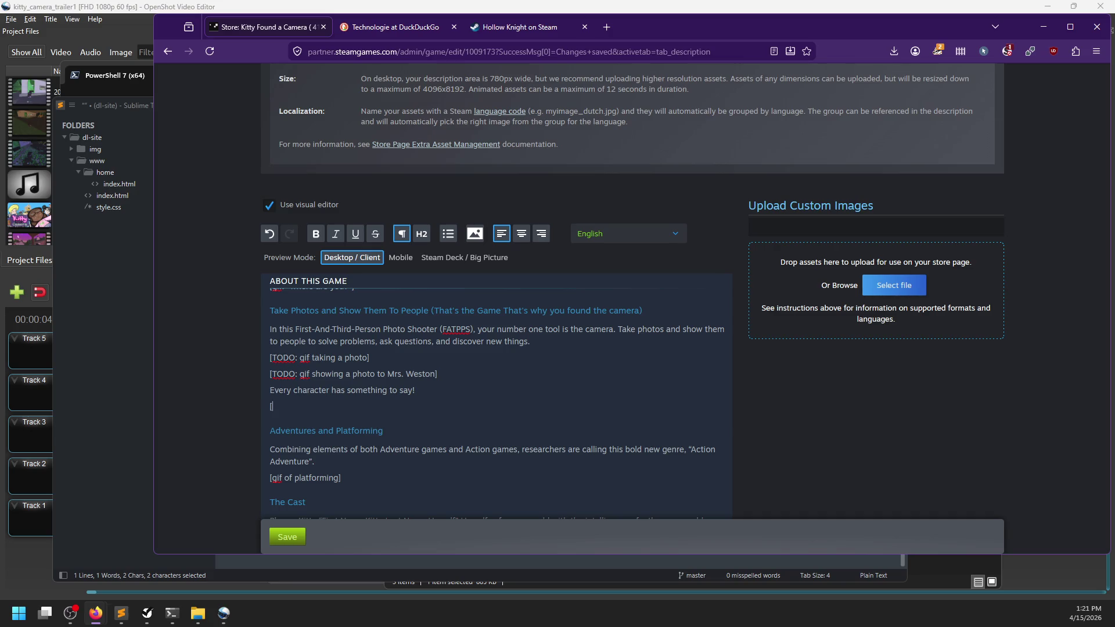
type("too")
type("o: nice photos]")
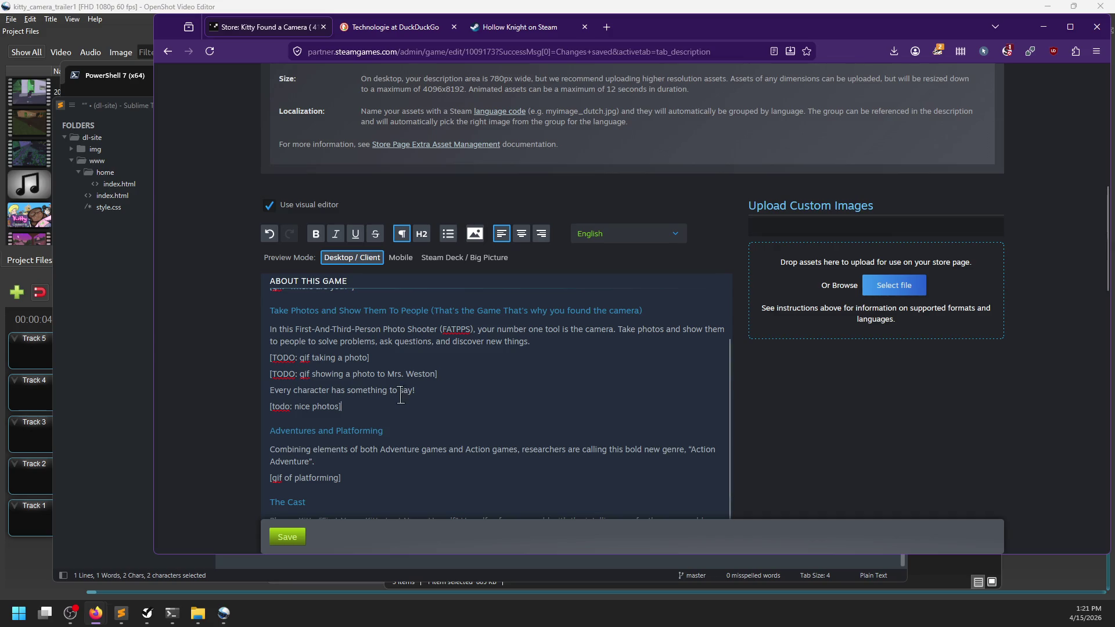
scroll(427, 389, "down", 1)
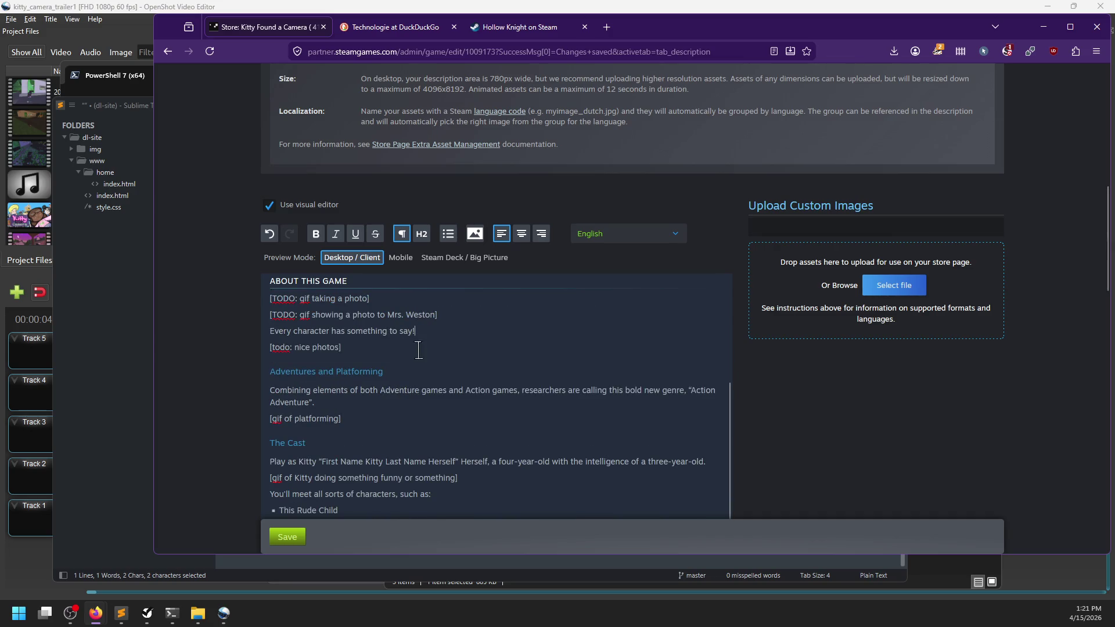
scroll(363, 354, "down", 1)
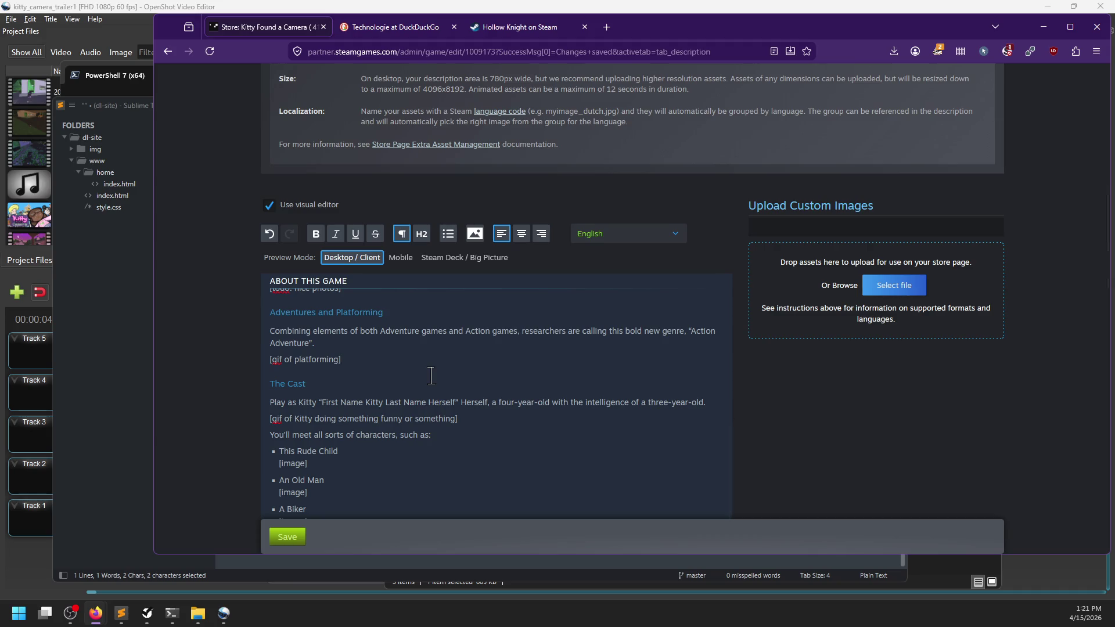
Drop the comma after 'genre' and insert 'point-and-click' before 'Adventure games'
left_click(687, 331)
key("BackSpace")
type("point-and")
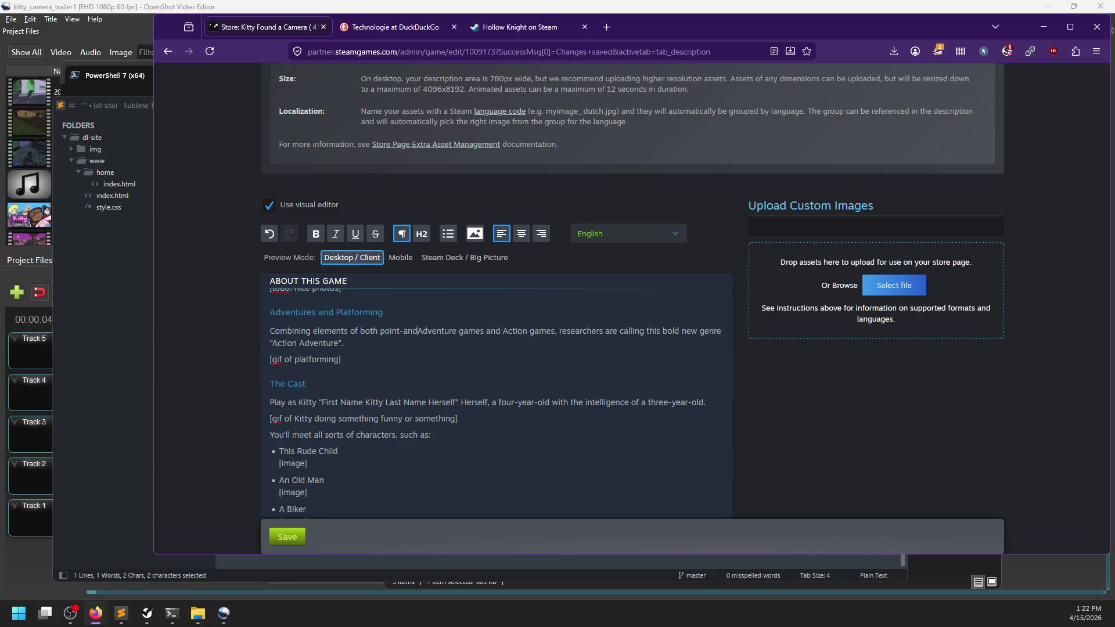
type("-click")
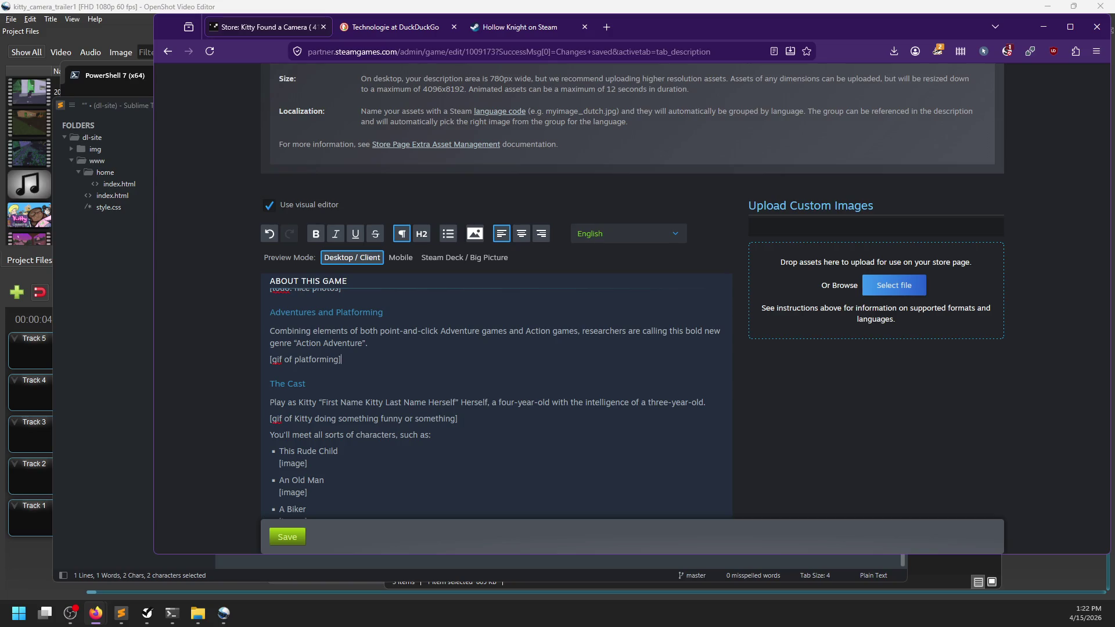
Add the line 'Look at her go !!!' below '[gif of platforming]'
key("Return")
type("Look")
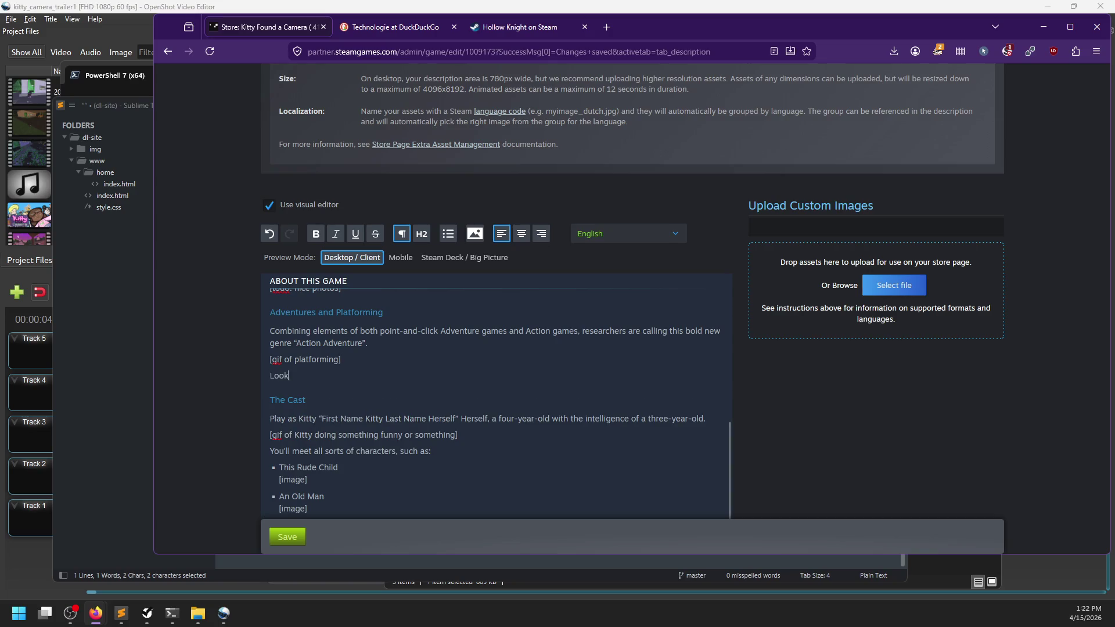
type(" at her go!!")
key("Left")
key("Left")
type("!")
key("Up")
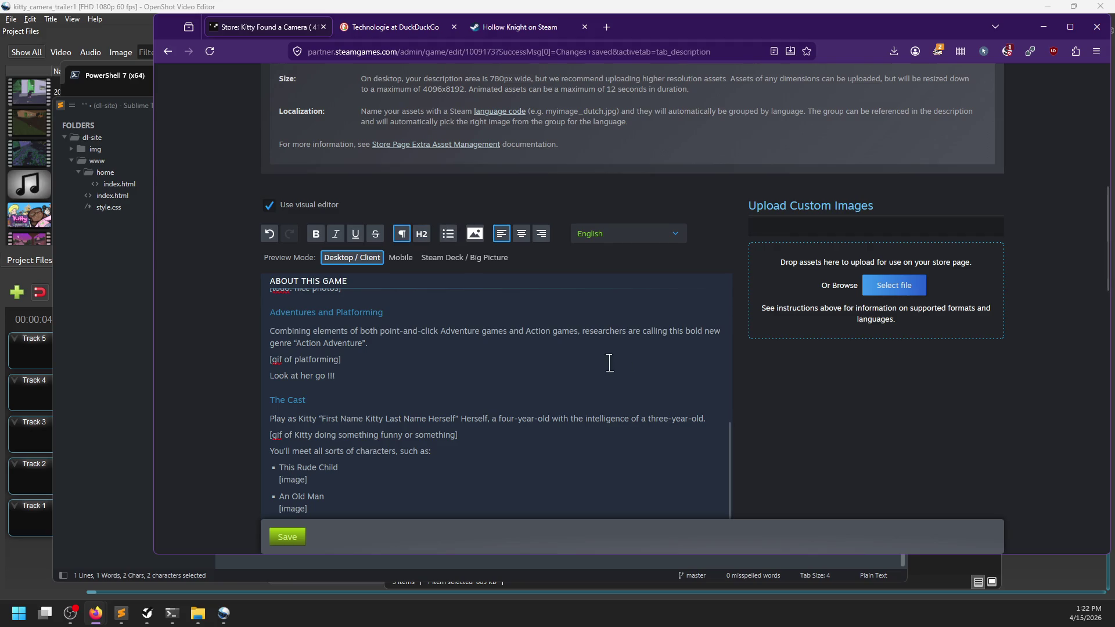
double_click(278, 360)
mouse_move(279, 360)
left_mouse_down()
mouse_move(311, 359)
mouse_move(266, 376)
mouse_move(349, 376)
left_mouse_up()
left_click(371, 359)
left_click(354, 376)
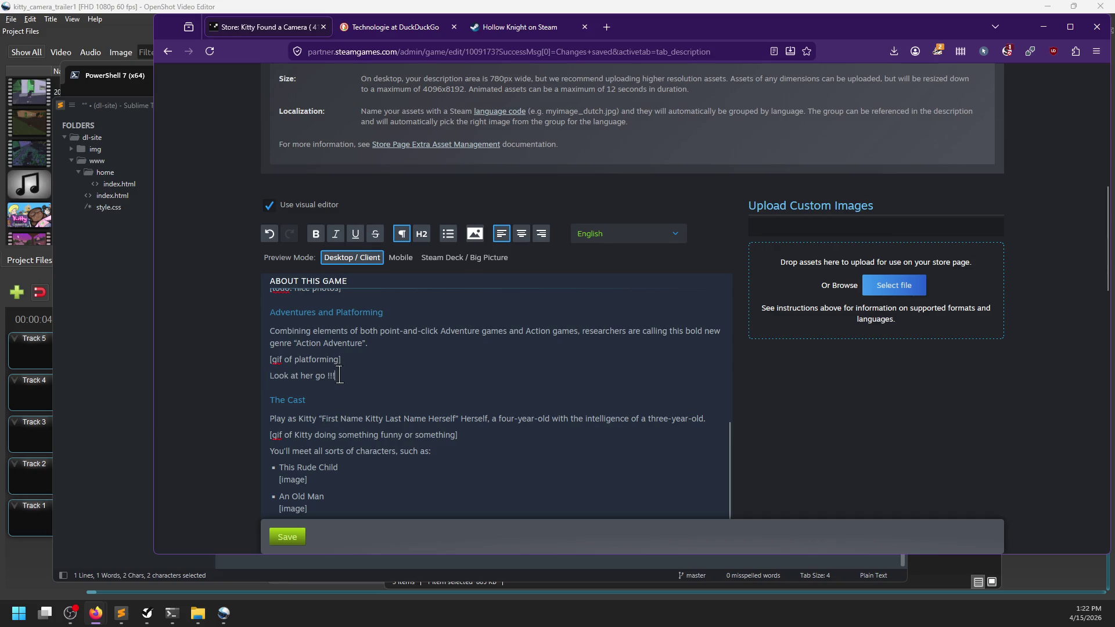
scroll(363, 377, "down", 1)
scroll(363, 377, "down", 2)
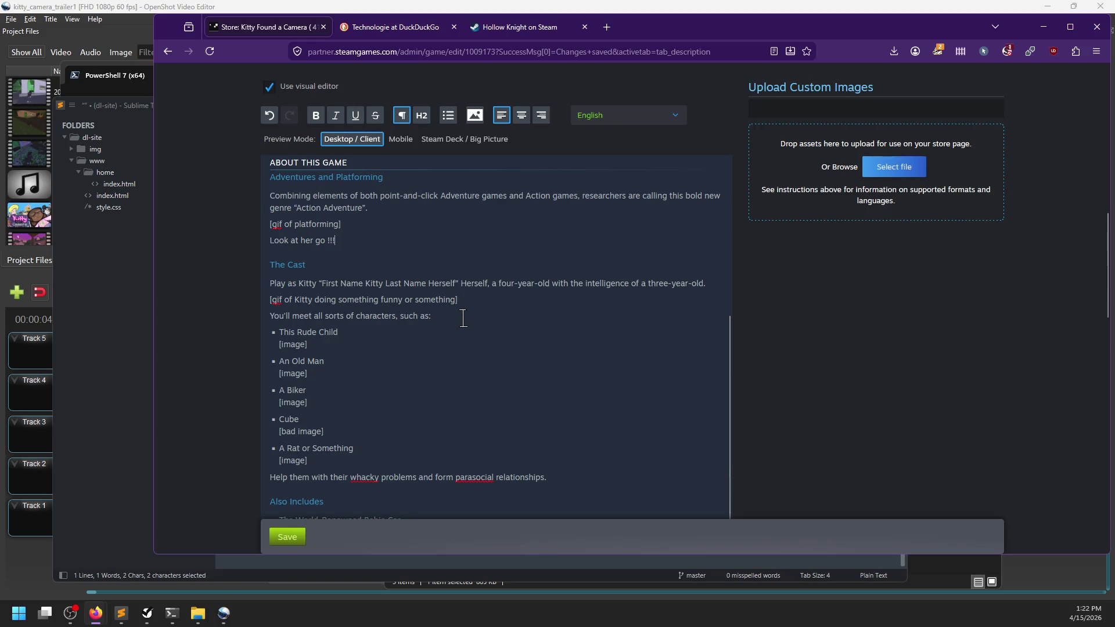
Remove the double space before 'characters', leaving the 'This Rude Child' entry unchanged after a trial edit
left_click(356, 316)
key("BackSpace")
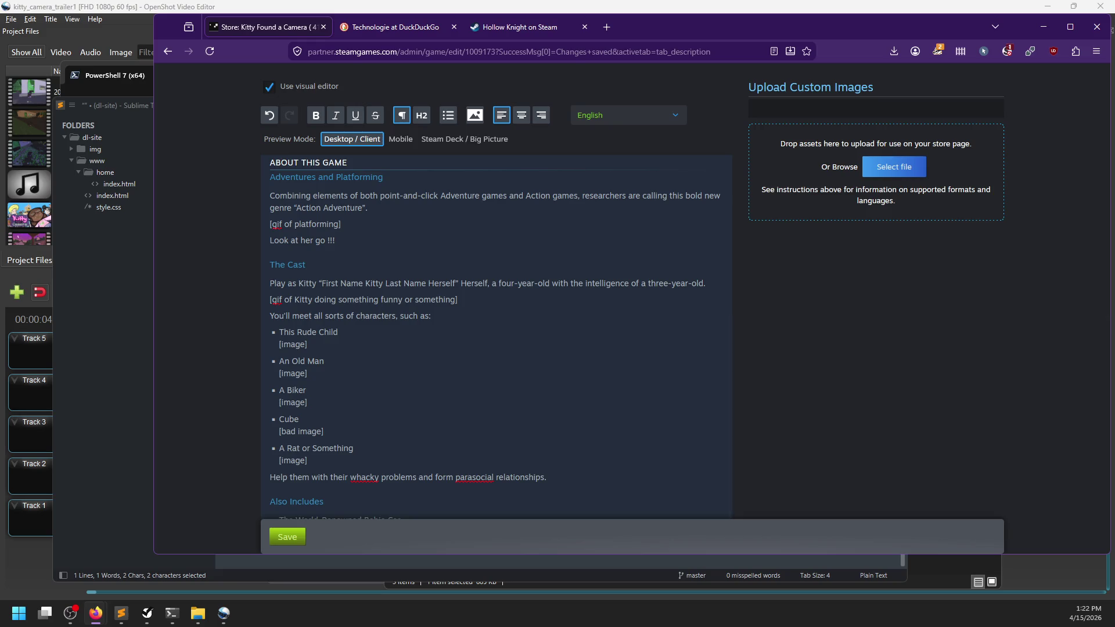
key("ctrl+Delete")
type("mall Gir")
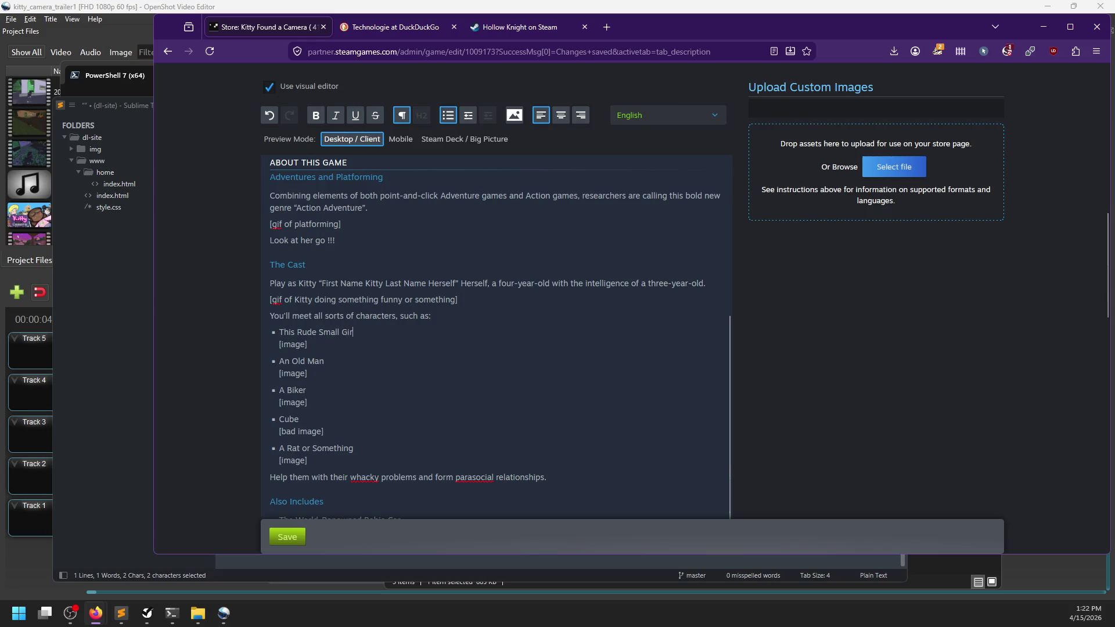
key("ctrl+Left")
key("ctrl+BackSpace")
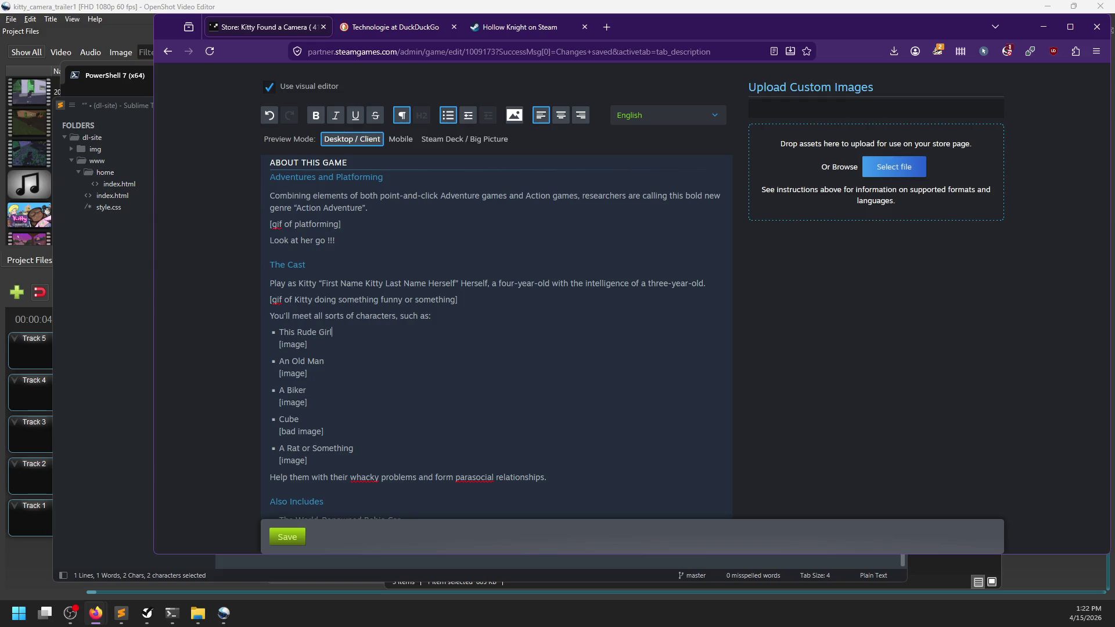
key("ctrl+z")
key("ctrl+z")
key("ctrl+z")
Rename the cast entry 'A Biker' to 'The Biker'
scroll(325, 325, "down", 2)
left_click(325, 308)
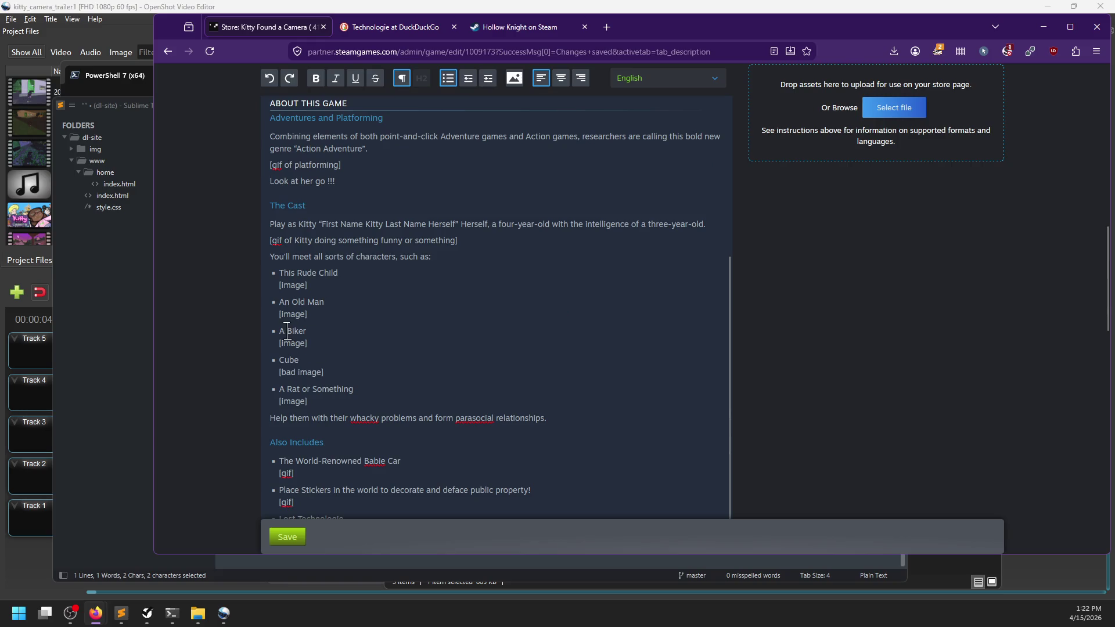
key("BackSpace")
key("BackSpace")
type("The")
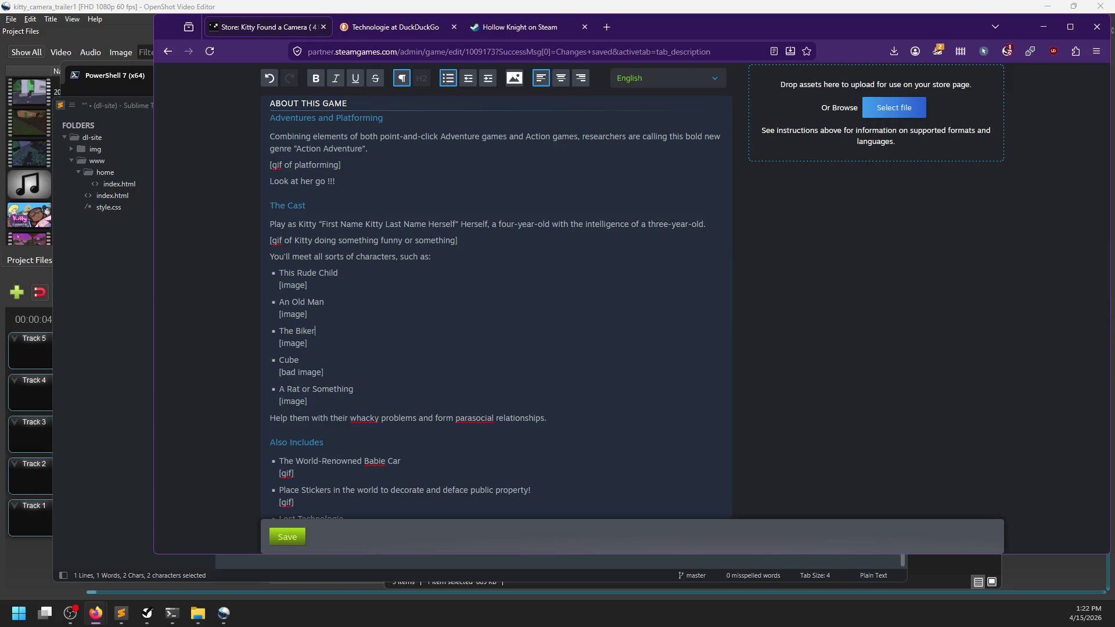
left_click(330, 401)
scroll(354, 383, "down", 1)
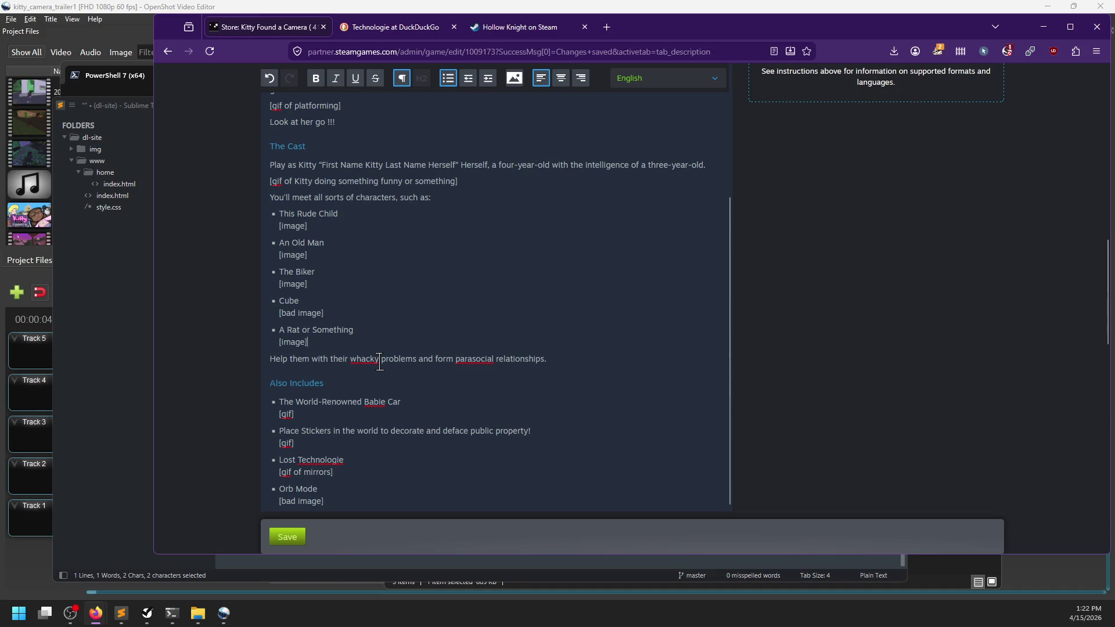
scroll(379, 360, "down", 1)
Review the cast relationships sentence and scroll through the Cast section
left_click(588, 297)
double_click(443, 297)
left_click(579, 300)
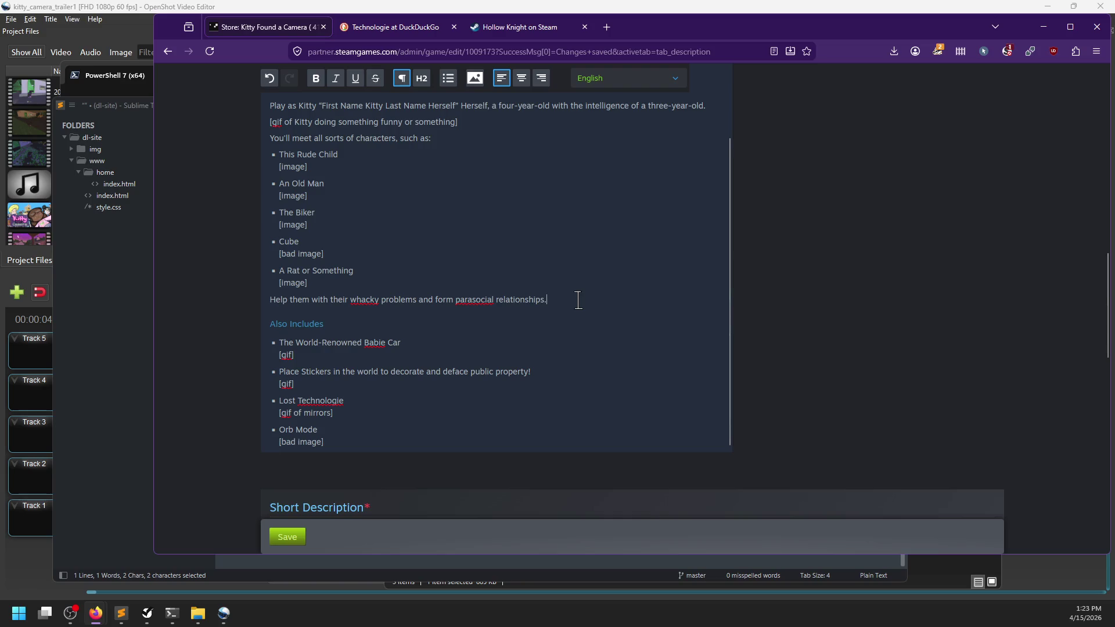
scroll(564, 302, "down", 1)
scroll(564, 302, "up", 10)
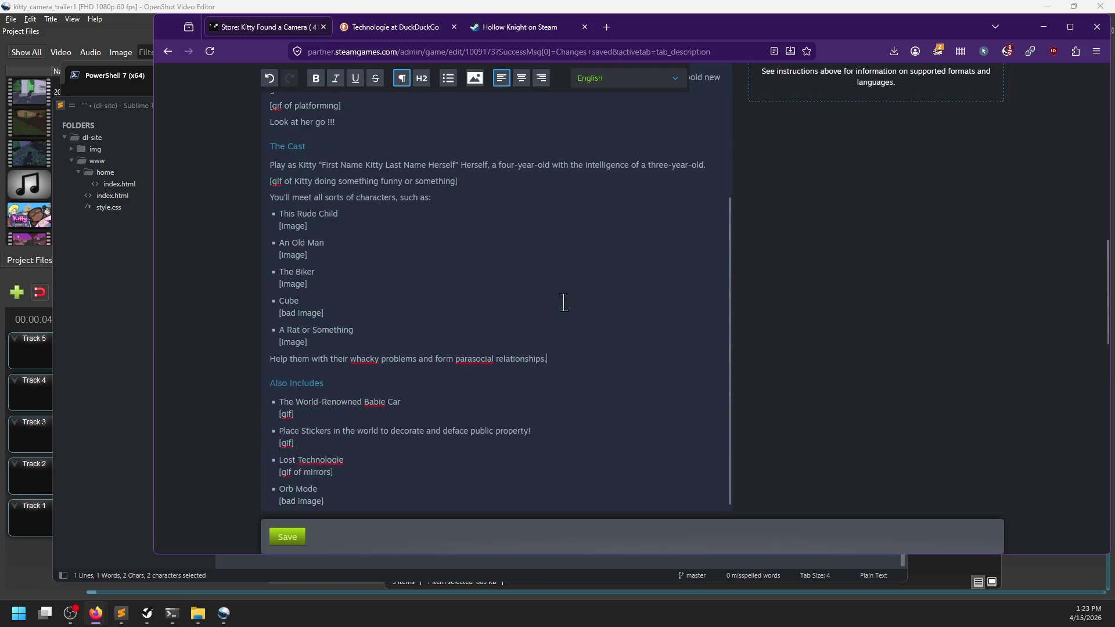
scroll(569, 312, "down", 3)
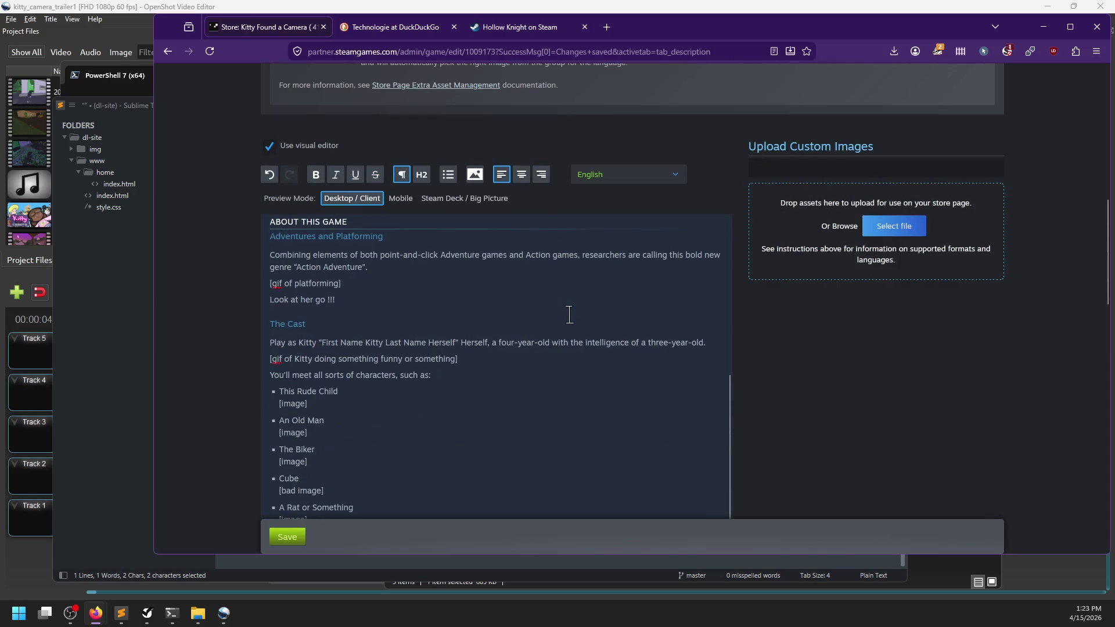
scroll(569, 314, "down", 3)
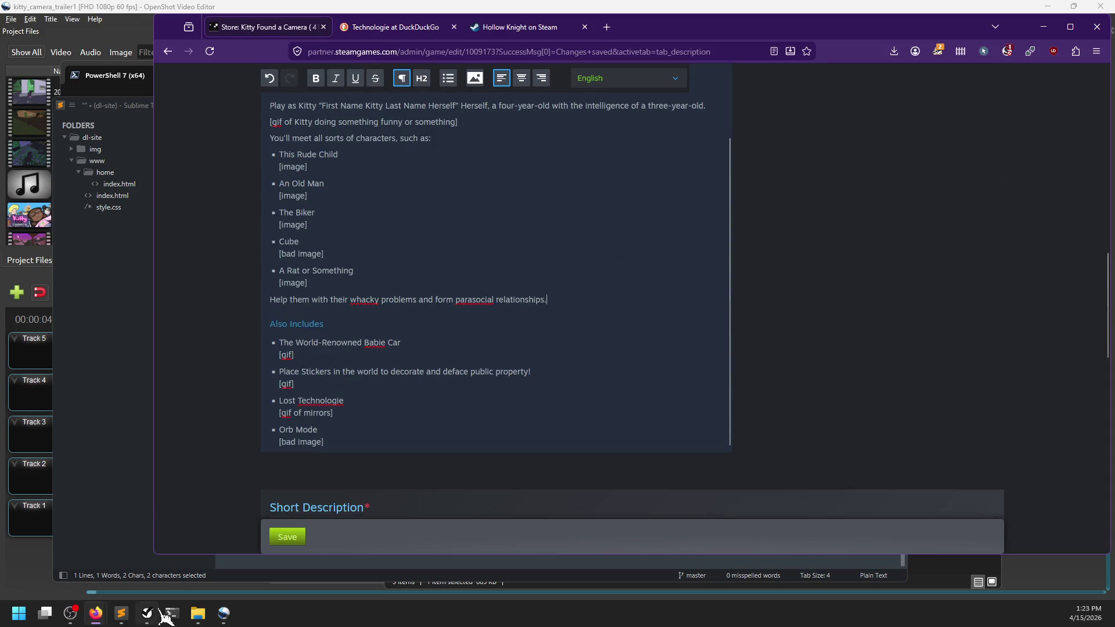
In NP-ToDo, expand the Description task under Steam to show its subtasks
left_click(173, 614)
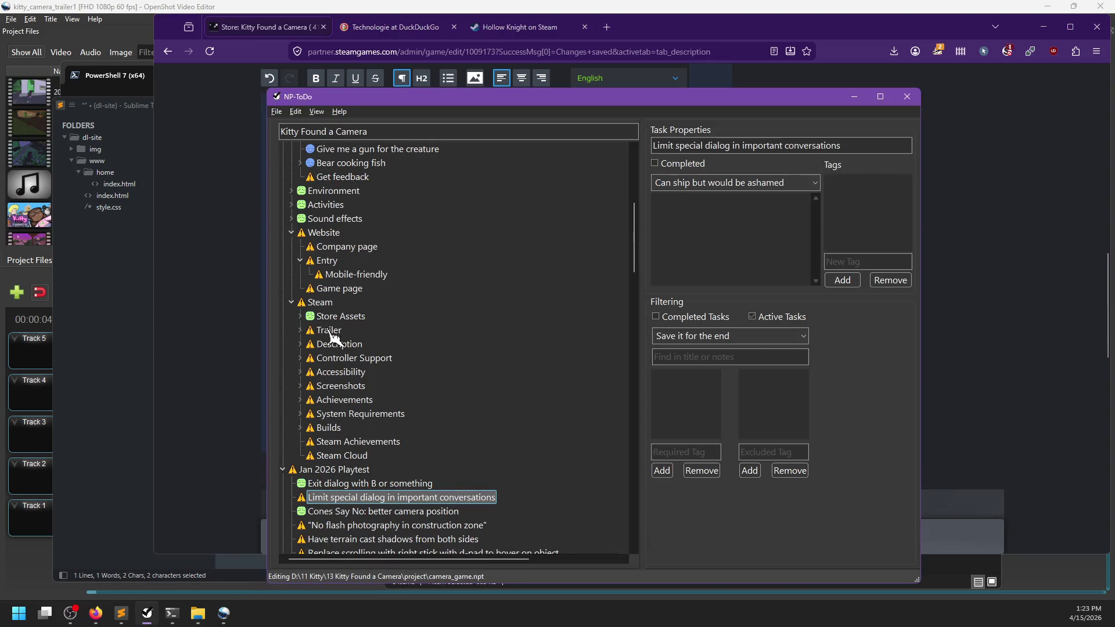
left_click(307, 347)
double_click(307, 346)
key("Insert")
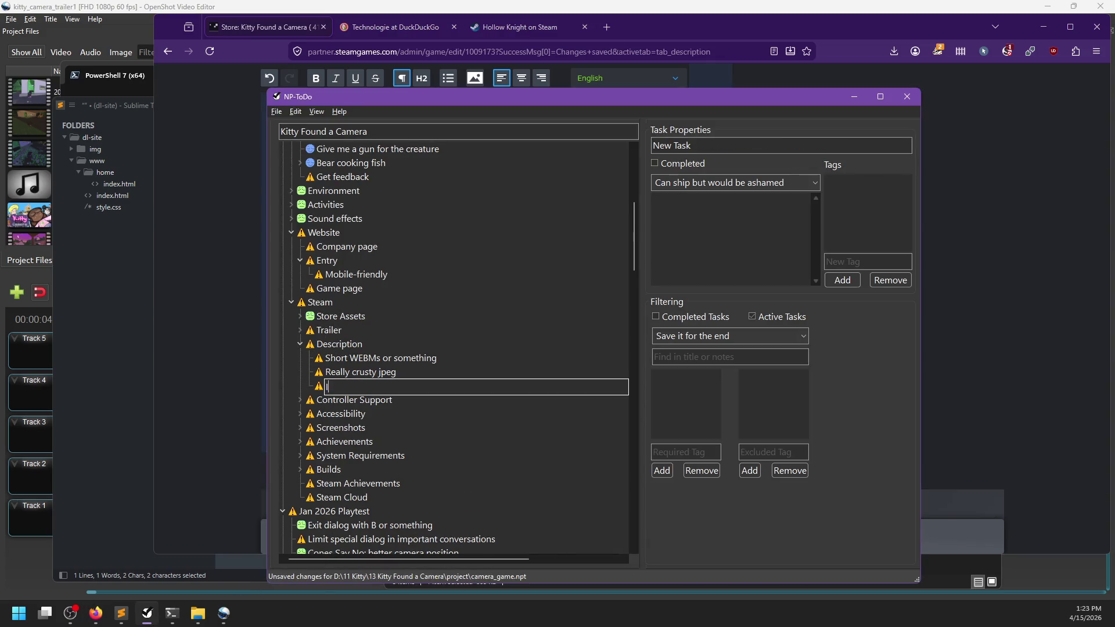
key("Escape")
Try replacing 'Really crusty jpeg' with a new Images subtask, then undo those edits
left_click(367, 373)
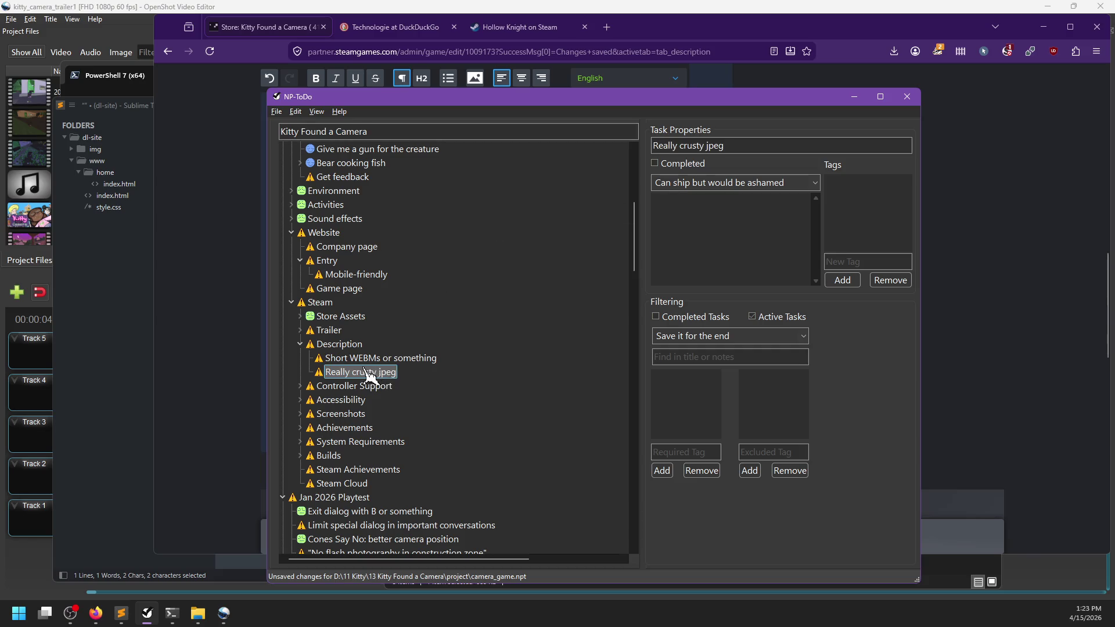
key("Delete")
key("Delete")
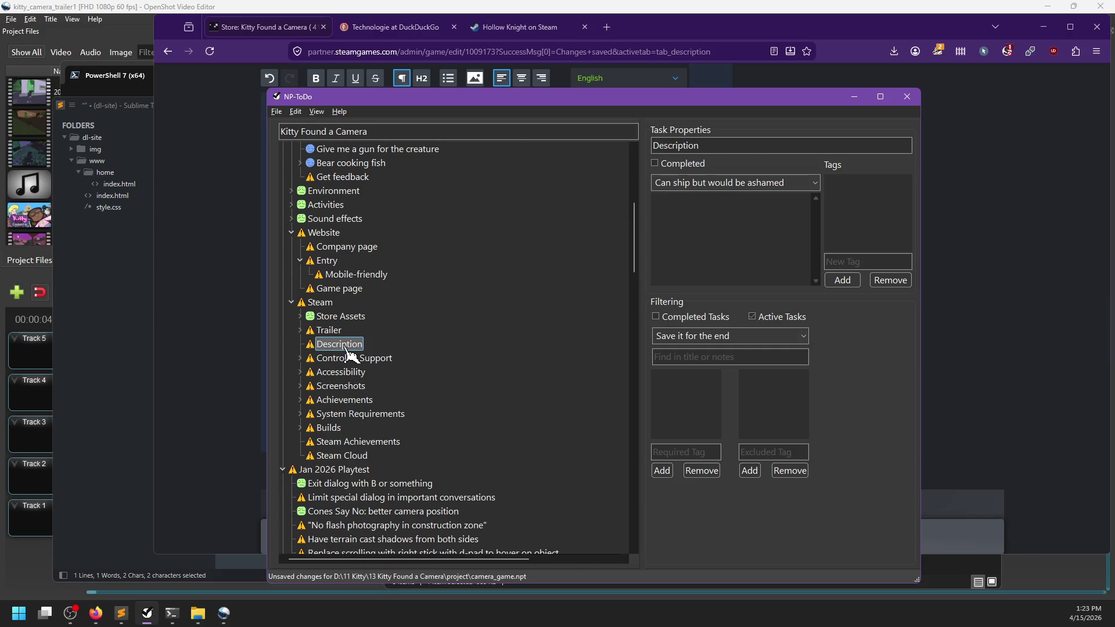
key("Insert")
type("Images")
key("Return")
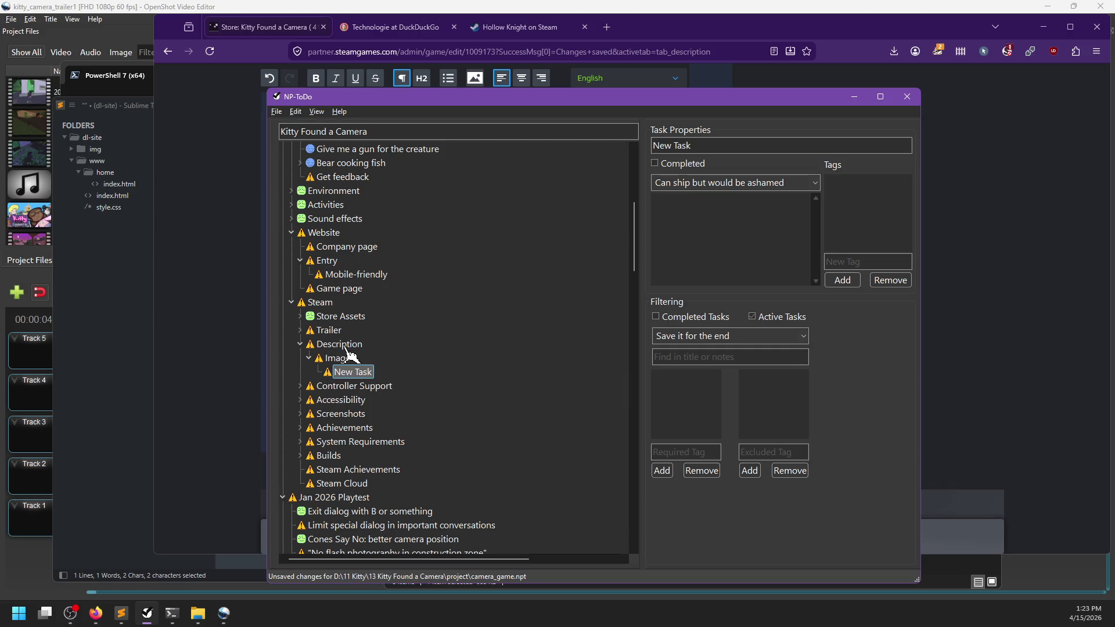
key("alt+Tab")
scroll(344, 343, "up", 3)
key("alt+Tab")
key("ctrl+z")
key("ctrl+z")
key("ctrl+z")
Rename 'Really crusty jpeg' to Images and add a new child task under it
left_click(361, 375)
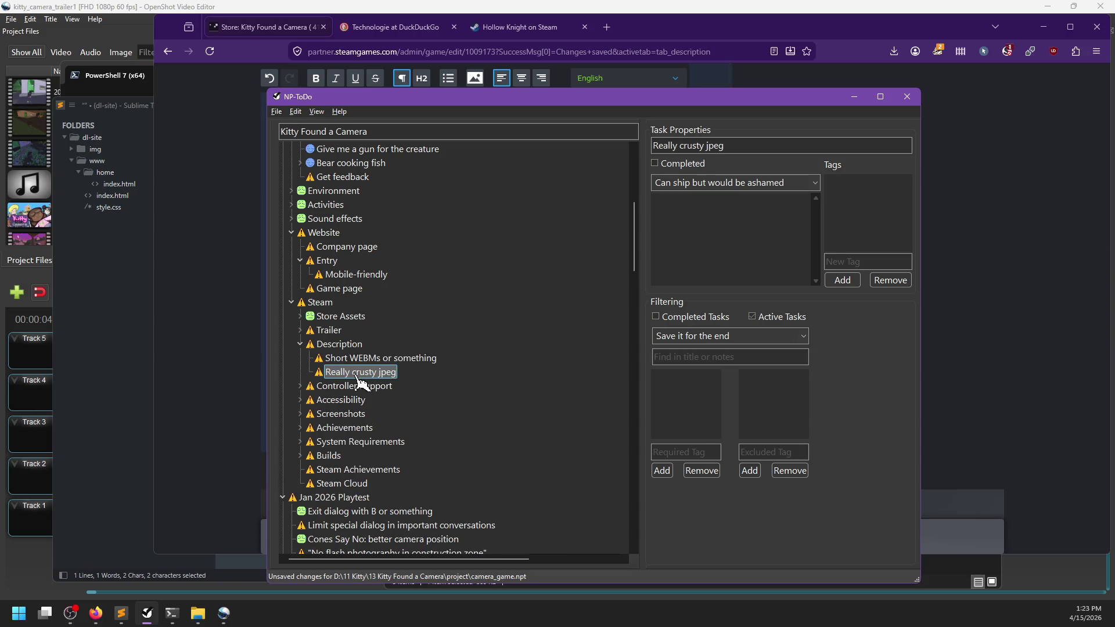
key("F2")
type("Images")
key("Return")
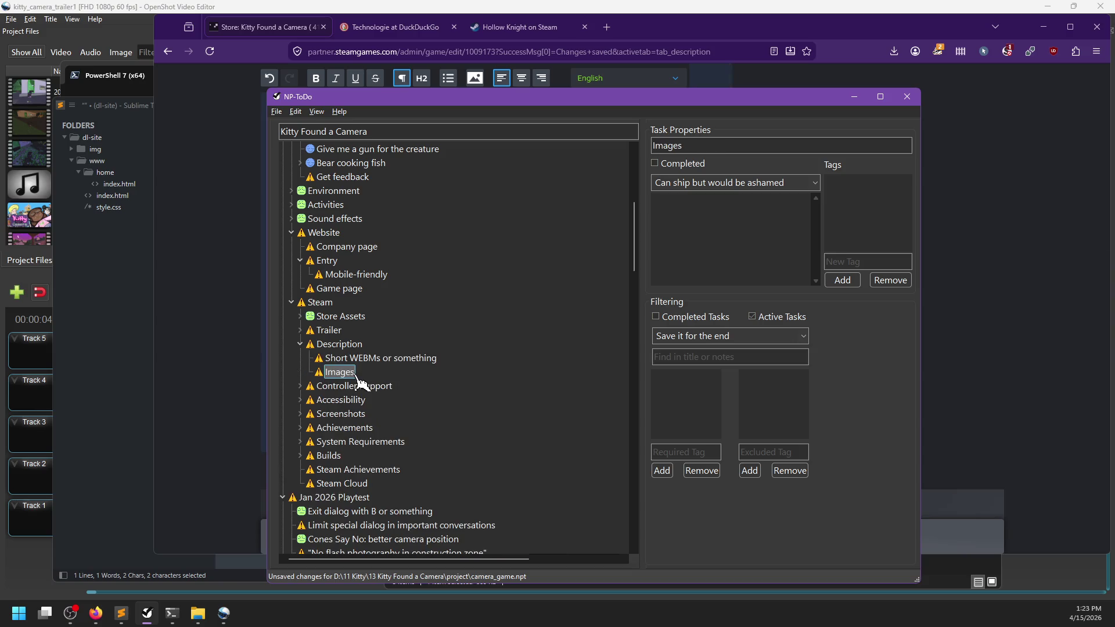
key("Insert")
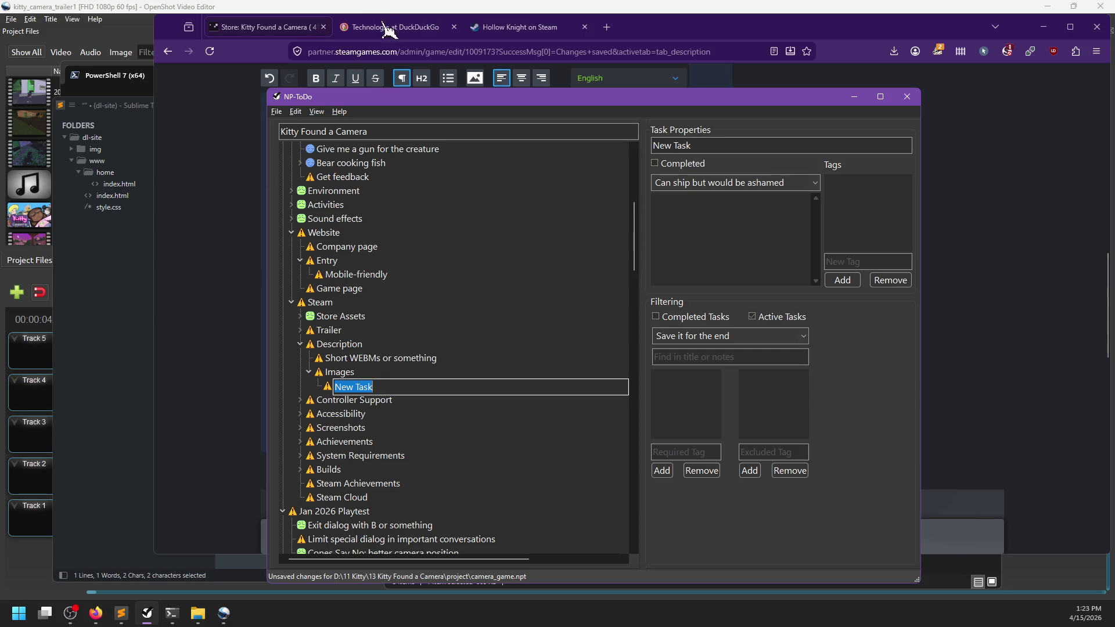
left_click_drag(674, 42, 619, 43)
scroll(461, 249, "up", 10)
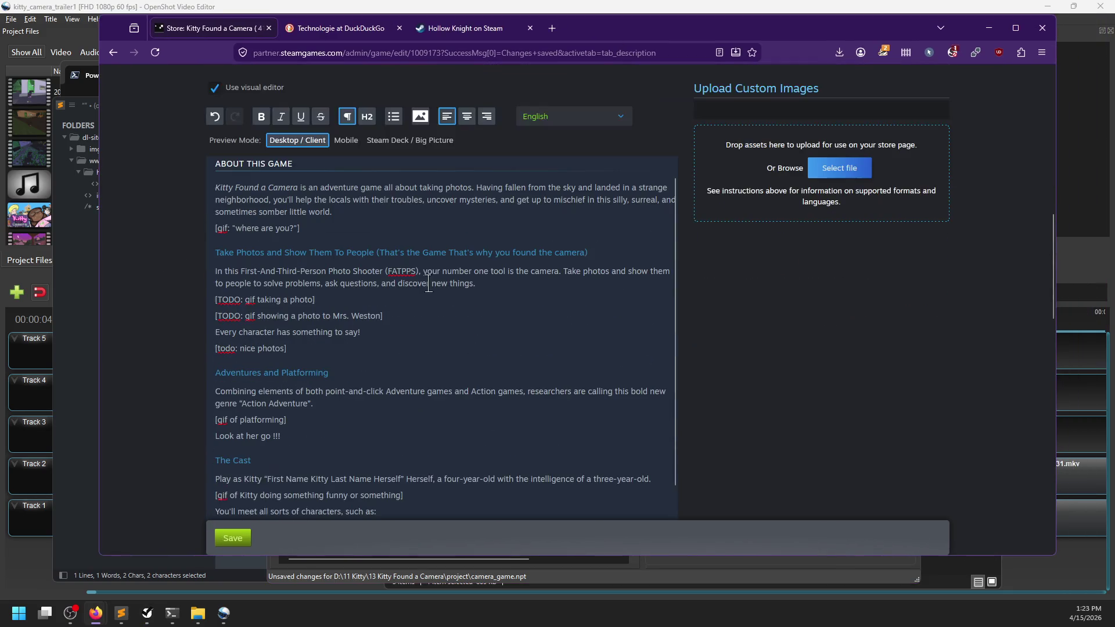
key("alt+Tab")
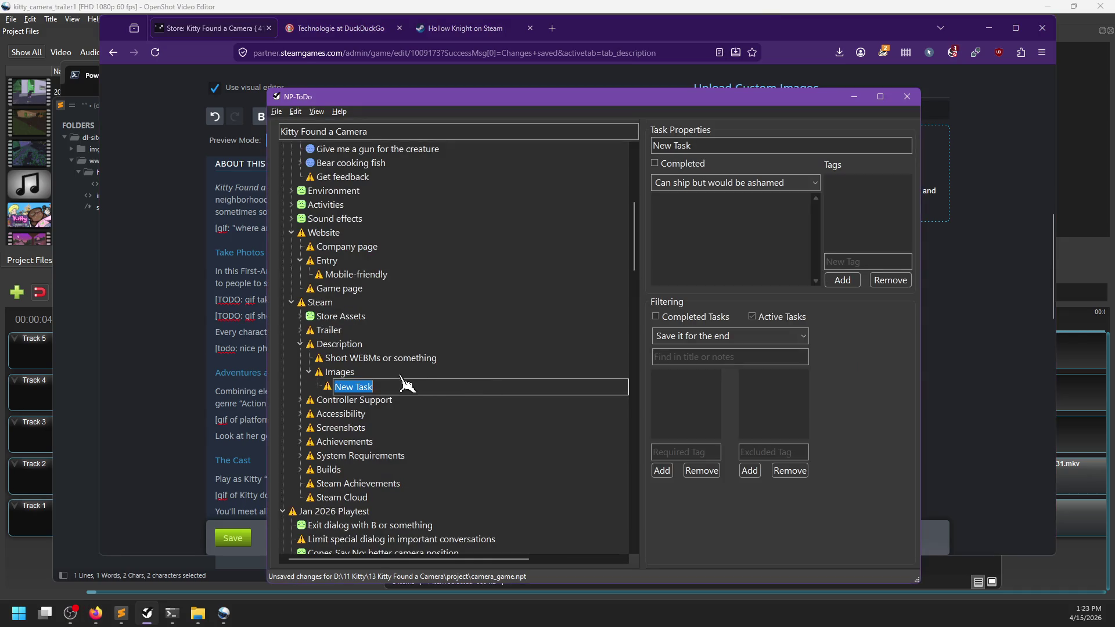
Add the clip task 'Intro "where are you?' under Short WEBMs or something
left_click(365, 361)
key("Insert")
type("Intro \"")
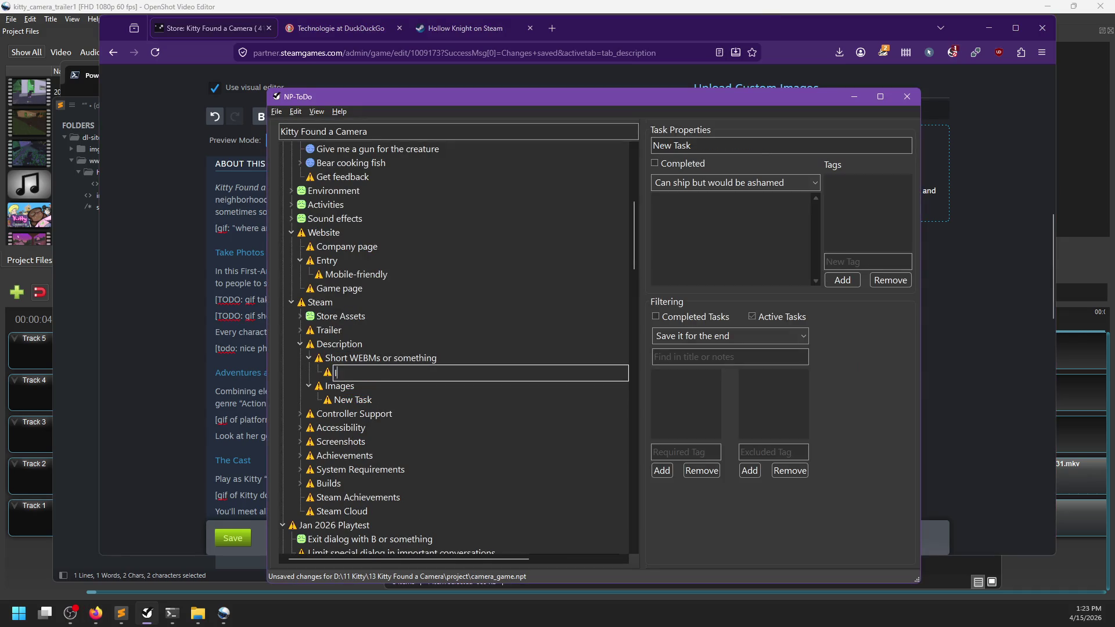
type("where are you?")
key("Return")
key("alt+Tab")
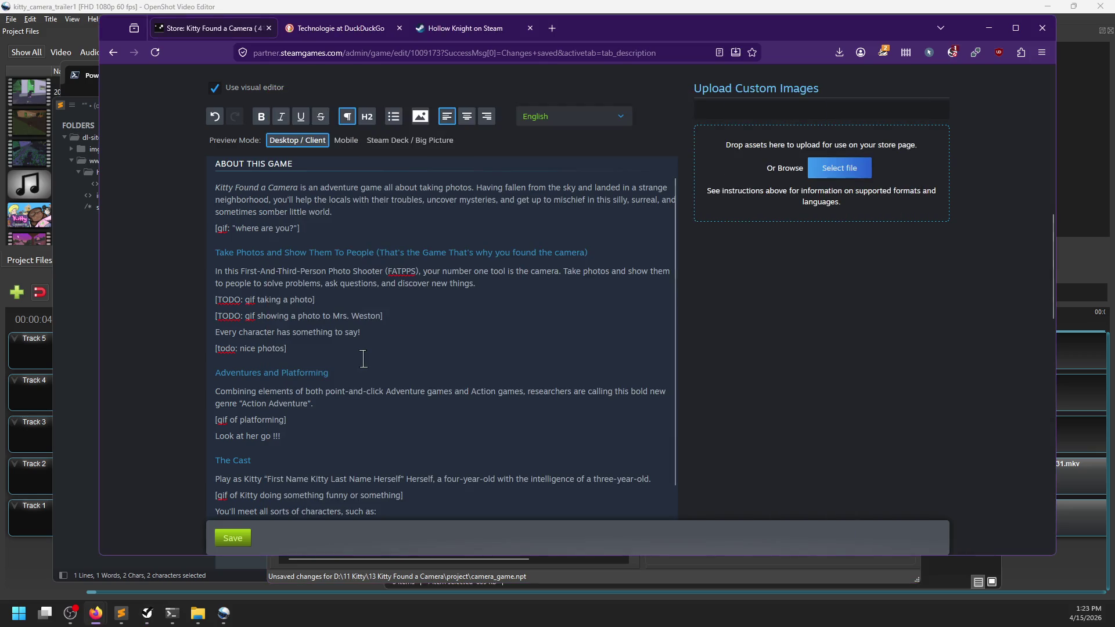
key("alt+Tab")
Add clip tasks 'Taking a photo' and 'Showing that photo to somebody' below the intro
key("Insert")
type("Taking a photo")
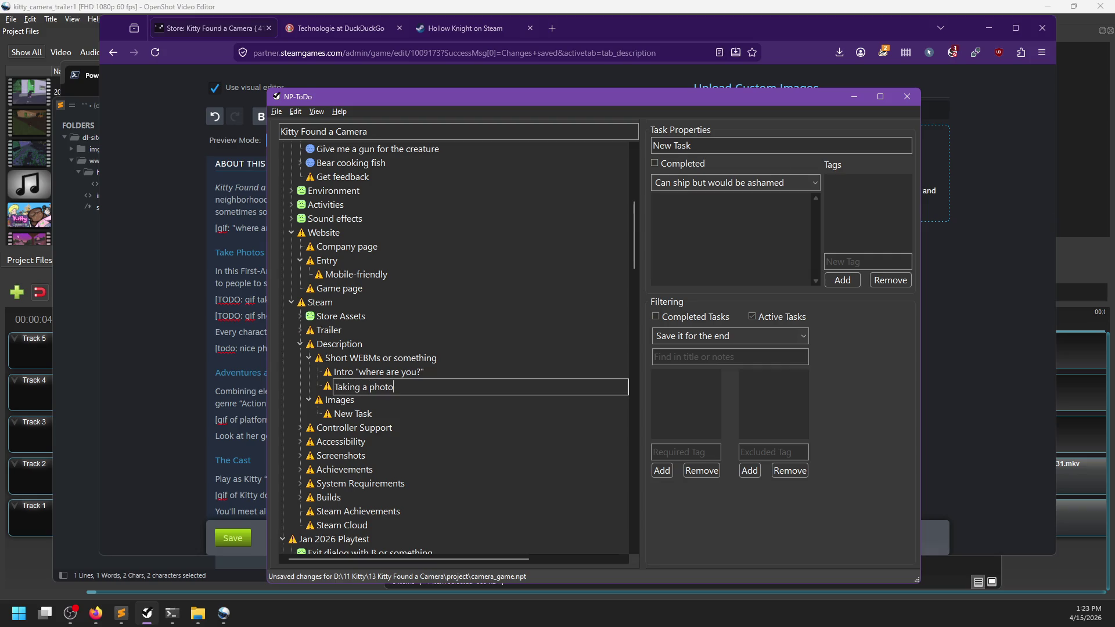
key("Return")
key("Insert")
type("Showing th")
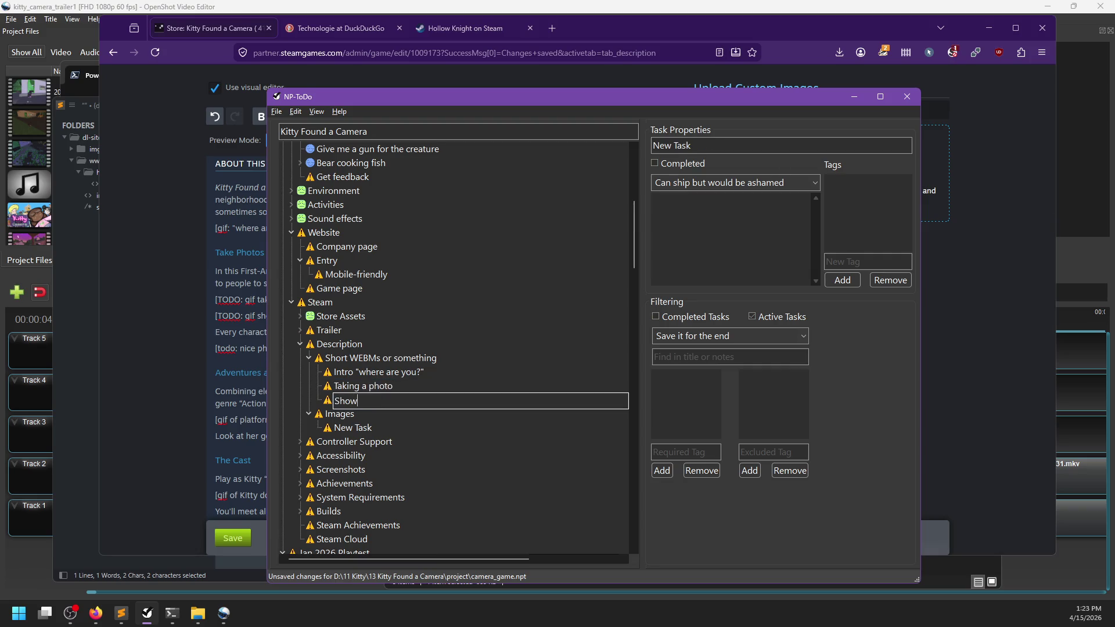
type("to somebody")
key("Return")
key("alt+Tab")
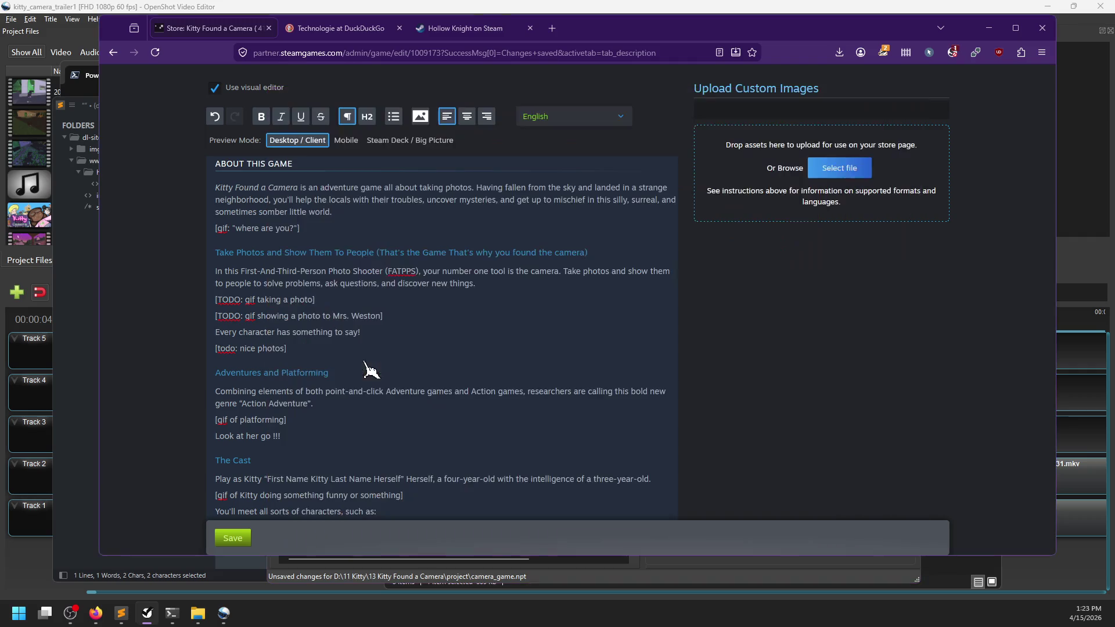
scroll(359, 361, "down", 2)
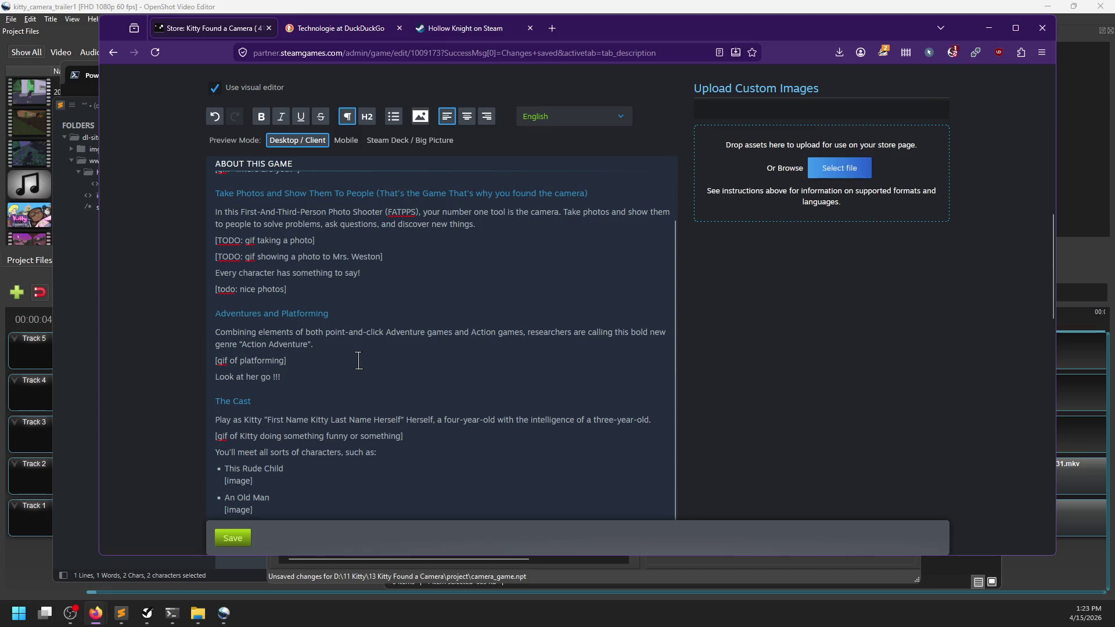
key("alt+Tab")
Rename the Images child to 'Some nice photos', give it a '3 or 4' subtask, and save
key("Down")
key("Down")
key("F2")
type("Some nice photos")
key("Return")
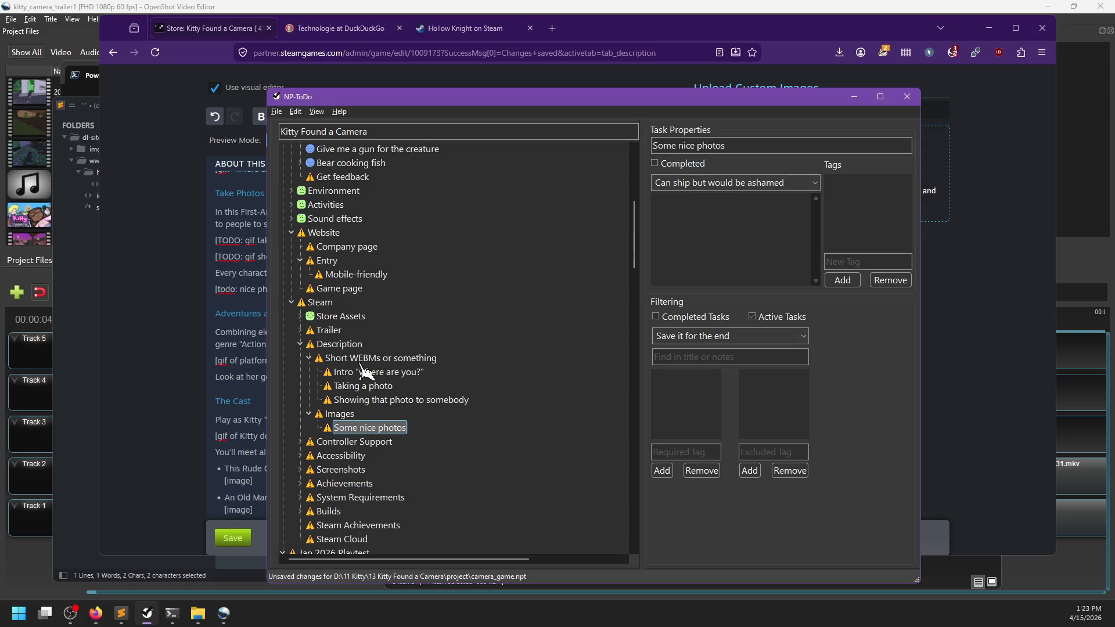
key("Insert")
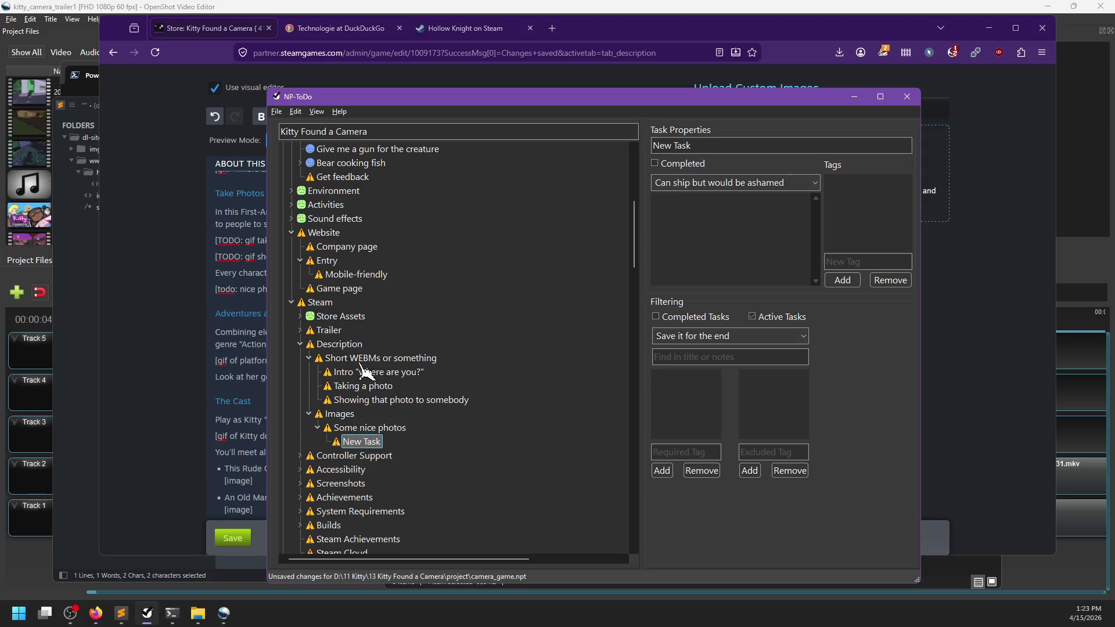
type("3 or 4")
key("Return")
key("ctrl+s")
Add the clip task 'Platforming on the sign' after 'Showing that photo'
key("Up")
key("Up")
key("Up")
key("alt+Tab")
key("alt+Tab")
key("Insert")
type("Pla")
type("tform")
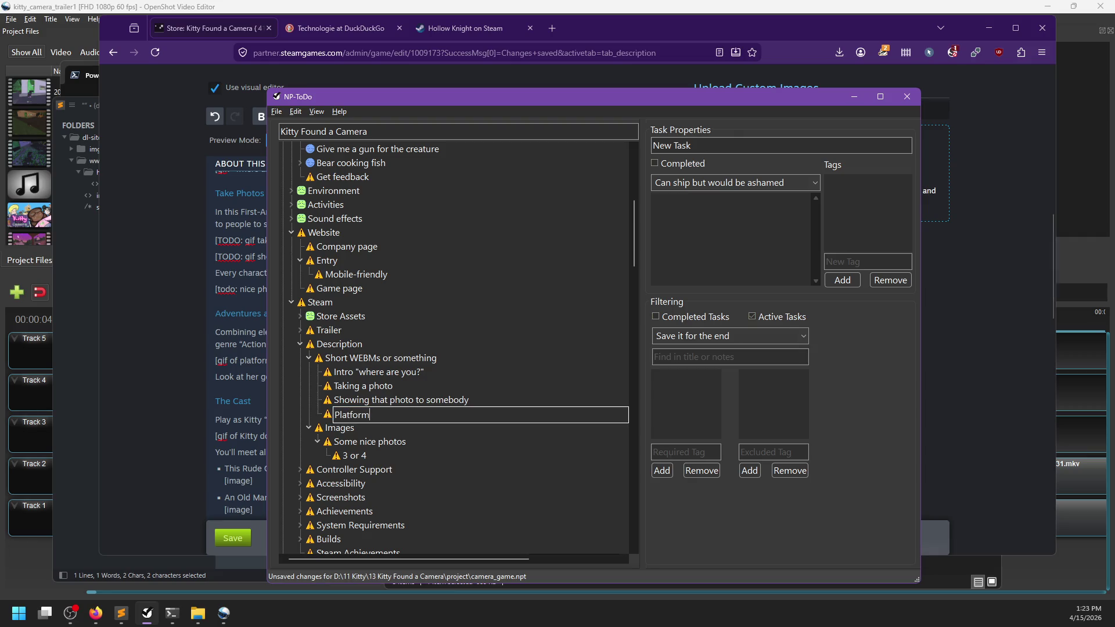
type("ing onign")
key("Return")
key("alt+Tab")
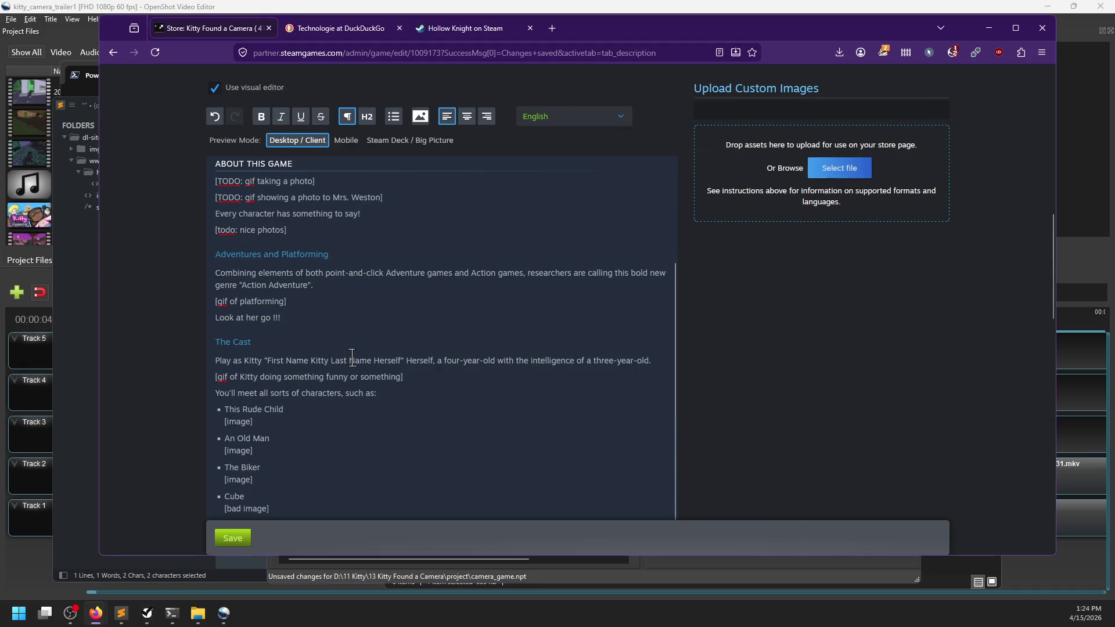
scroll(352, 360, "down", 2)
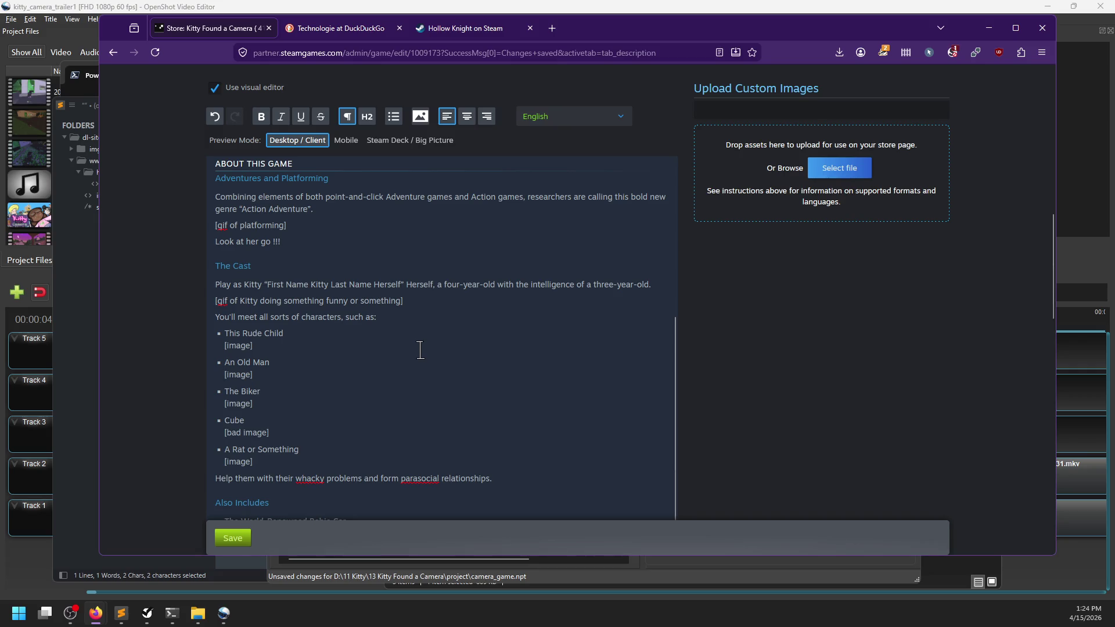
key("alt+Tab")
Add the clip task 'Kitty on the zipline and drinking soda' after 'Platforming on the sign'
key("Down")
key("Up")
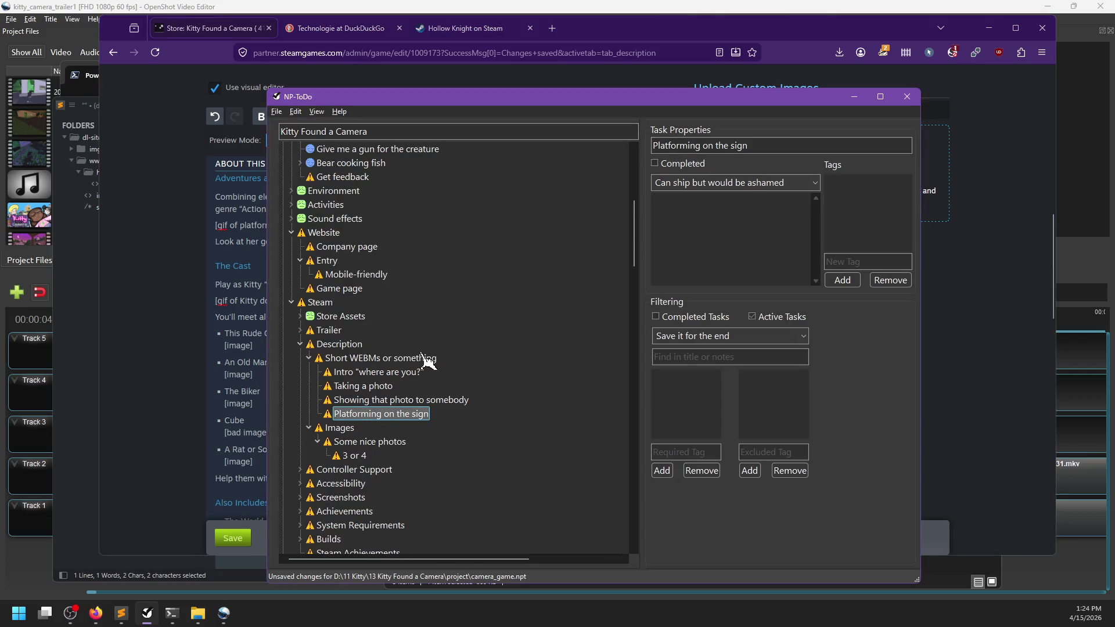
key("Insert")
type("Kitty drinking")
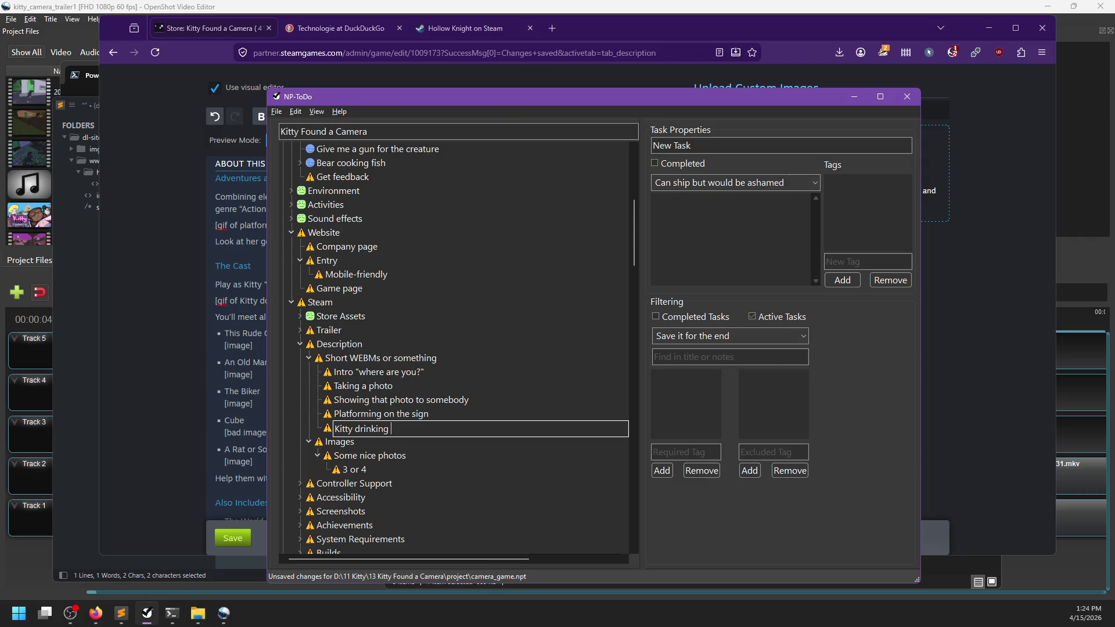
key("ctrl+a")
key("BackSpace")
type("on the zipli")
type("ne and drinking ")
type("soda")
key("Return")
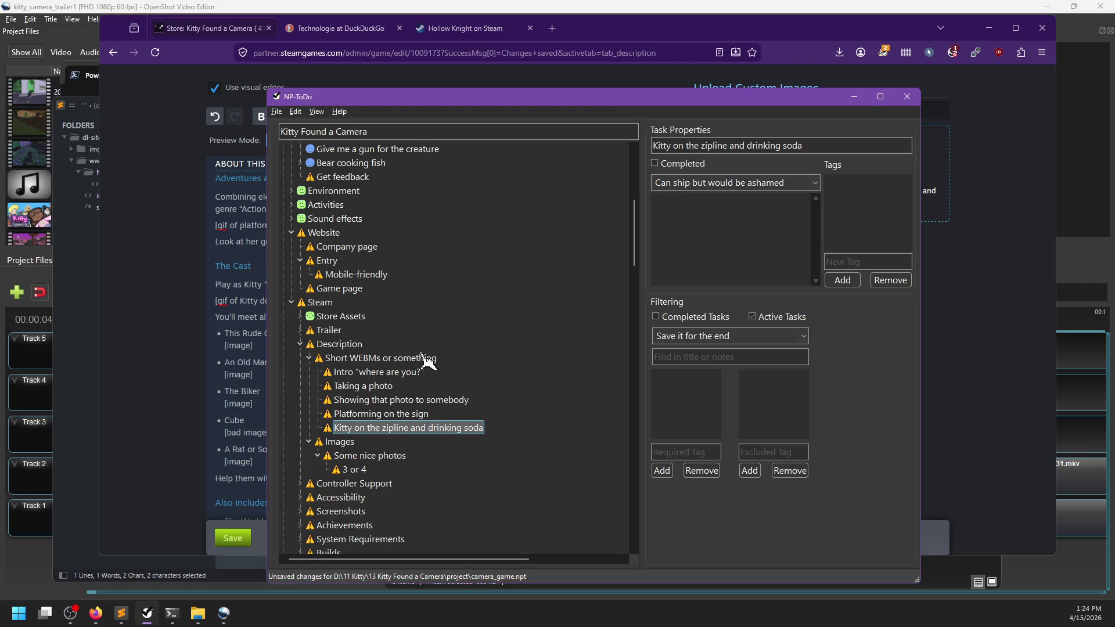
key("alt+Tab")
scroll(418, 357, "down", 3)
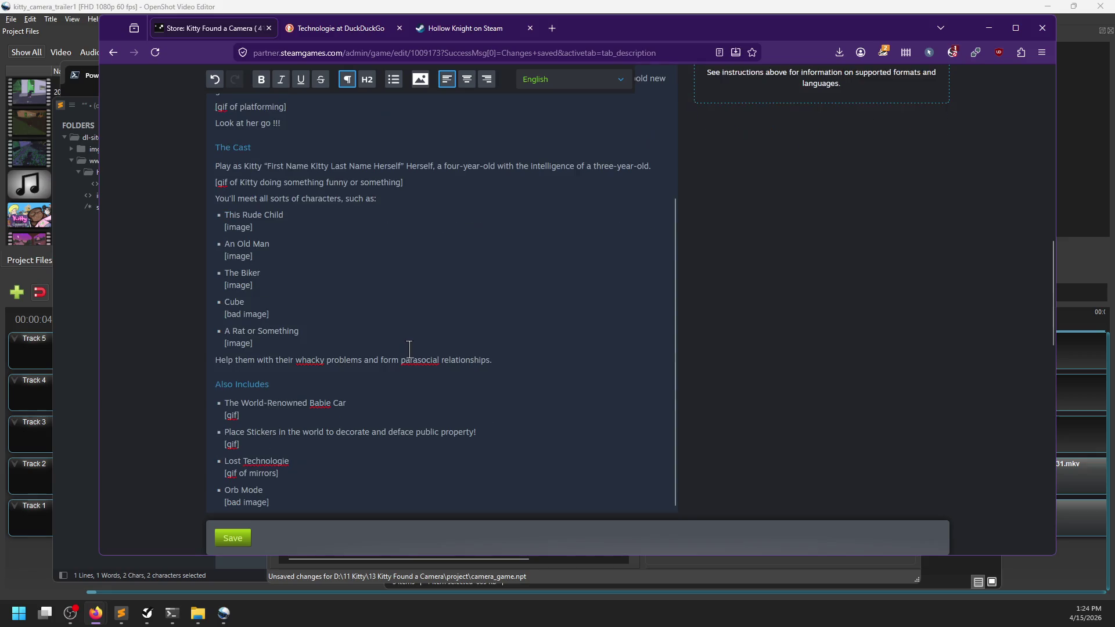
Add a Portraits child task under Images
key("alt+Tab")
key("Down")
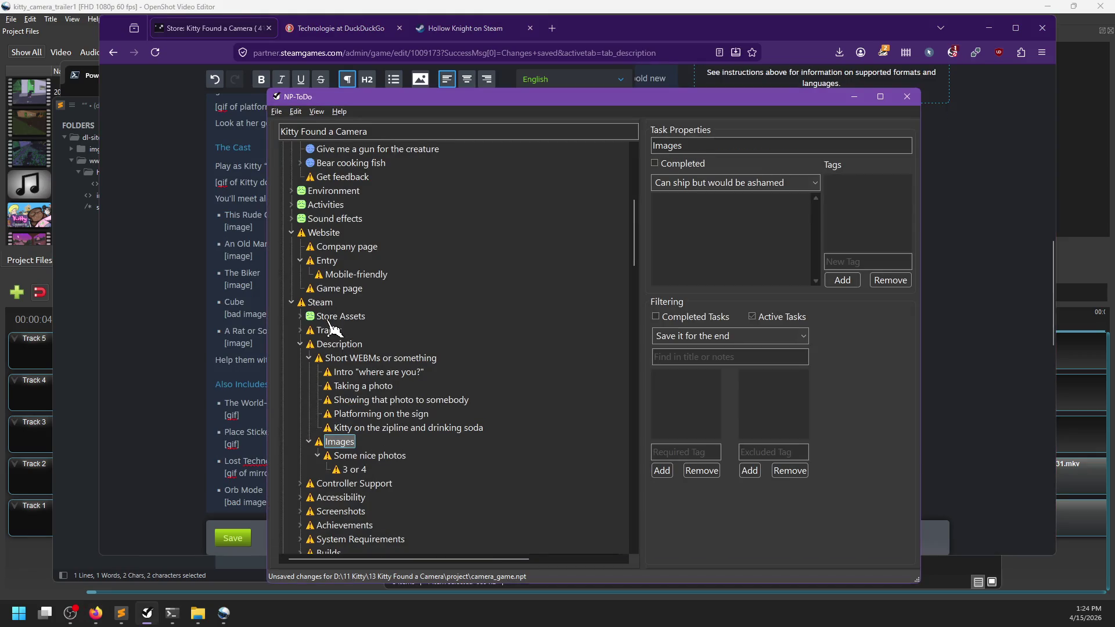
key("Insert")
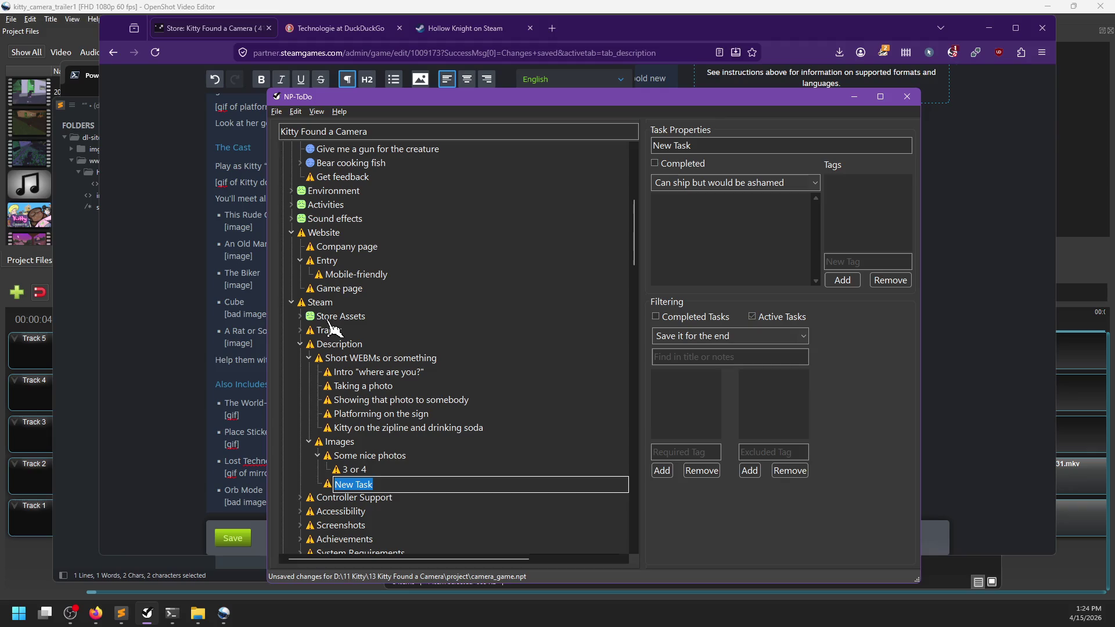
type("Por")
key("Return")
key("Insert")
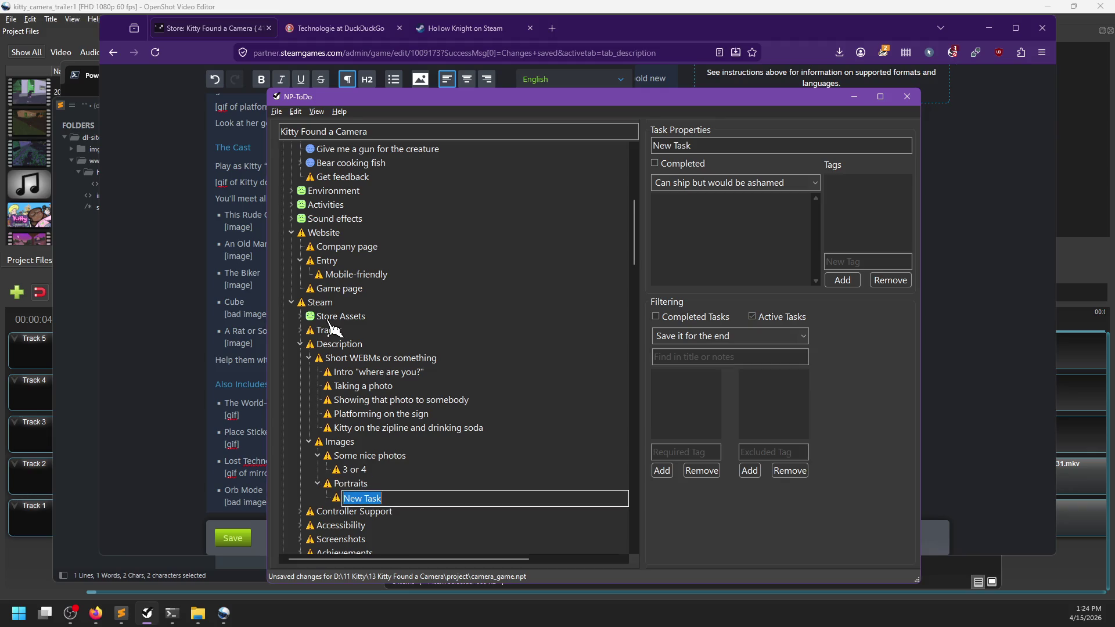
key("alt+Tab")
key("alt+Tab")
List Linda, Old Man and Biker under Portraits, discarding a misspelled extra entry
type("Linda")
key("Return")
key("Insert")
type("Old Man")
key("Return")
key("Insert")
type("Biker")
key("Return")
key("Insert")
type("Cubve")
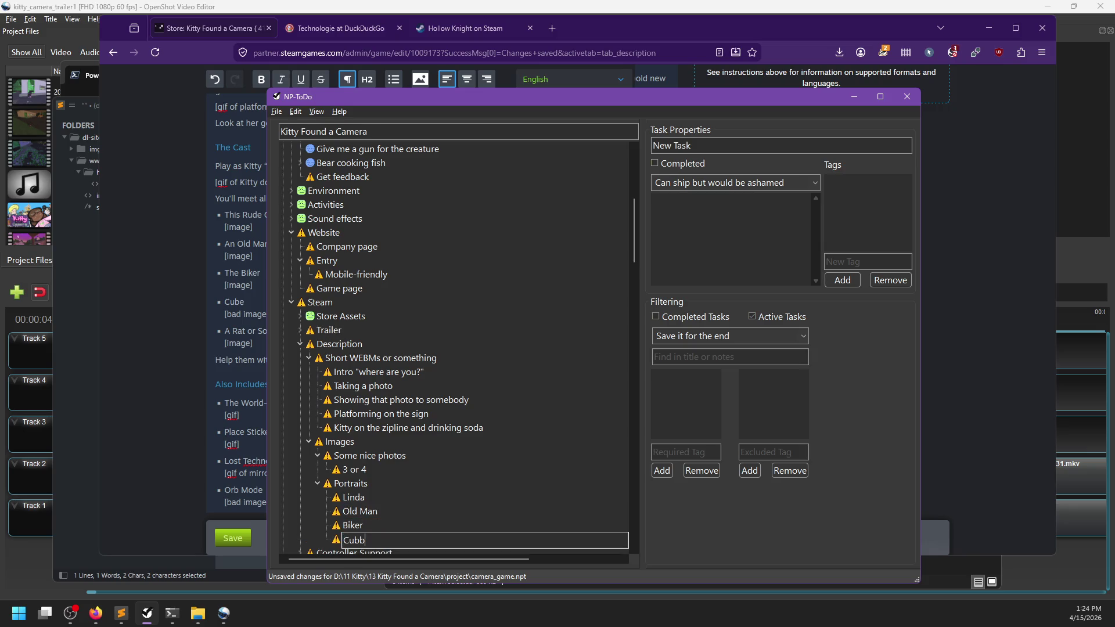
key("Escape")
key("Delete")
Add a 'Lousy images' group after Portraits containing Cube and Orb Mode
left_click(350, 484)
key("Insert")
type("Lousy im")
type("ages")
key("Return")
key("Insert")
type("C")
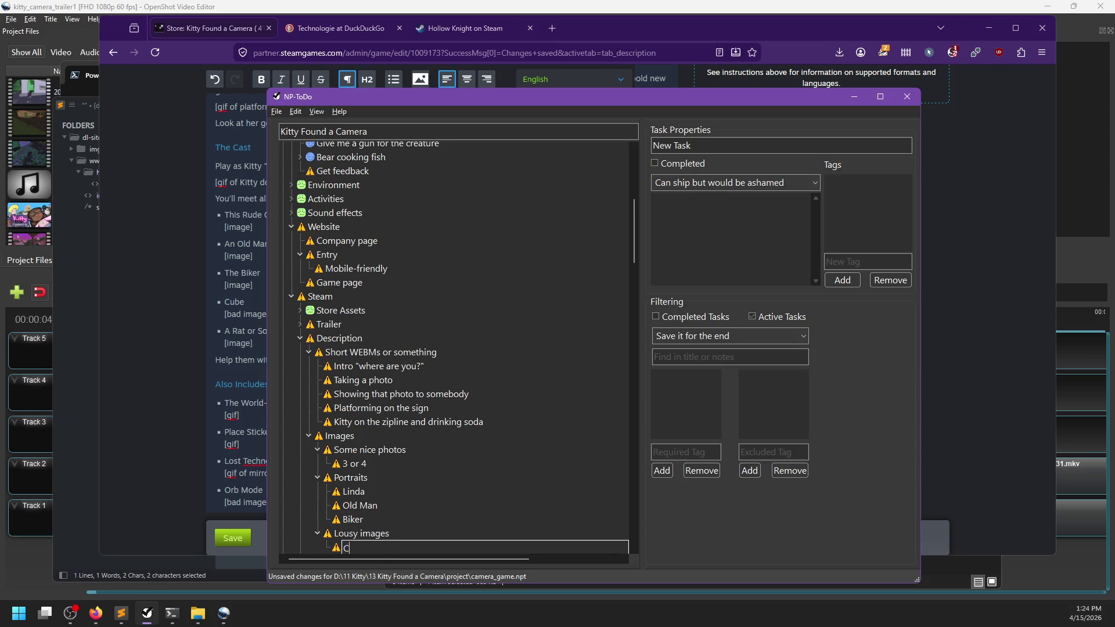
type("ube")
key("Return")
key("Insert")
type("Orb")
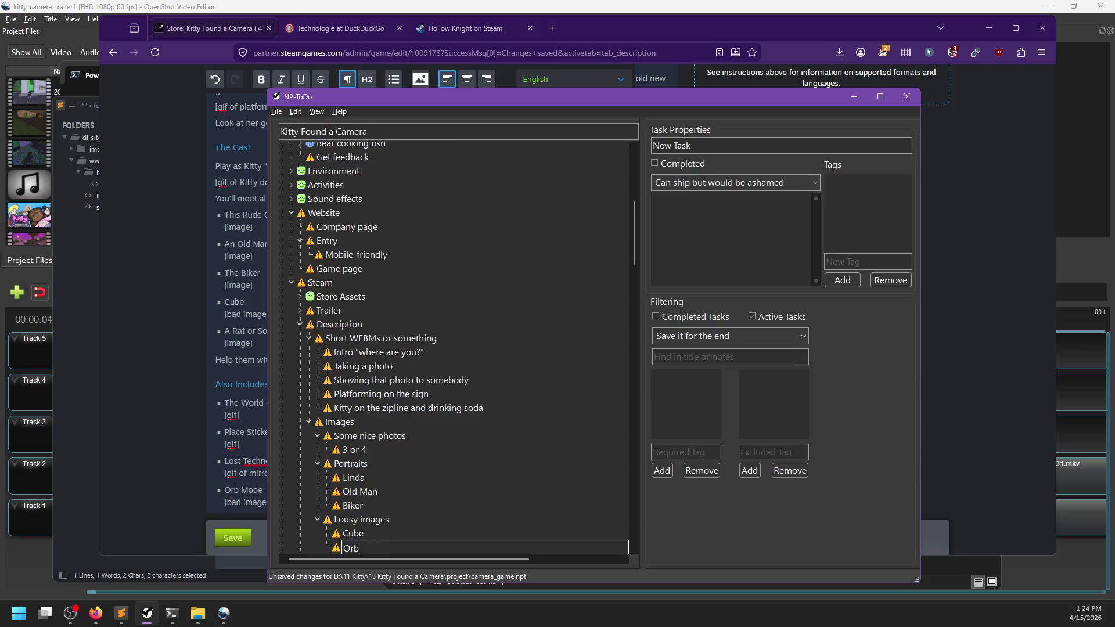
type(" Mode")
key("Return")
Add 'A Rat or Something' to Portraits after Biker and save the task list
left_click(351, 465)
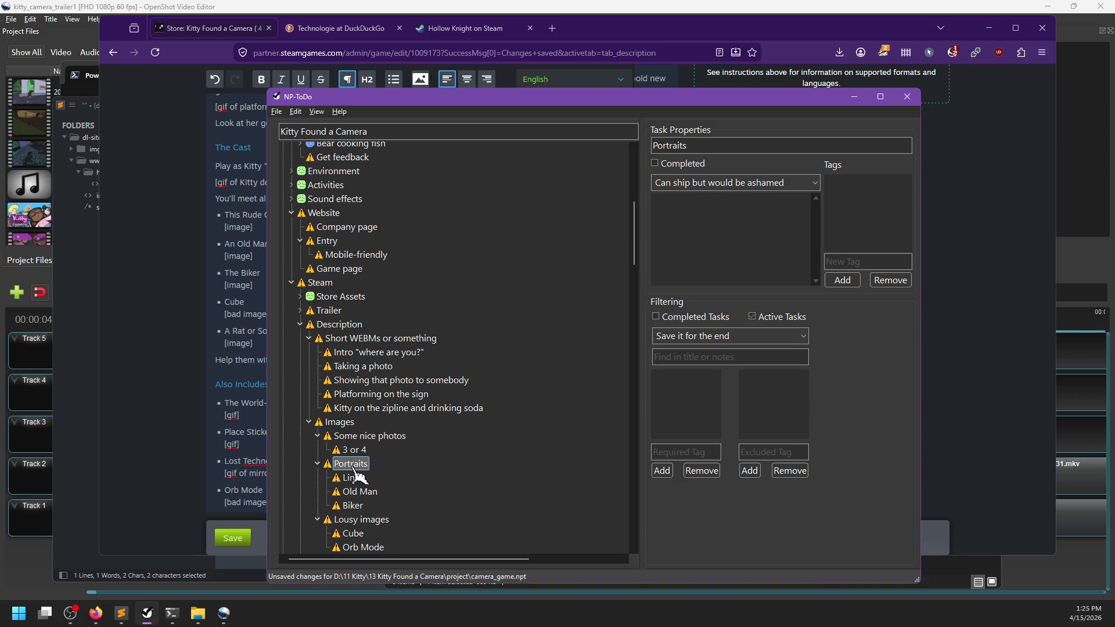
key("Insert")
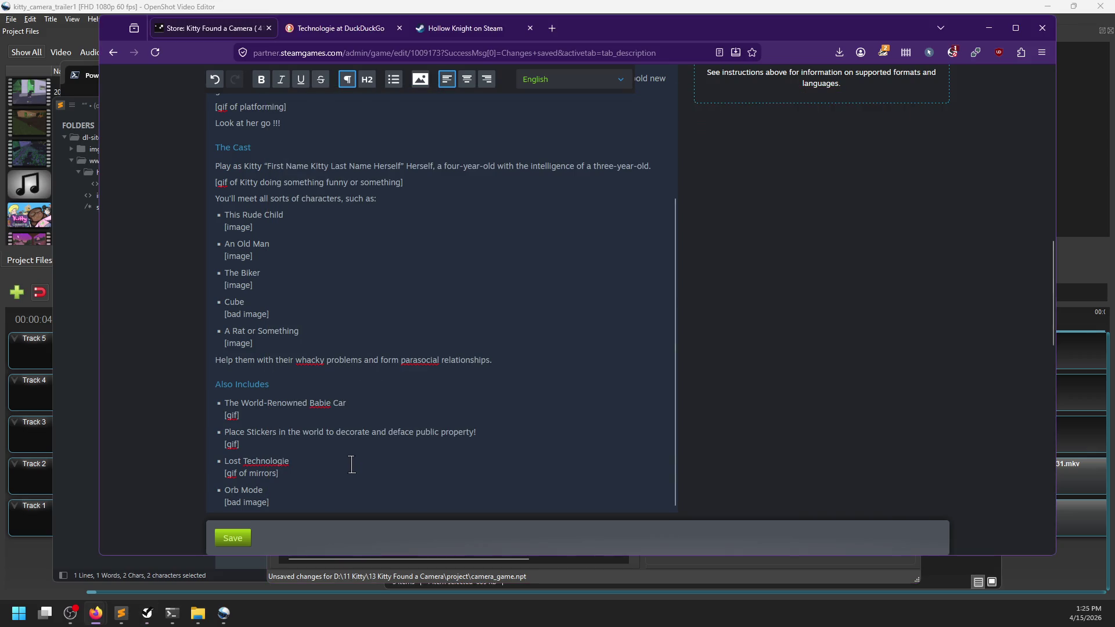
type("A Rat ")
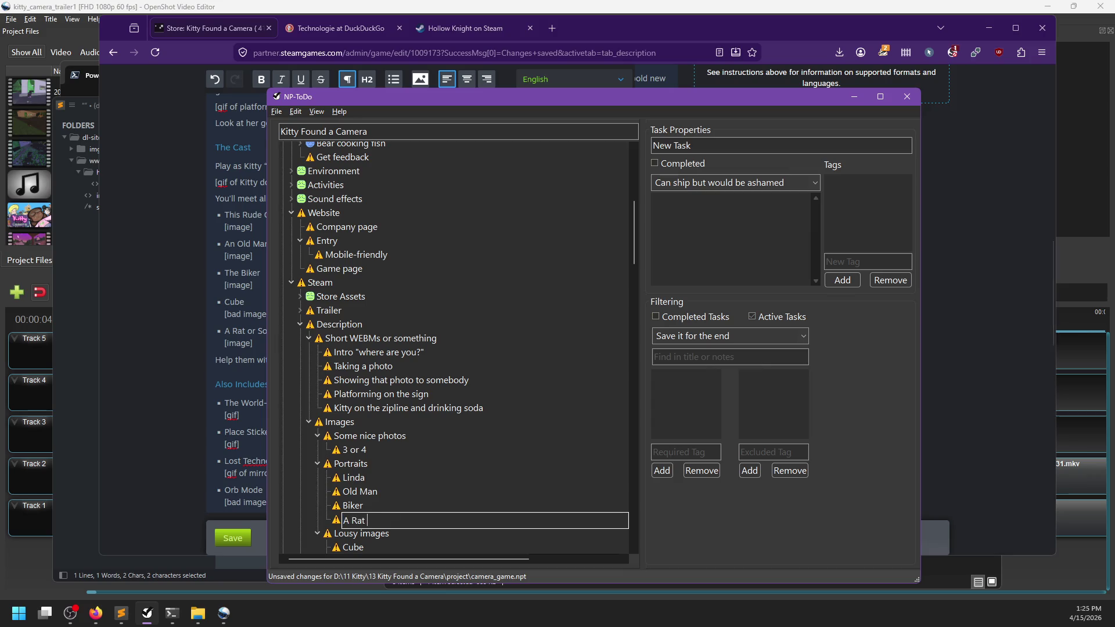
type("or Something")
key("Return")
key("ctrl+s")
scroll(348, 324, "down", 3)
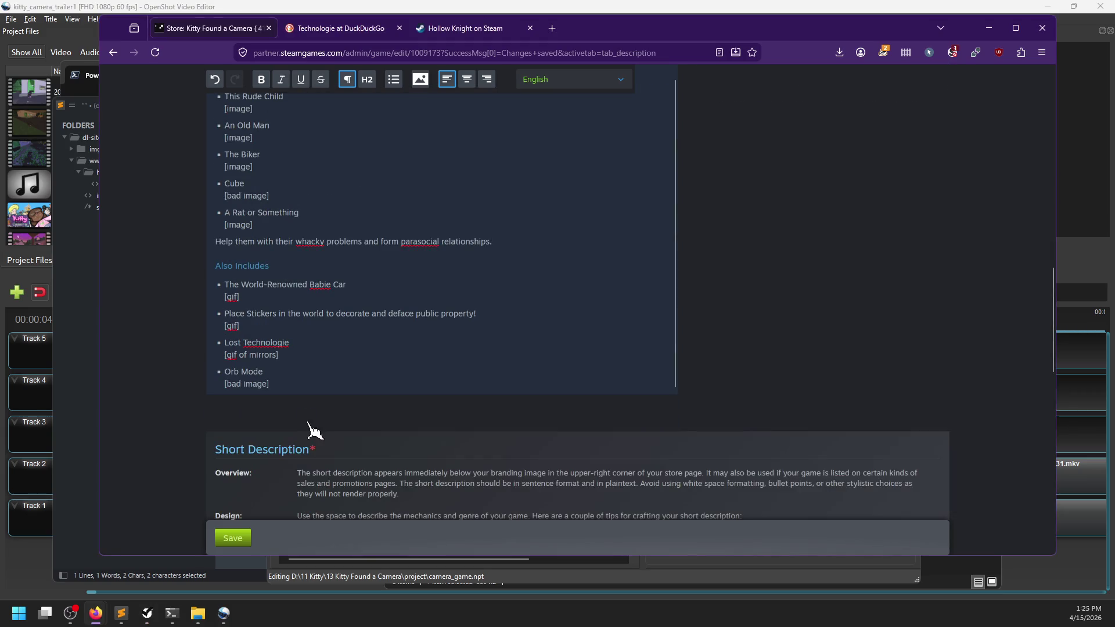
Add a Babie Car task under Lousy images, then delete it again
left_click(347, 423)
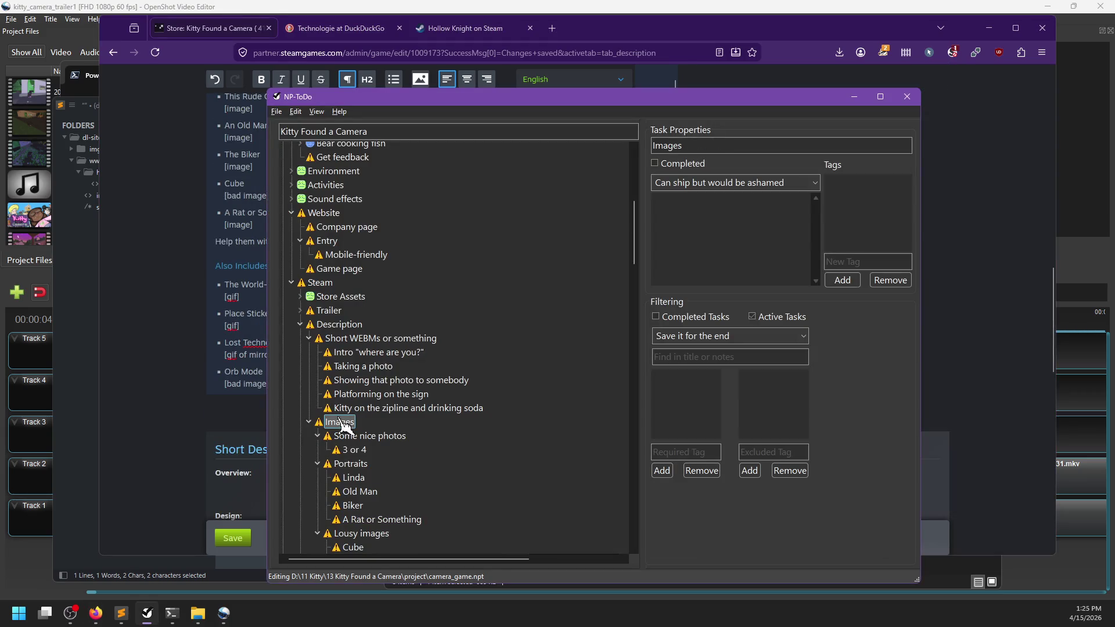
key("Insert")
type("Baz")
key("BackSpace")
type("bie Car")
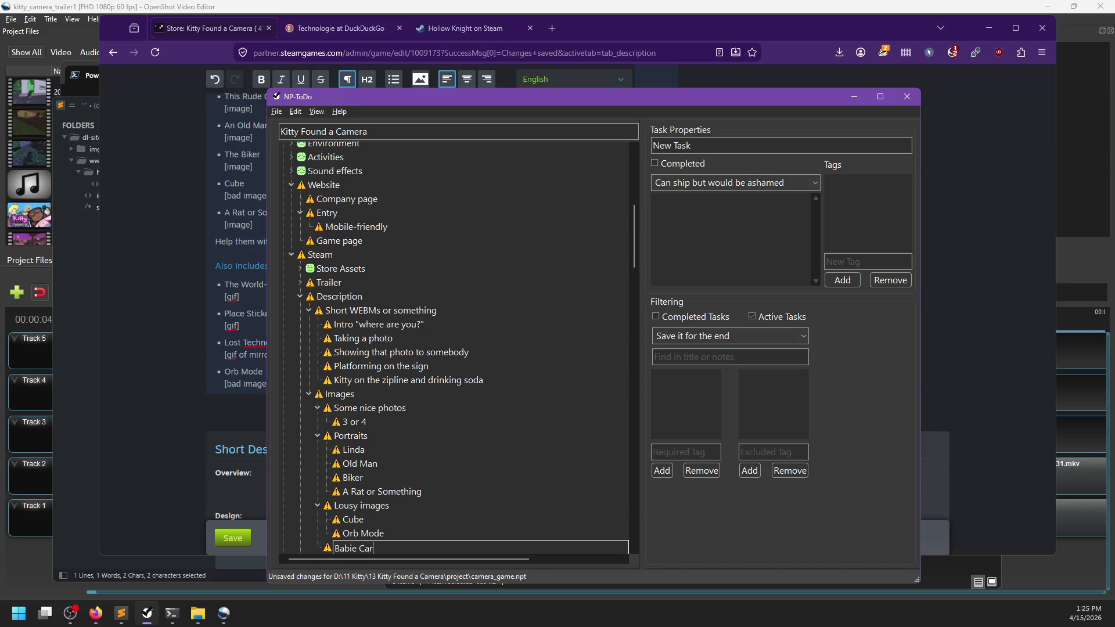
key("Return")
key("Escape")
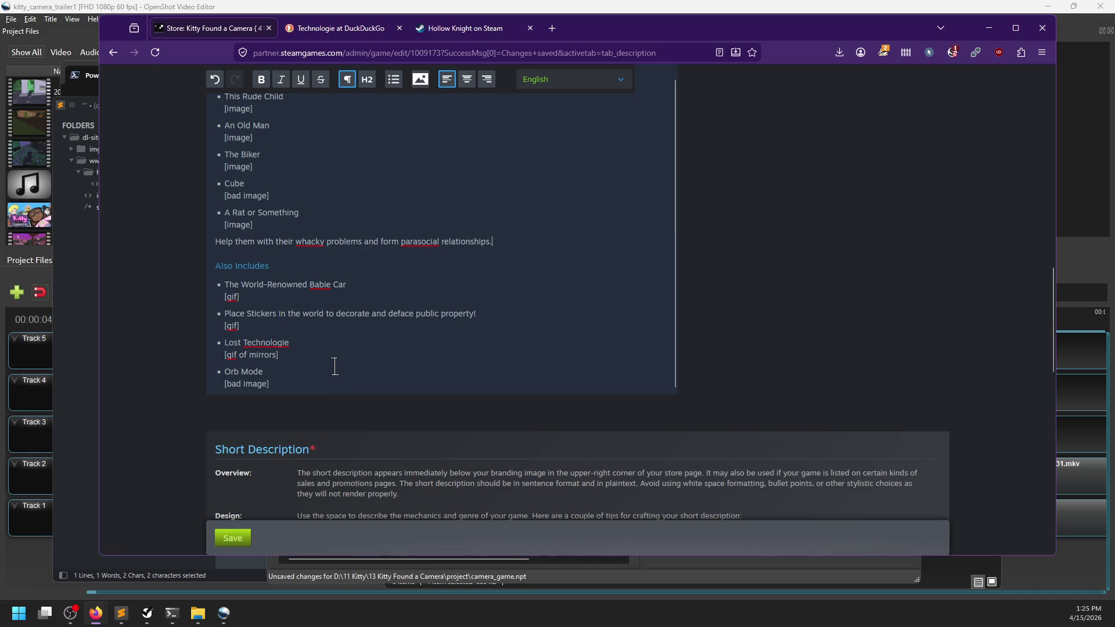
key("alt+Tab")
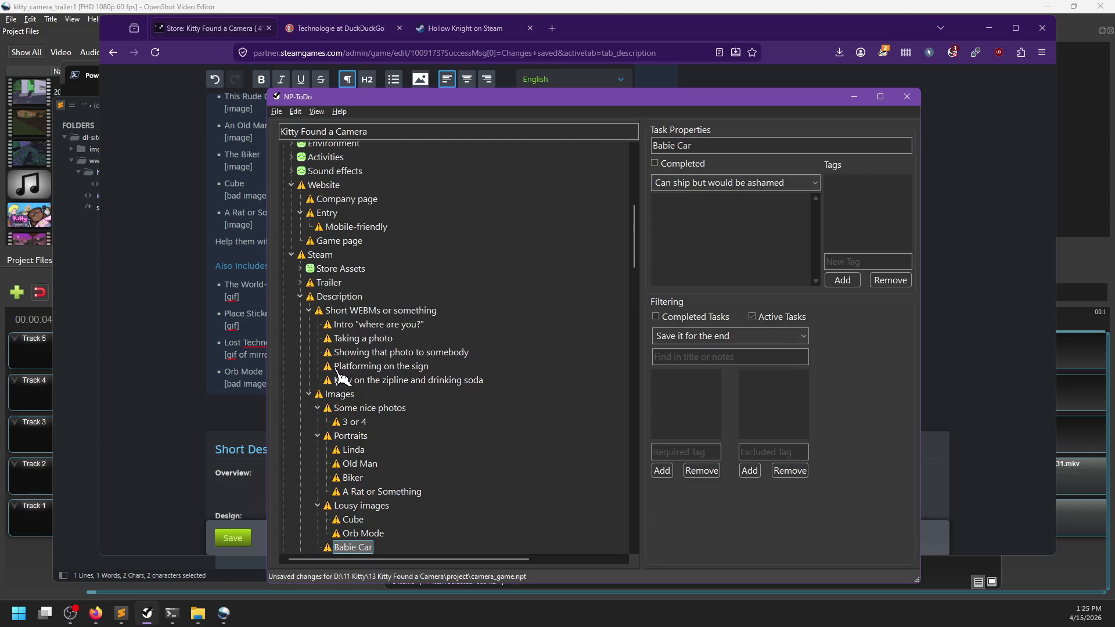
scroll(341, 383, "down", 1)
key("Delete")
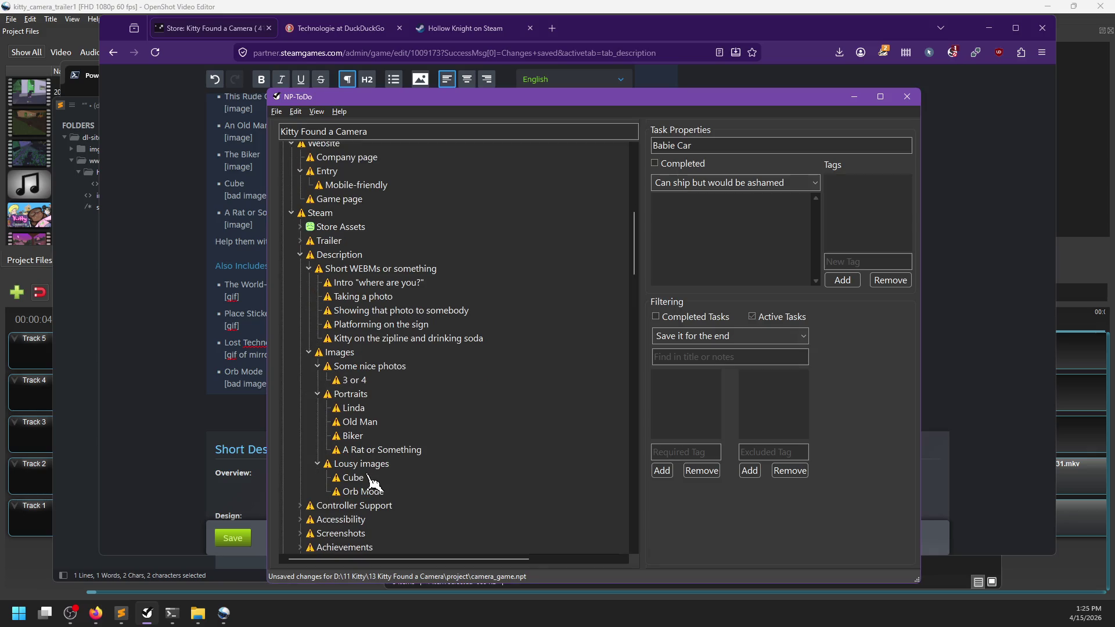
List Babie Car, Placing stickers and Mirror as tasks under Short WEBMs or something
left_click(343, 269)
key("Insert")
type("Bab")
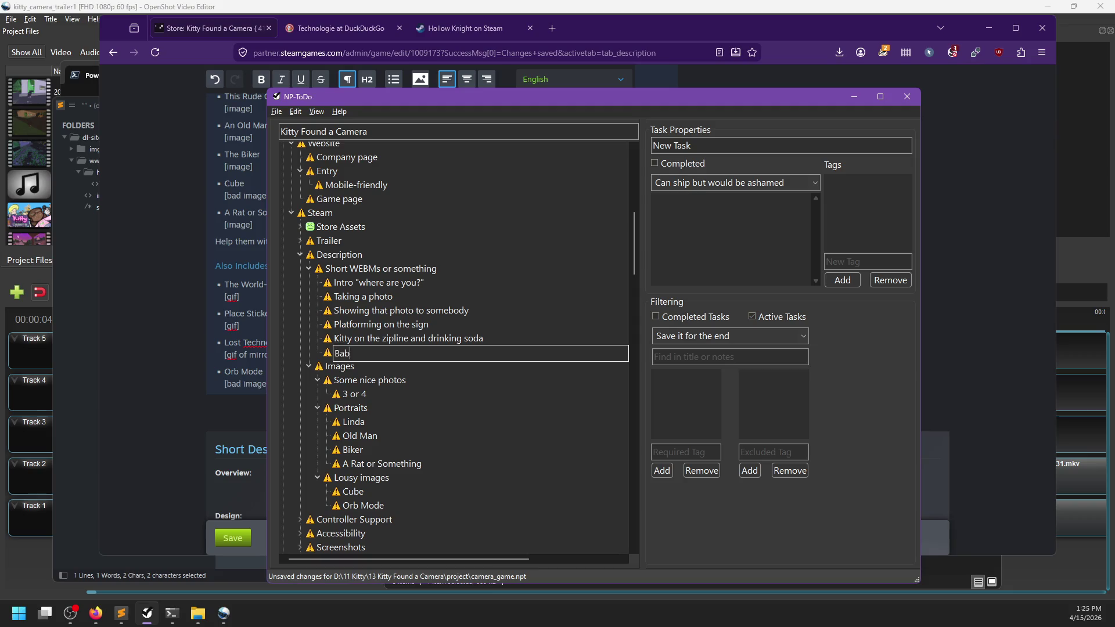
type("ie Car")
key("Return")
key("Insert")
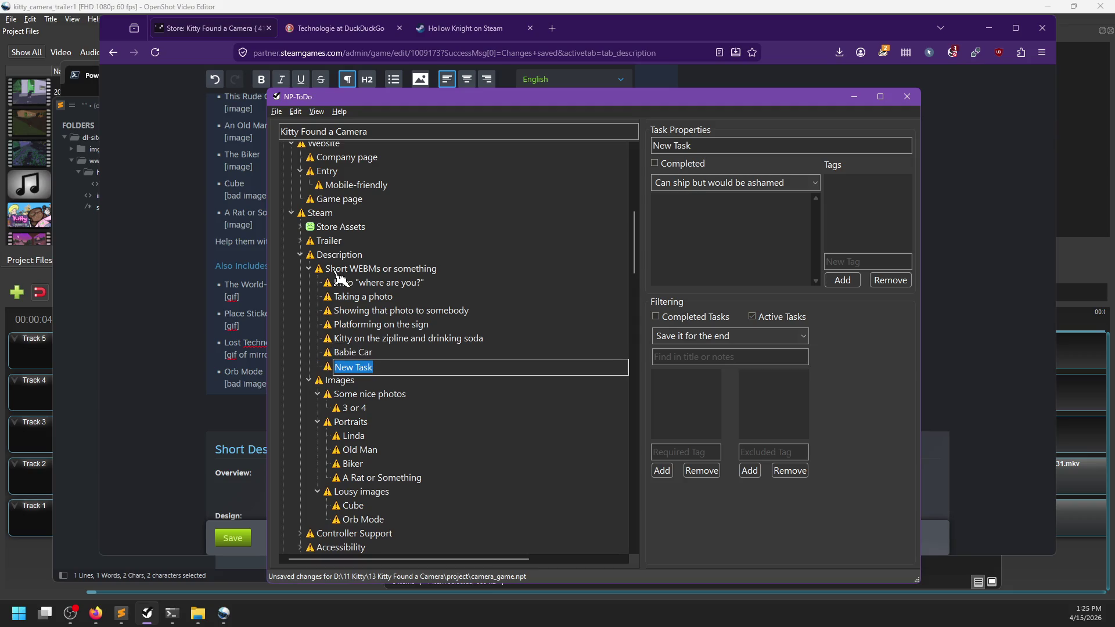
type("P")
key("BackSpace")
key("BackSpace")
type("lacing stickers")
key("Return")
key("Insert")
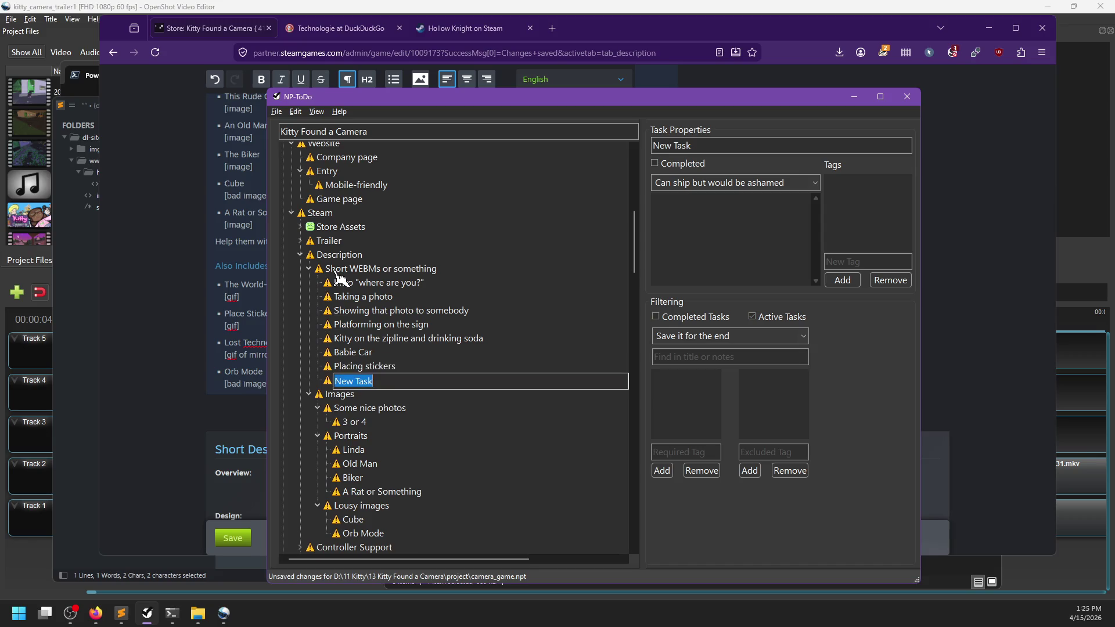
type("Mirror")
key("Return")
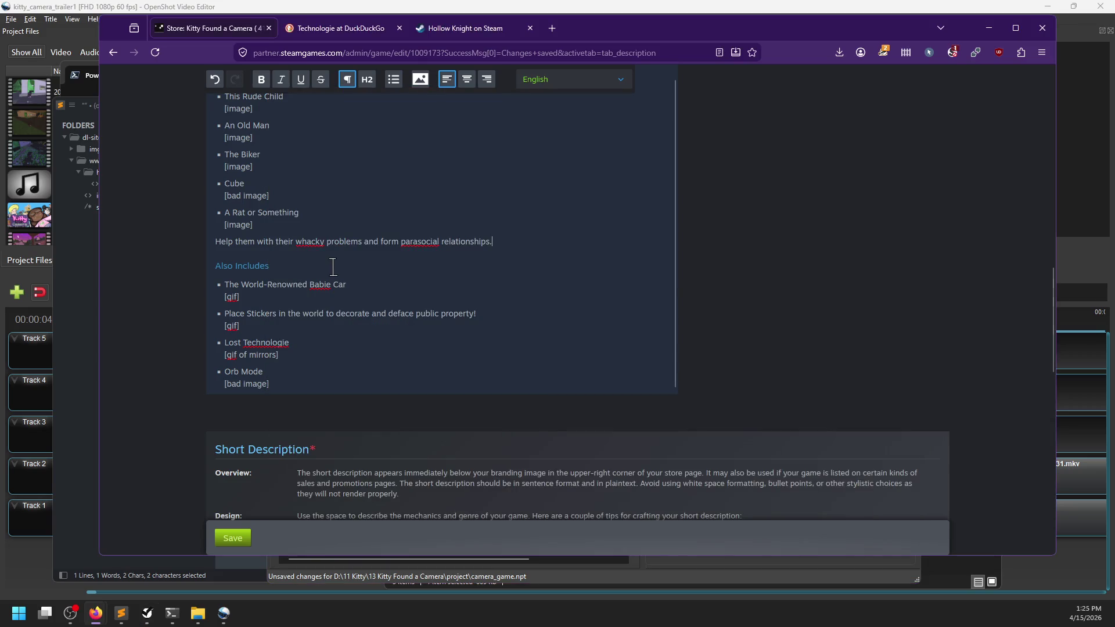
Discard the unfinished extra task row and save camera_game.npt
key("Insert")
type("Ormode")
key("Escape")
key("Delete")
key("ctrl+s")
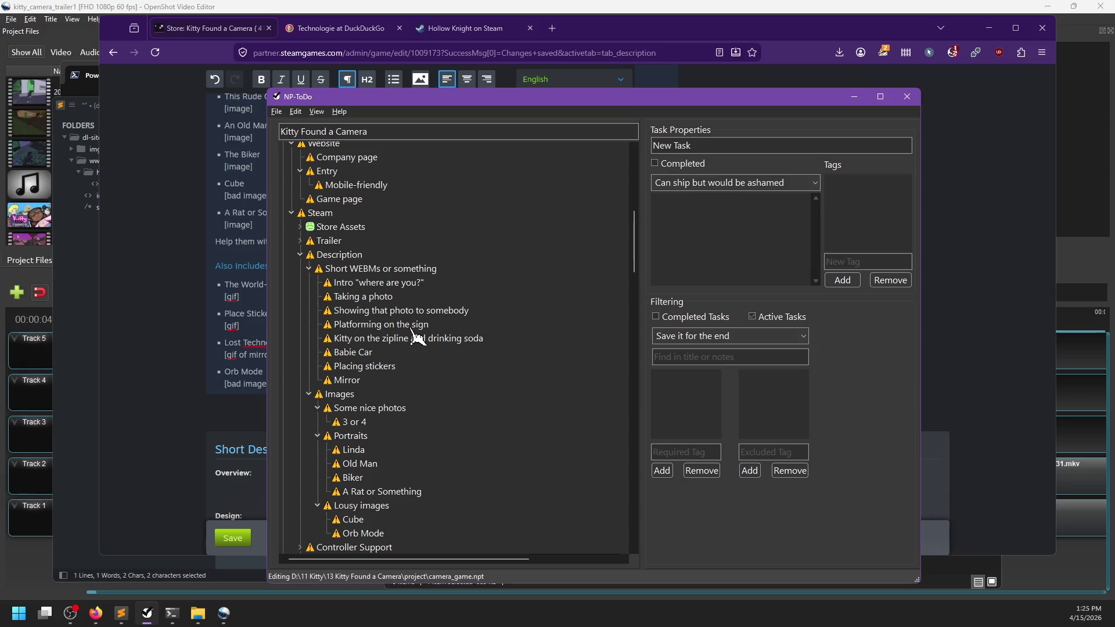
scroll(415, 337, "down", 3)
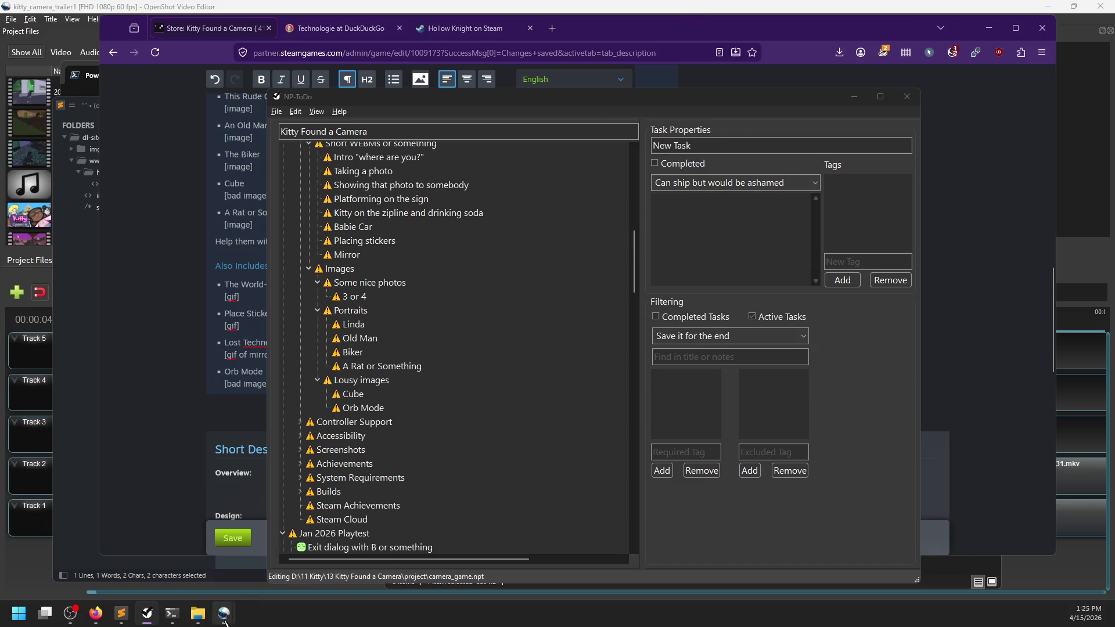
Dismiss the completed kitty_camera_trailer1 export and close OpenShot, saving the project changes
mouse_move(224, 614)
left_click(286, 584)
left_click(674, 444)
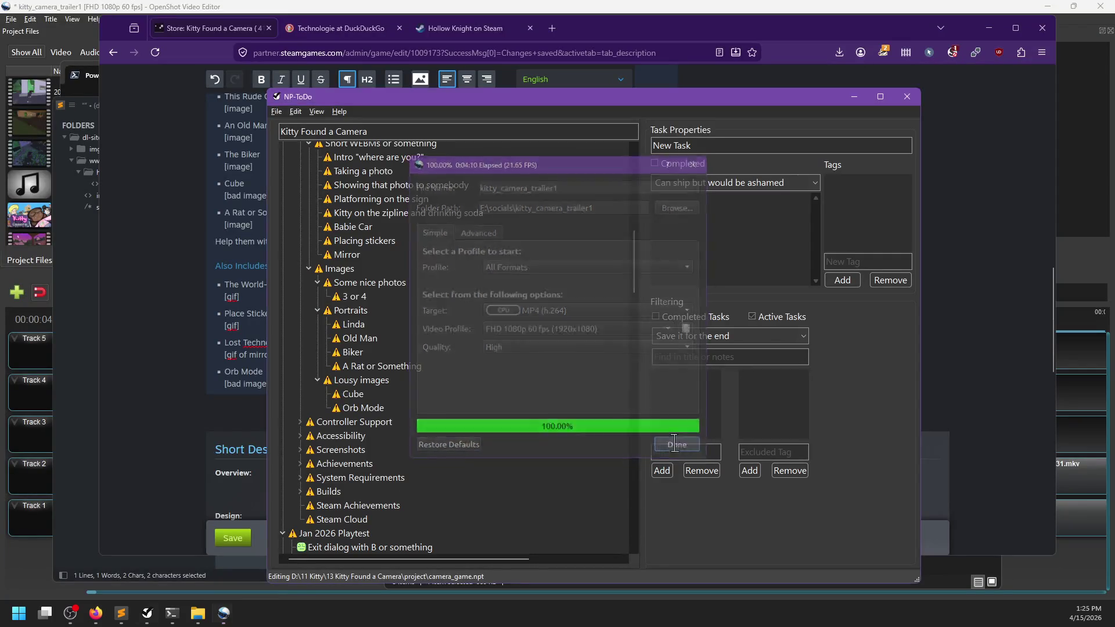
left_click(743, 8)
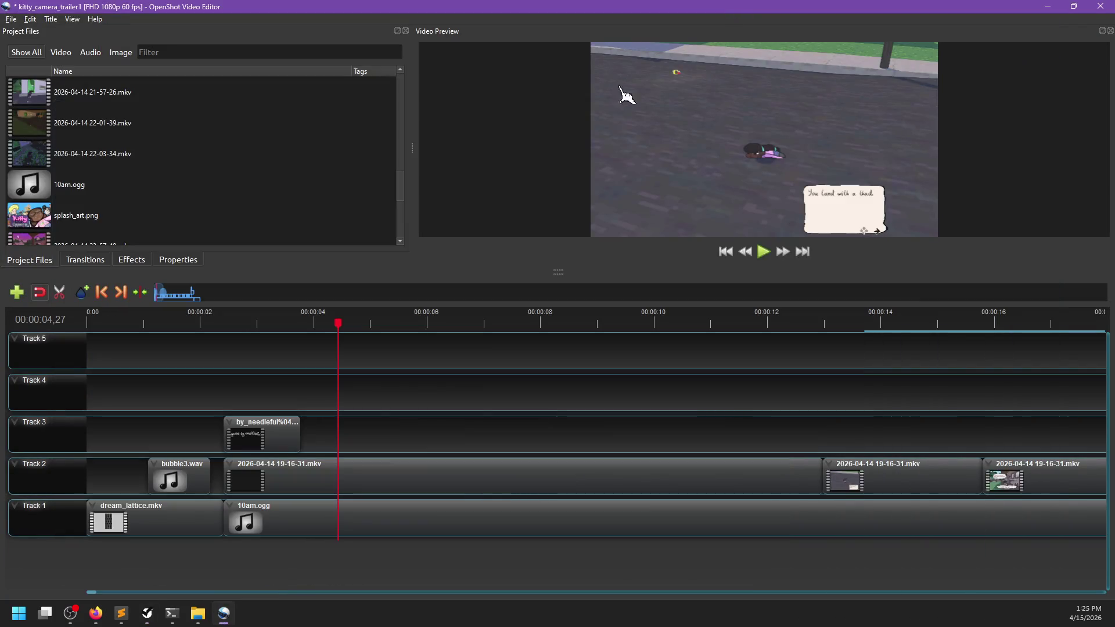
left_click(1107, 6)
left_click(514, 317)
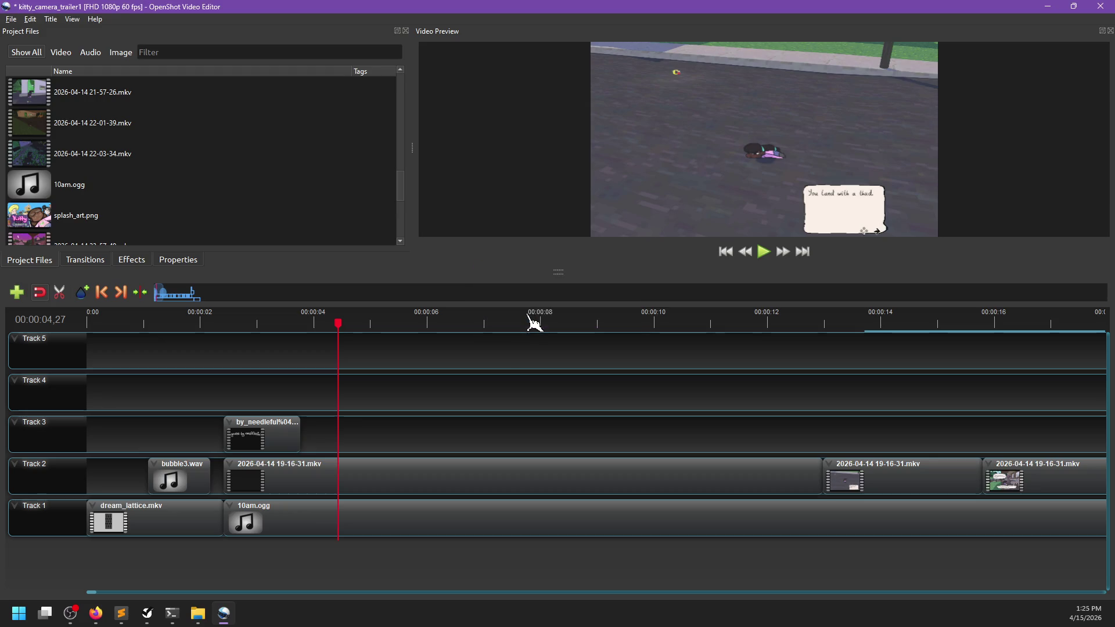
scroll(490, 343, "down", 1)
scroll(490, 343, "up", 6)
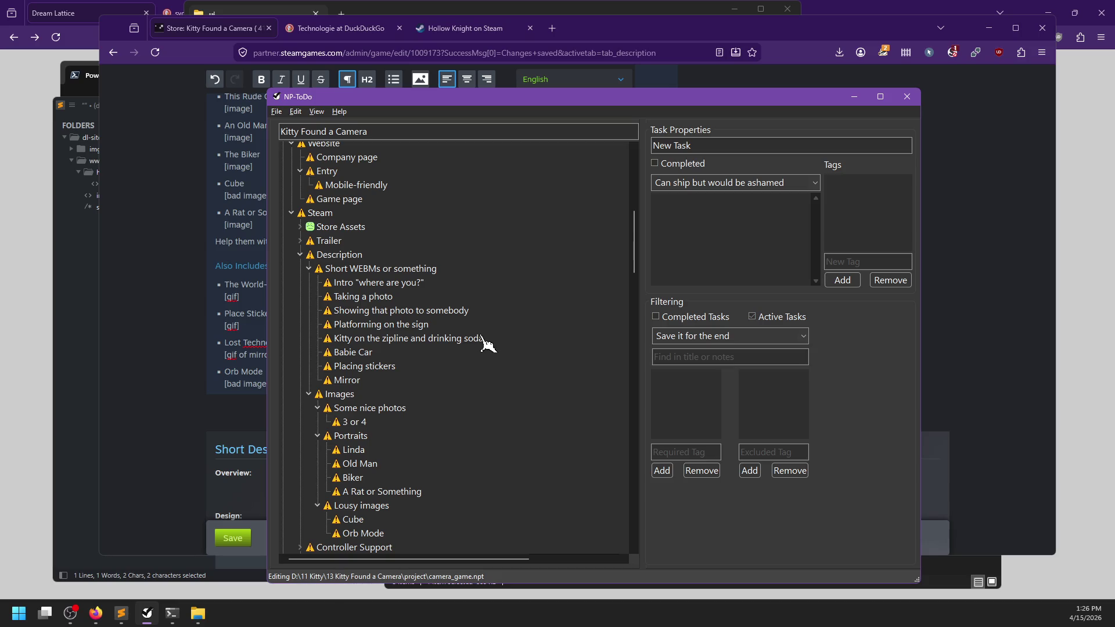
Save the revised About This Game text and scroll back to it after the reload
left_click(232, 538)
scroll(381, 451, "up", 3)
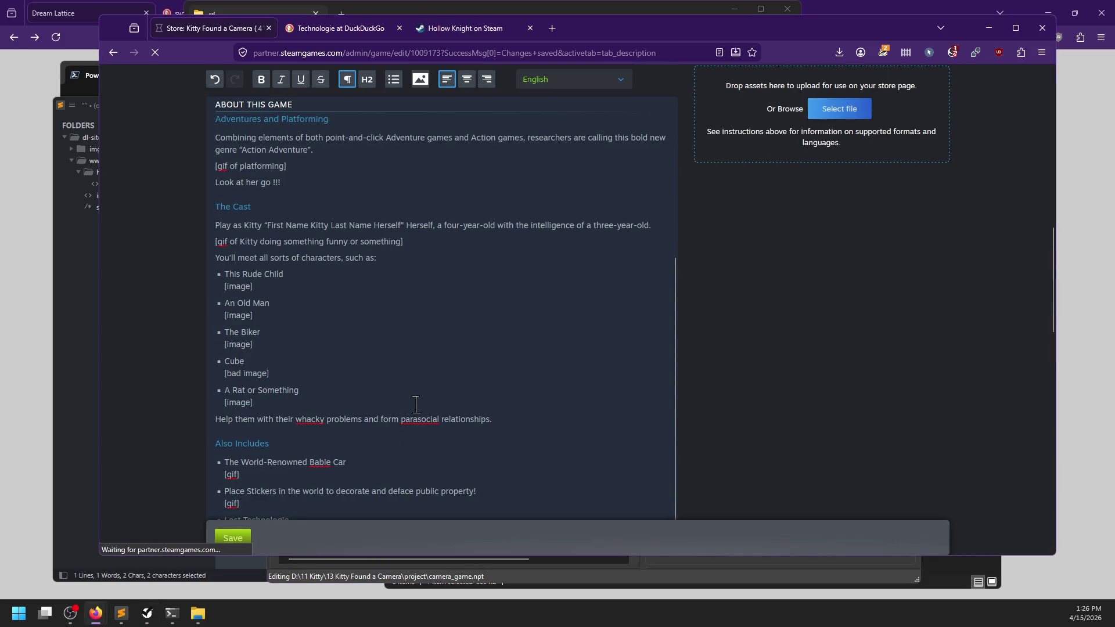
scroll(203, 392, "down", 10)
scroll(191, 394, "down", 3)
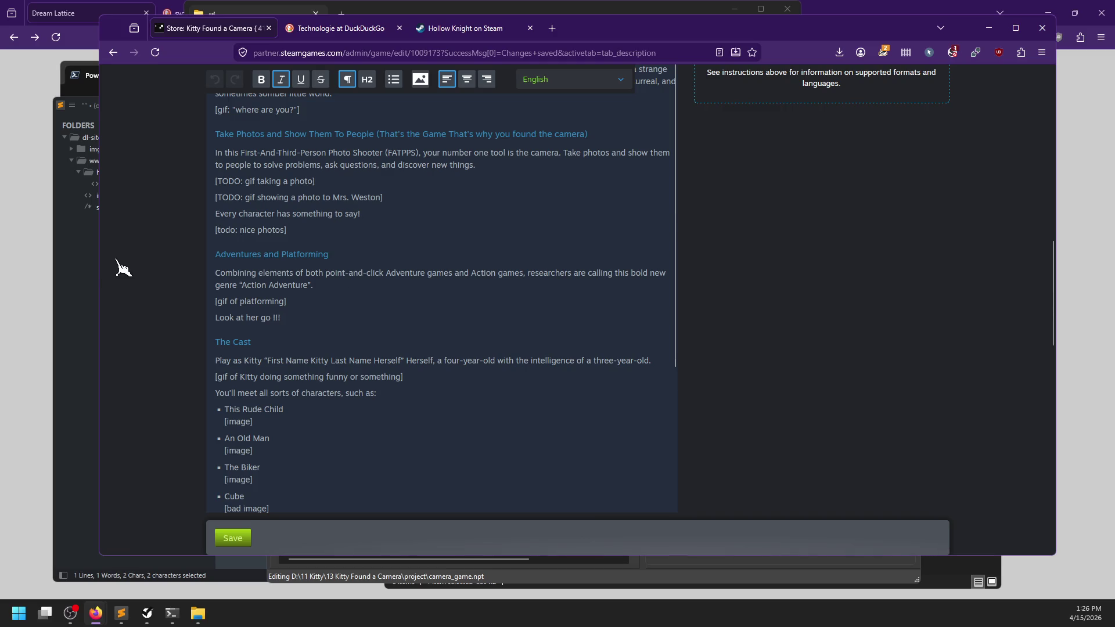
left_click(87, 264)
Replay the Dream Lattice logo animation from the title link, then close that browser window
left_click(95, 9)
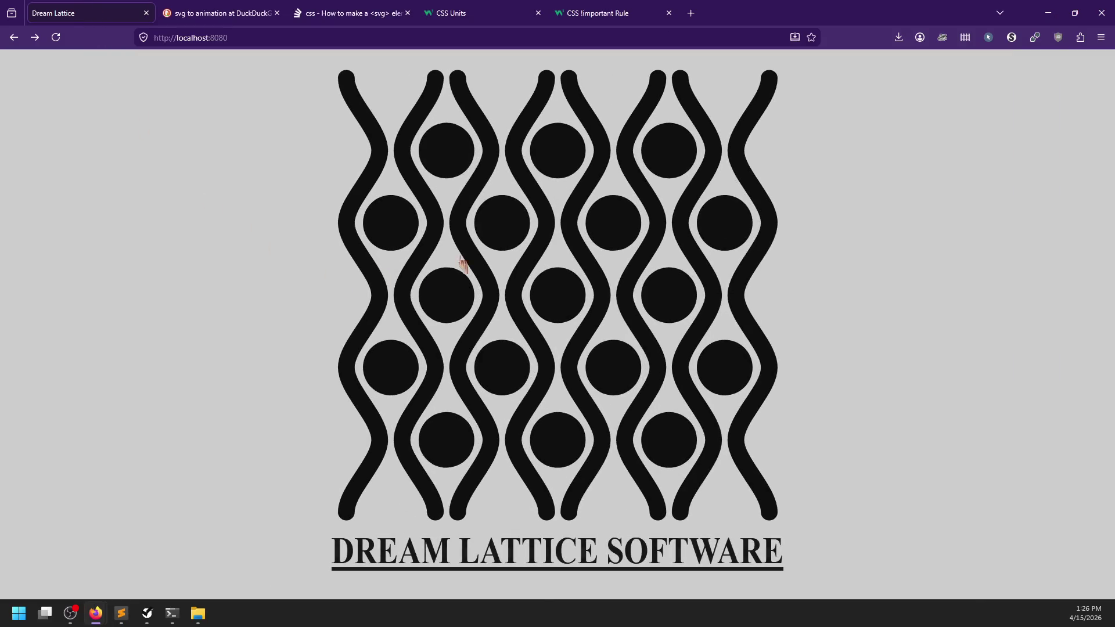
left_click(315, 565)
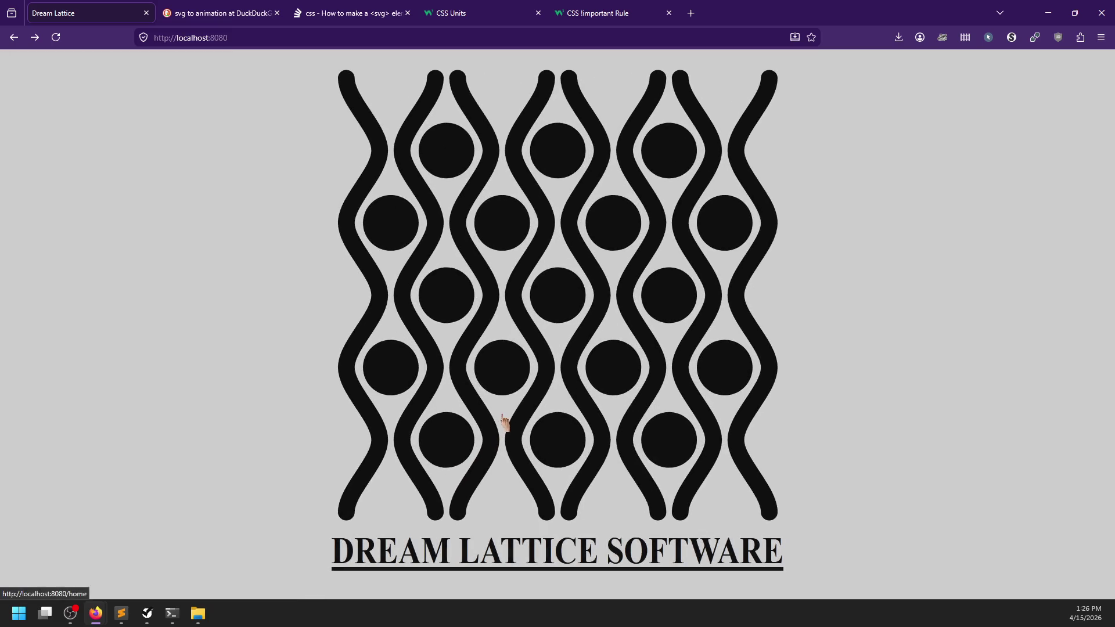
left_click(363, 567)
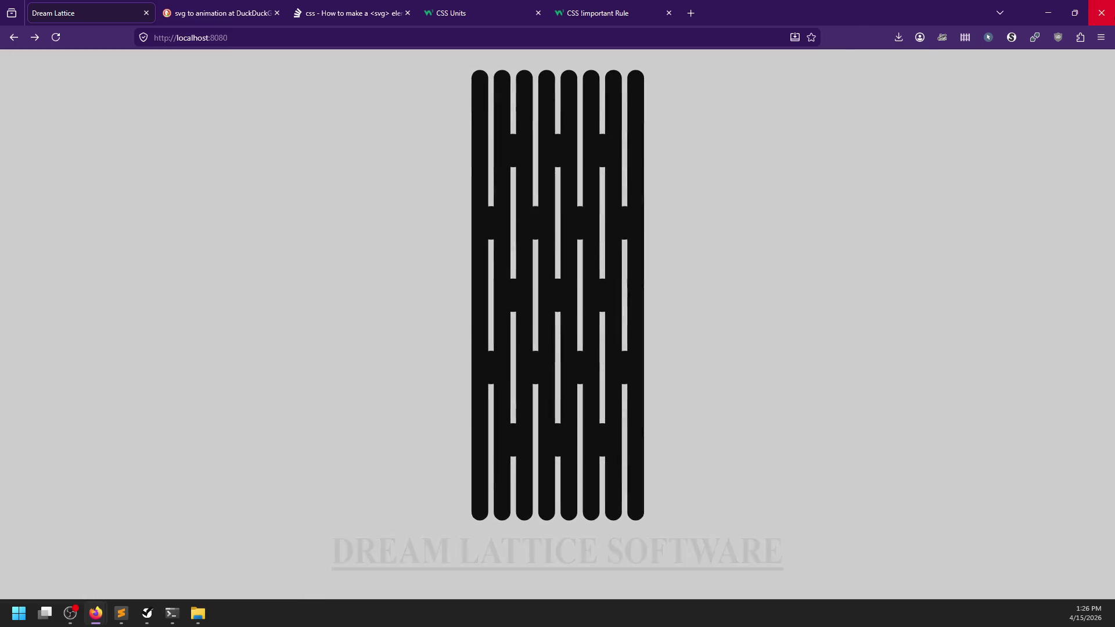
left_click(1108, 21)
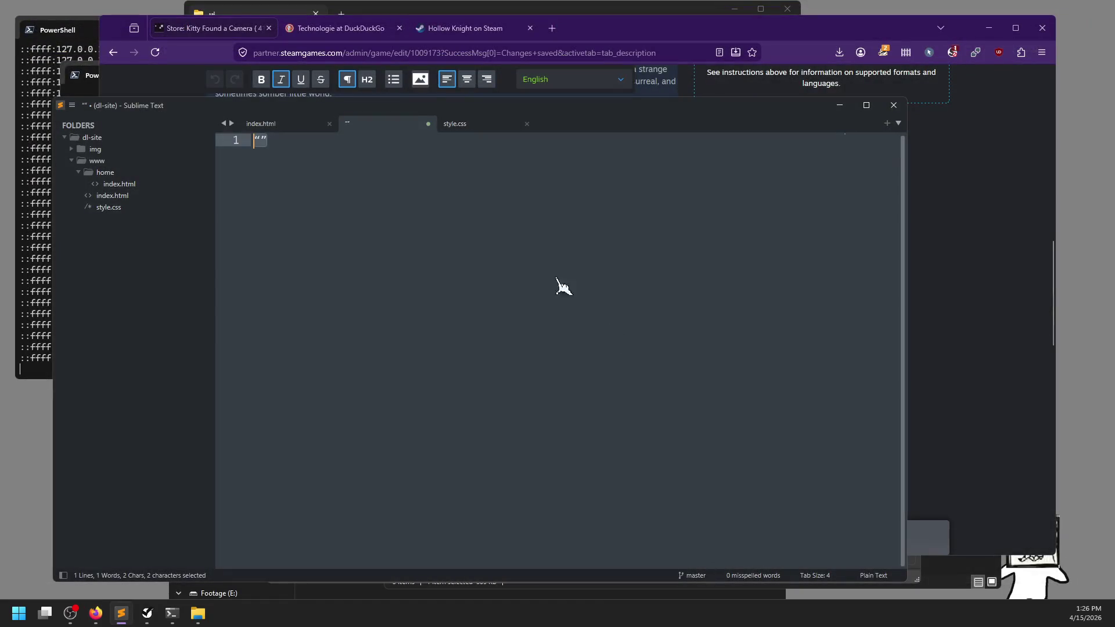
In the Steam description editor, select the words 'elements of both' in the platforming paragraph
left_click(613, 40)
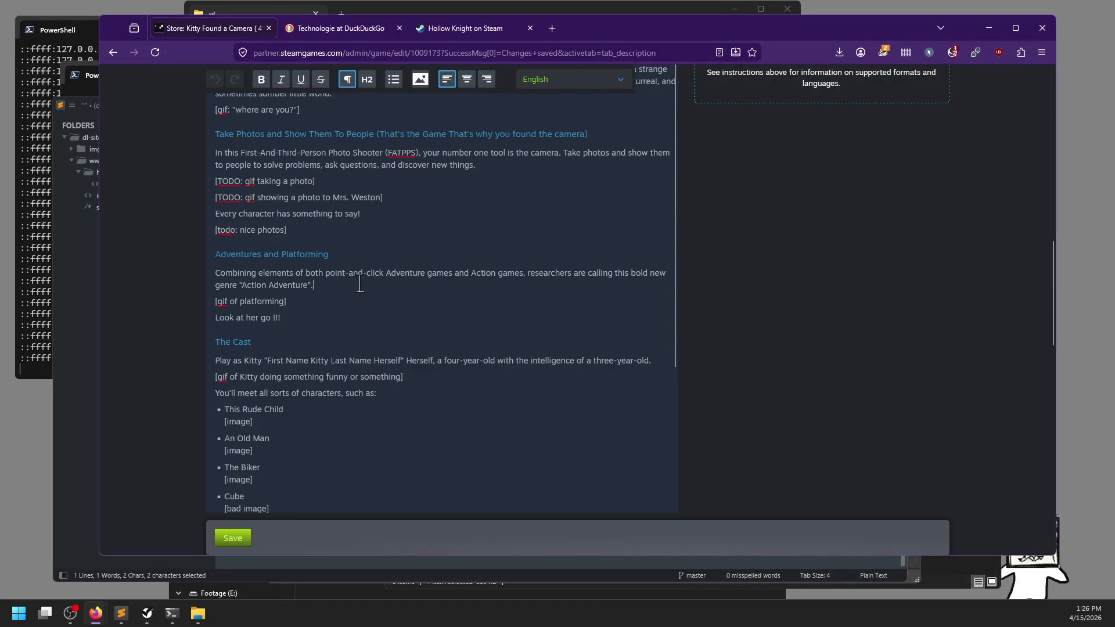
left_click(309, 272)
key("ctrl+Right")
key("ctrl+shift+Left")
key("ctrl+shift+Left")
key("ctrl+shift+Left")
Replace 'elements of both' with 'the adventure of a' and add 'with the action of a 3D platformer,'
key("Delete")
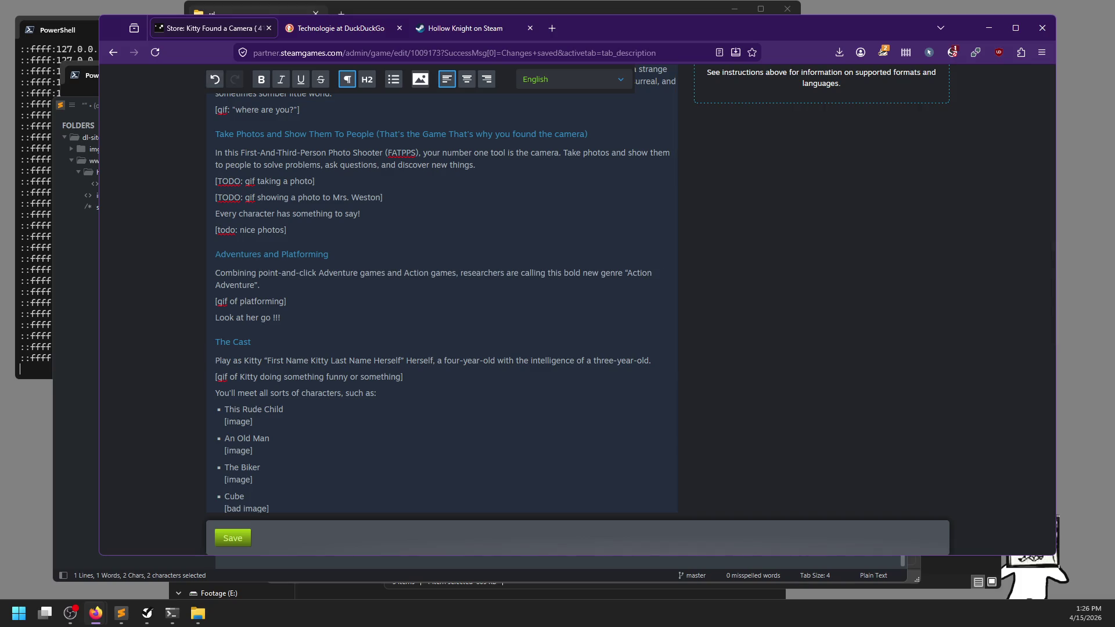
type("the advent")
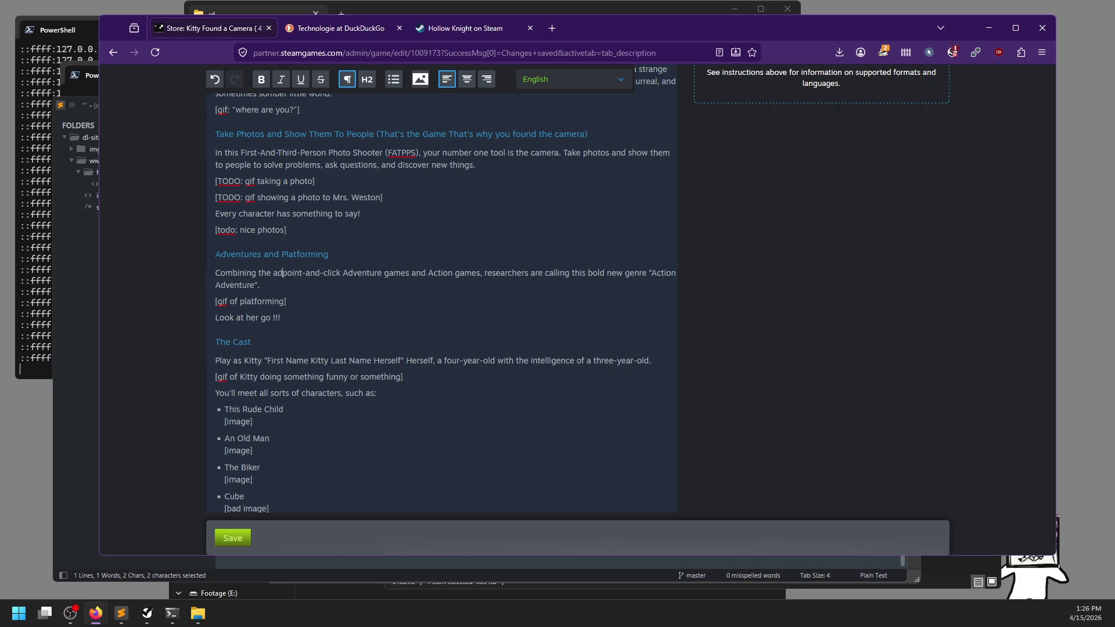
type("ure of a")
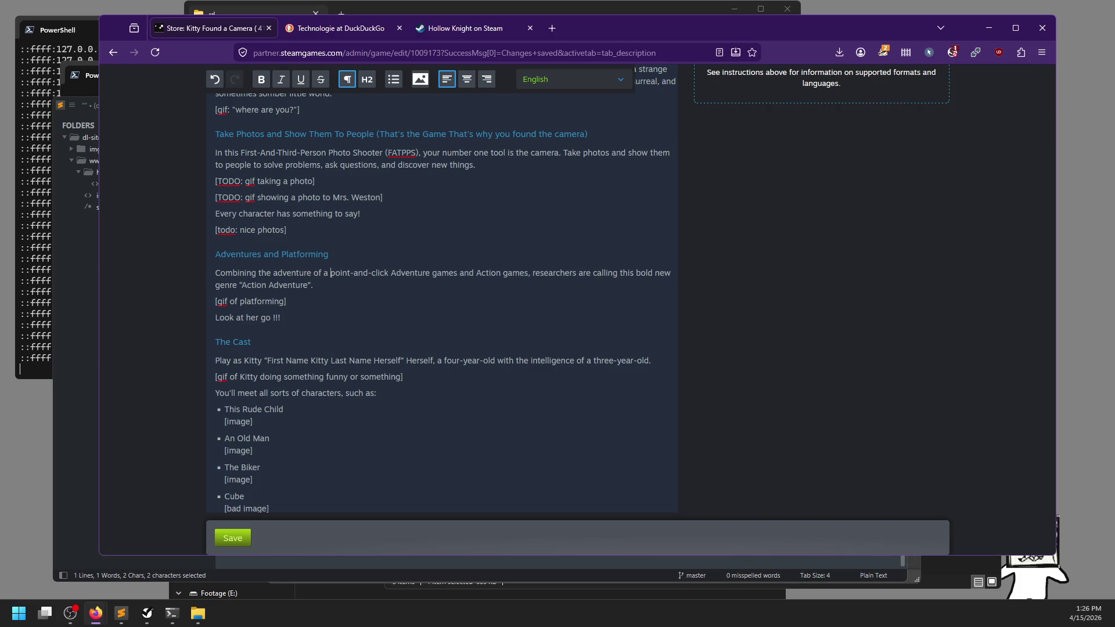
key("ctrl+shift+Right")
key("ctrl+shift+Right")
key("ctrl+shift+Right")
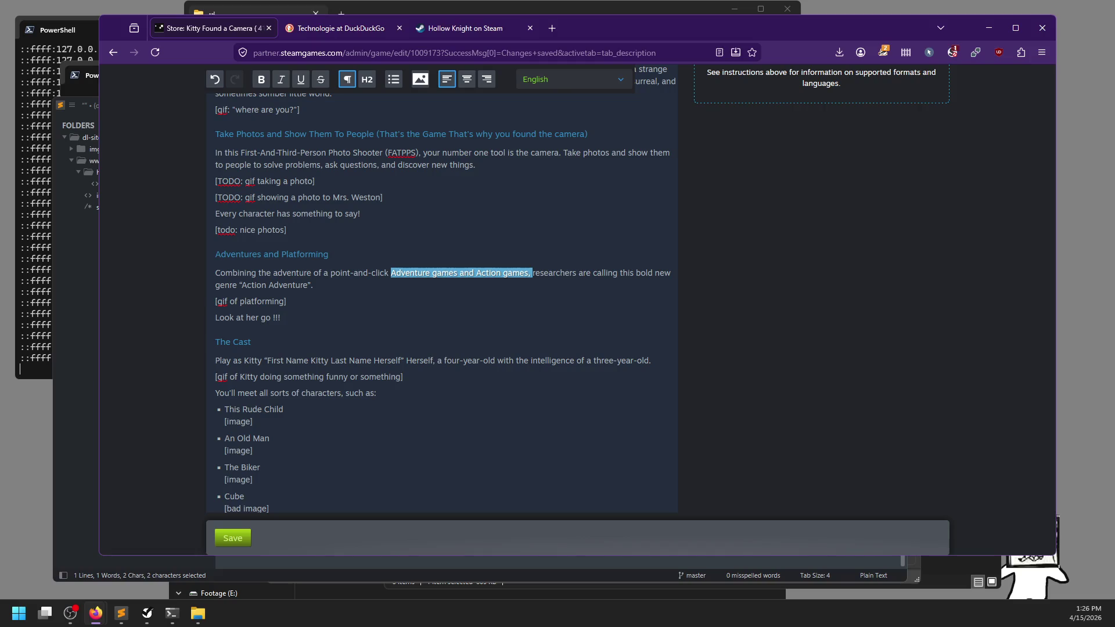
type("with th")
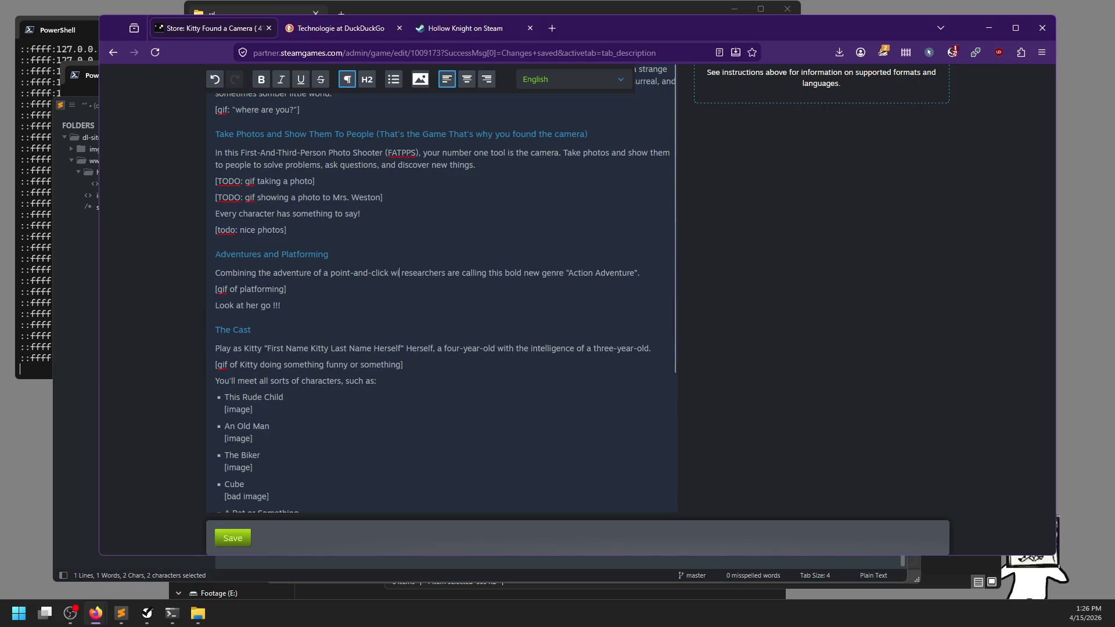
type("e action of a 23")
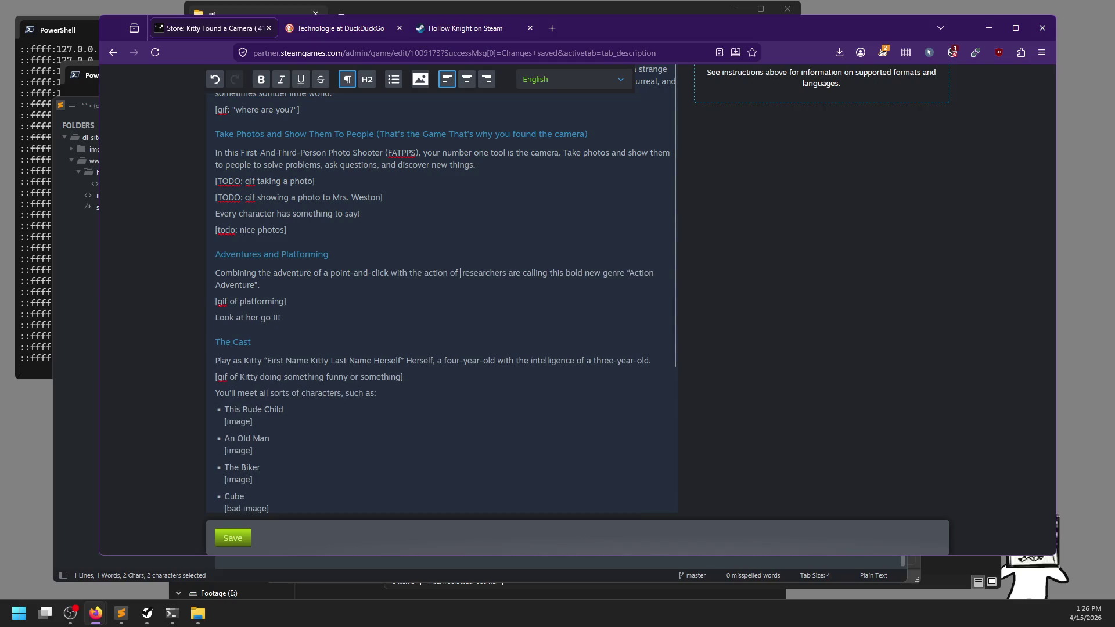
key("BackSpace")
key("BackSpace")
type("3D platform")
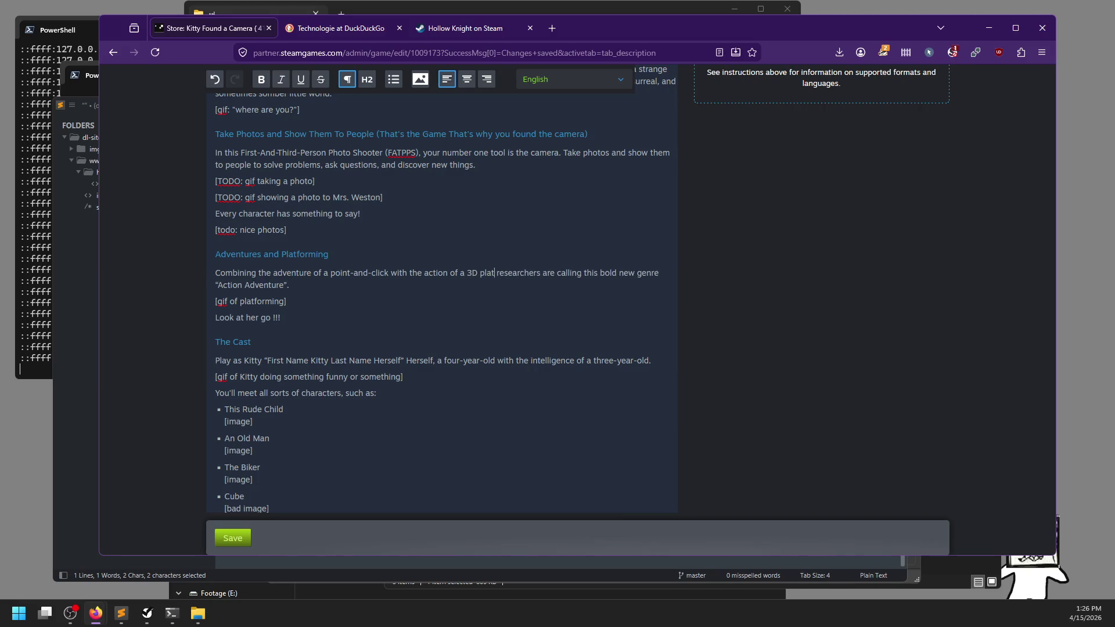
type("er.")
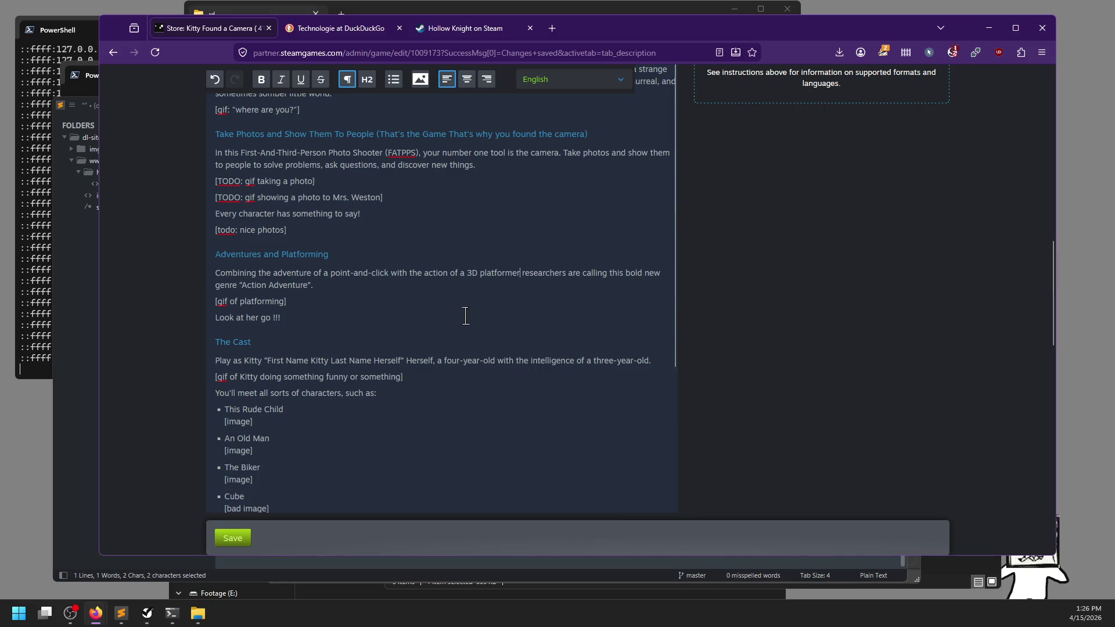
key("BackSpace")
type(",")
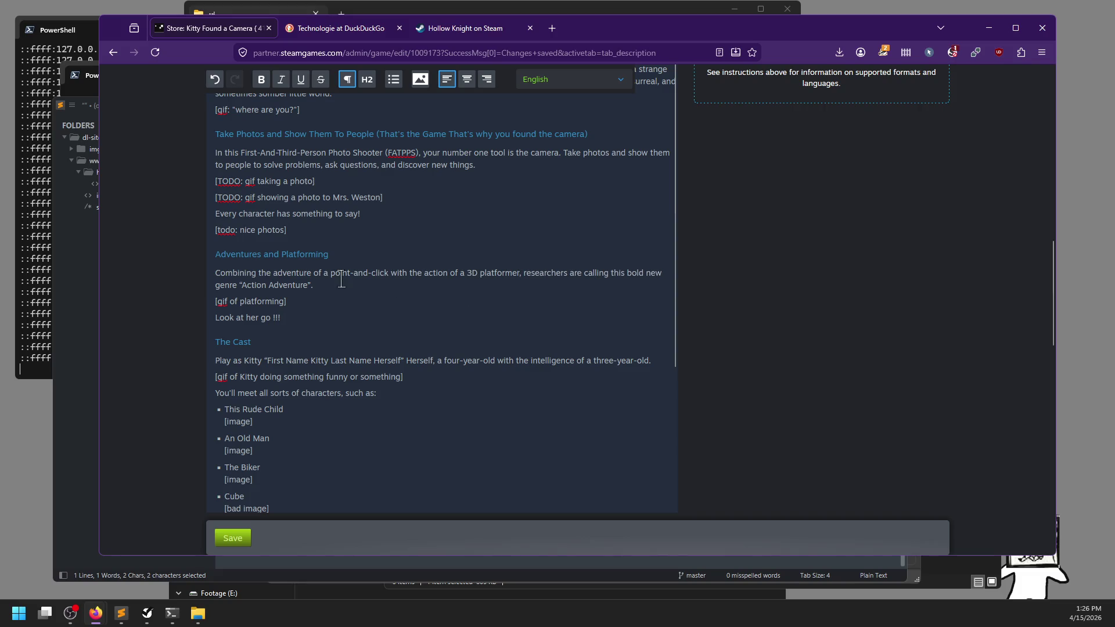
Try deleting the 'with the action of a 3D platformer' clause, then undo to restore it
key("ctrl+shift+Left")
key("ctrl+shift+Left")
key("ctrl+shift+Left")
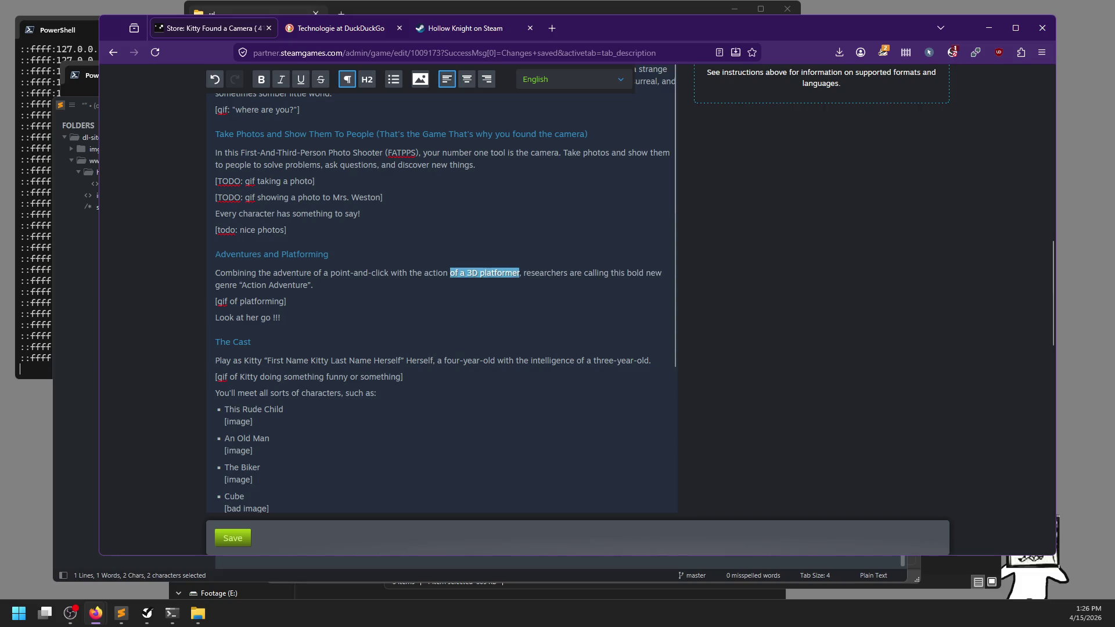
key("BackSpace")
key("ctrl+BackSpace")
key("ctrl+BackSpace")
key("BackSpace")
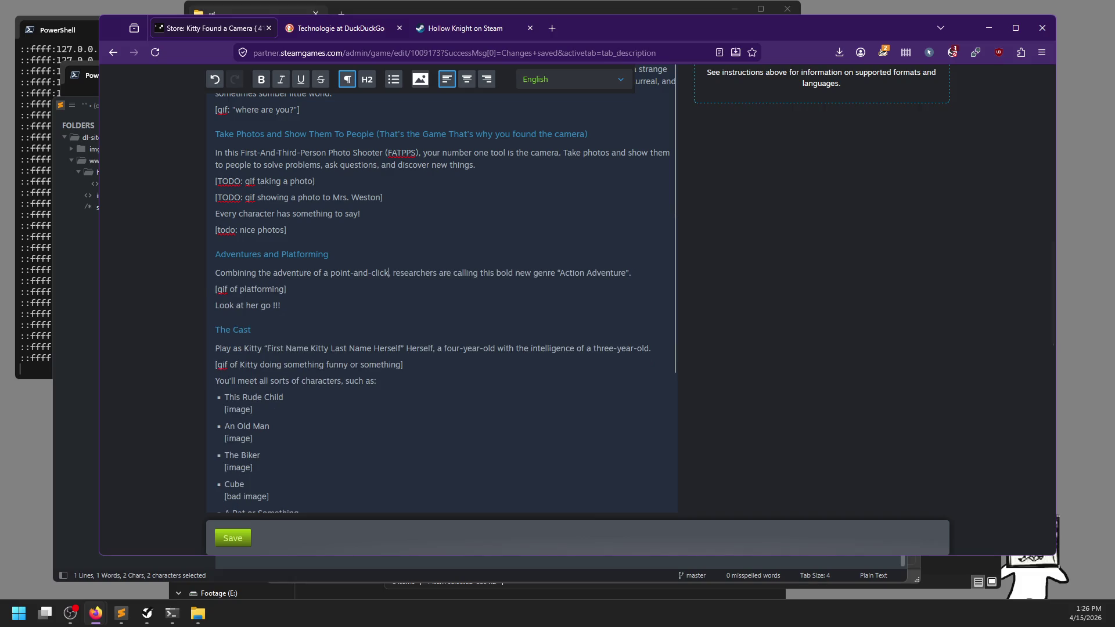
key("ctrl+z")
key("ctrl+z")
key("ctrl+z")
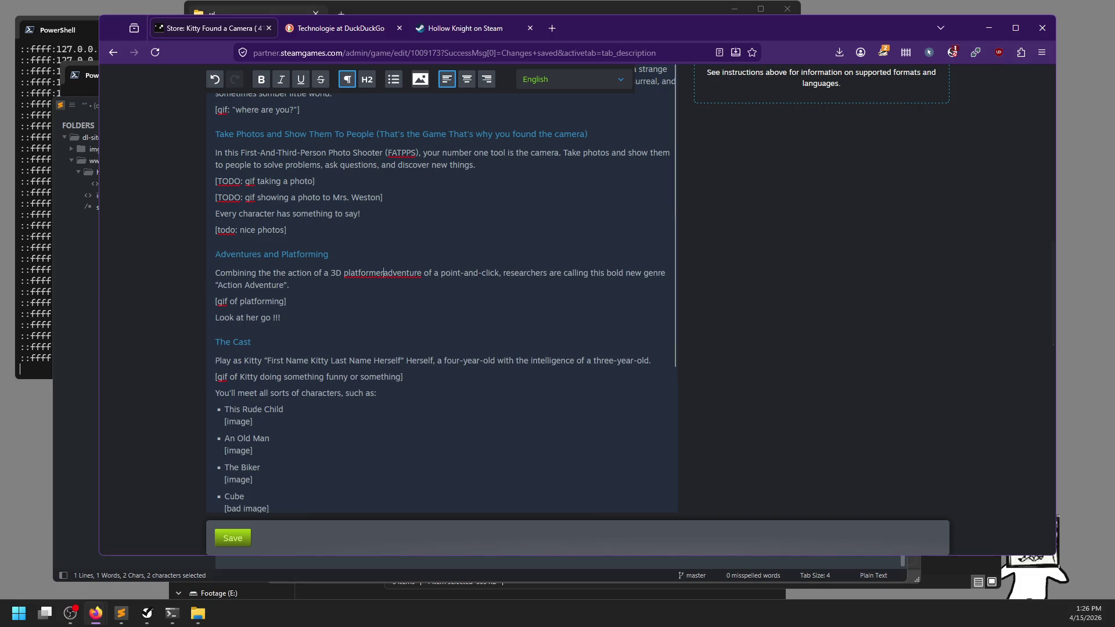
key("ctrl+z")
key("ctrl+z")
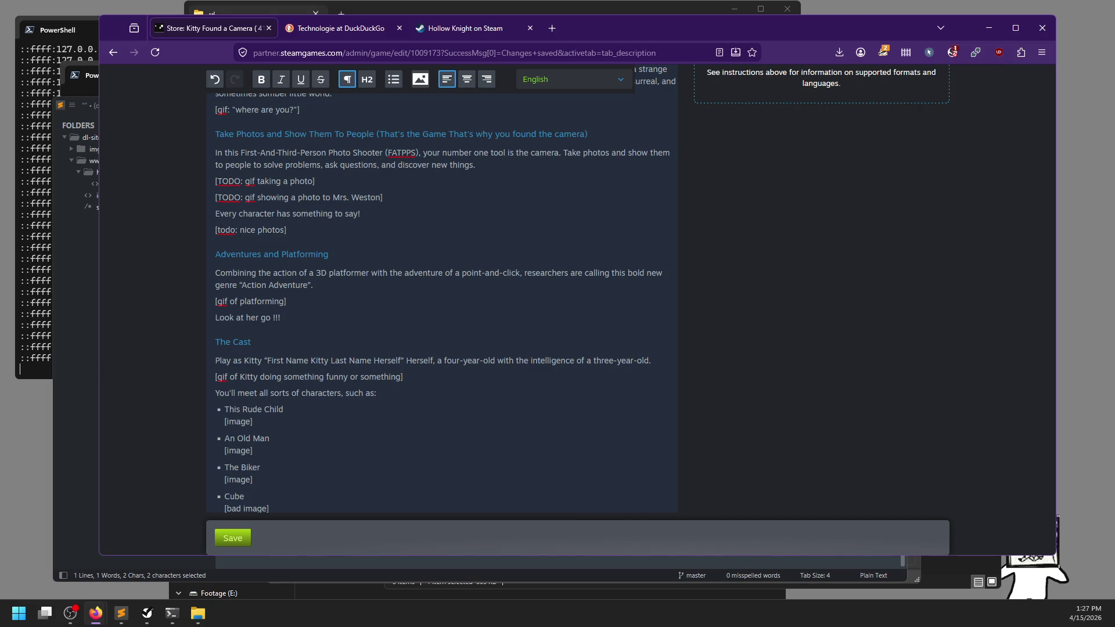
Save the revised About This Game description and scroll back down to the editor
left_click(233, 538)
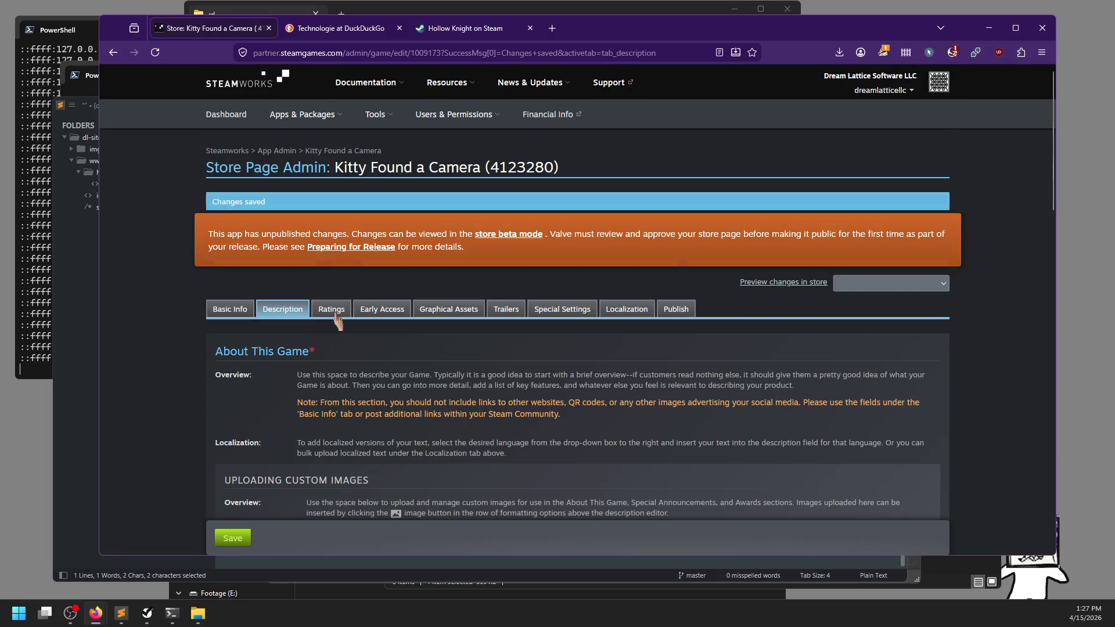
scroll(348, 331, "down", 5)
scroll(360, 334, "down", 10)
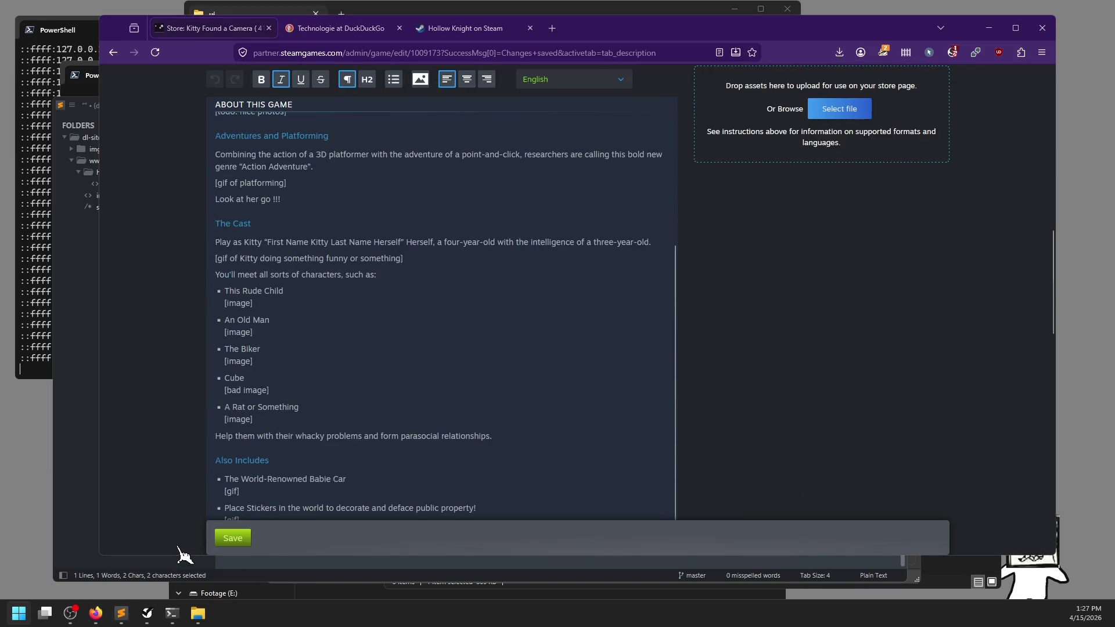
left_click(147, 613)
Move the to-do window aside and open the Kitty Found a Camera project from the Project Manager
mouse_move(449, 96)
left_mouse_down()
mouse_move(393, 117)
mouse_move(0, 145)
left_mouse_up()
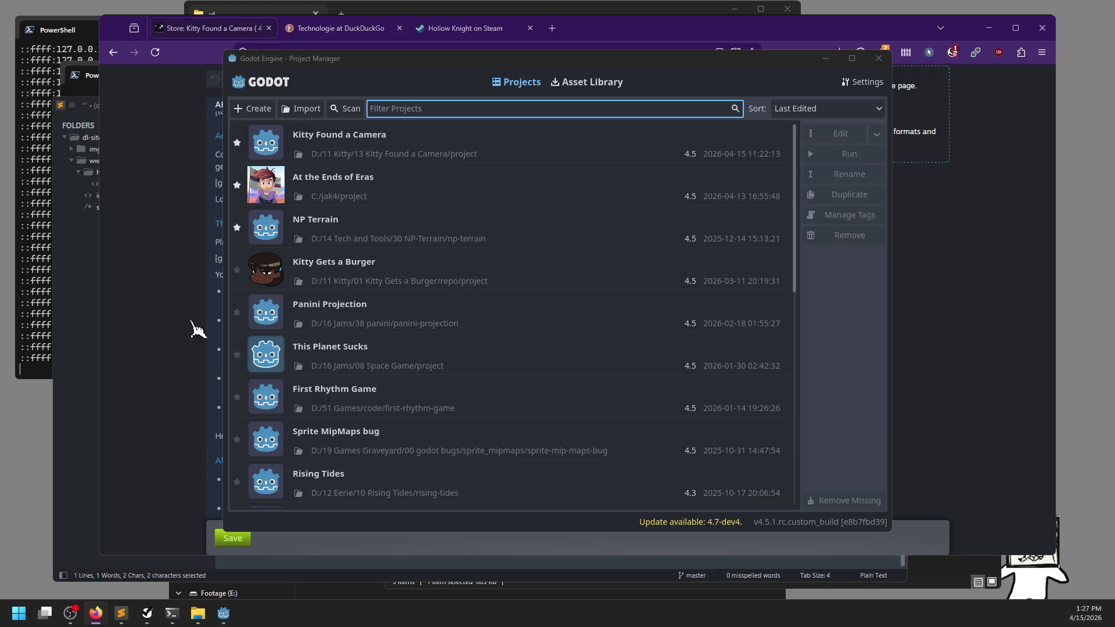
double_click(423, 141)
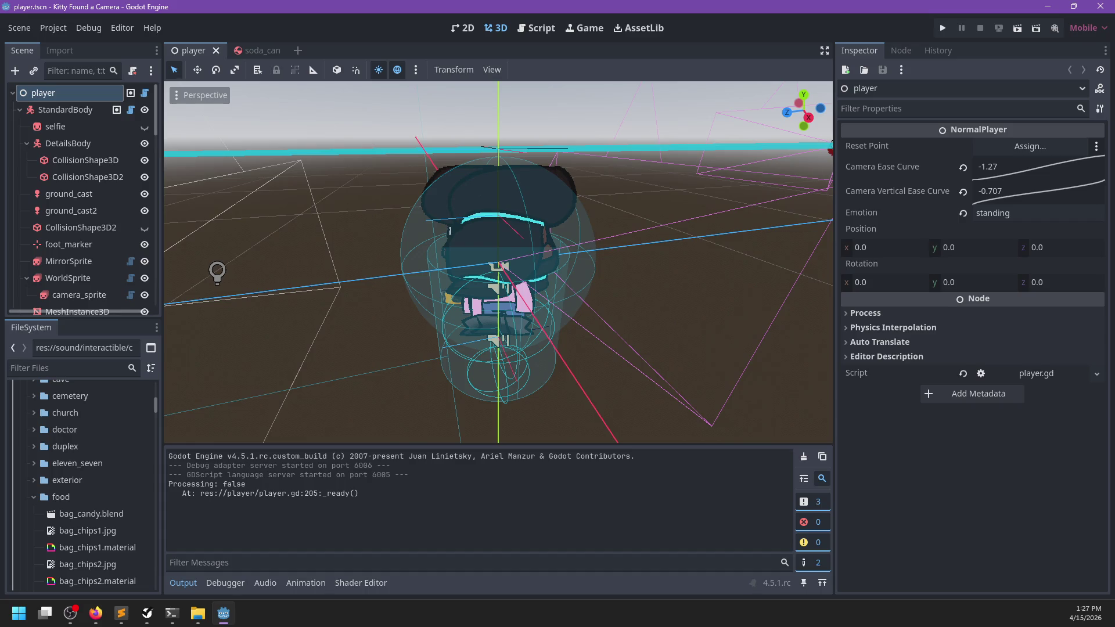
Orbit the Godot viewport around the player model, then run Kitty Found a Camera with F5
key("alt+Tab")
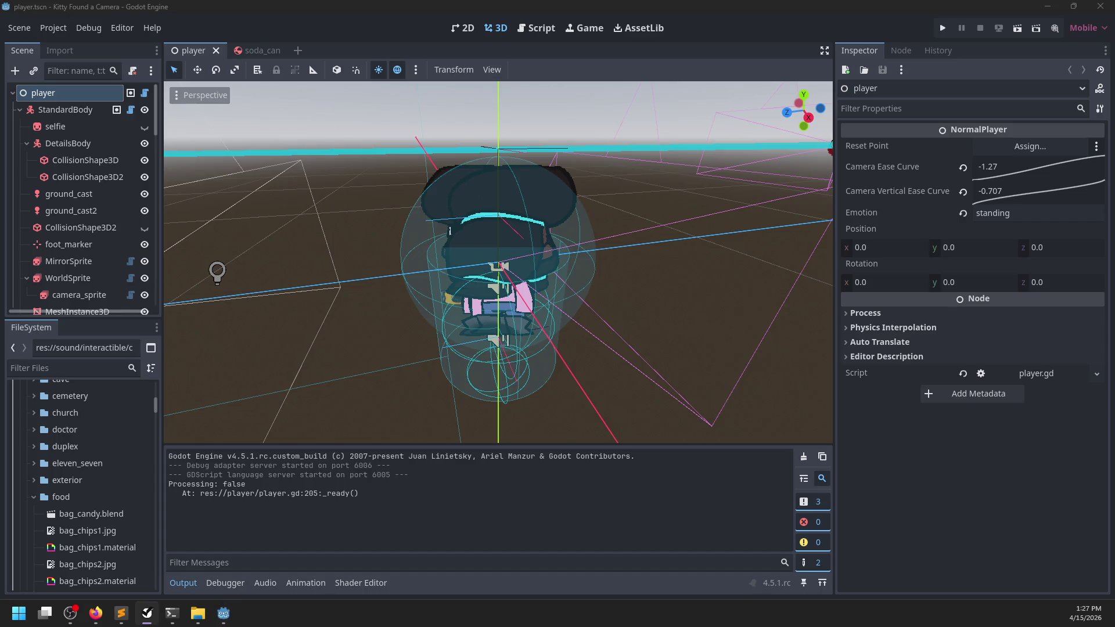
left_click(377, 9)
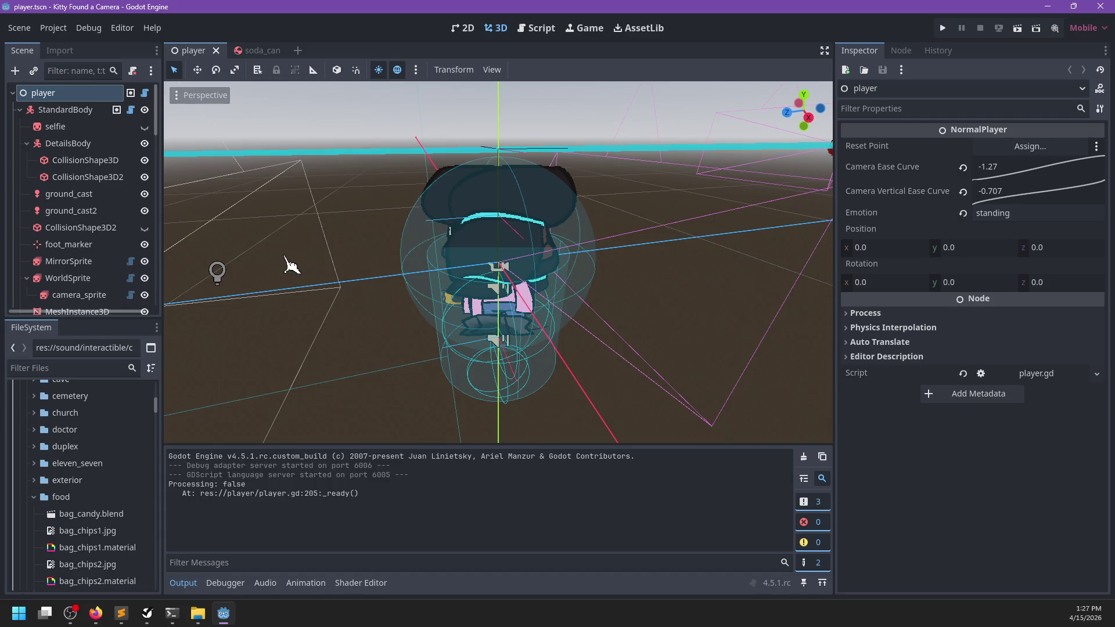
scroll(317, 265, "down", 5)
mouse_move(456, 297)
left_mouse_down()
mouse_move(700, 238)
mouse_move(461, 385)
mouse_move(705, 199)
mouse_move(524, 289)
mouse_move(620, 316)
mouse_move(426, 315)
mouse_move(619, 341)
mouse_move(659, 316)
mouse_move(602, 313)
left_mouse_up()
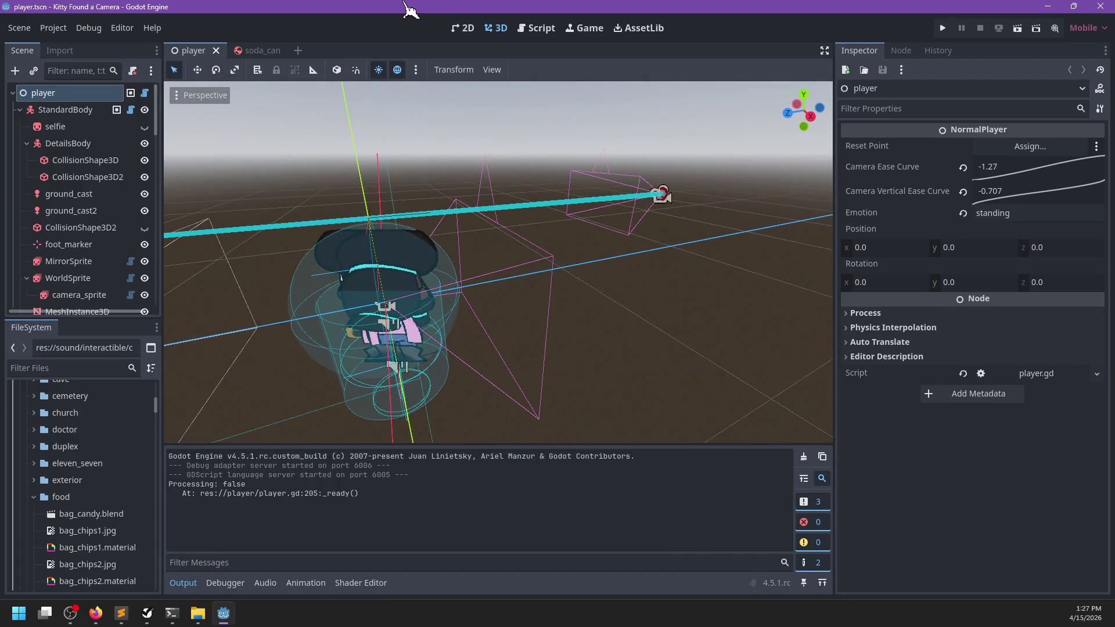
key("F5")
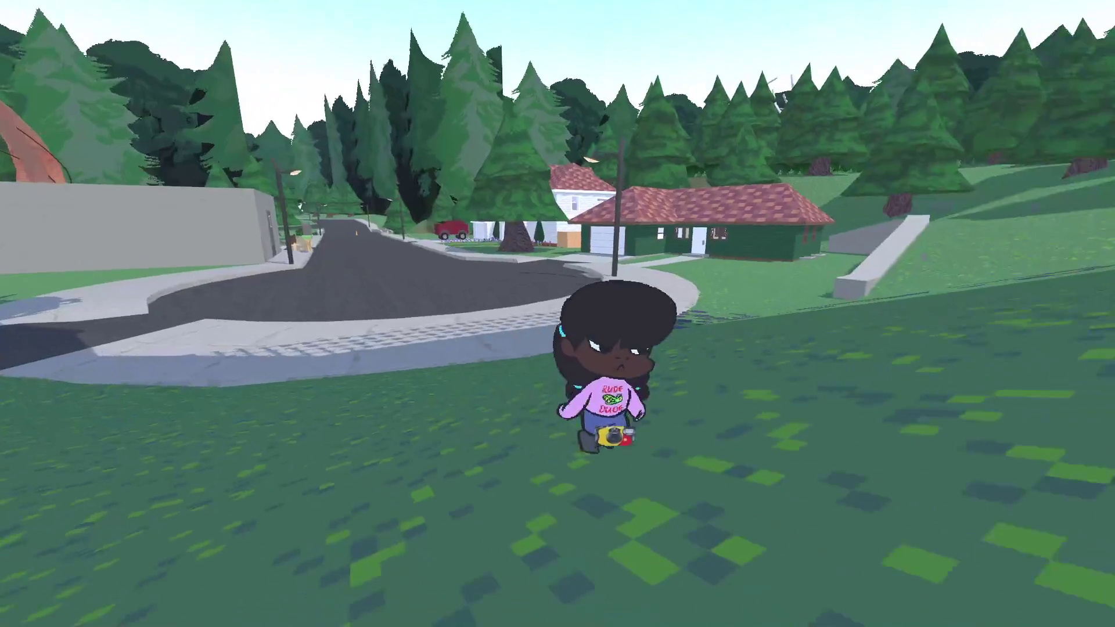
Run Kitty along the brick wall onto the stone ledge, pause the game, and return to Firefox
key("w")
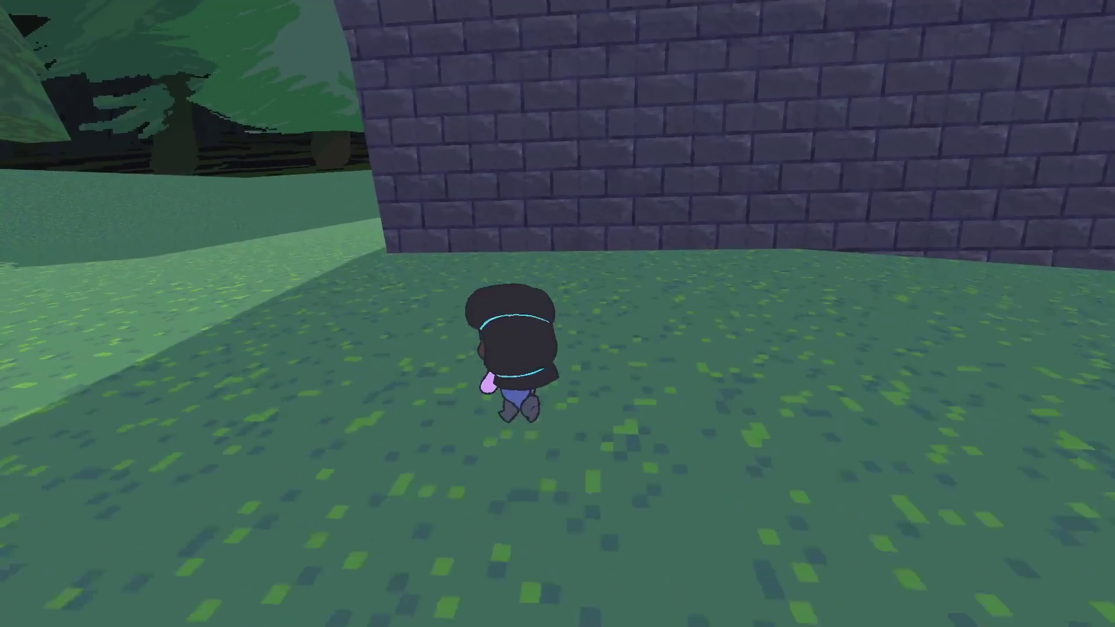
key("w")
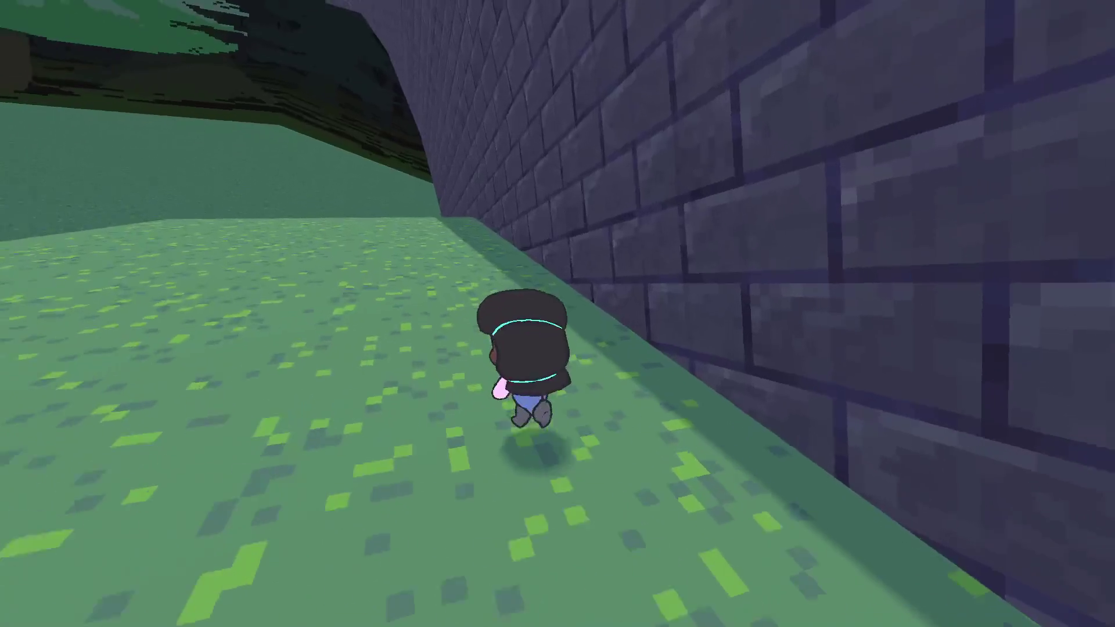
key("w")
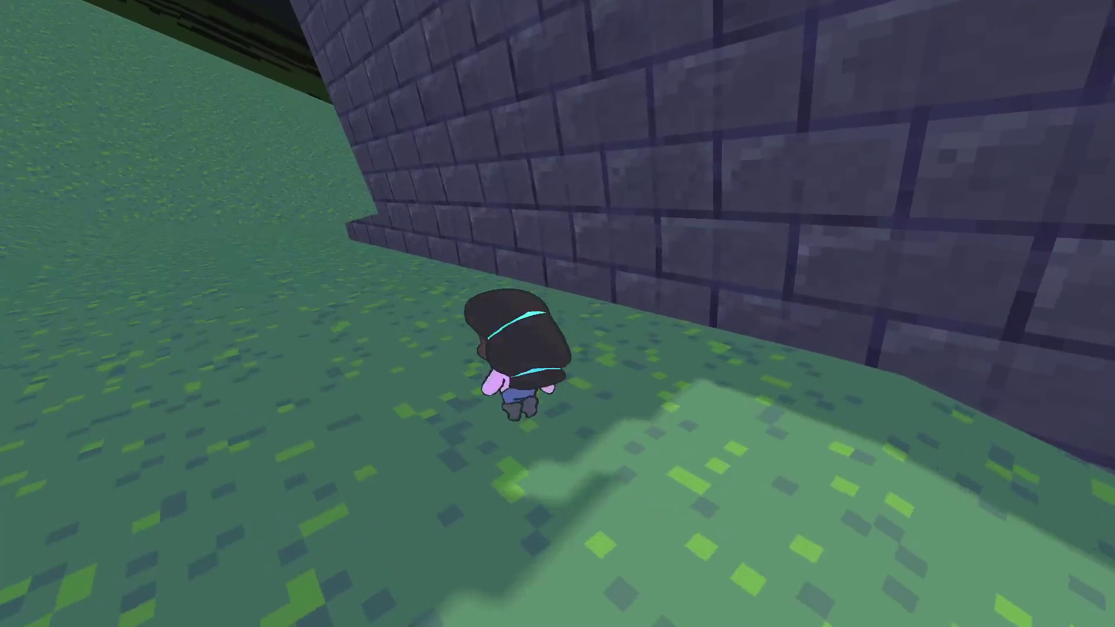
key("w")
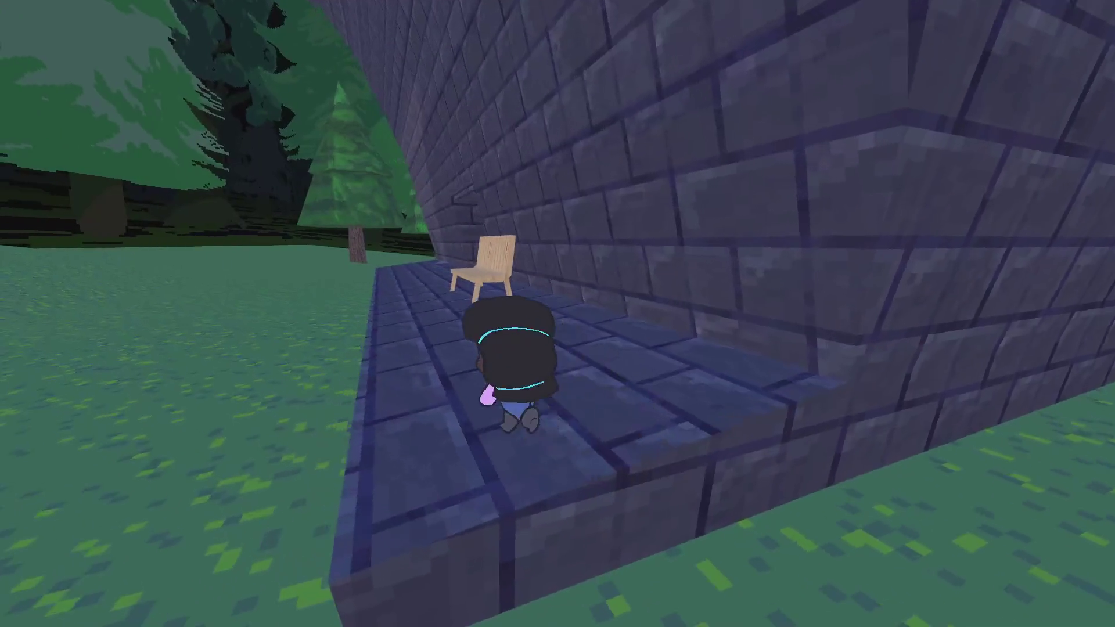
key("Escape")
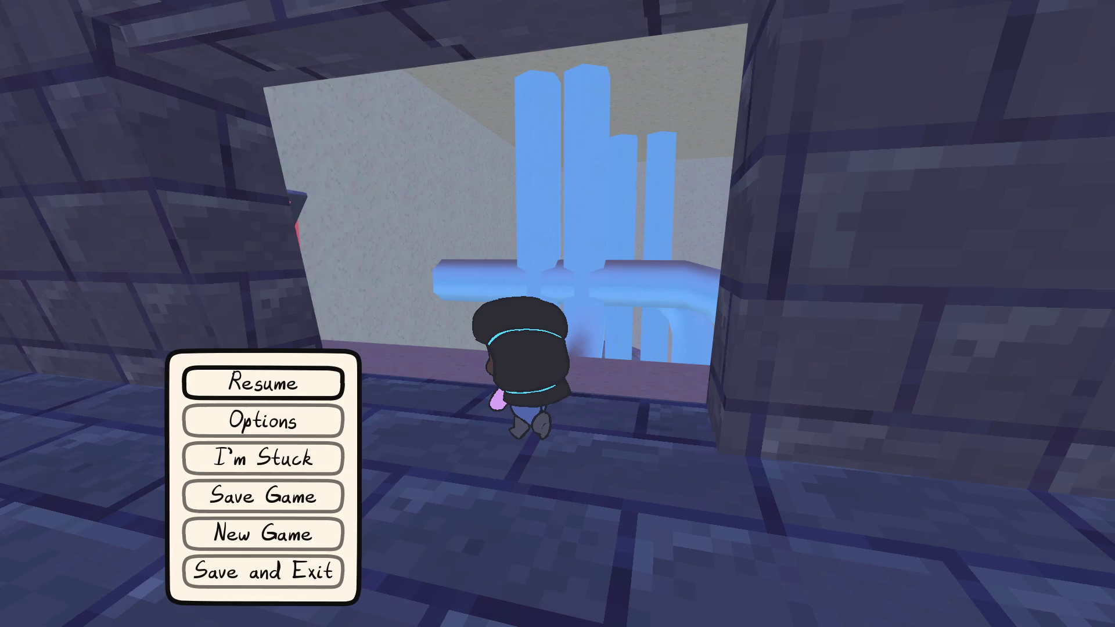
key("alt+Tab")
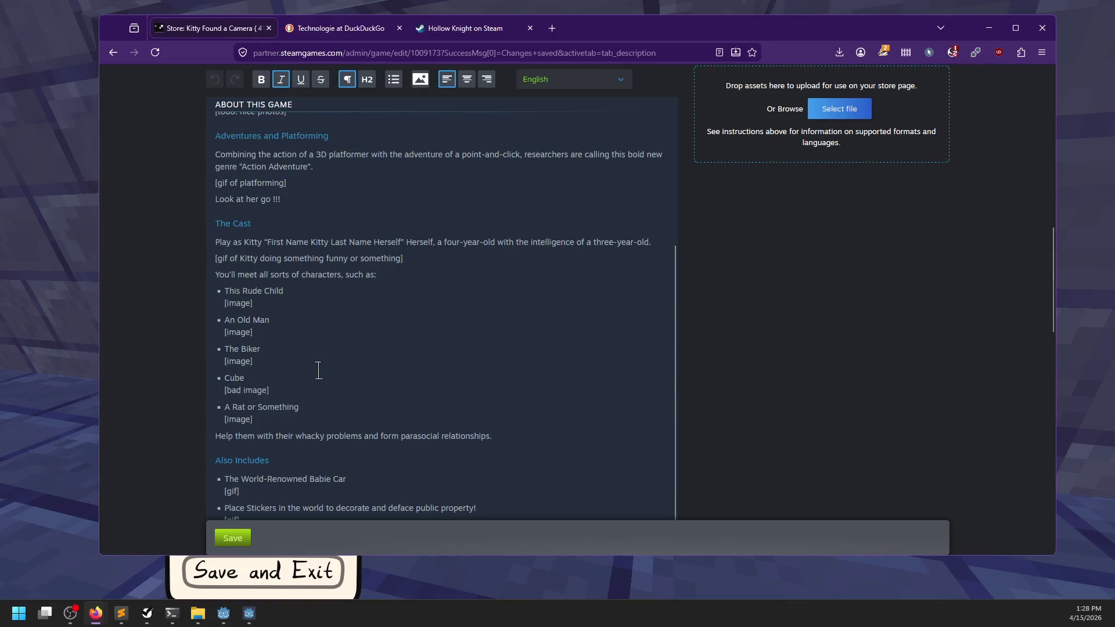
Add a new line after 'Every character has something to say!' inviting players to take photos
scroll(324, 368, "up", 3)
left_click(321, 291)
left_click(321, 213)
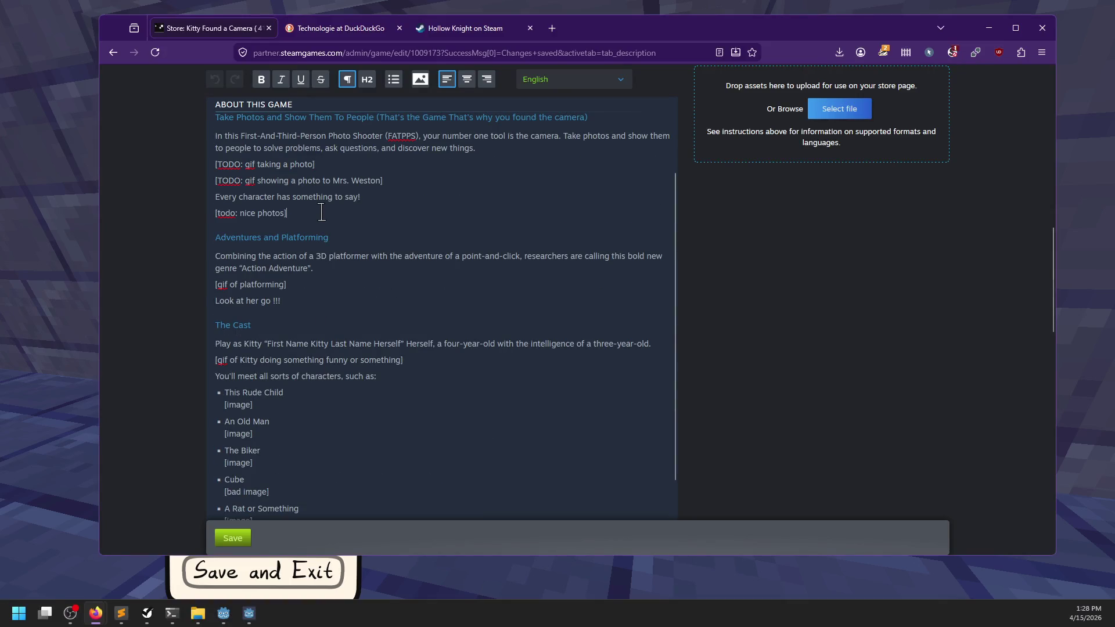
key("Return")
type("W")
type("ou're at it, tak")
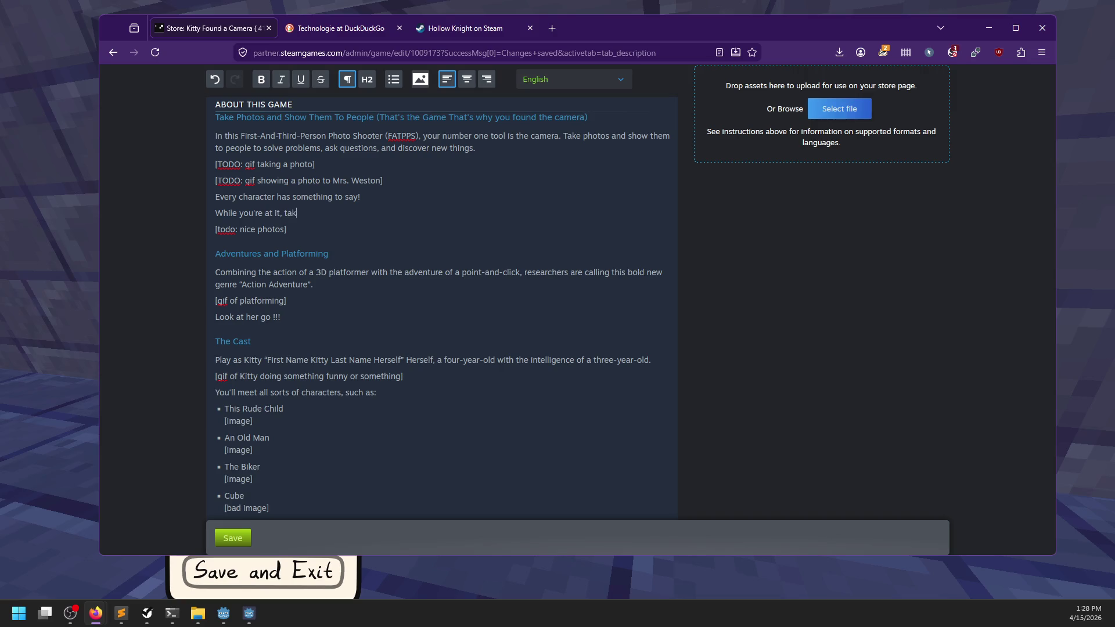
type("me photos for t")
type("fun!")
Replace the ending 'for fun!' with 'just because they look nice!'
scroll(339, 278, "down", 10)
scroll(339, 279, "up", 5)
scroll(339, 278, "up", 10)
scroll(348, 304, "down", 1)
key("ctrl+shift+Left")
key("ctrl+shift+Left")
type("just be")
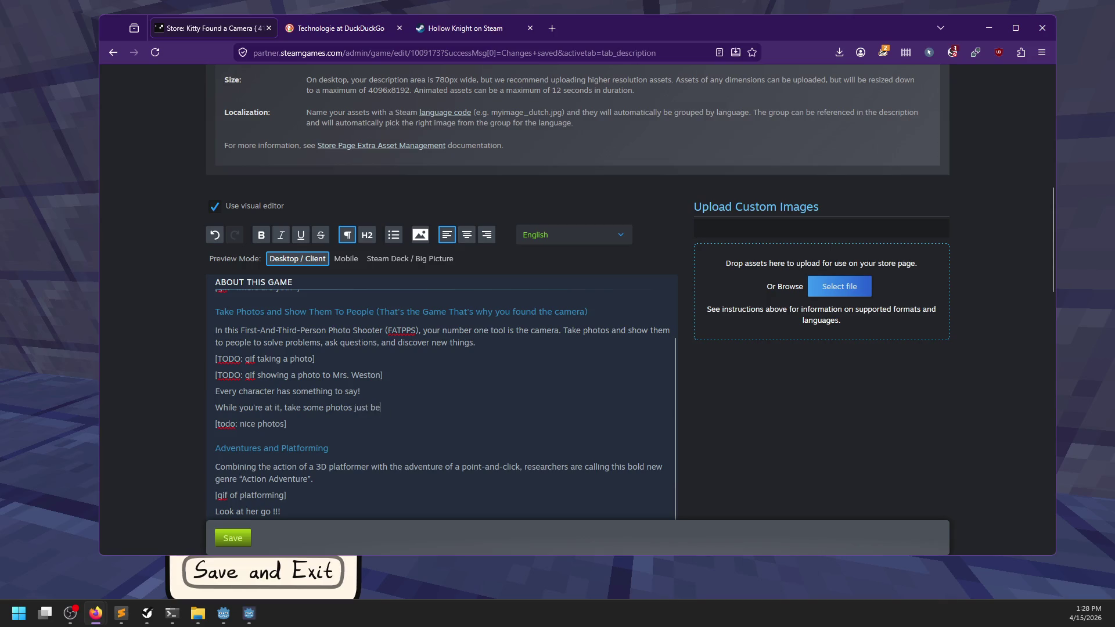
type("cause they look nice!")
Save the updated description and switch back to the paused game
scroll(457, 386, "down", 3)
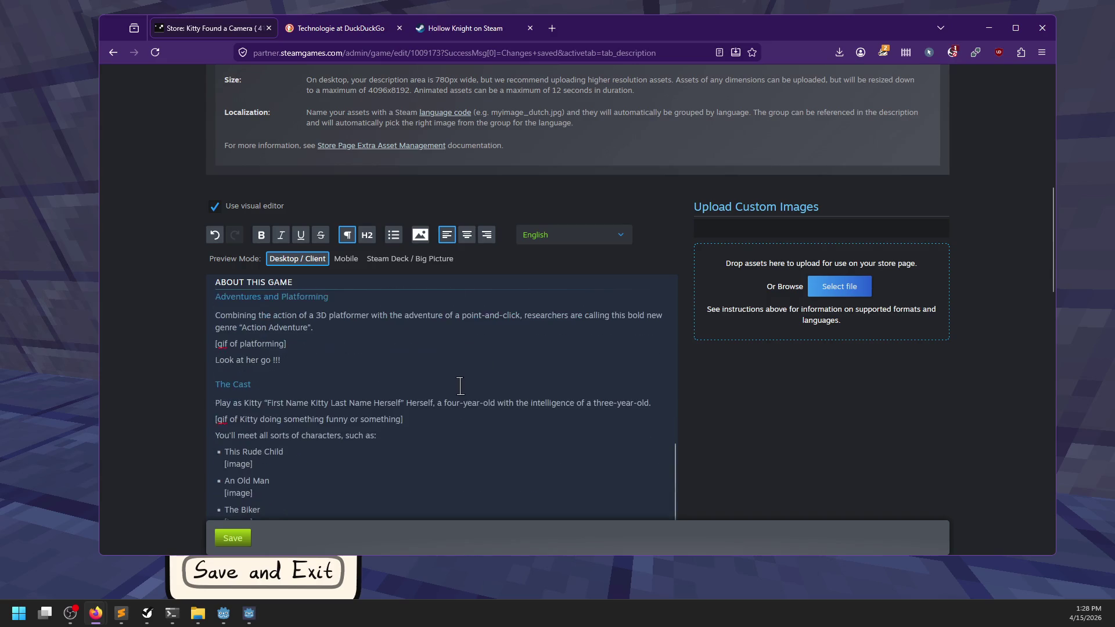
left_click(246, 538)
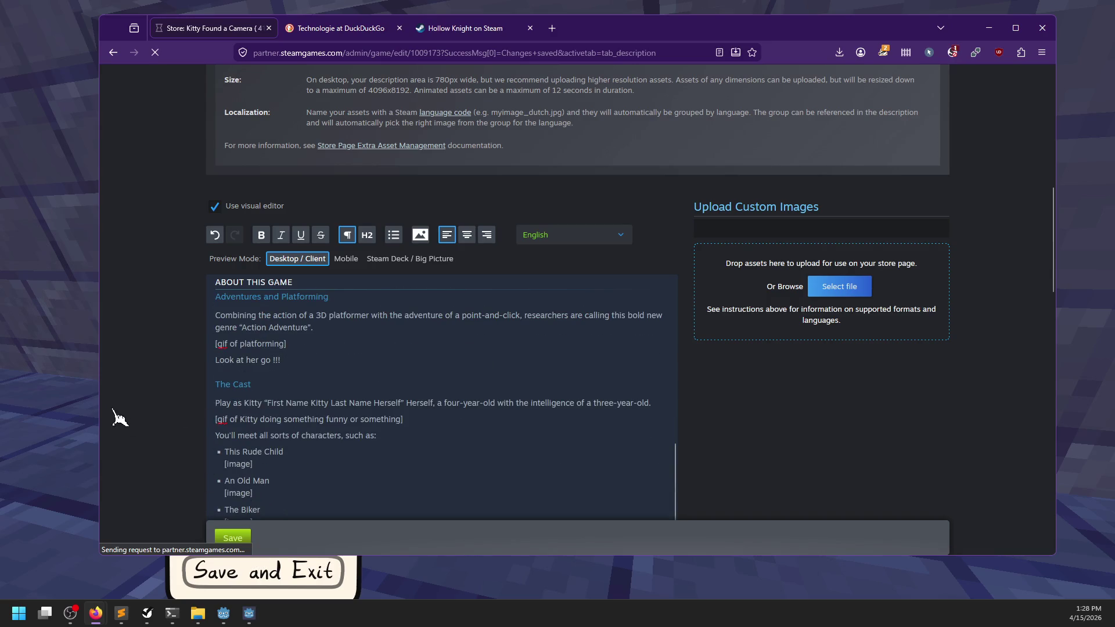
left_click(64, 408)
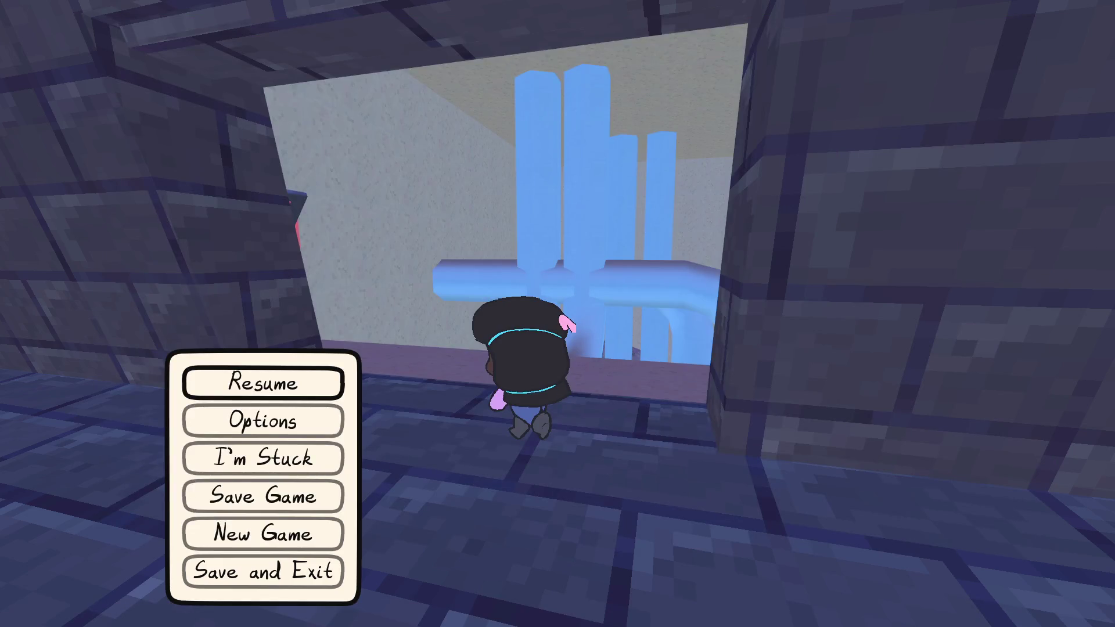
Resume play, climb Kitty up the ladder to the fenced platform, and go through the house door
key("Escape")
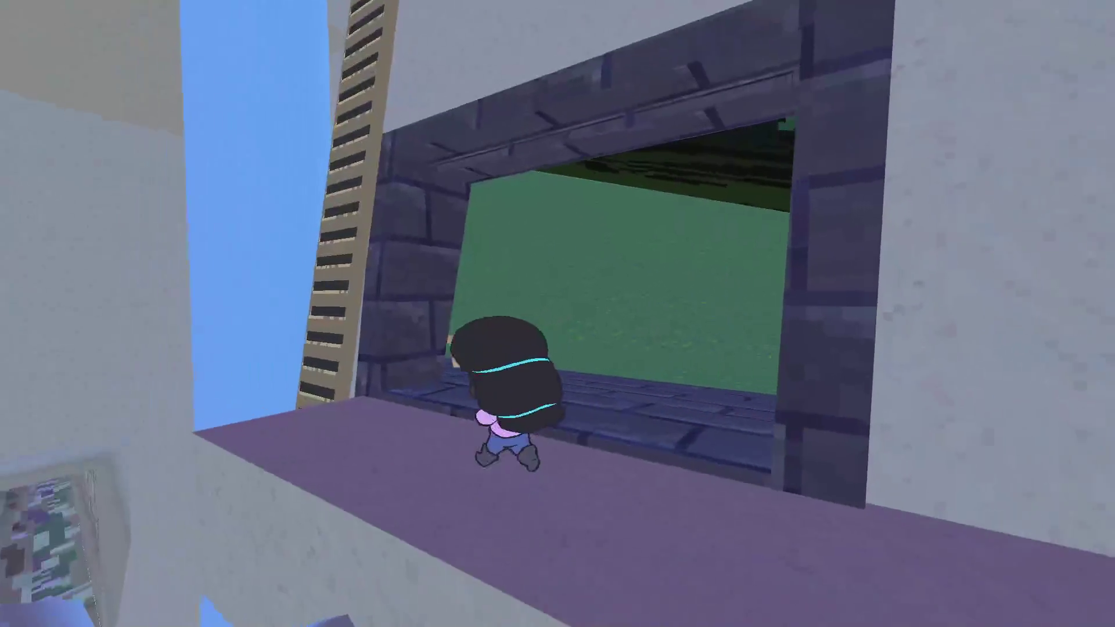
key("a")
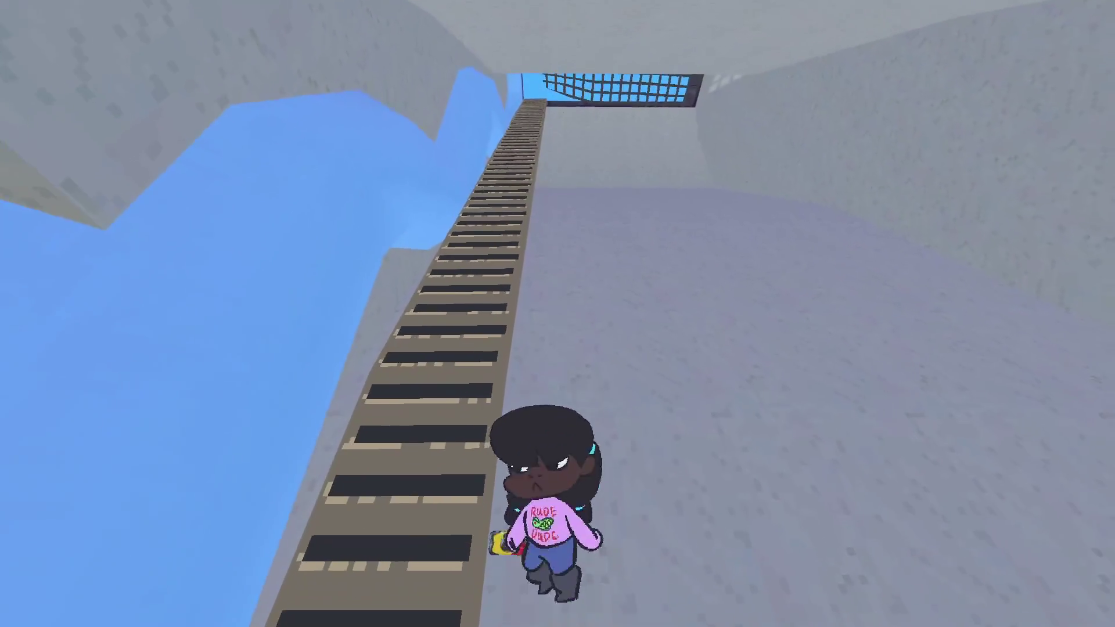
key("w")
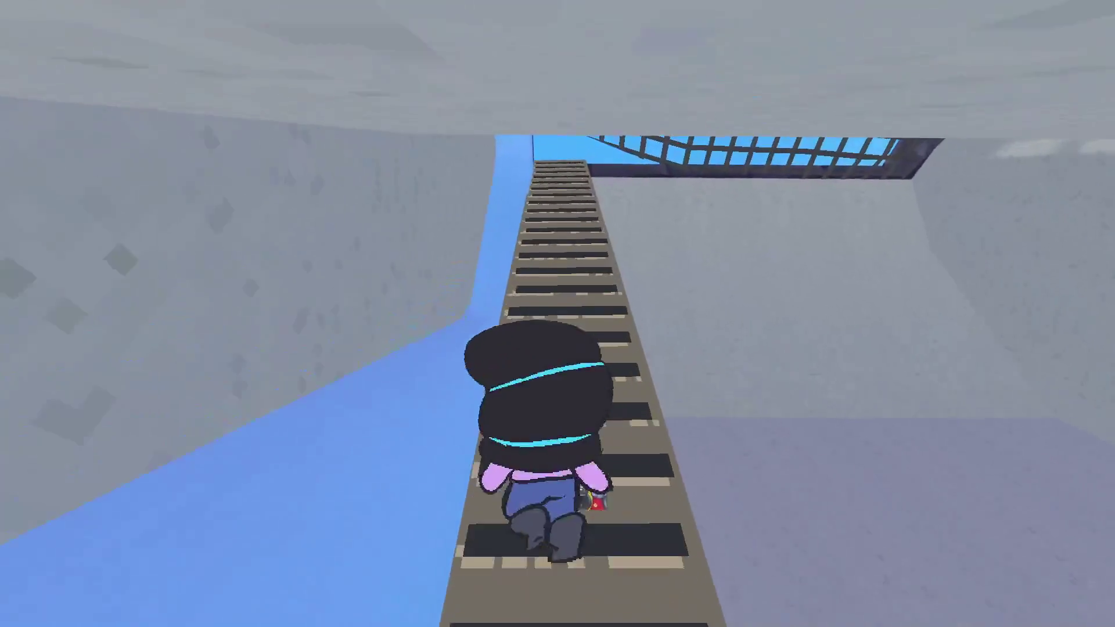
key("Escape")
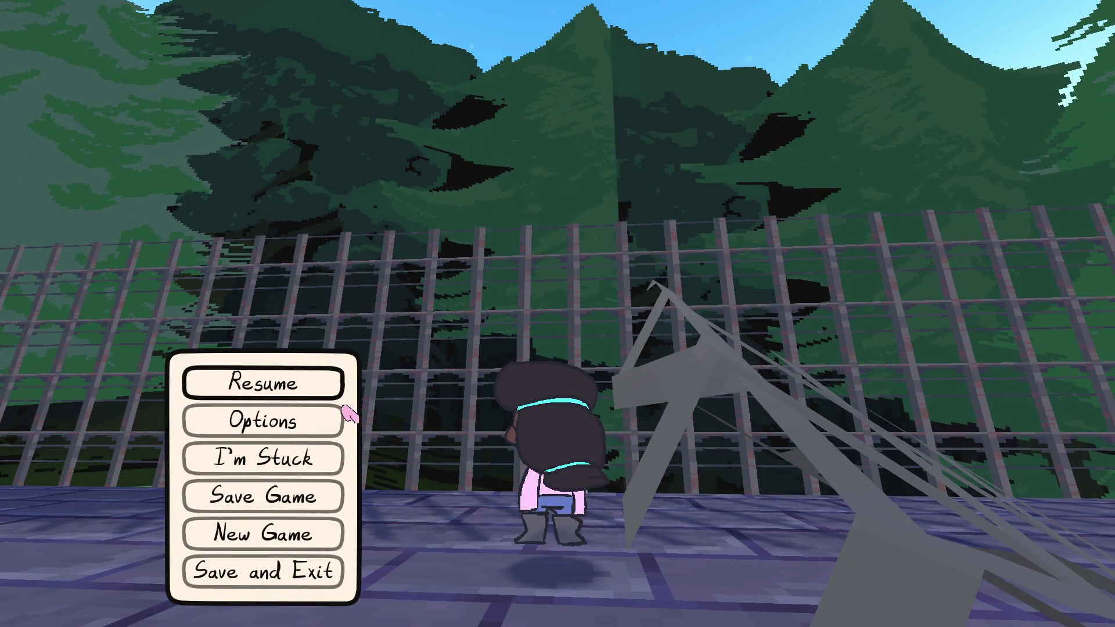
key("Escape")
key("w")
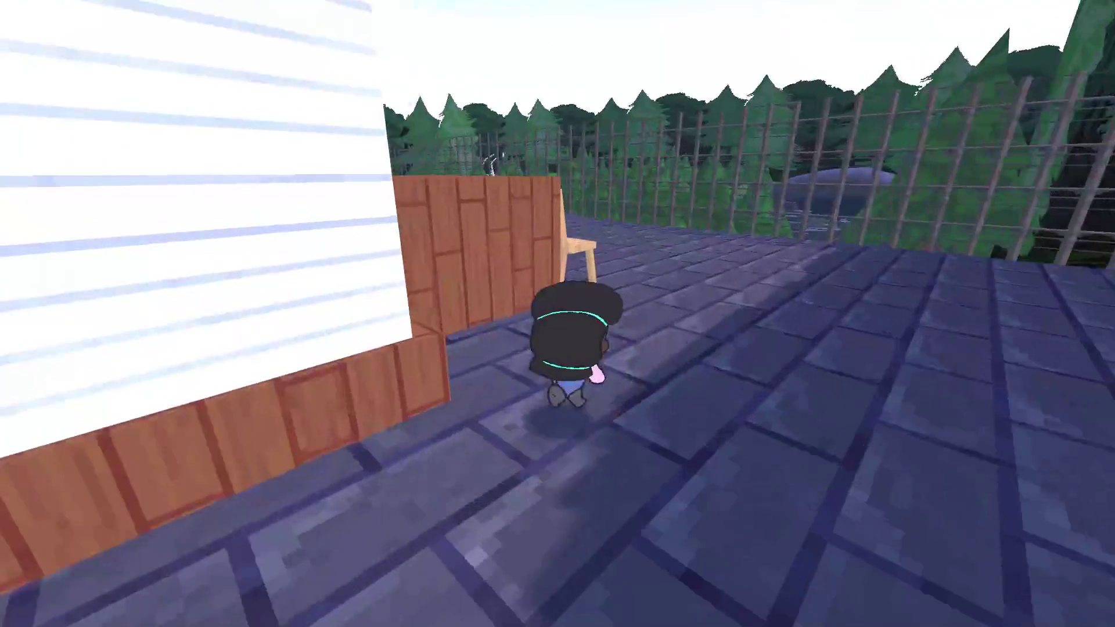
key("w")
key("space")
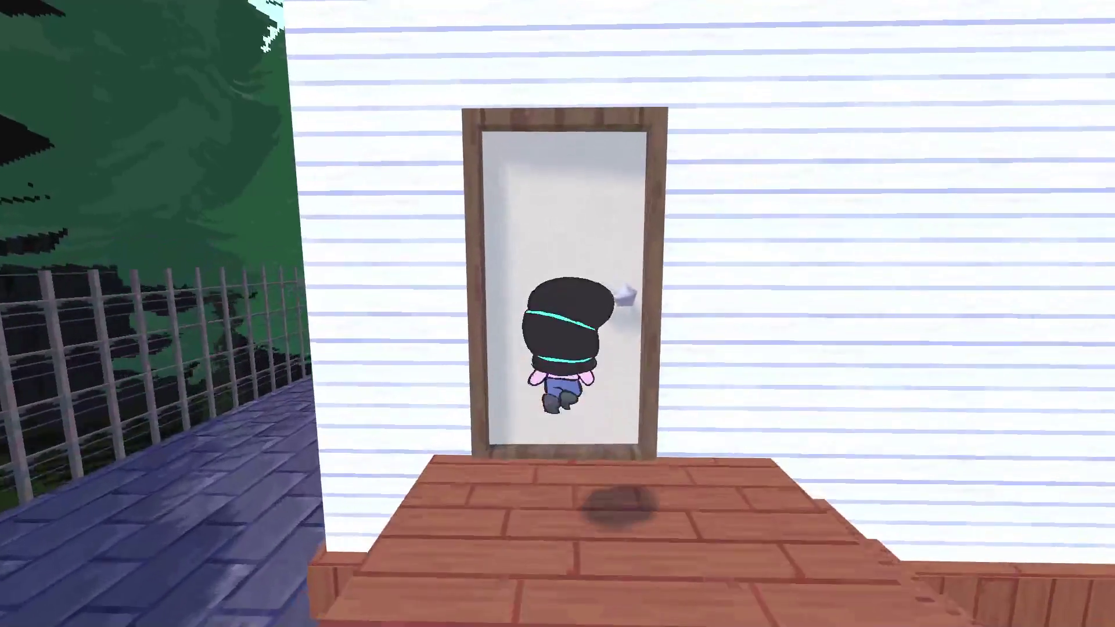
key("w")
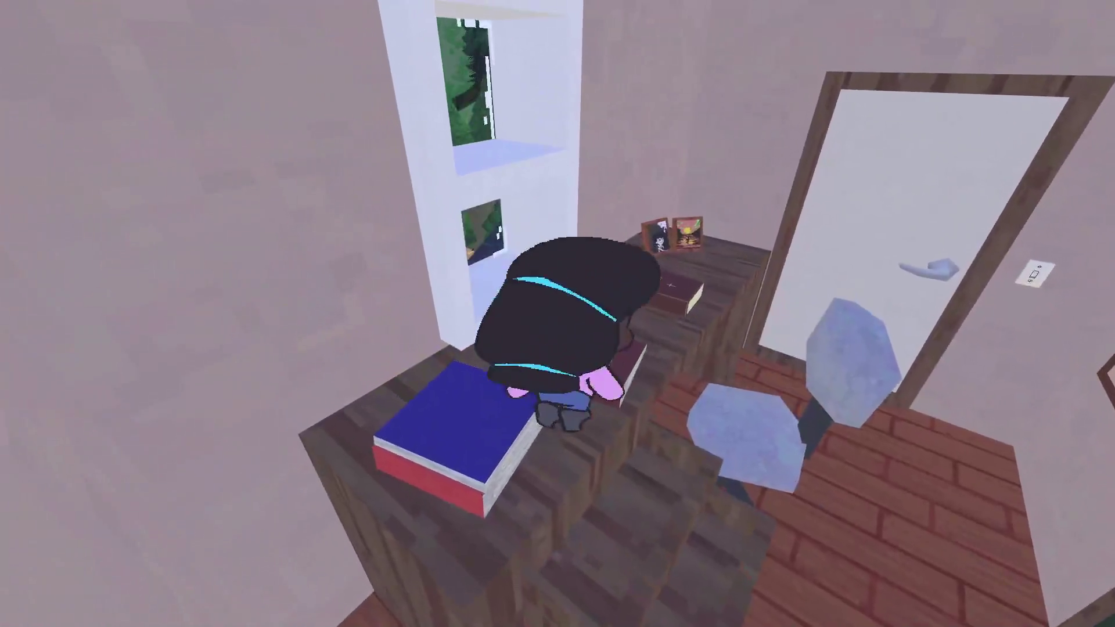
Switch to the overhead town view, pan across the roadside houses, then return to the room
key("e")
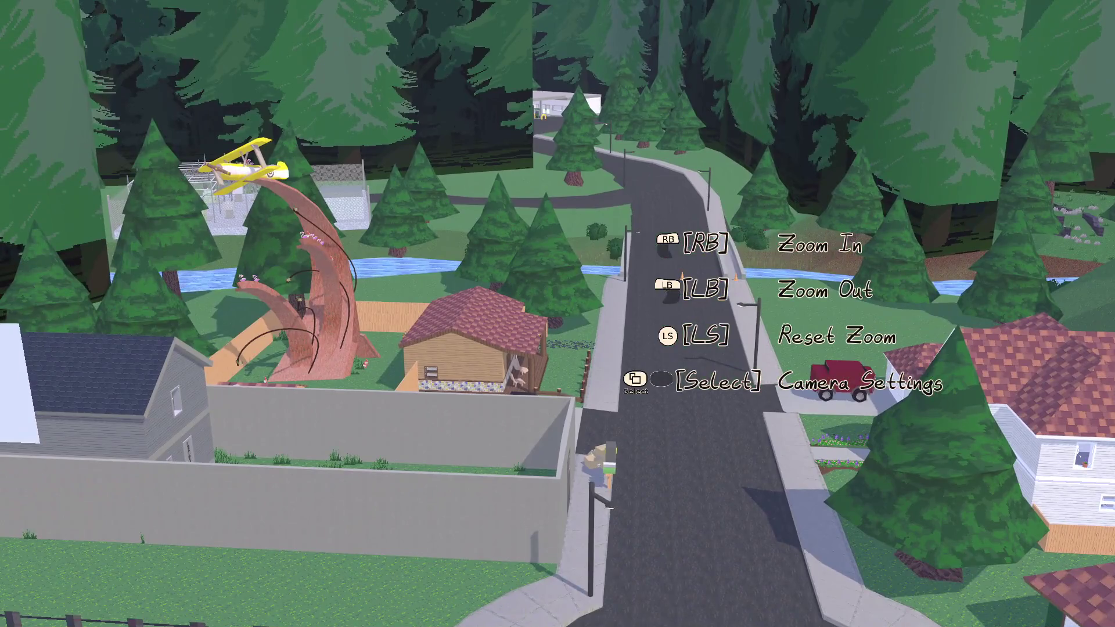
key("a")
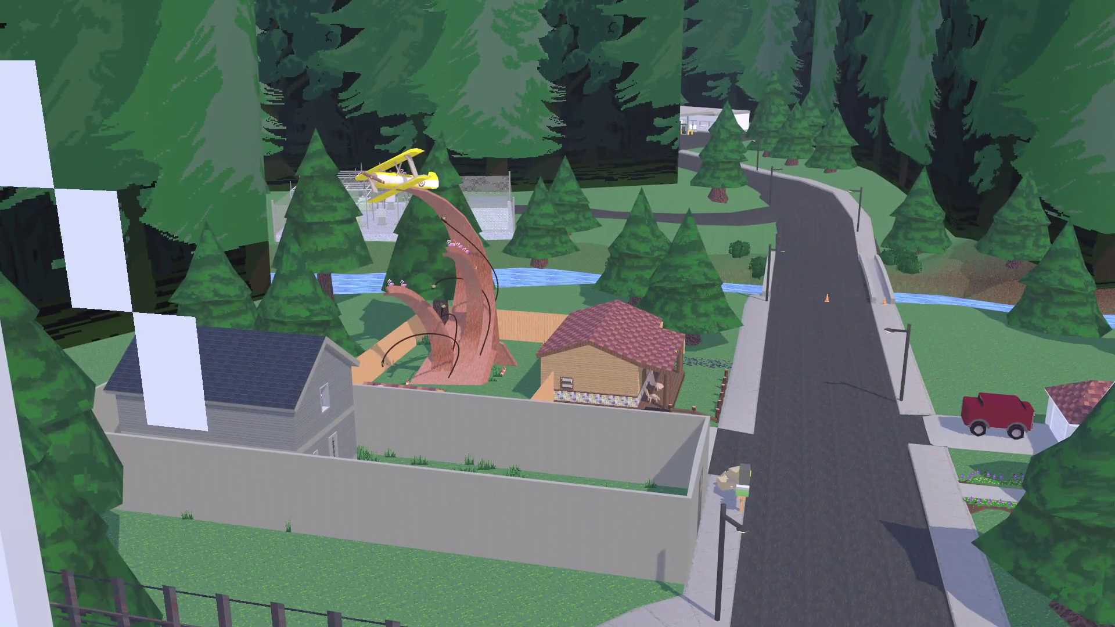
key("s")
key("d")
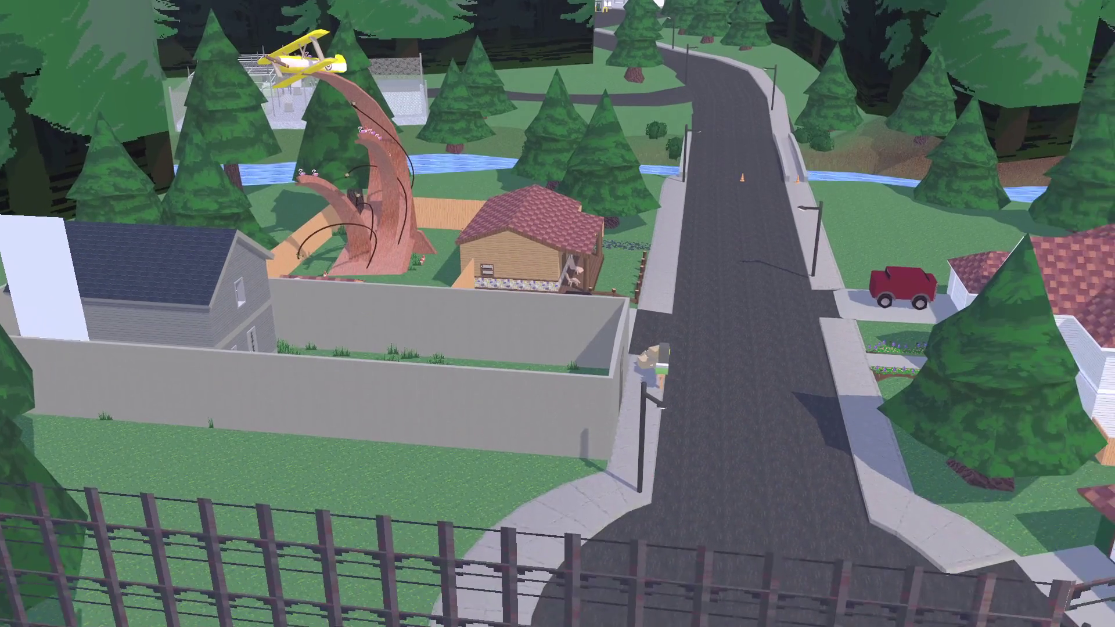
key("d")
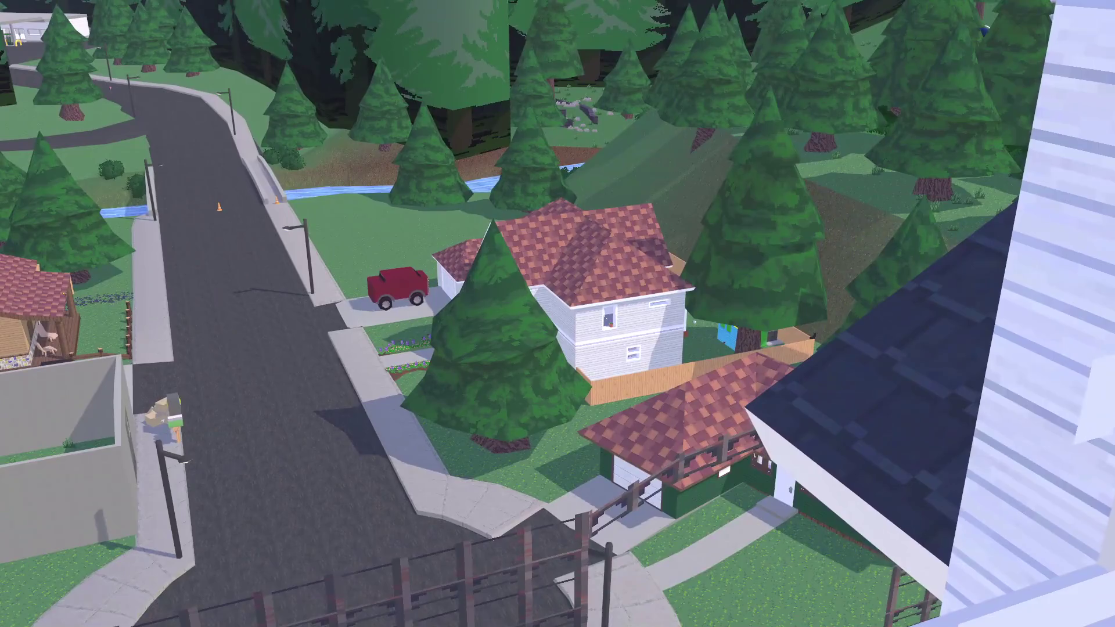
key("s")
key("a")
key("Escape")
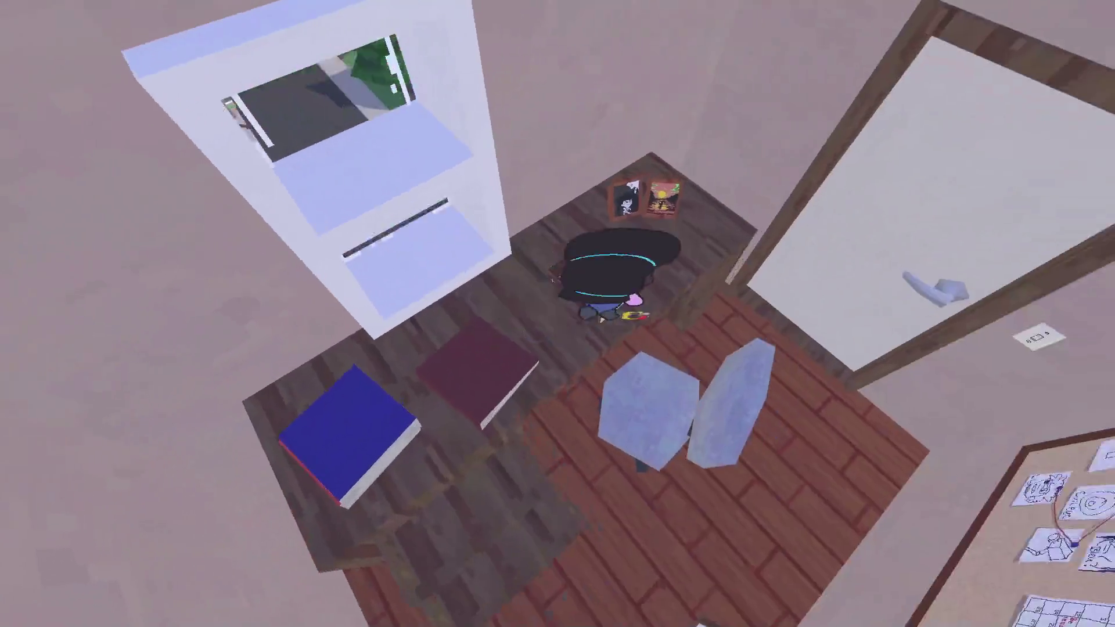
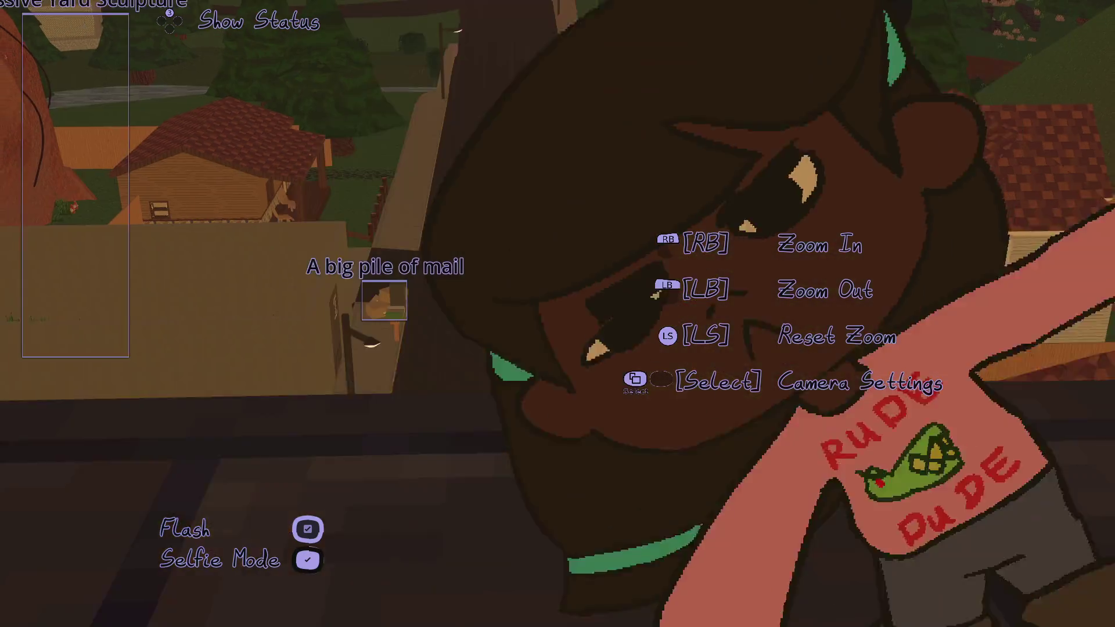
Put the camera away, run past the mailboxes to the cabin porch, and sit until morning
key("Down")
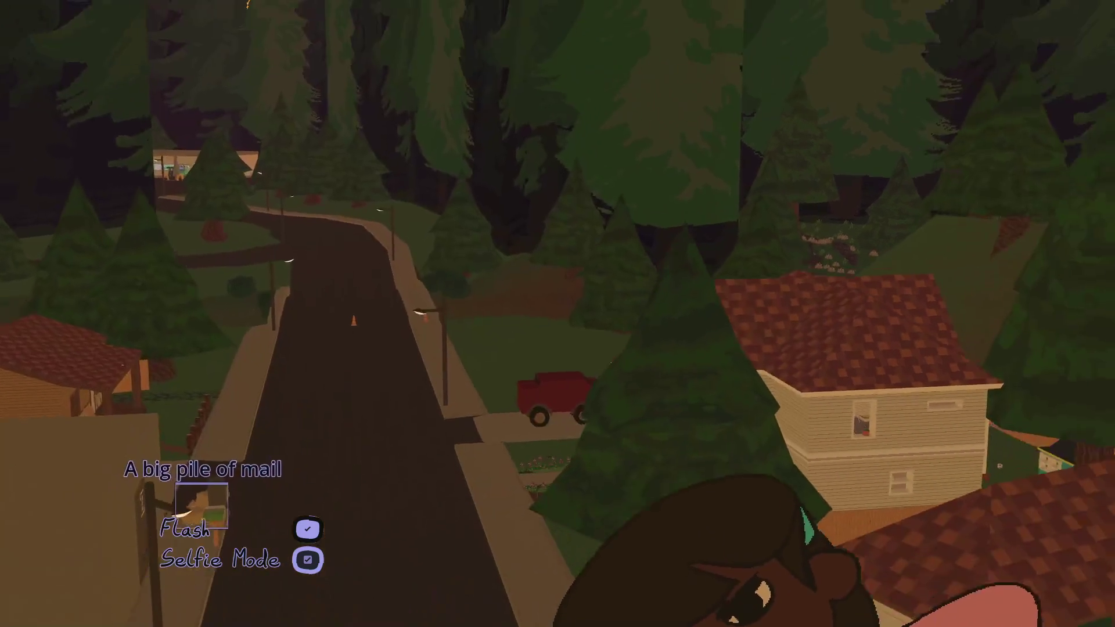
key("Escape")
key("w")
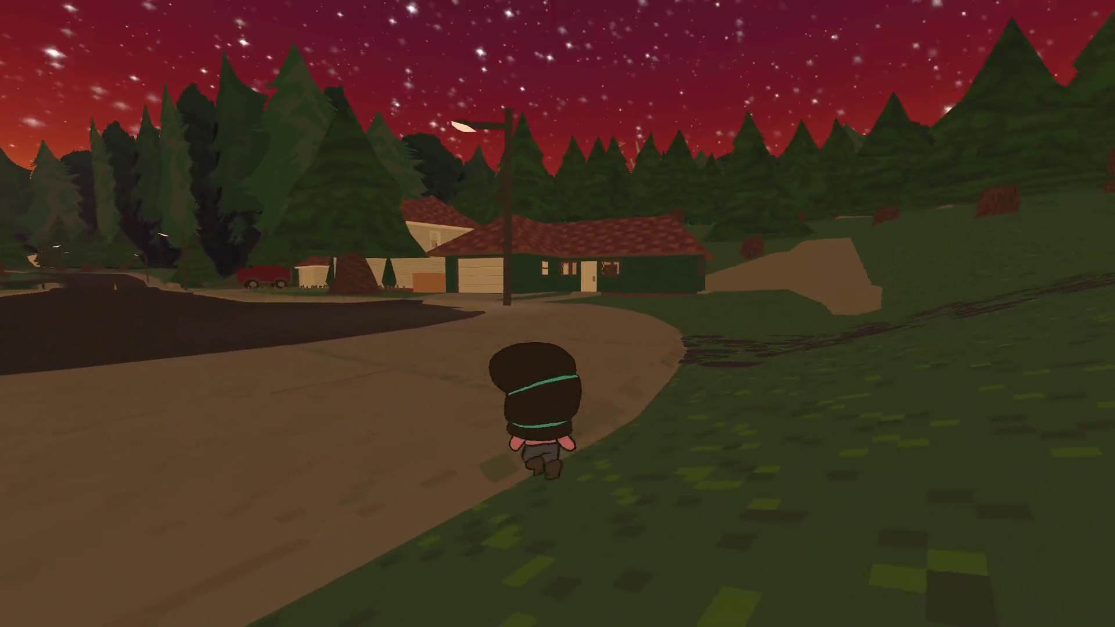
key("w")
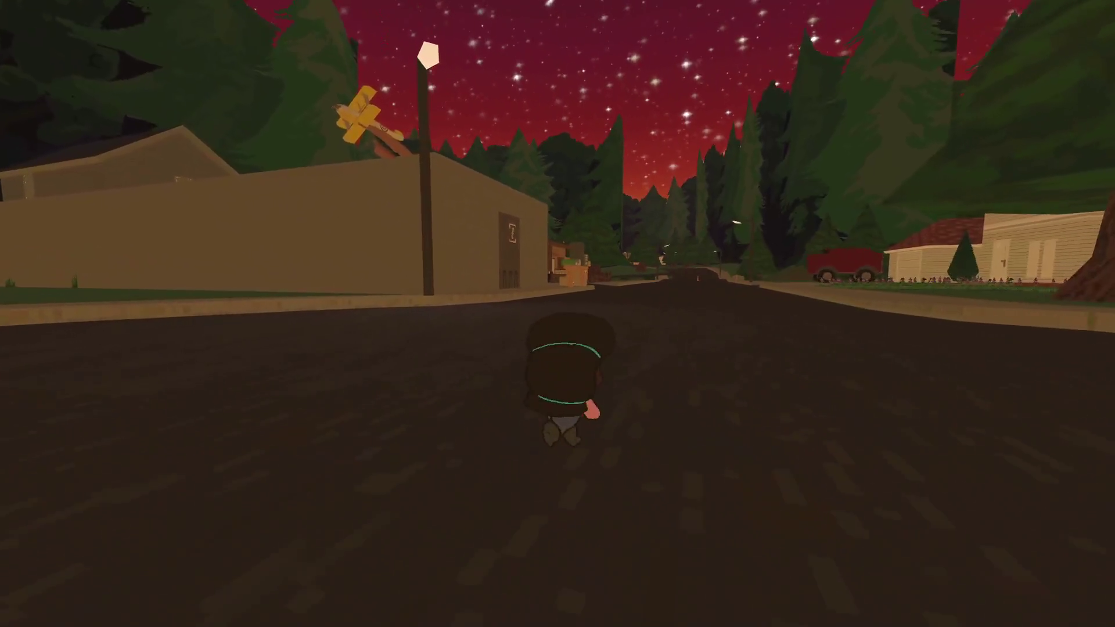
key("w")
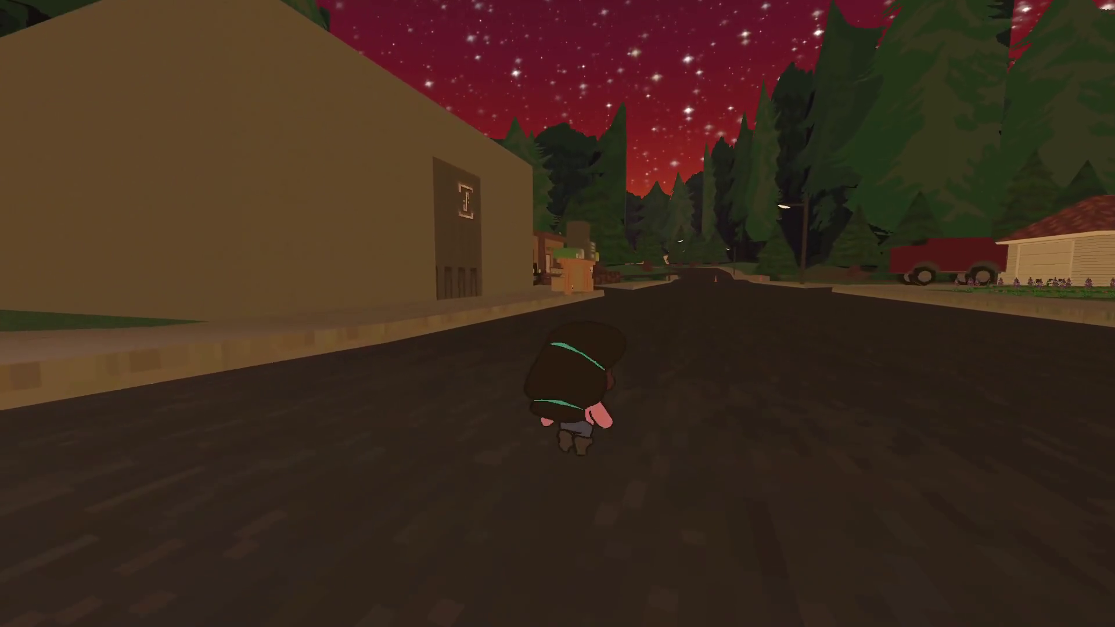
key("w")
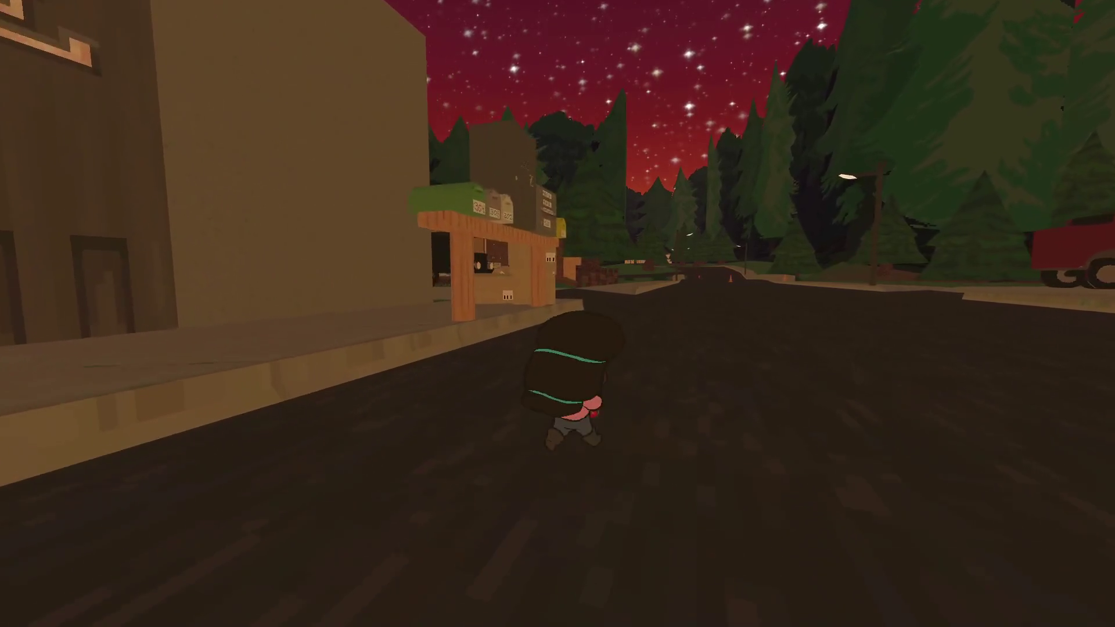
key("w")
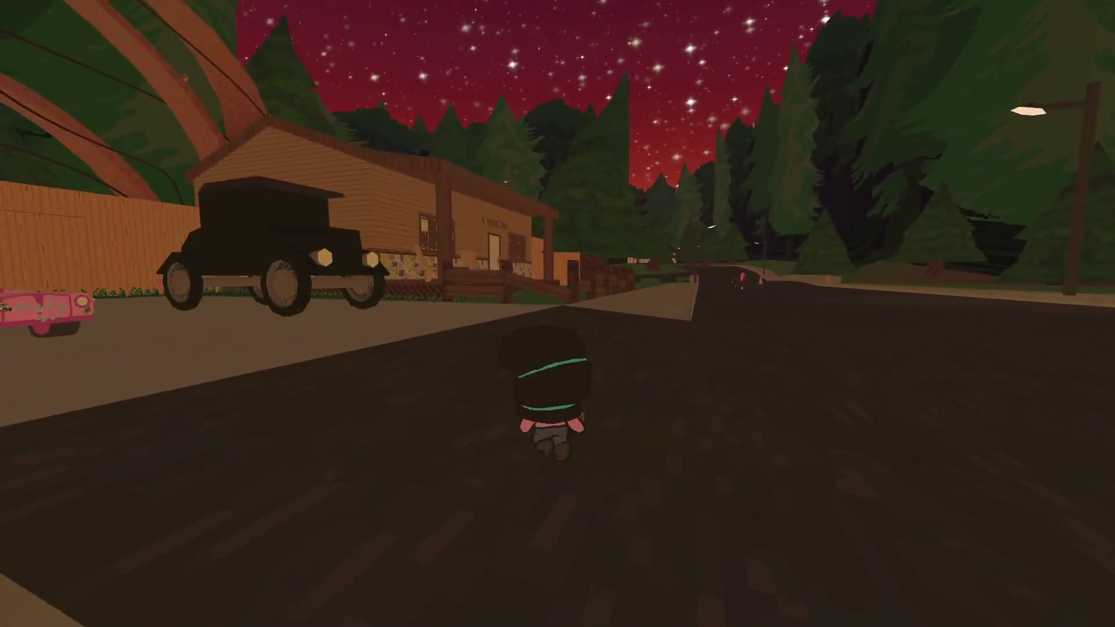
key("a")
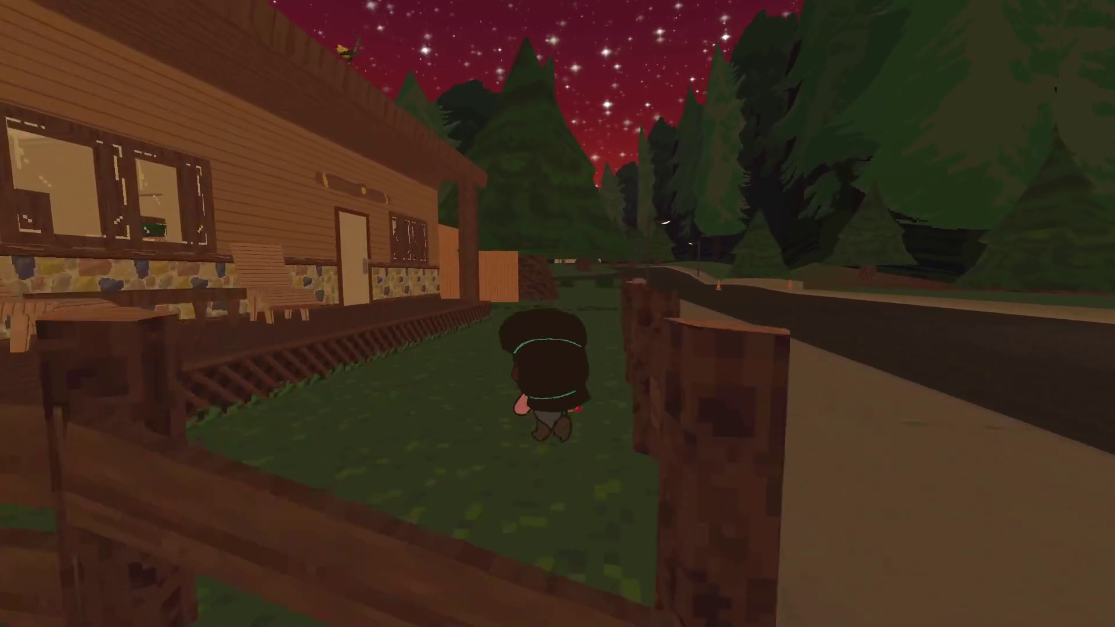
key("2")
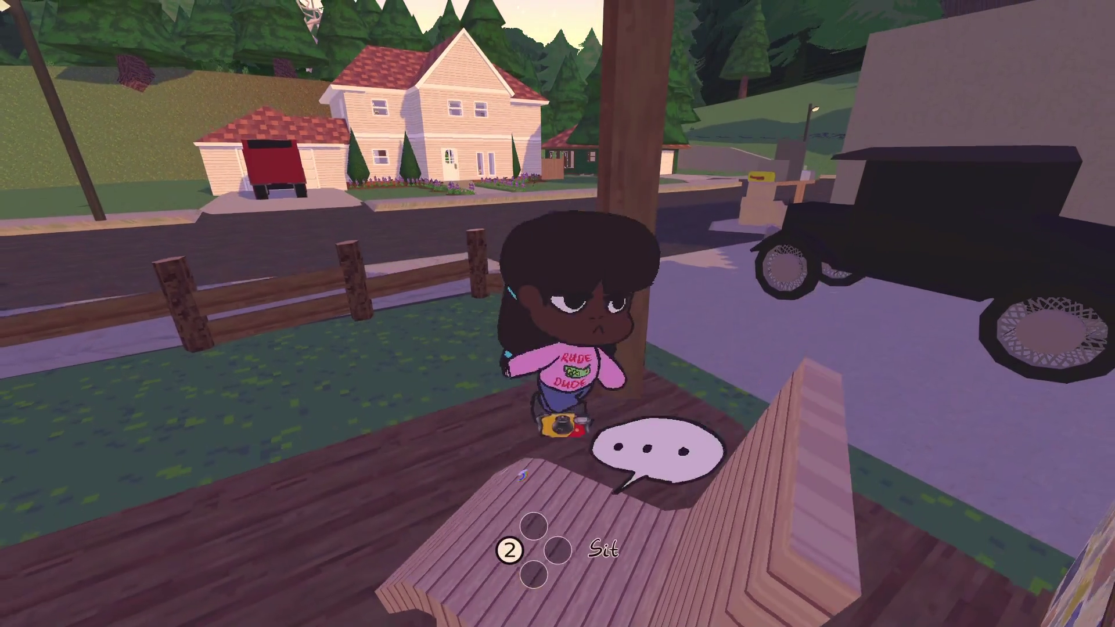
Frame the pink house with the post out of view and take a photo of it
key("c")
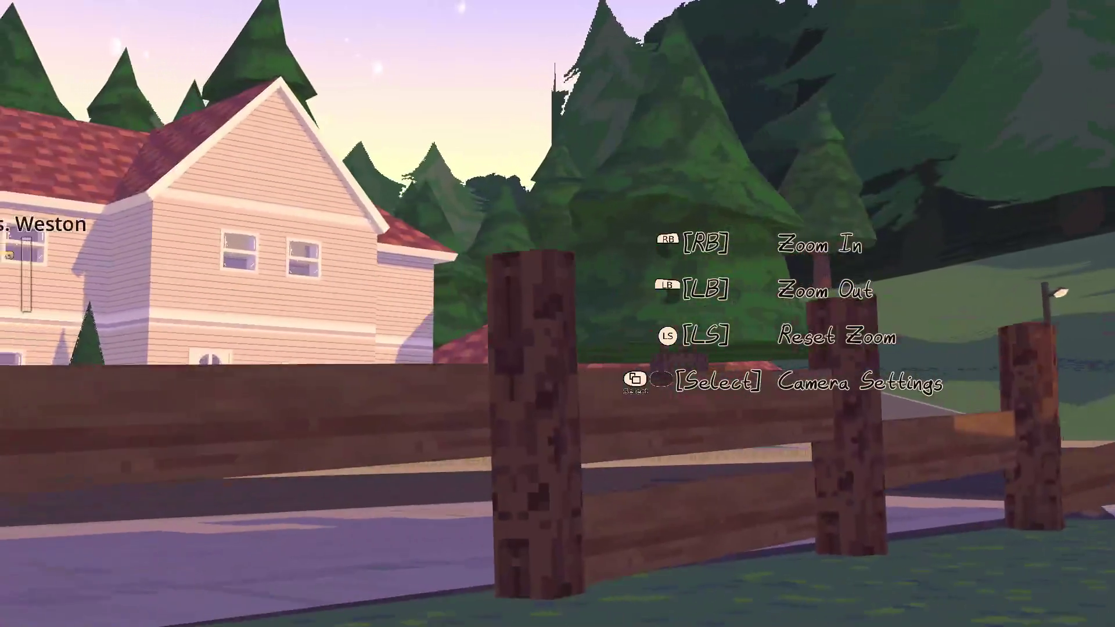
key("a")
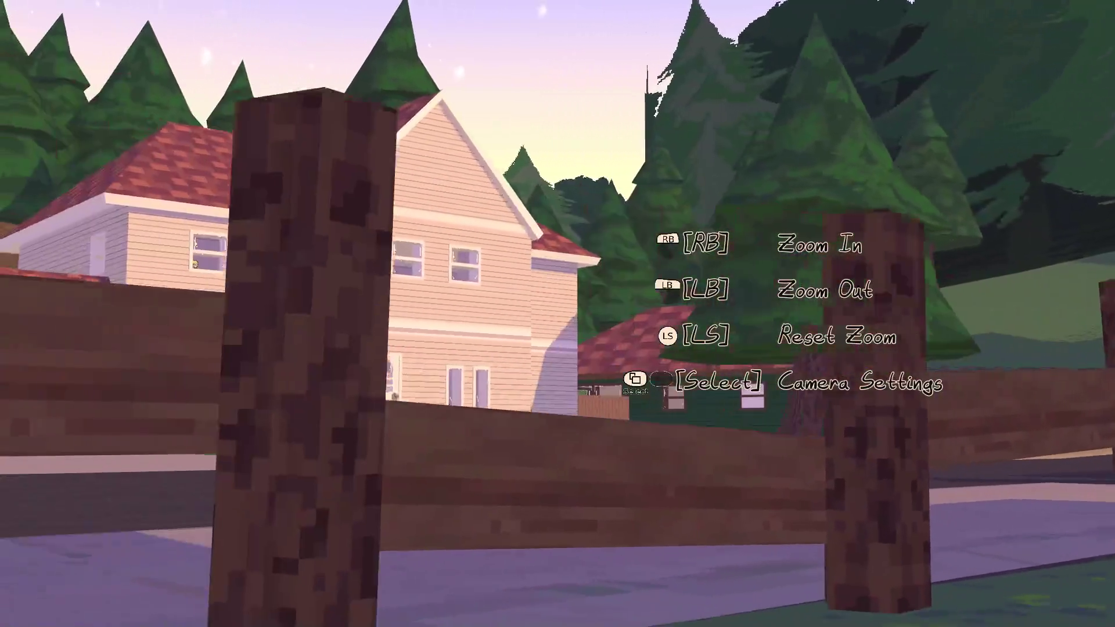
key("d")
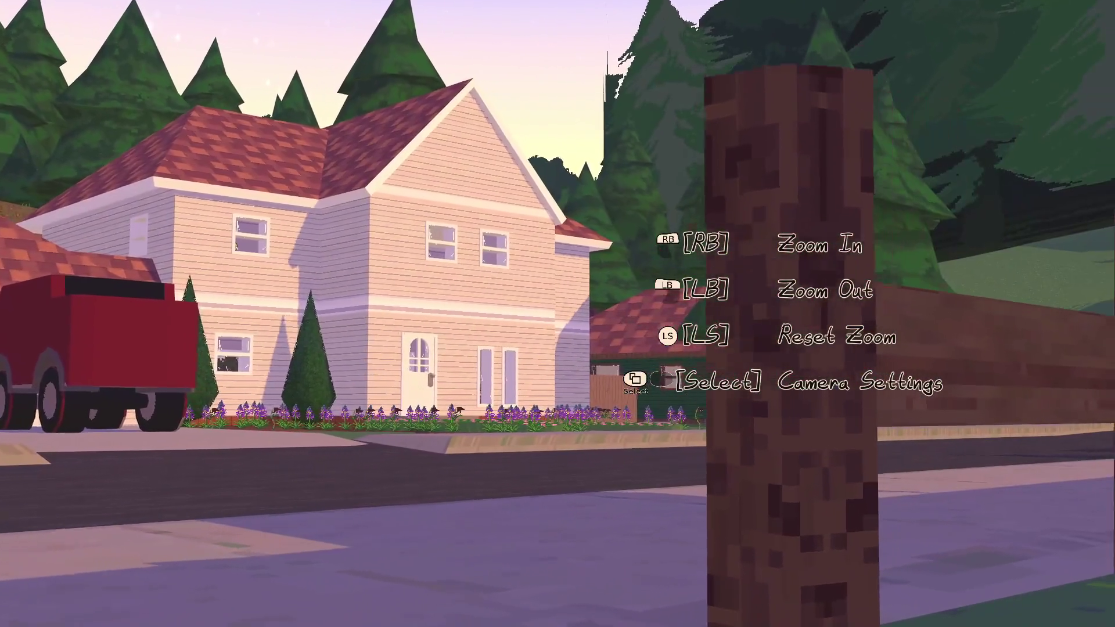
key("w")
key("a")
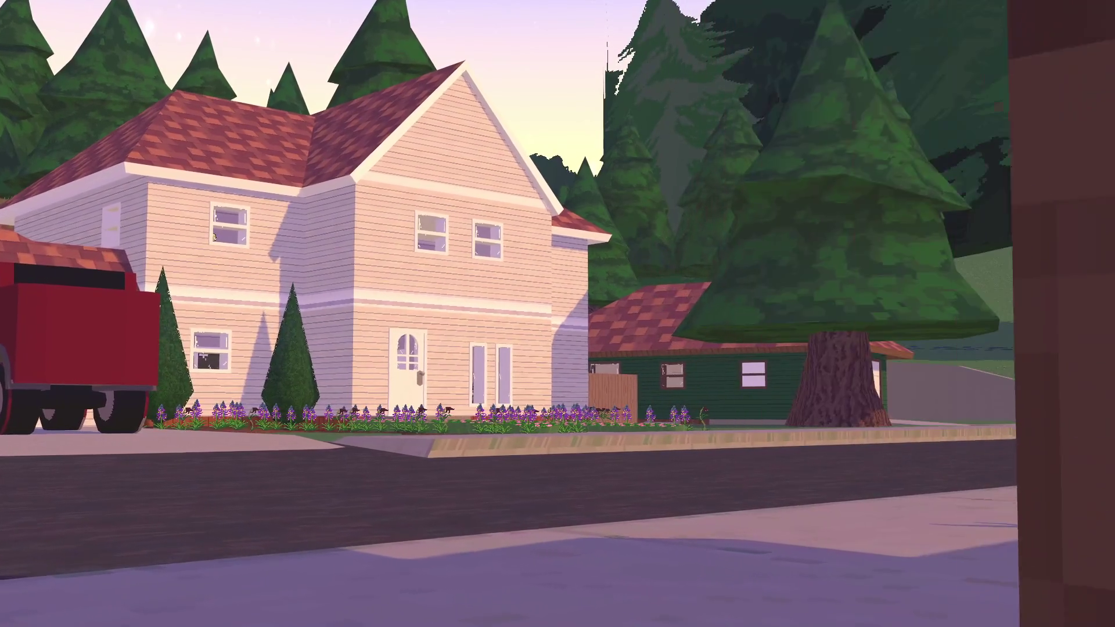
key("space")
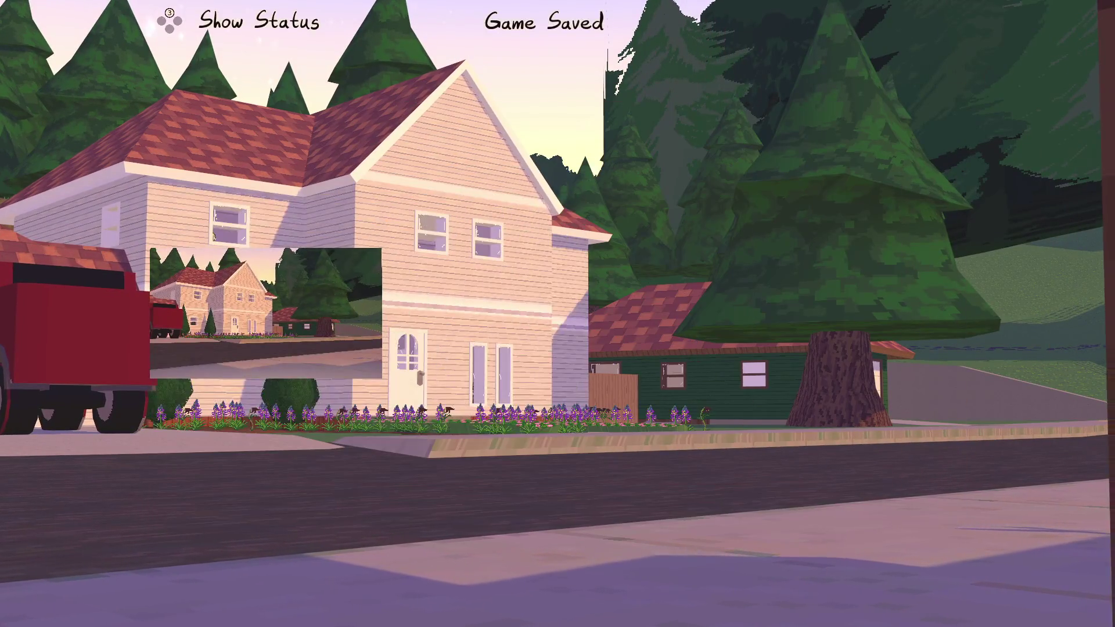
key("w")
Run across the street and sweep the camera over town and down to the river
key("w")
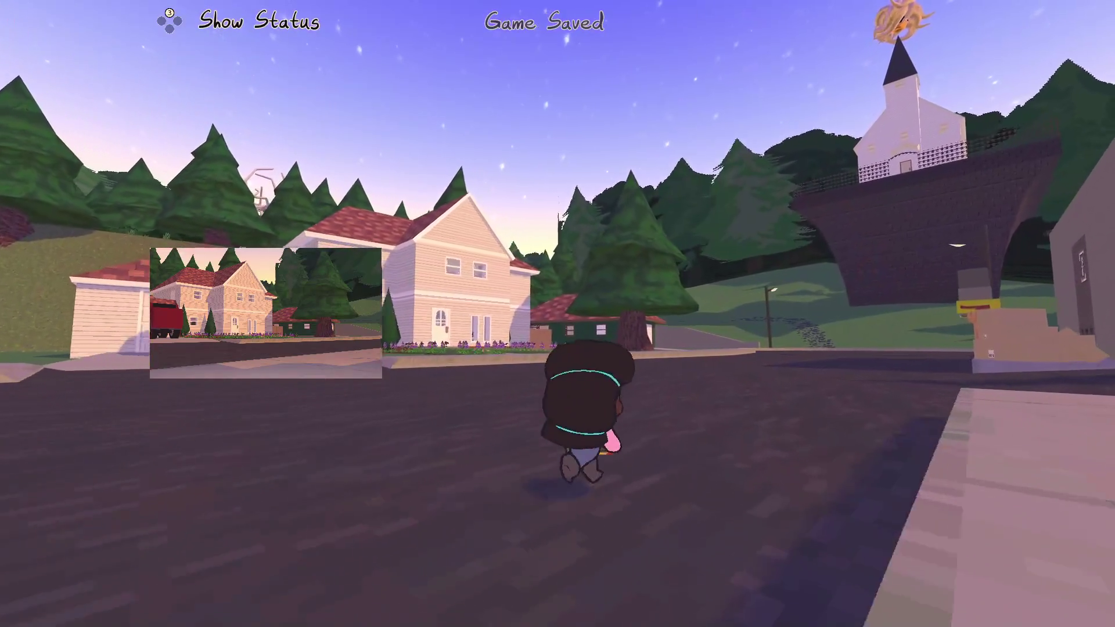
key("w")
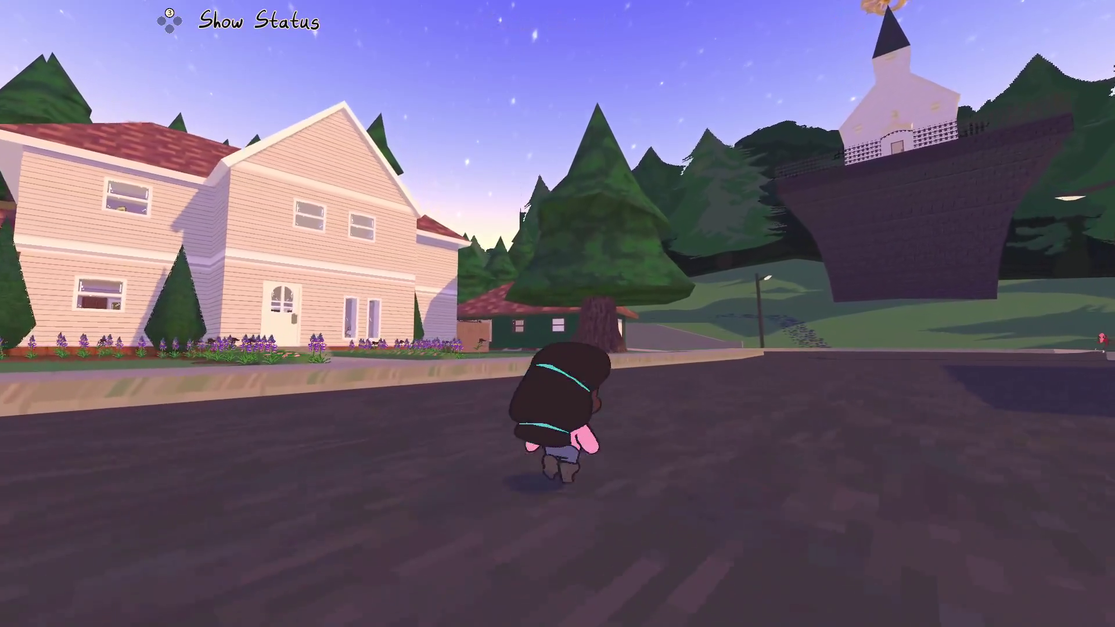
key("w")
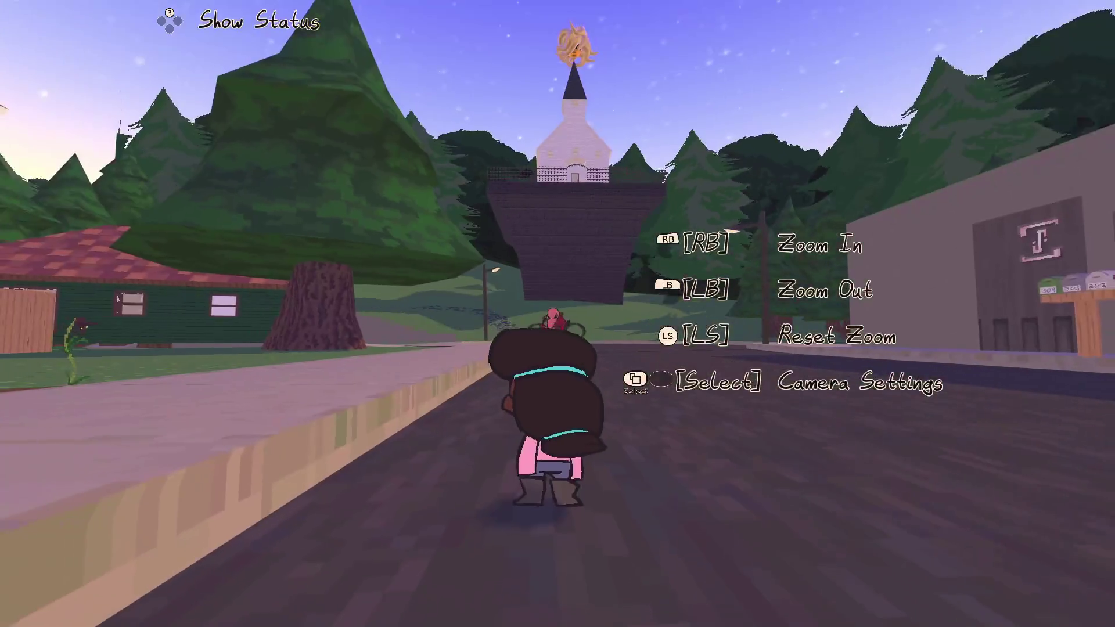
key("w")
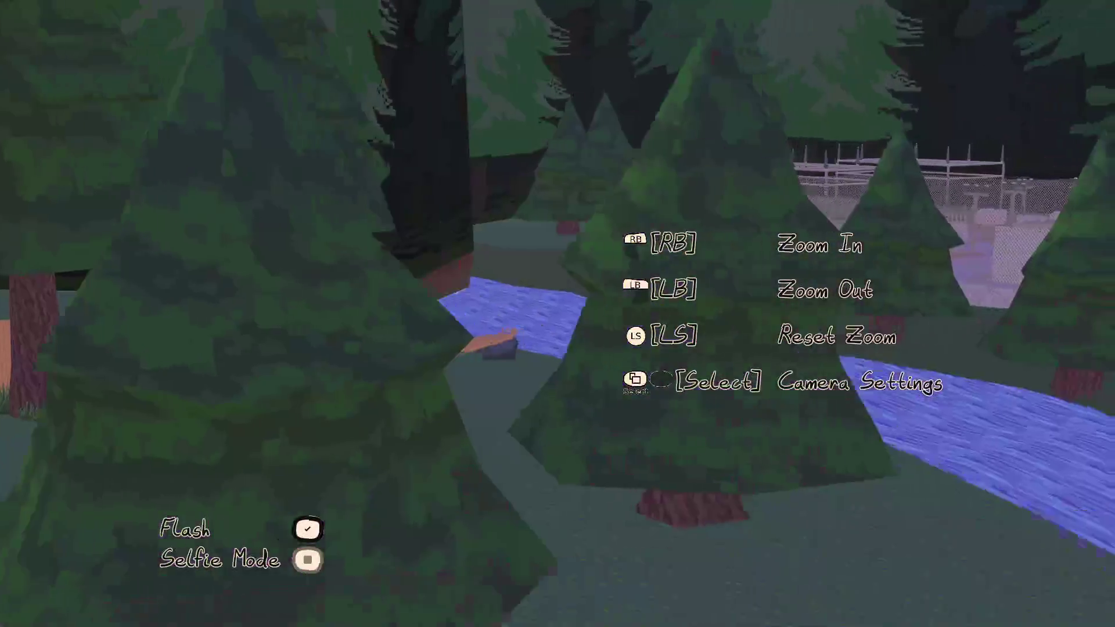
key("w")
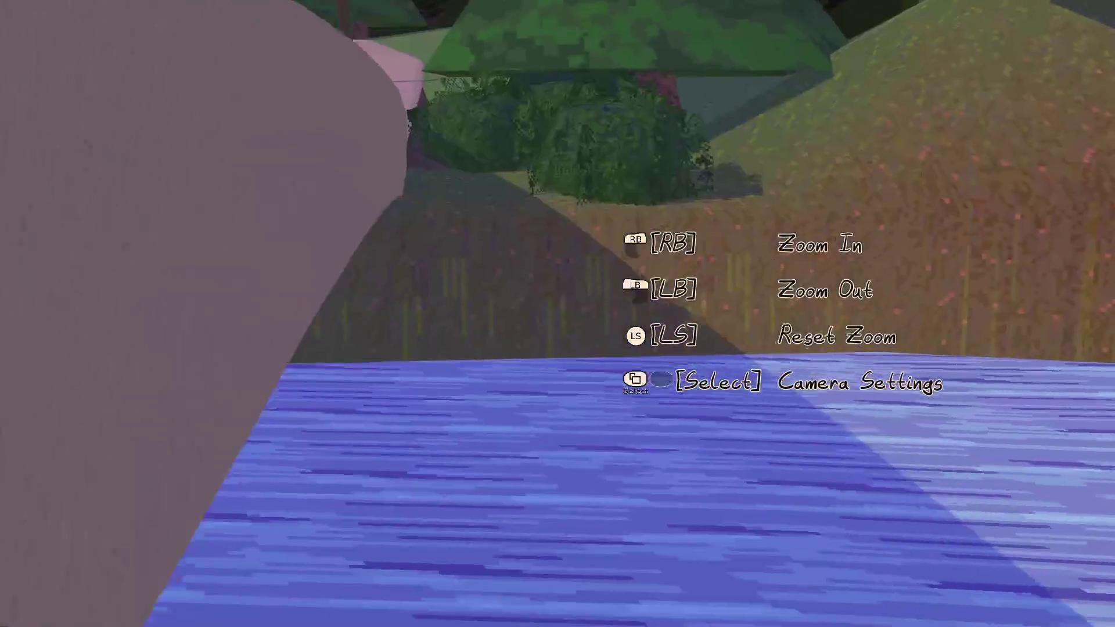
key("w")
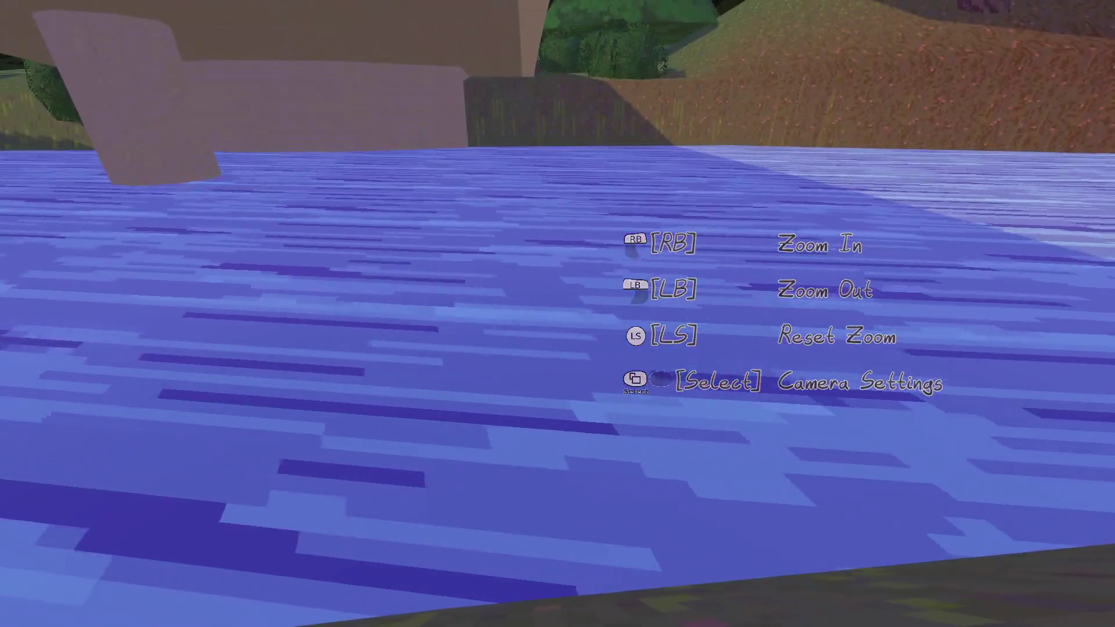
key("Escape")
Raise the camera in Selfie Mode and take a selfie with the Biker
key("c")
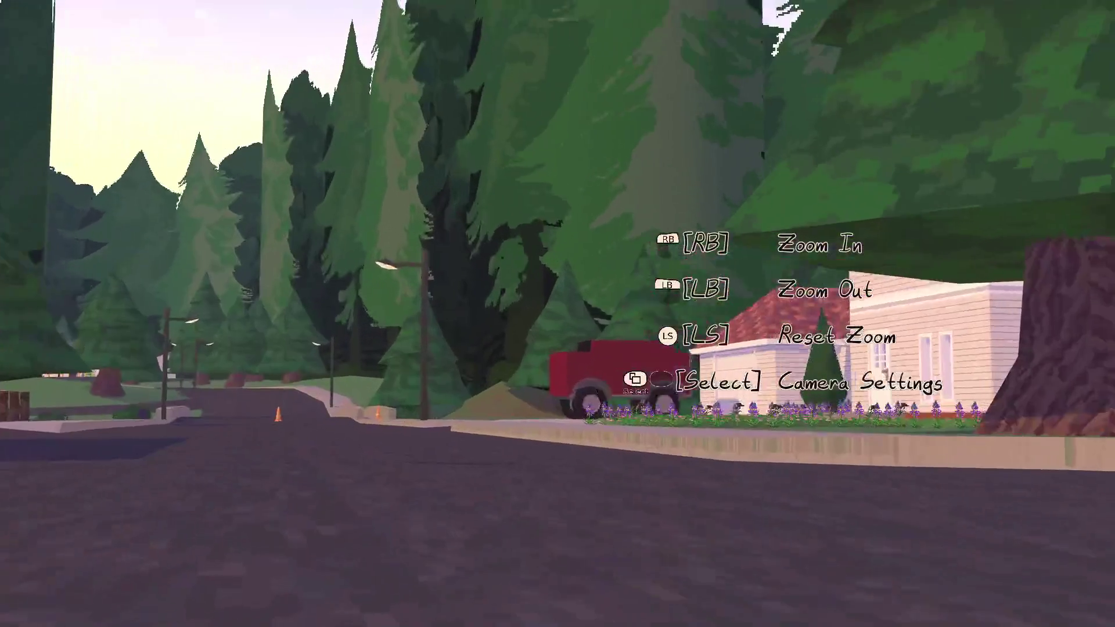
key("w")
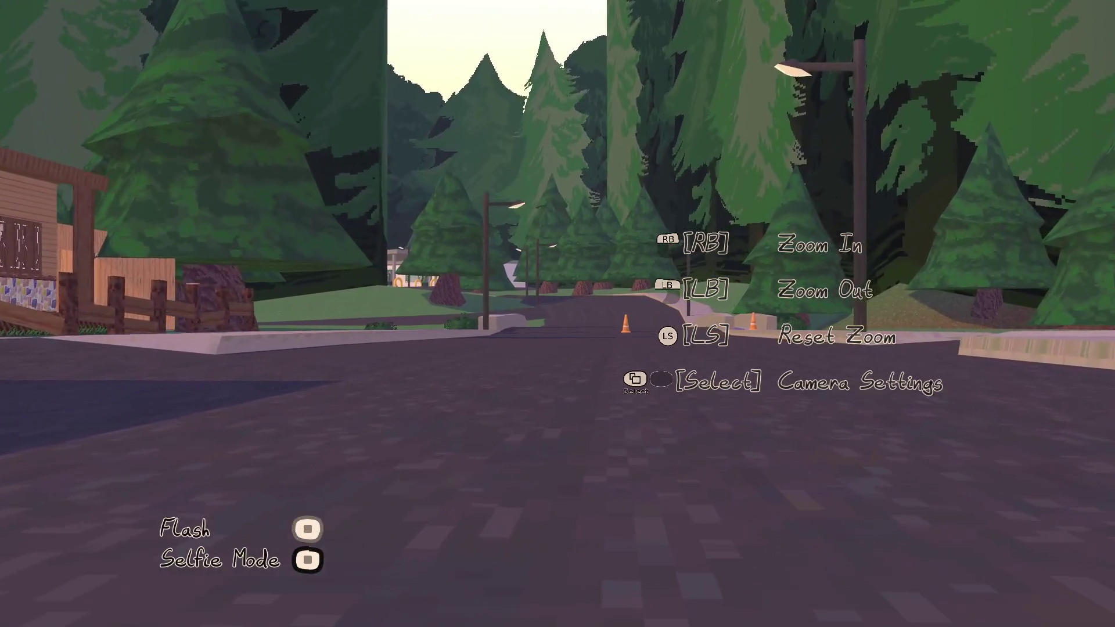
key("Return")
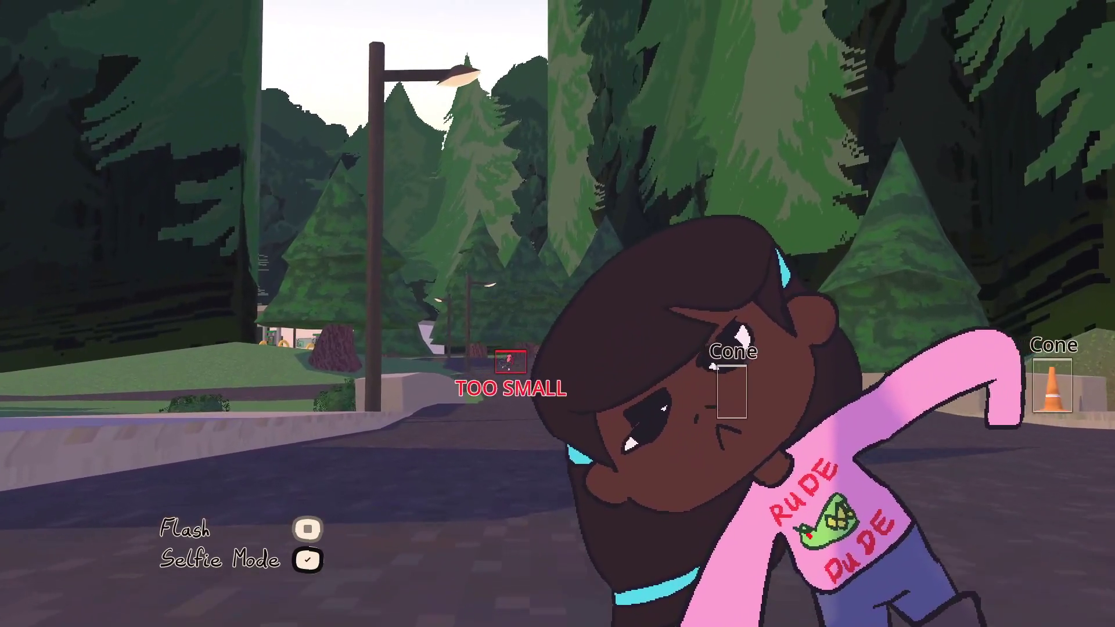
key("w")
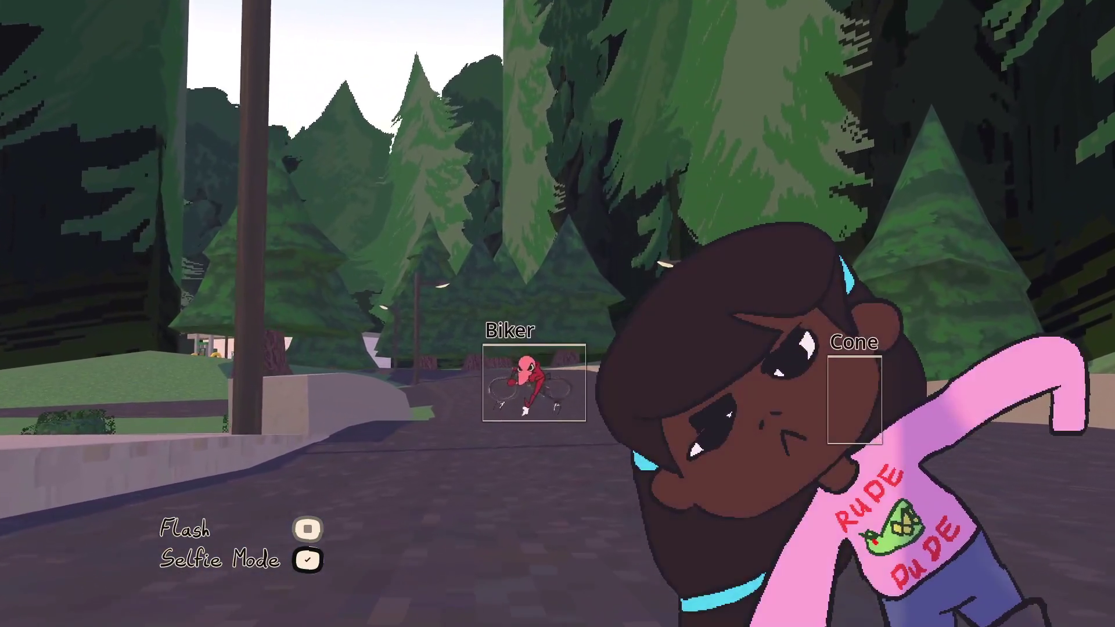
left_click(557, 314)
Walk across the lawn to the big tree and view the 'Biker, You' photo in My Gallery
key("w")
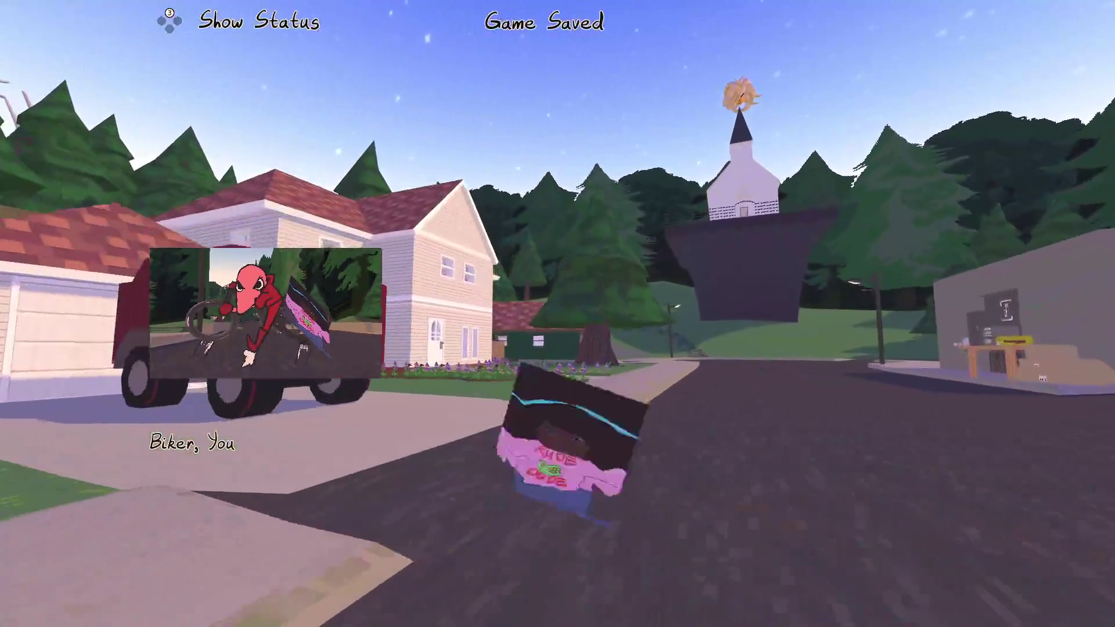
key("w")
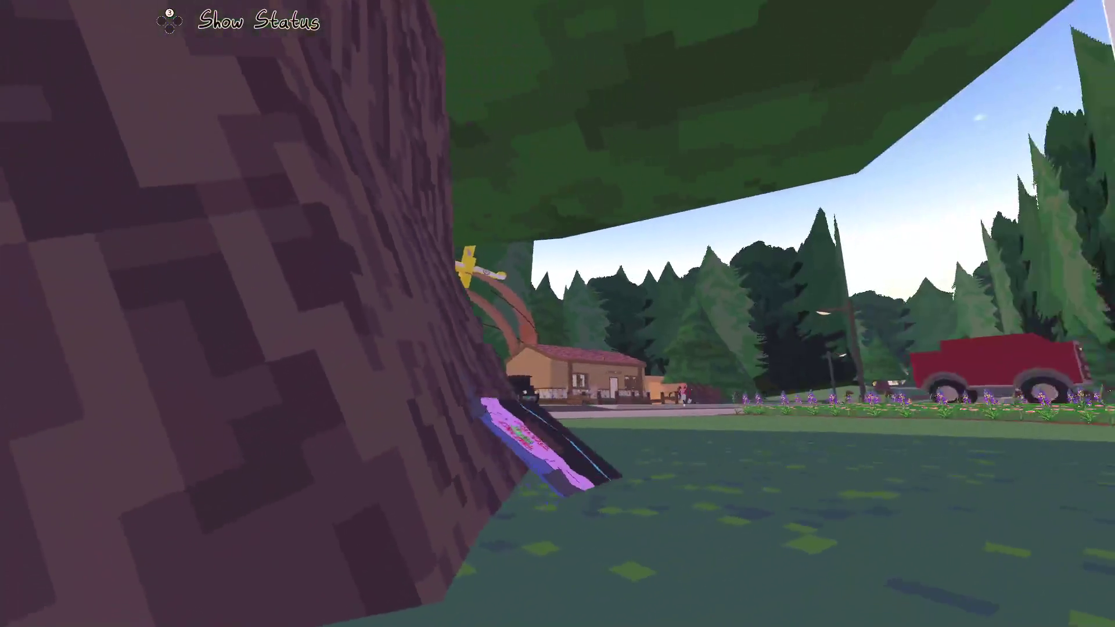
key("Escape")
key("Escape")
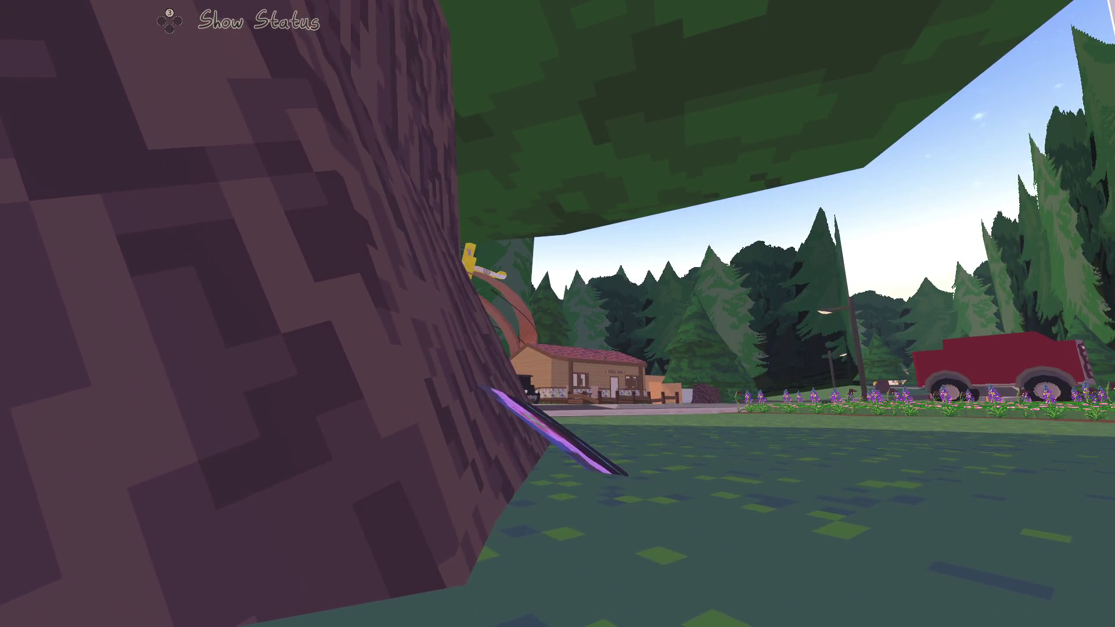
key("Tab")
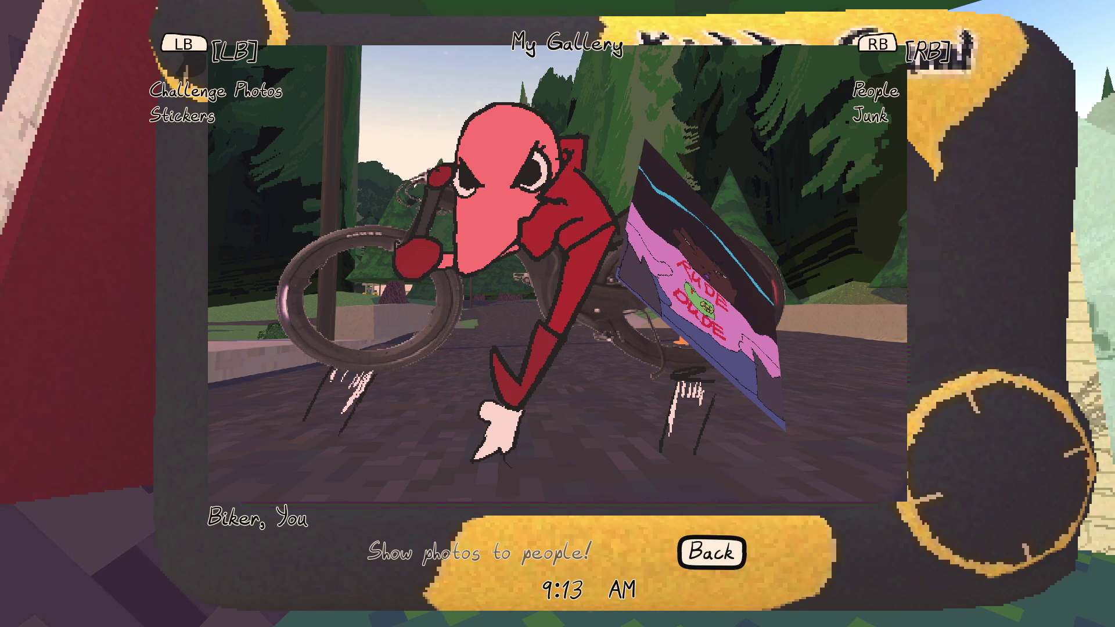
Close the gallery and walk from the grass onto the sidewalk toward the cabin
key("Escape")
key("Tab")
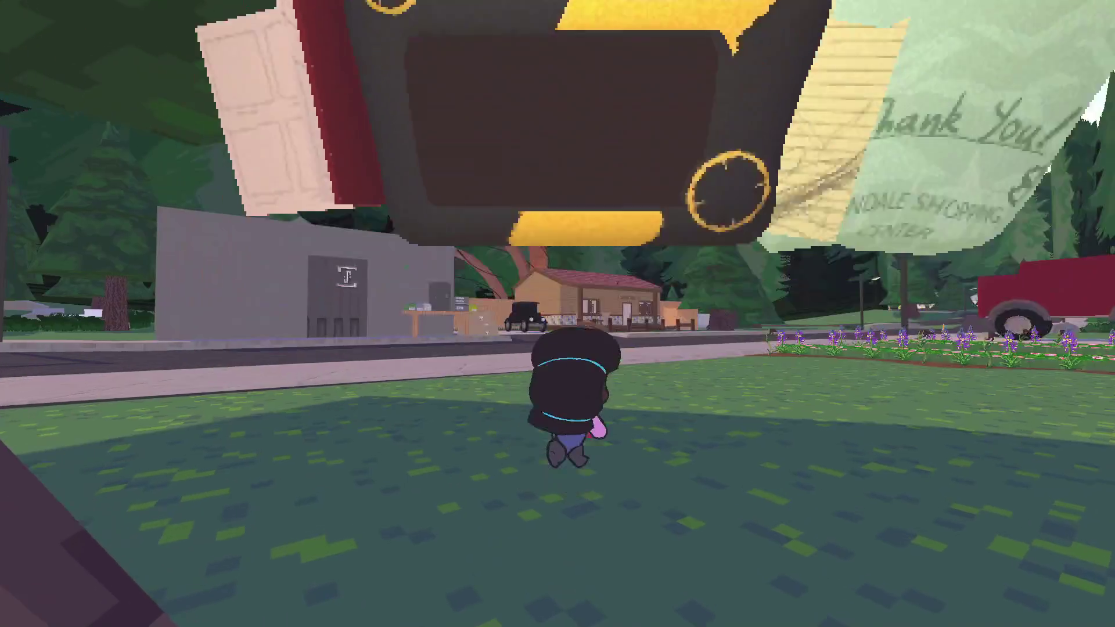
key("w")
key("a")
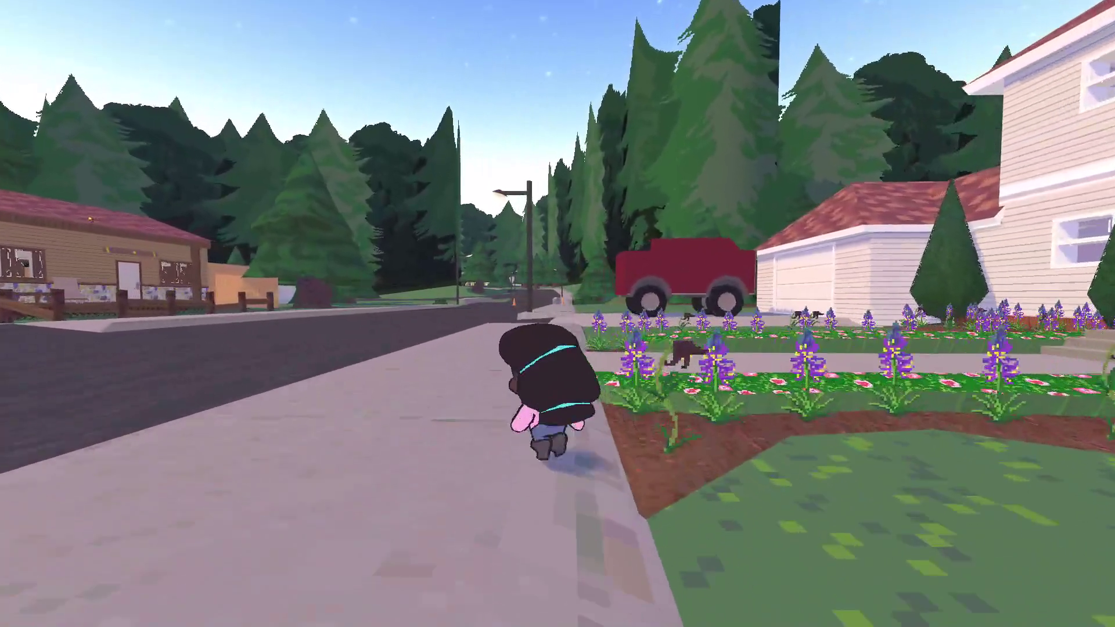
Cross the road to the driveway and face the pink car's rear
key("a")
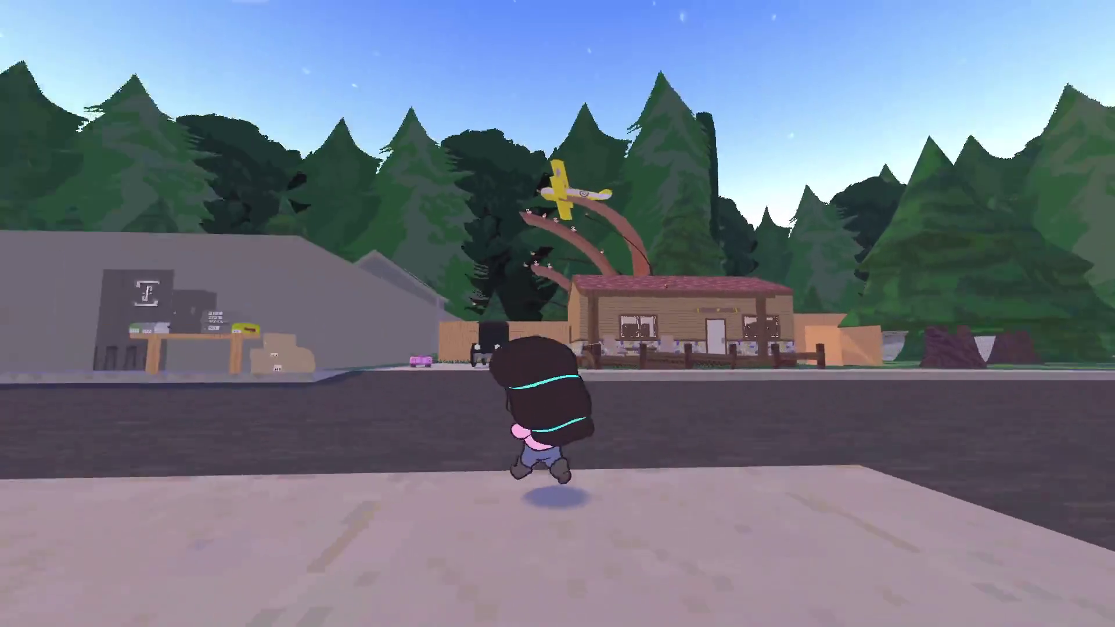
key("d")
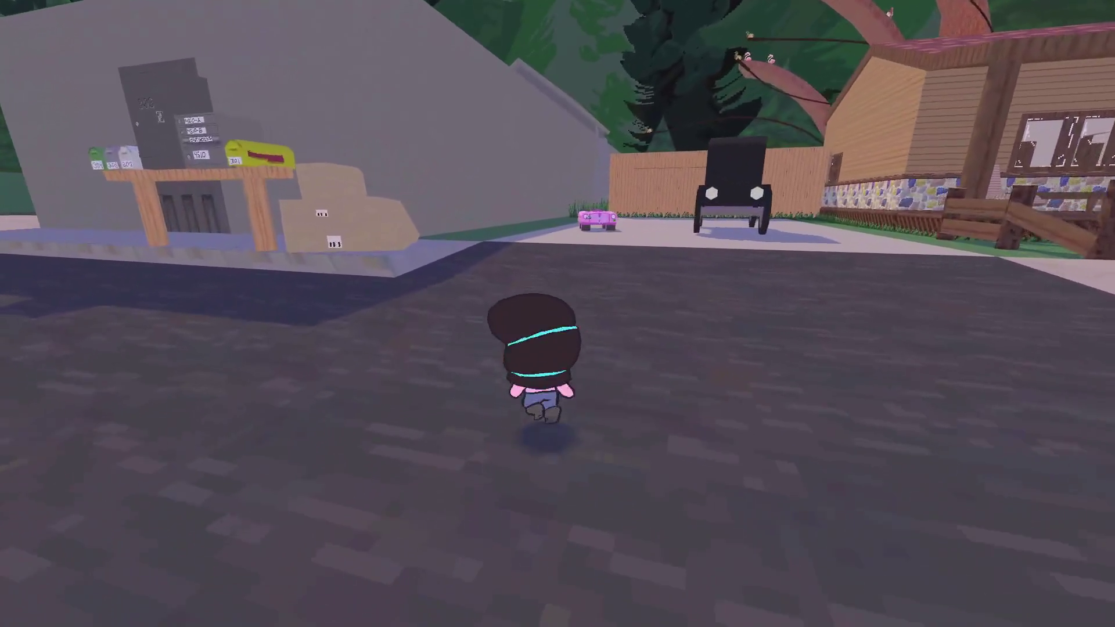
key("w")
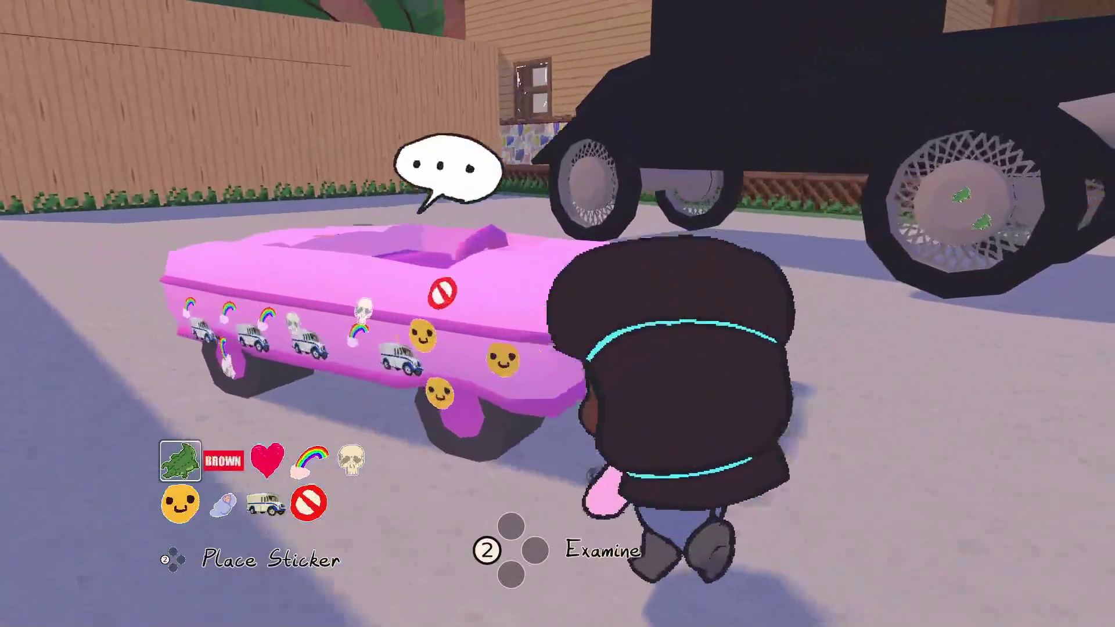
key("d")
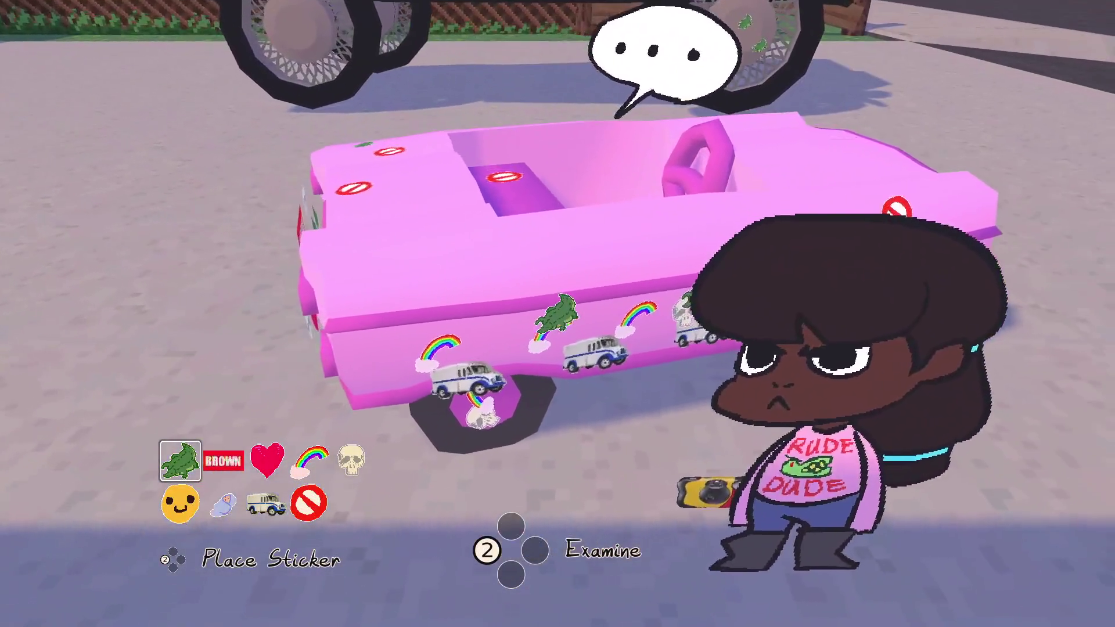
key("d")
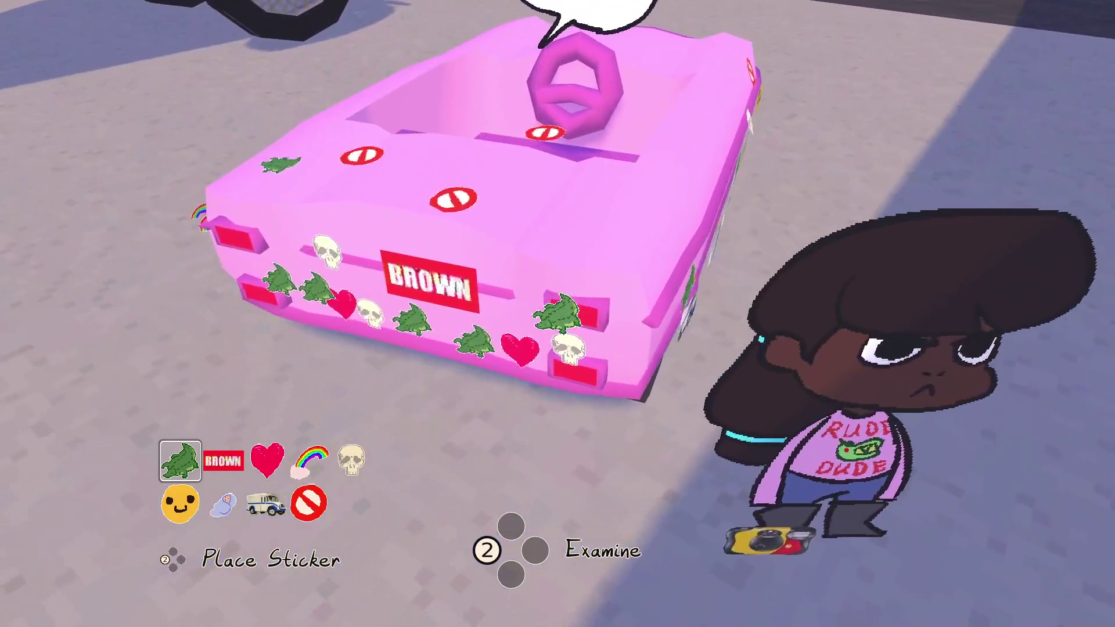
Stick the baby and truck stickers on the car's rear, then get into the car
key("Down")
key("Right")
key("Return")
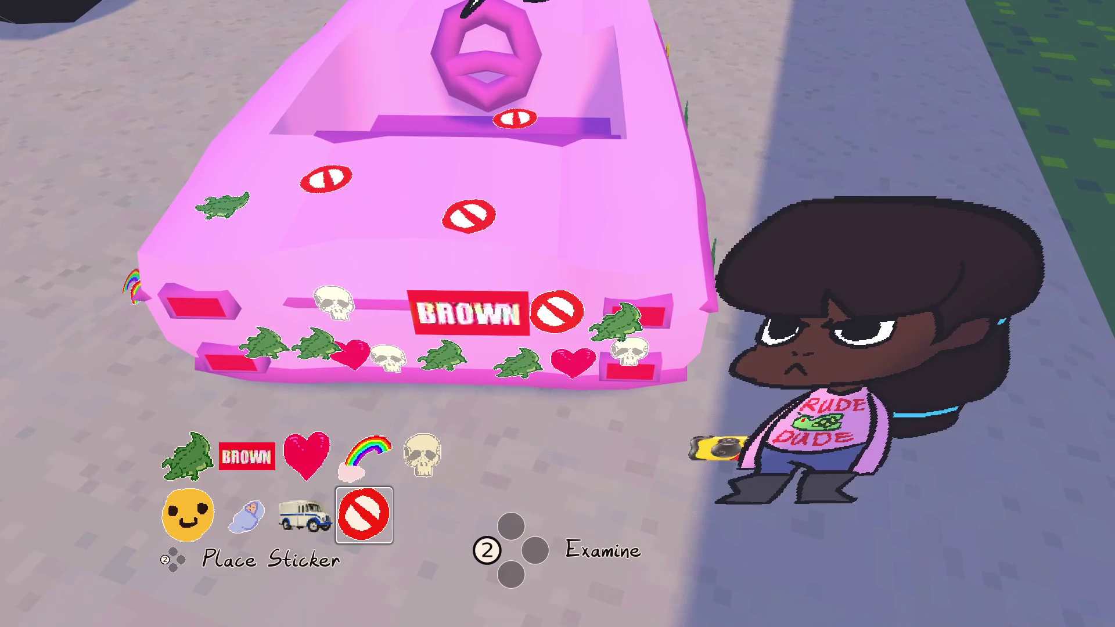
key("a")
key("Left")
key("Return")
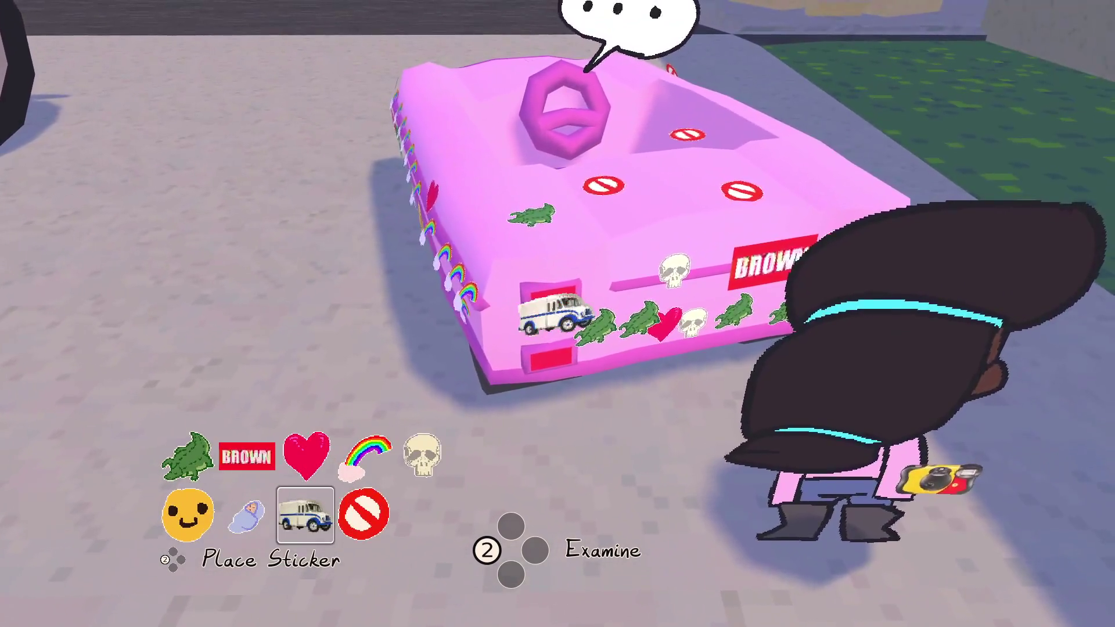
key("a")
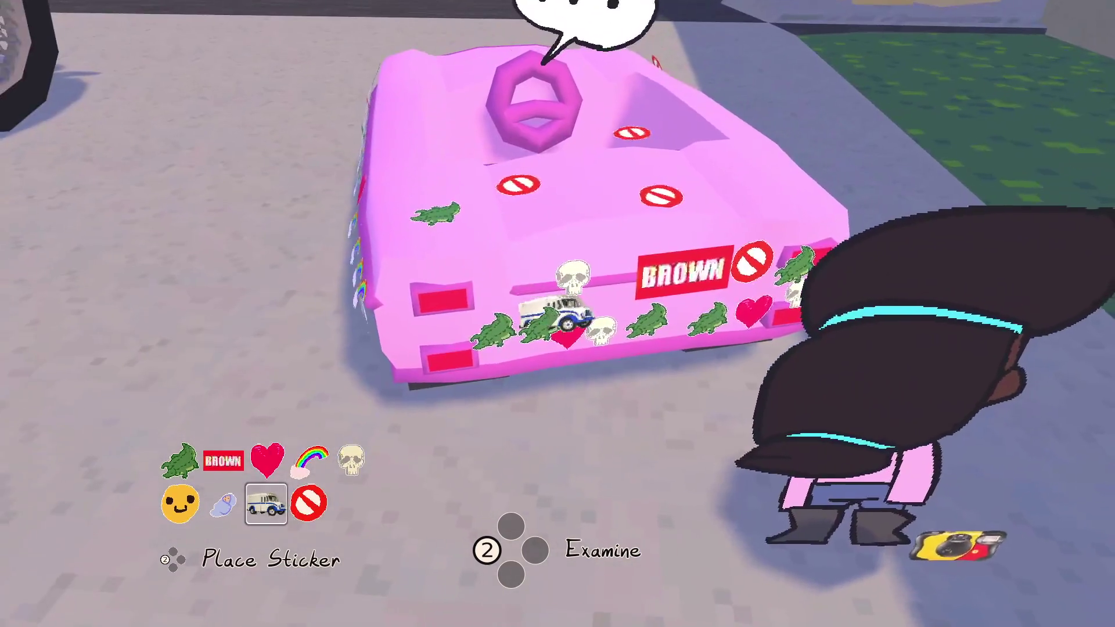
key("s")
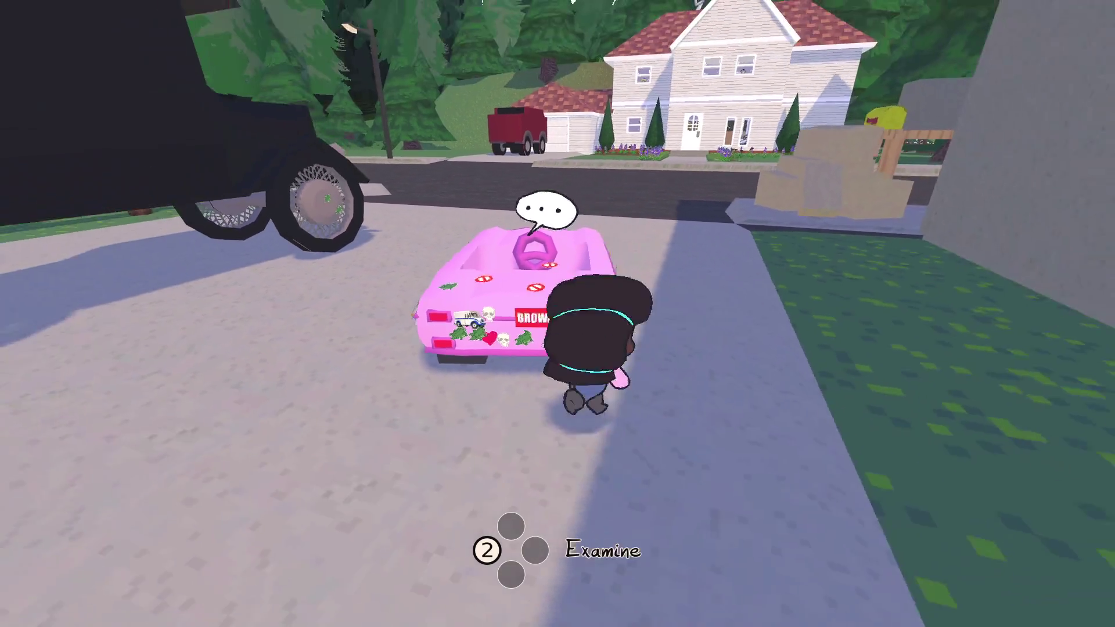
key("Return")
Drive the pink car left down the tree-lined road toward the cones until it flips
key("w")
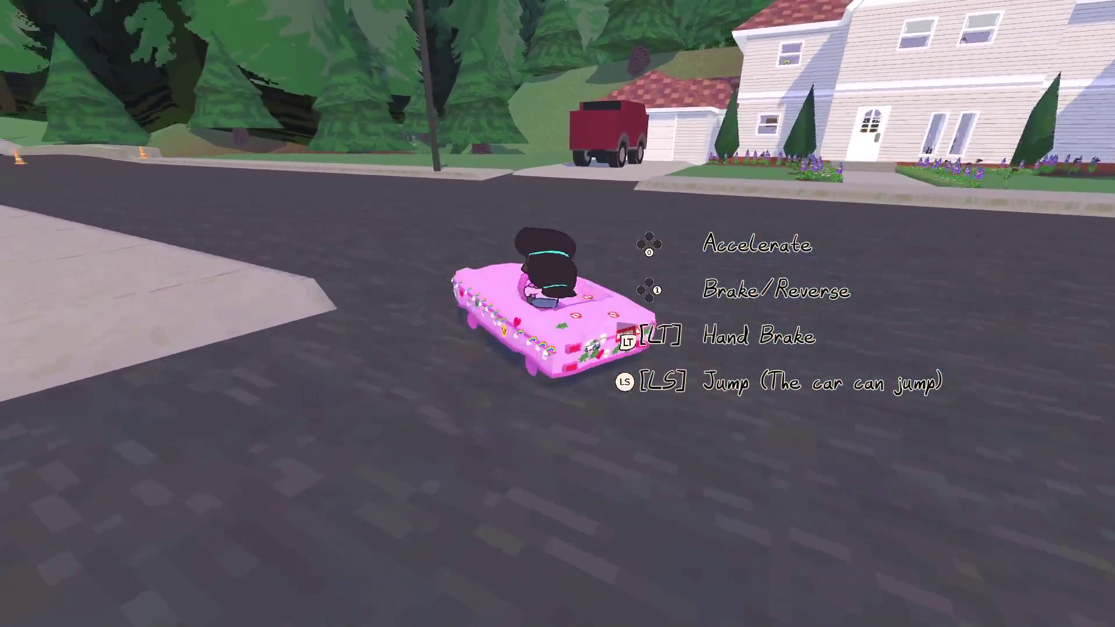
key("w")
key("a")
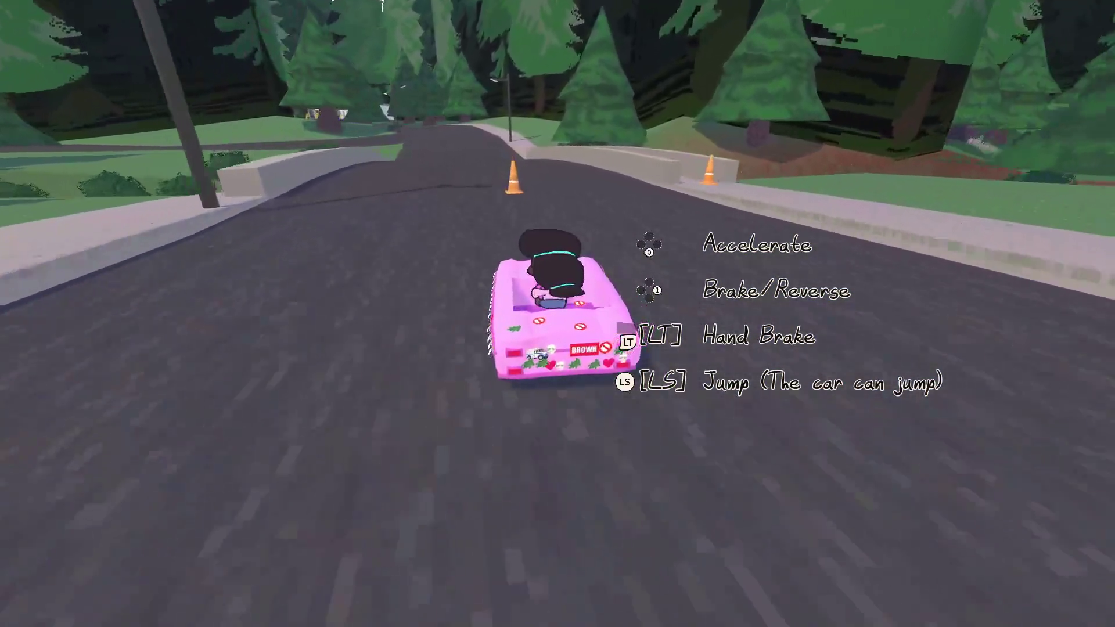
key("w")
key("d")
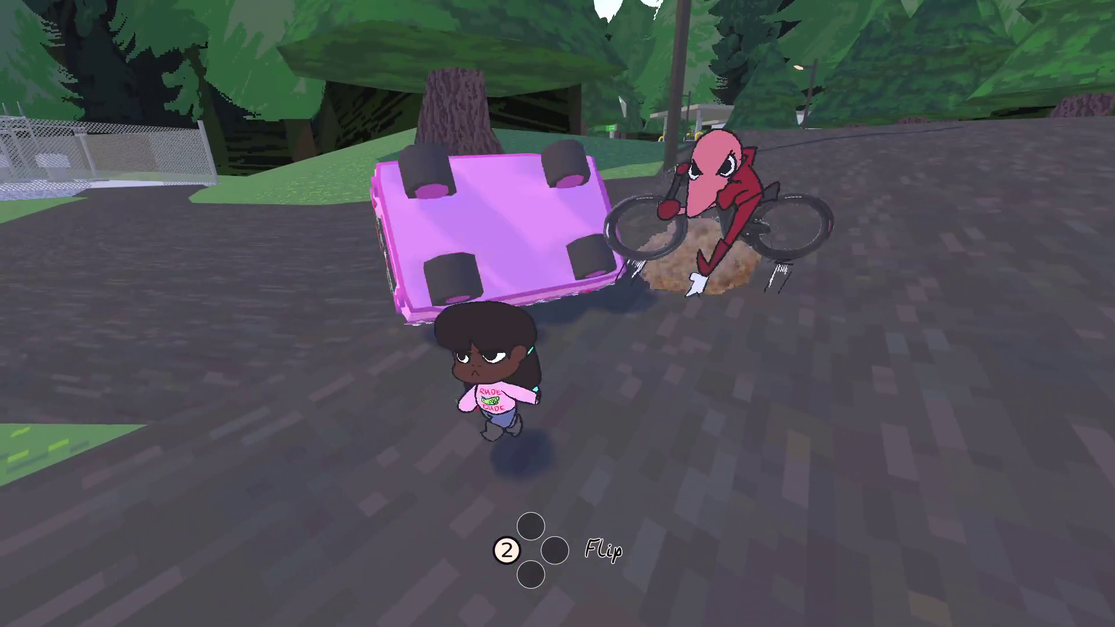
Talk with the Biker, then get back into the pink car and drive to the store
key("w")
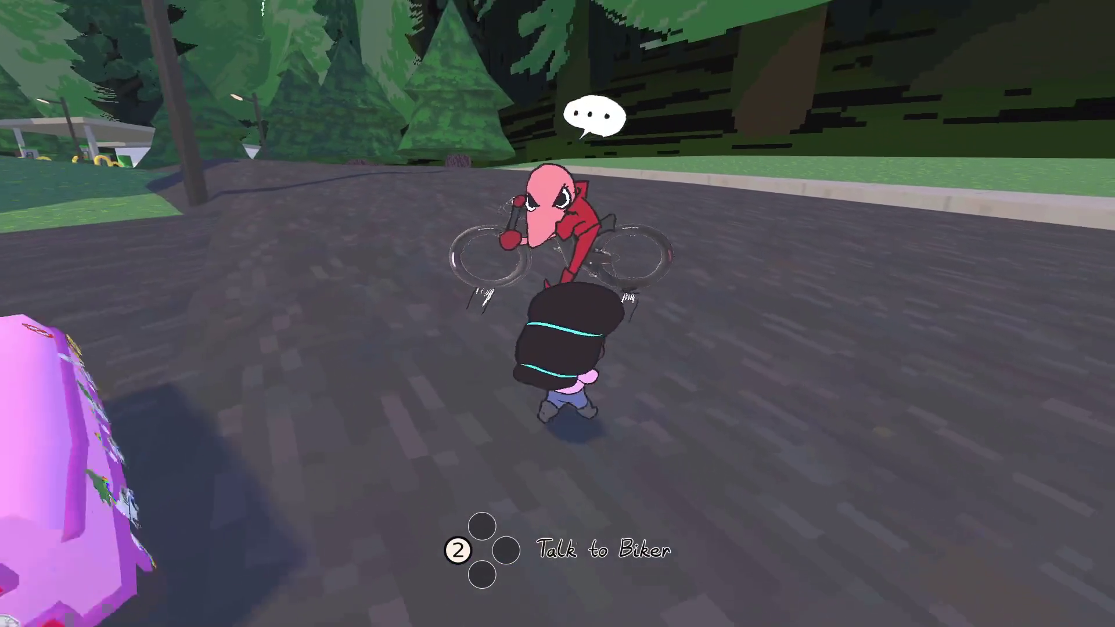
key("e")
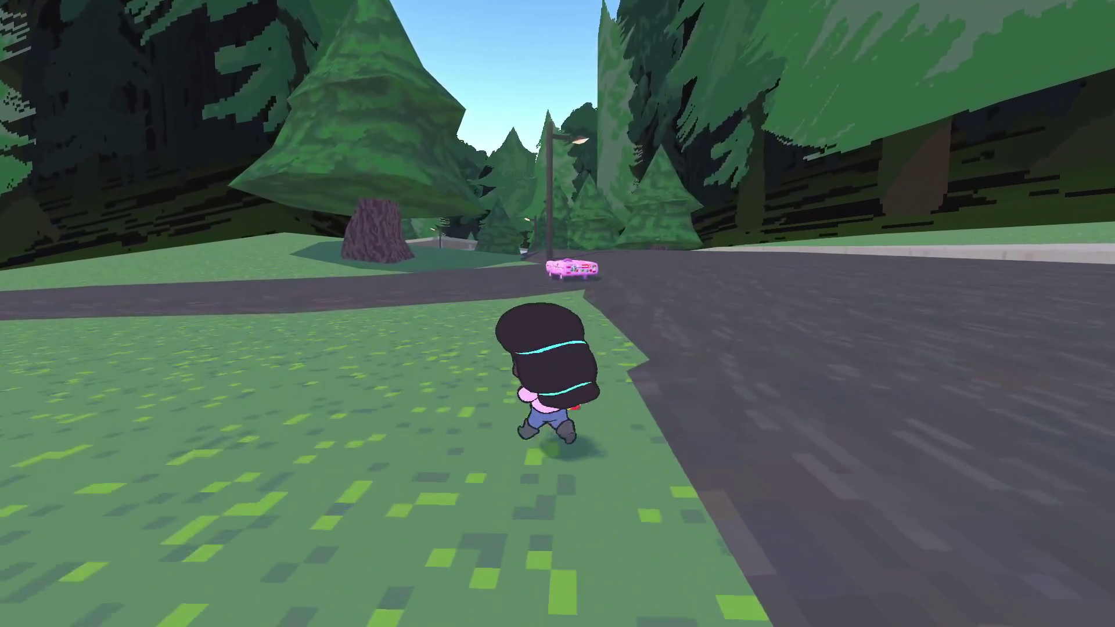
key("e")
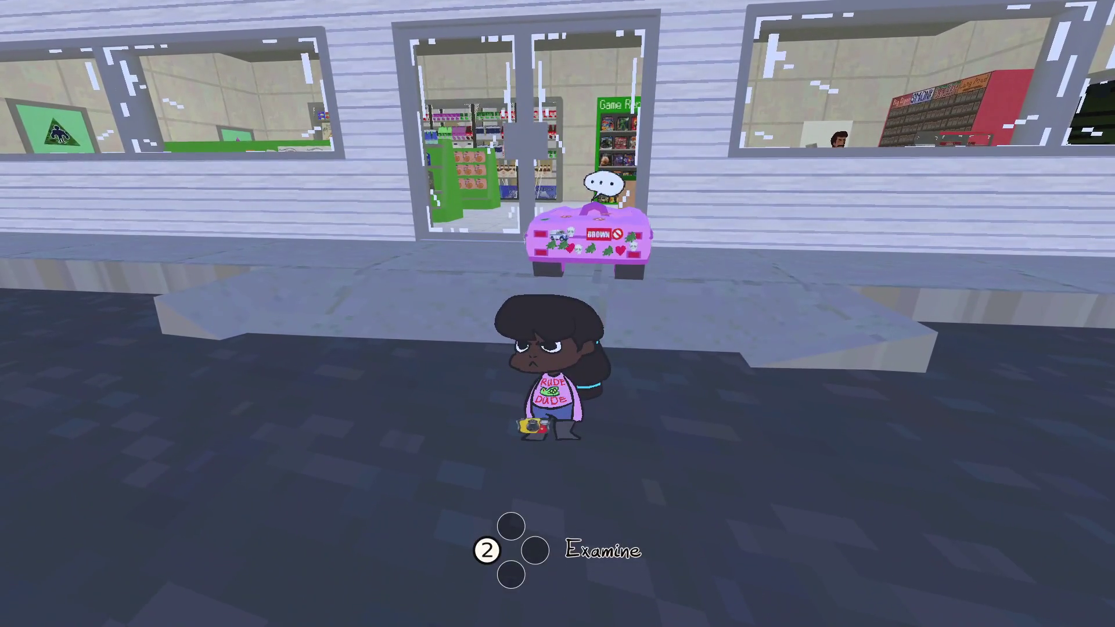
Walk into the store and frame the pizza rack, manager and Game Rentals with the camera
key("w")
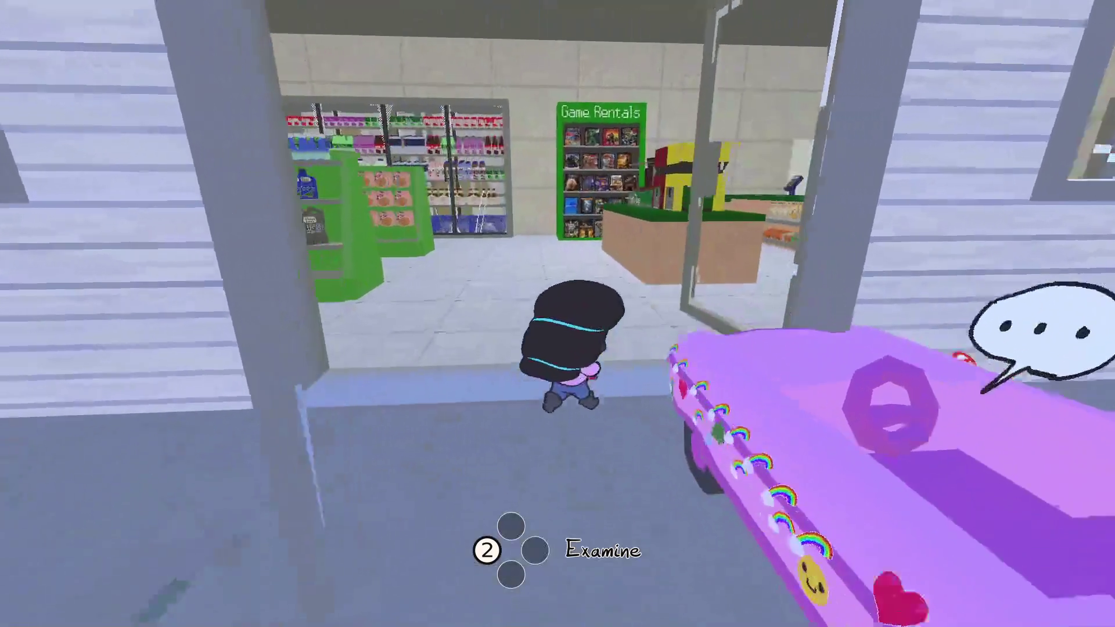
key("w")
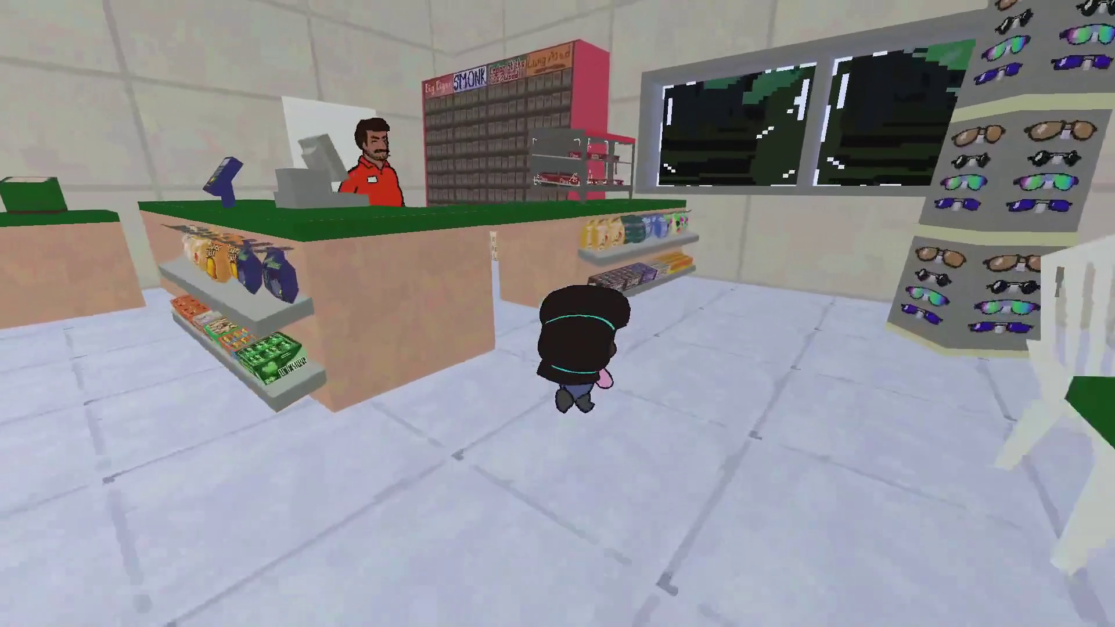
key("w")
key("c")
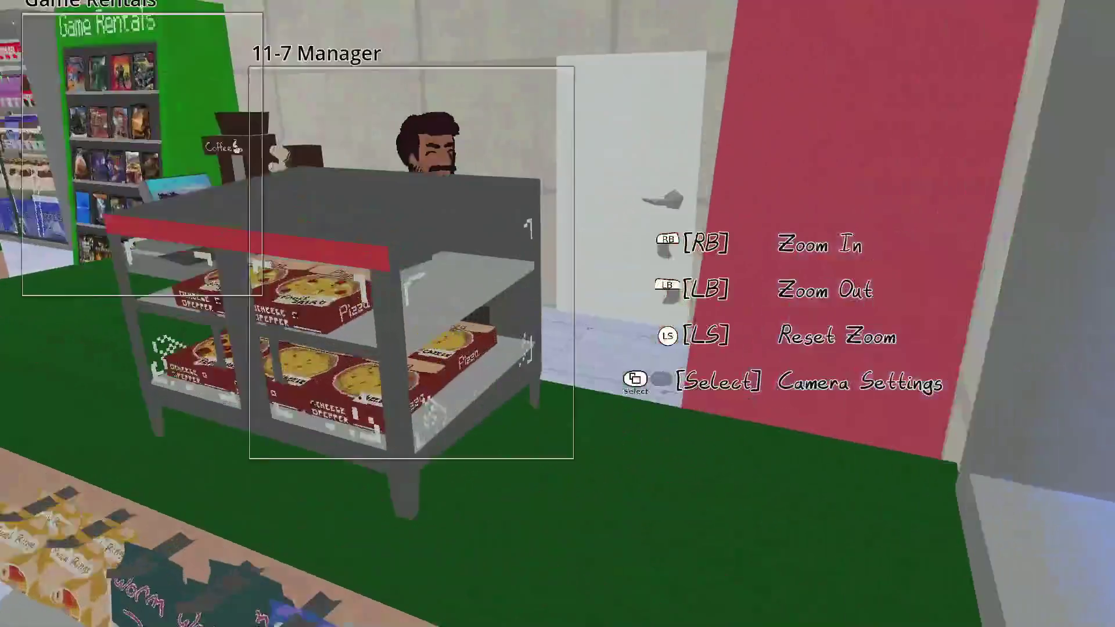
key("s")
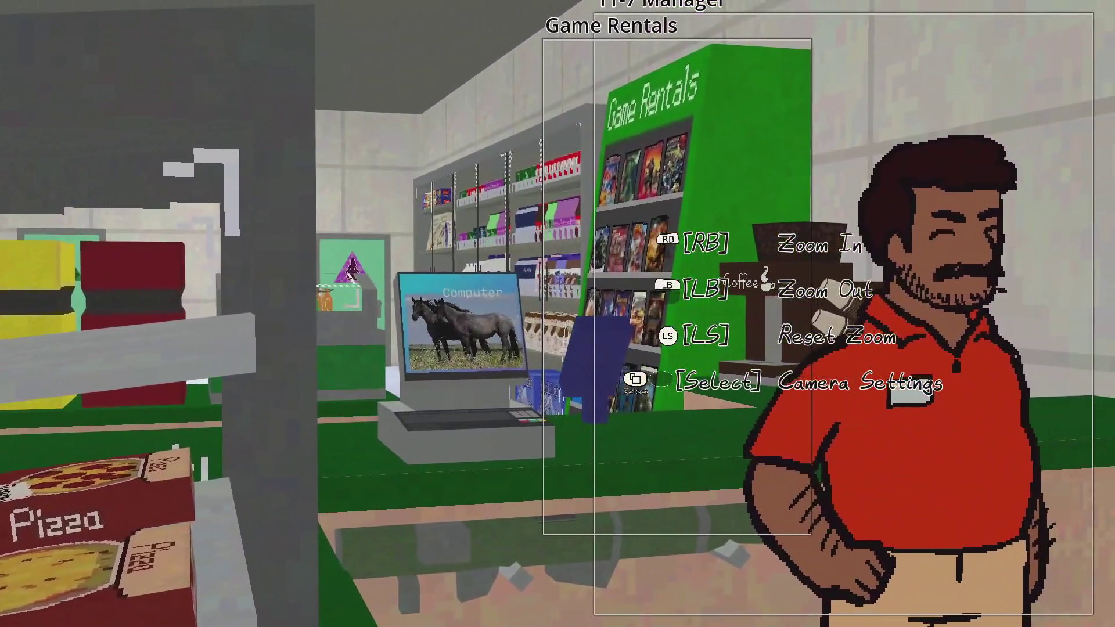
key("c")
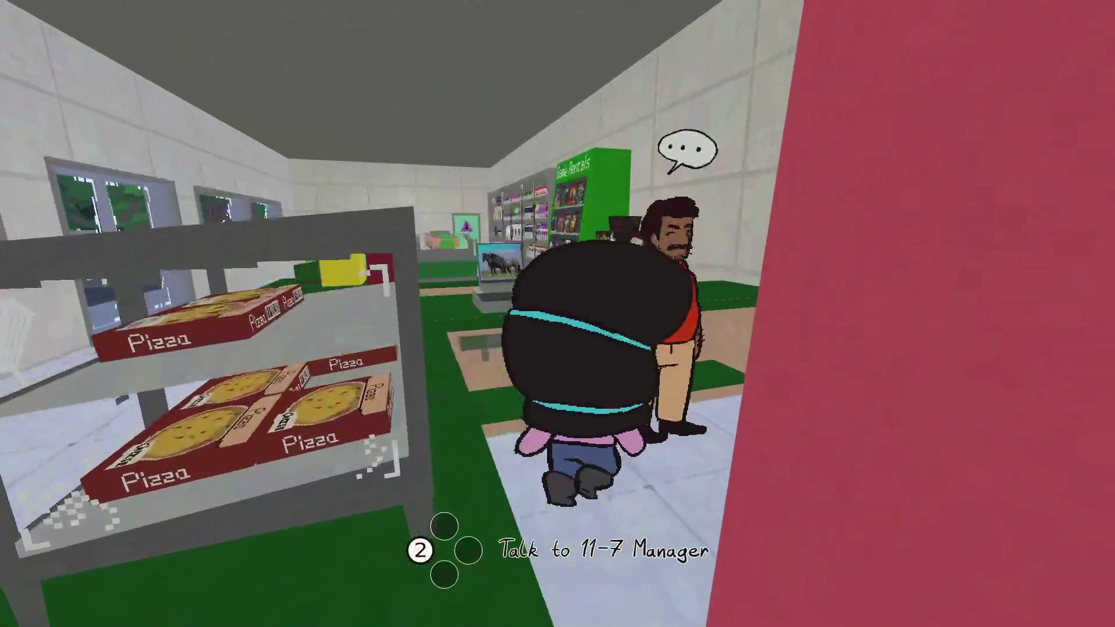
key("s")
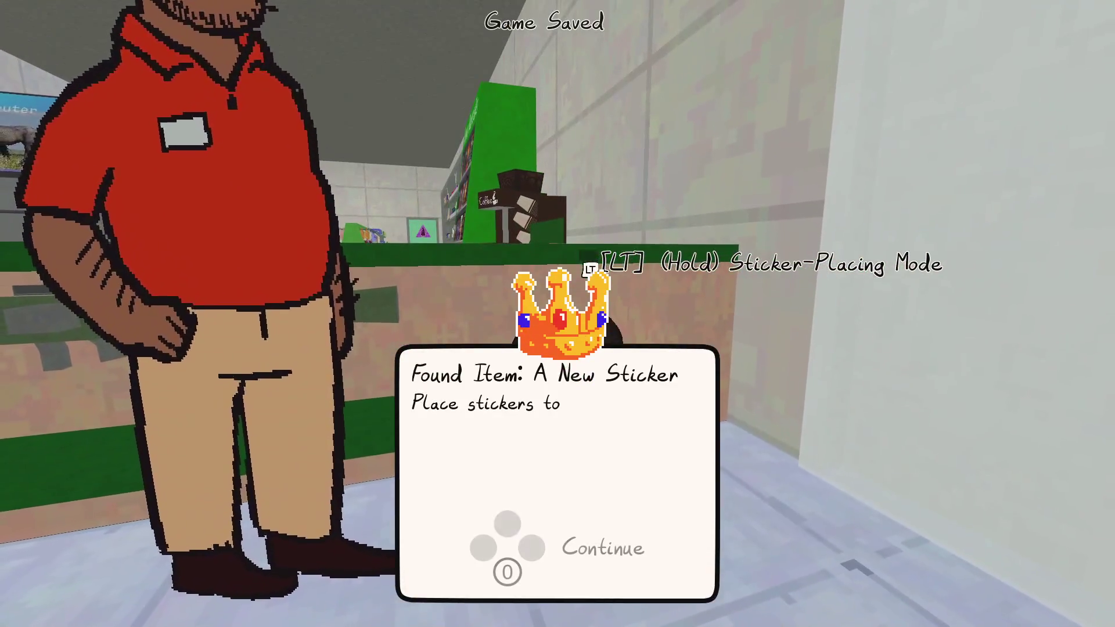
Dismiss the new crown sticker notice and walk past Game Rentals toward the restroom
key("Return")
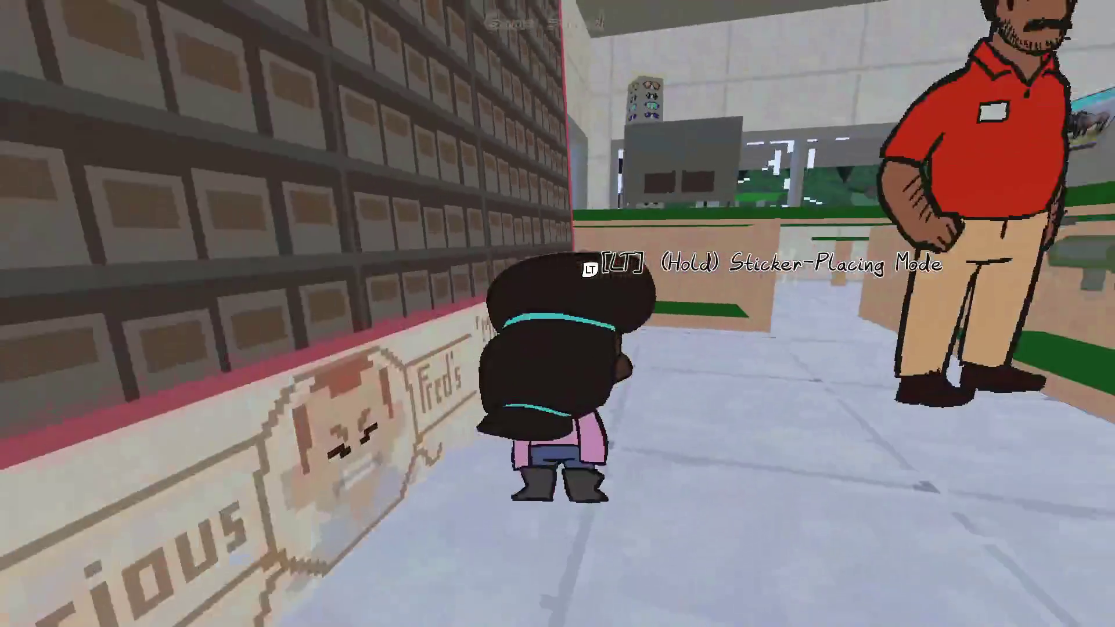
key("w")
key("w")
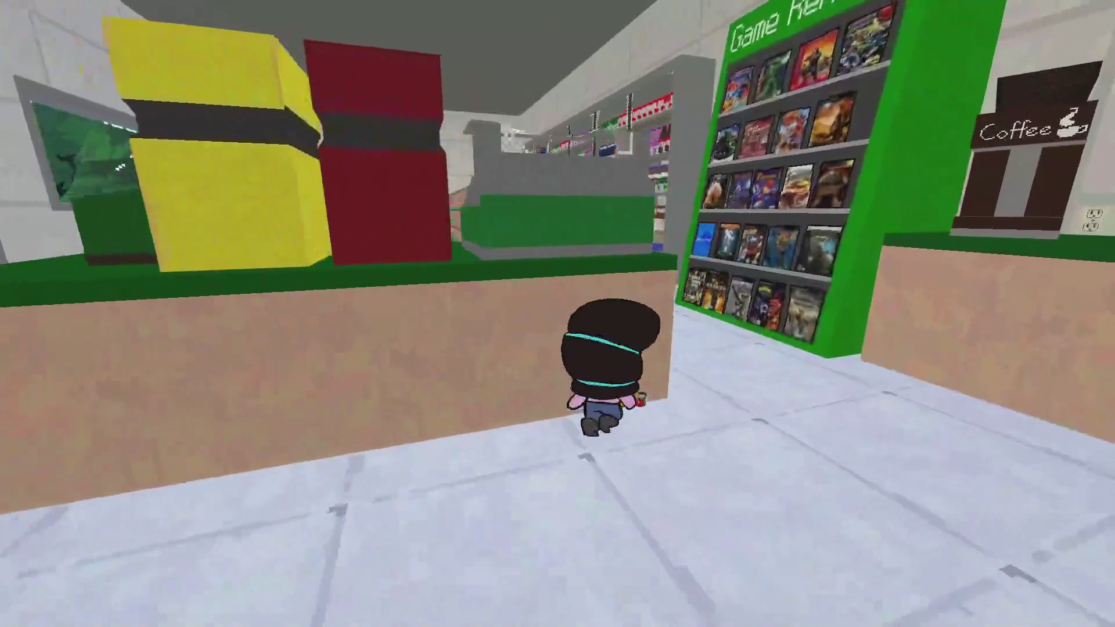
key("w")
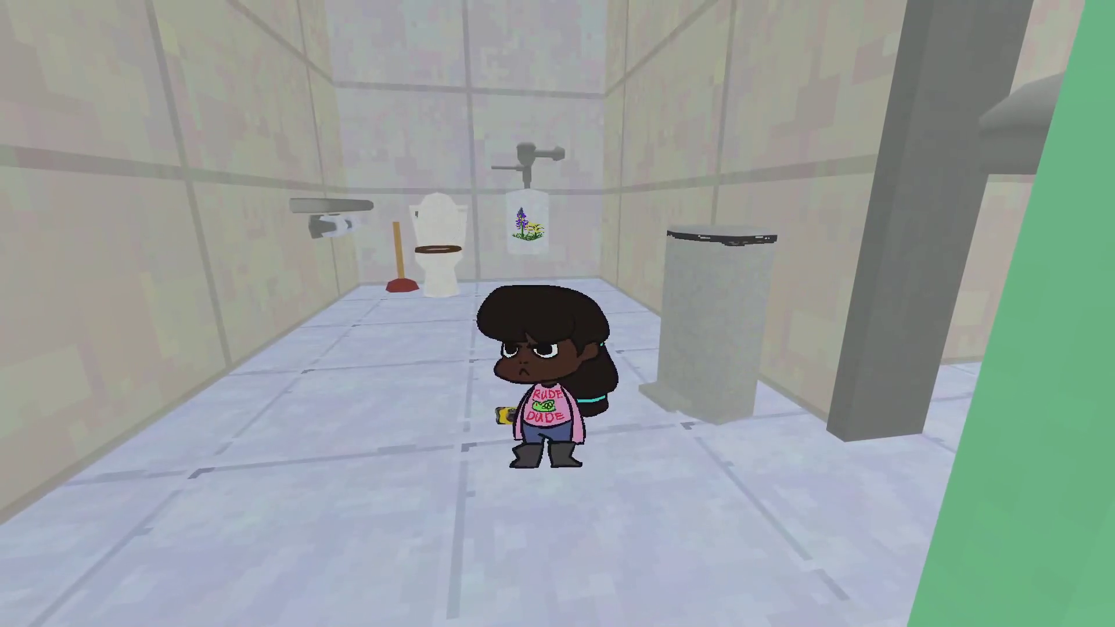
Look around the restroom with the camera and photograph the Toilet Garden picture
key("w")
key("c")
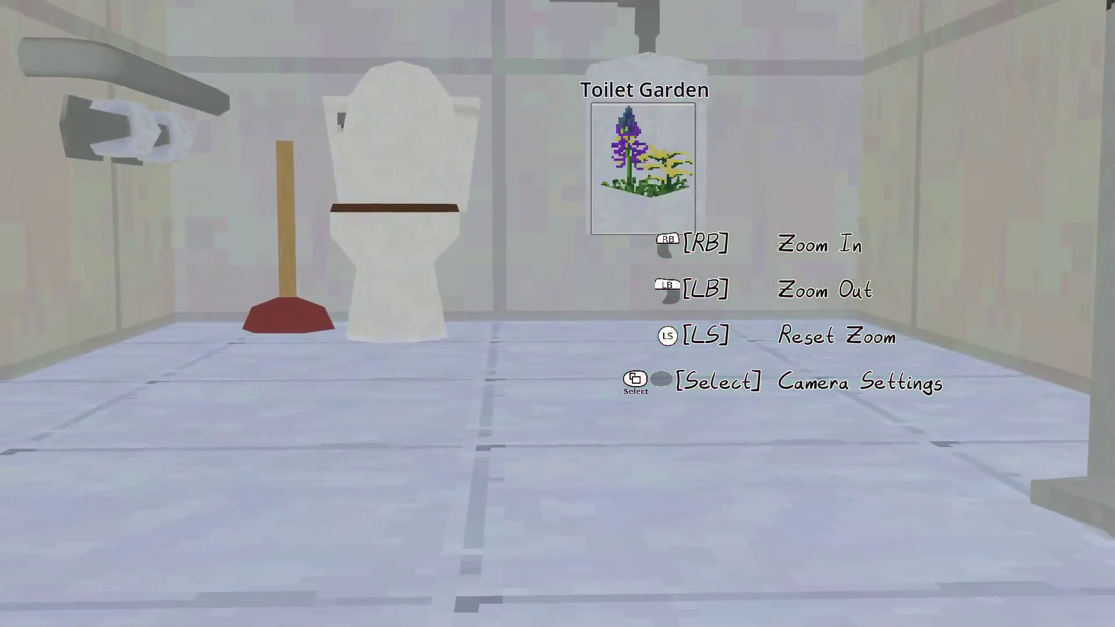
scroll(558, 313, "up", 3)
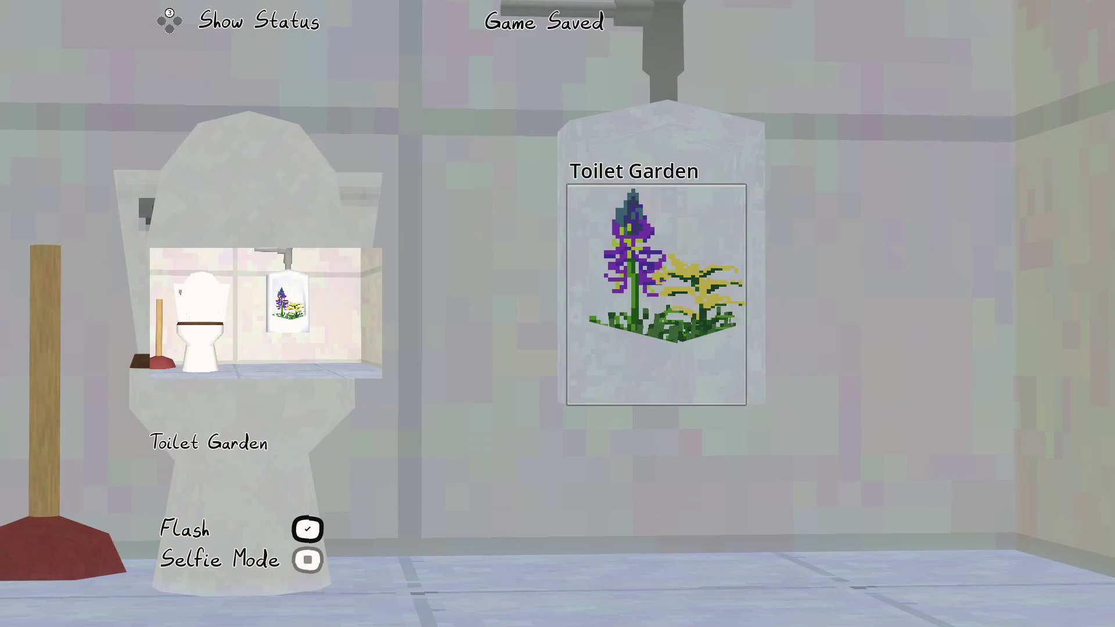
key("Escape")
key("w")
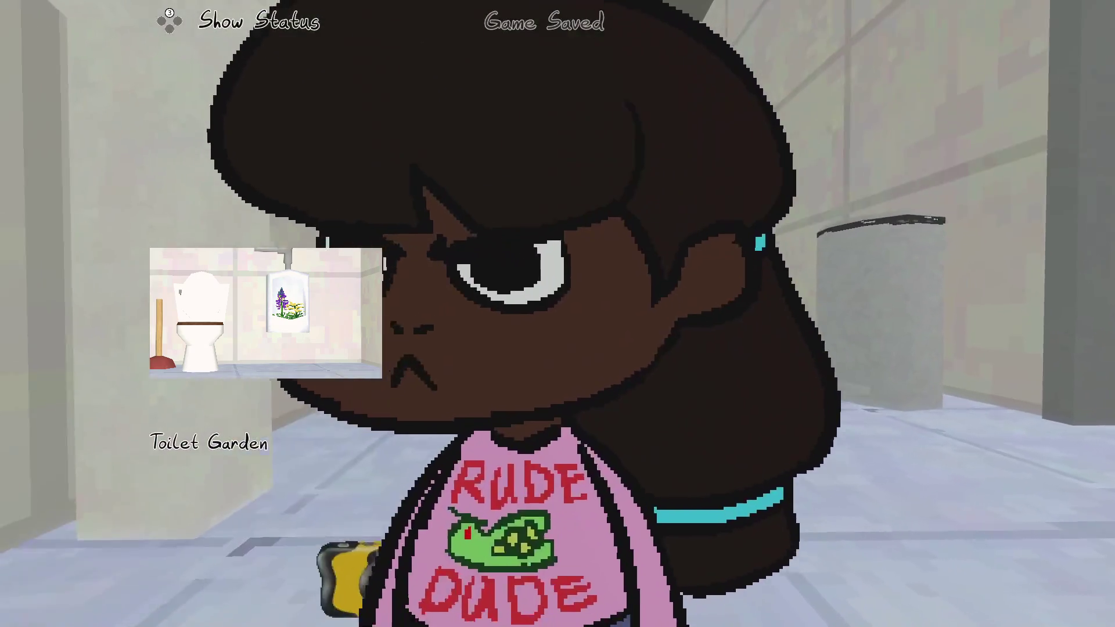
key("c")
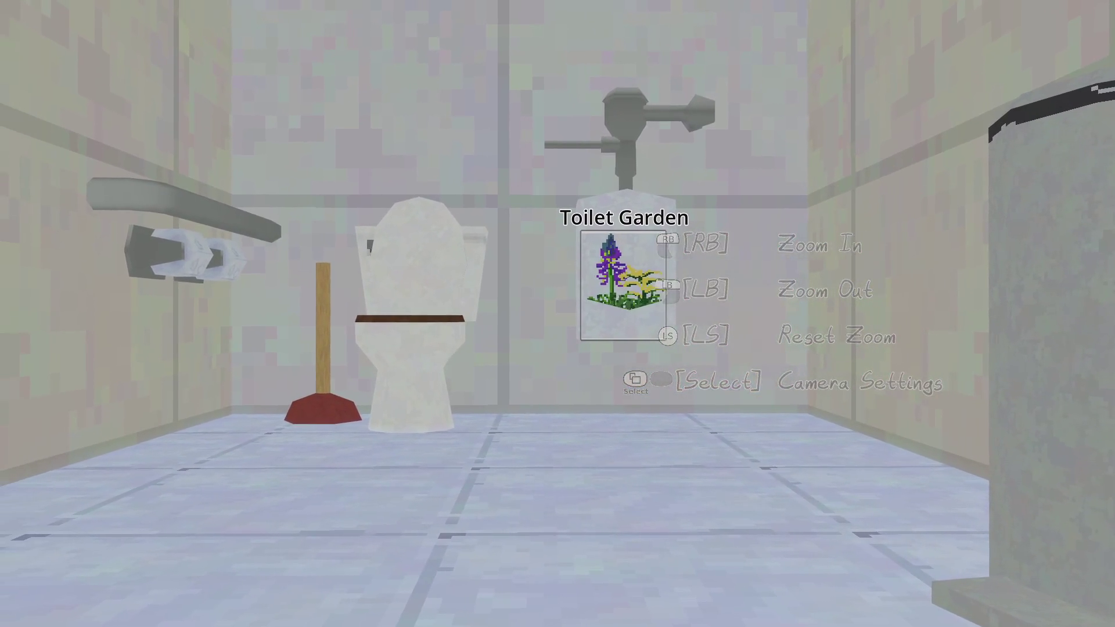
key("space")
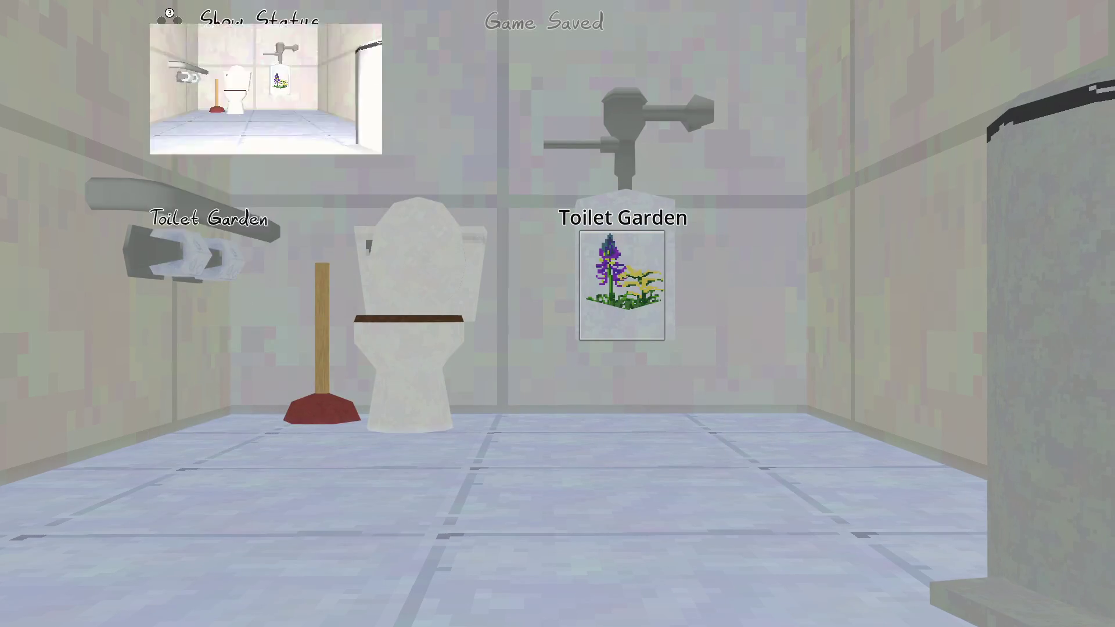
key("Escape")
Go back into the restroom, check the sink mirror, then step away from it
key("w")
key("w")
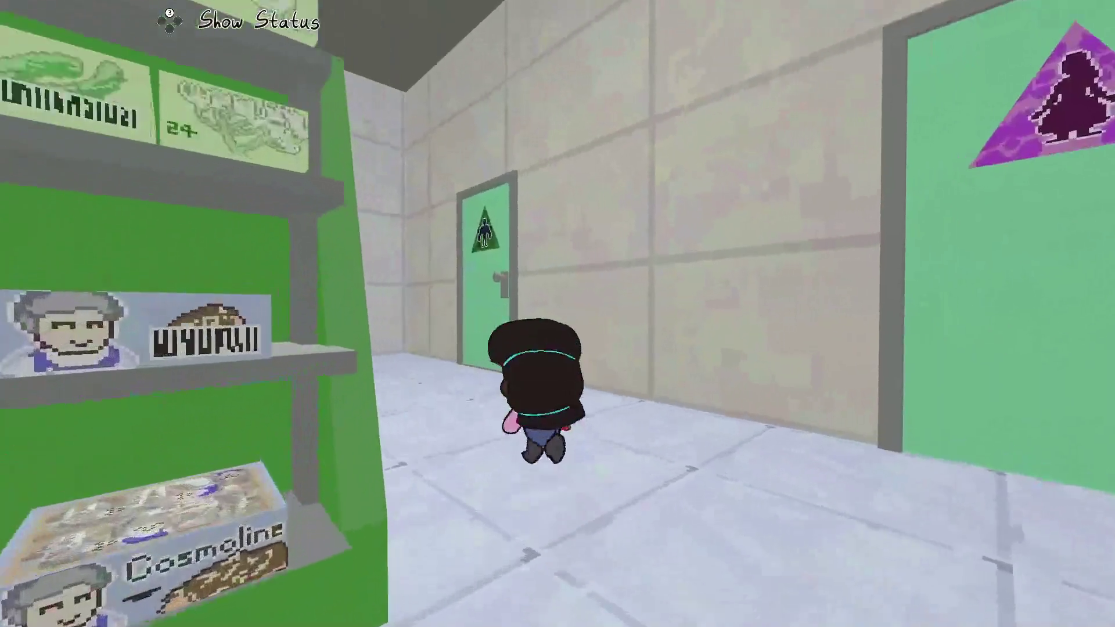
key("w")
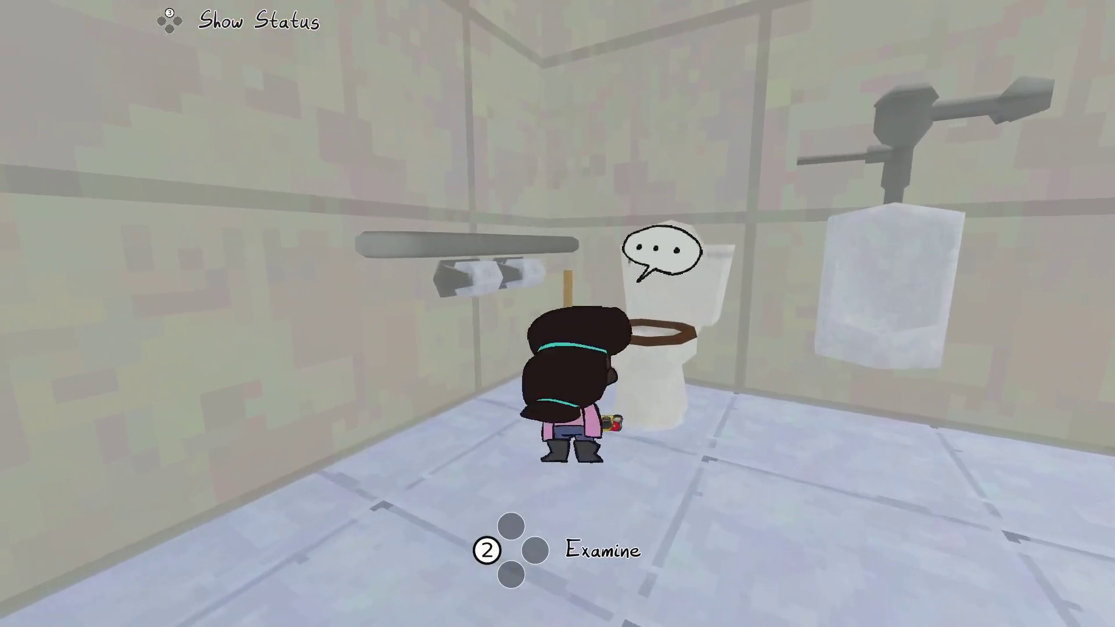
key("w")
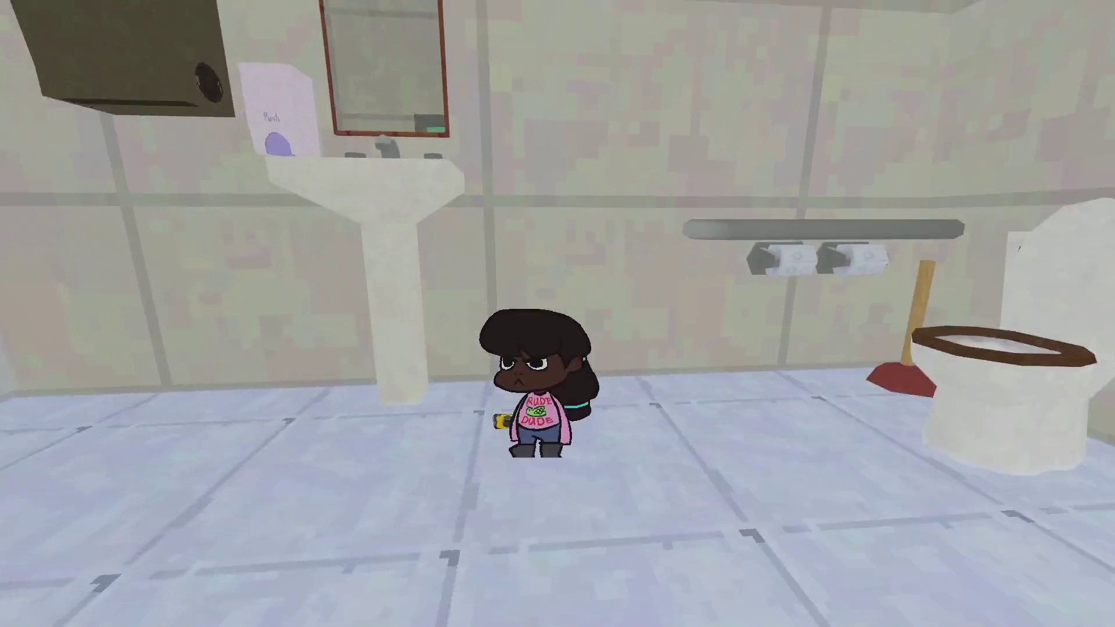
key("a")
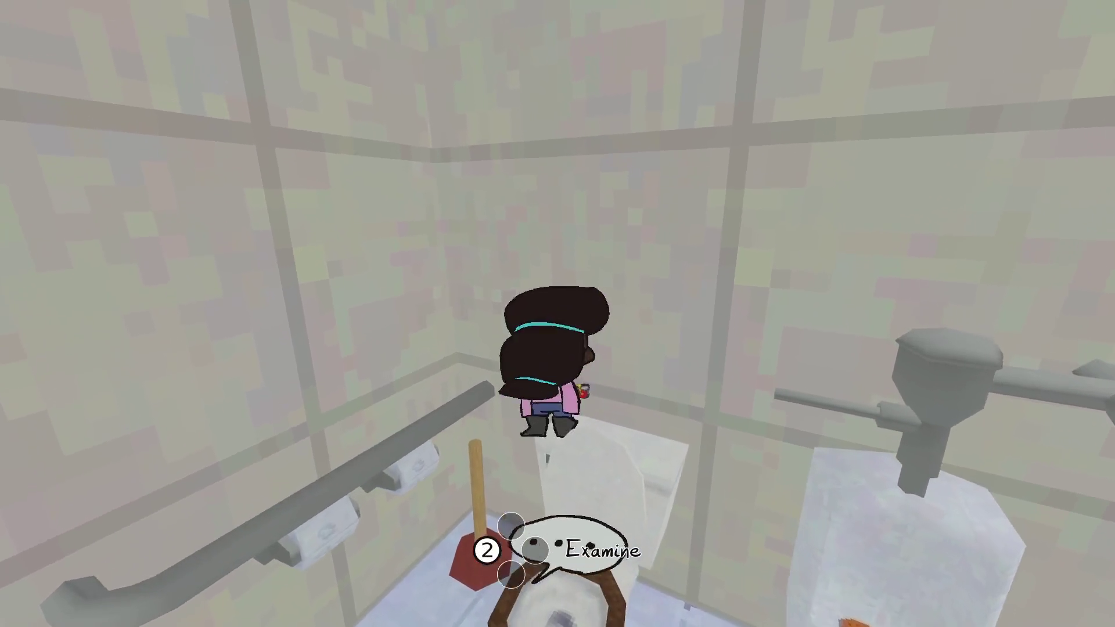
key("d")
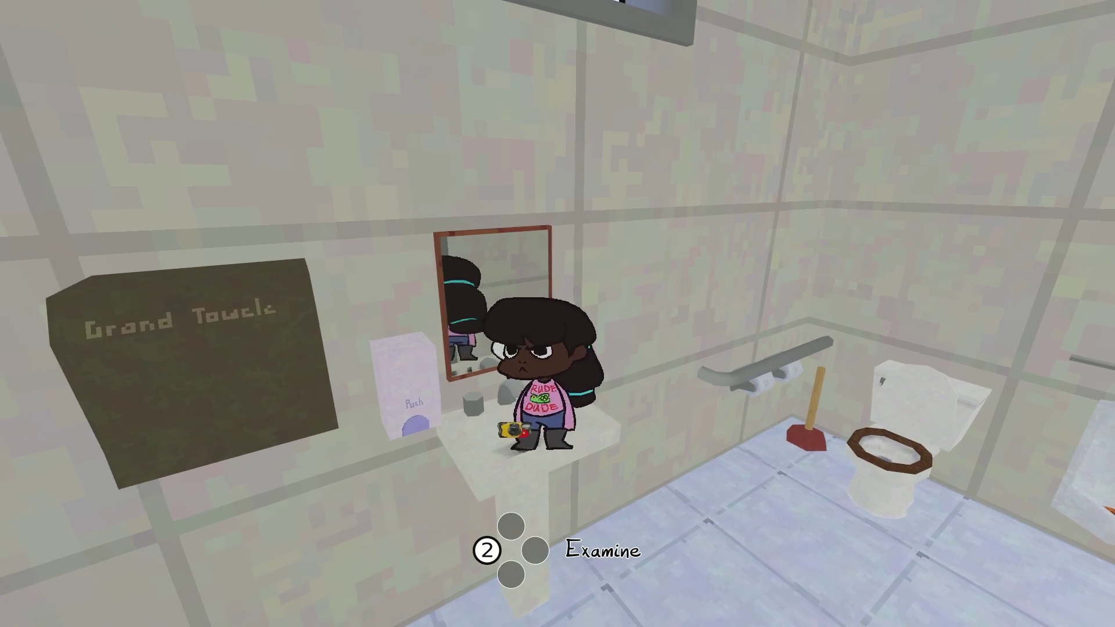
key("s")
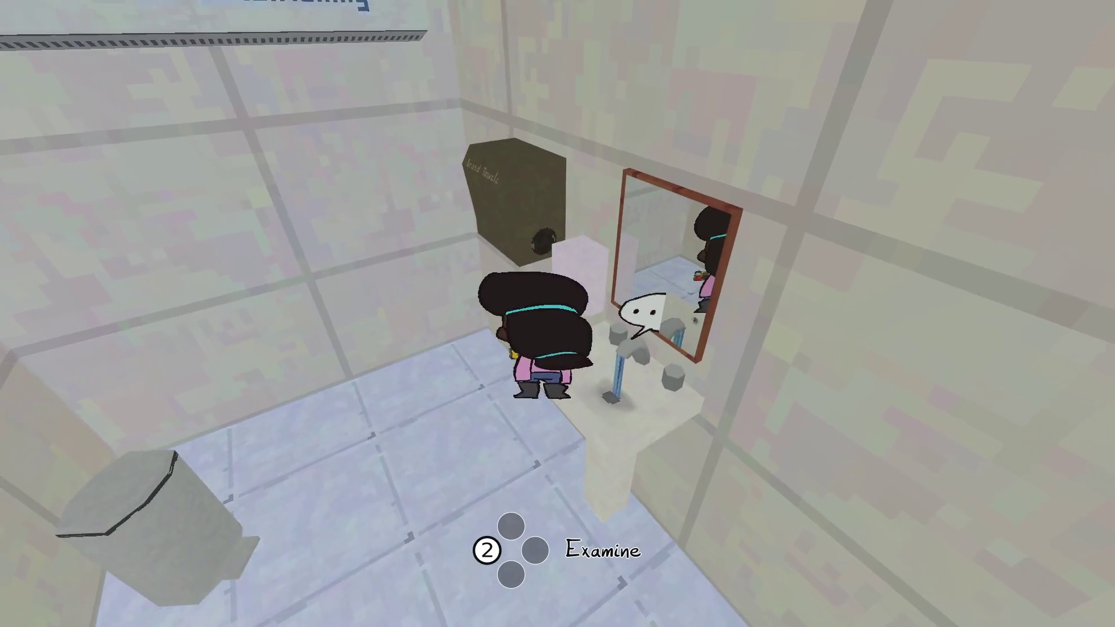
Walk out of the restroom through the store and get into the pink car
key("s")
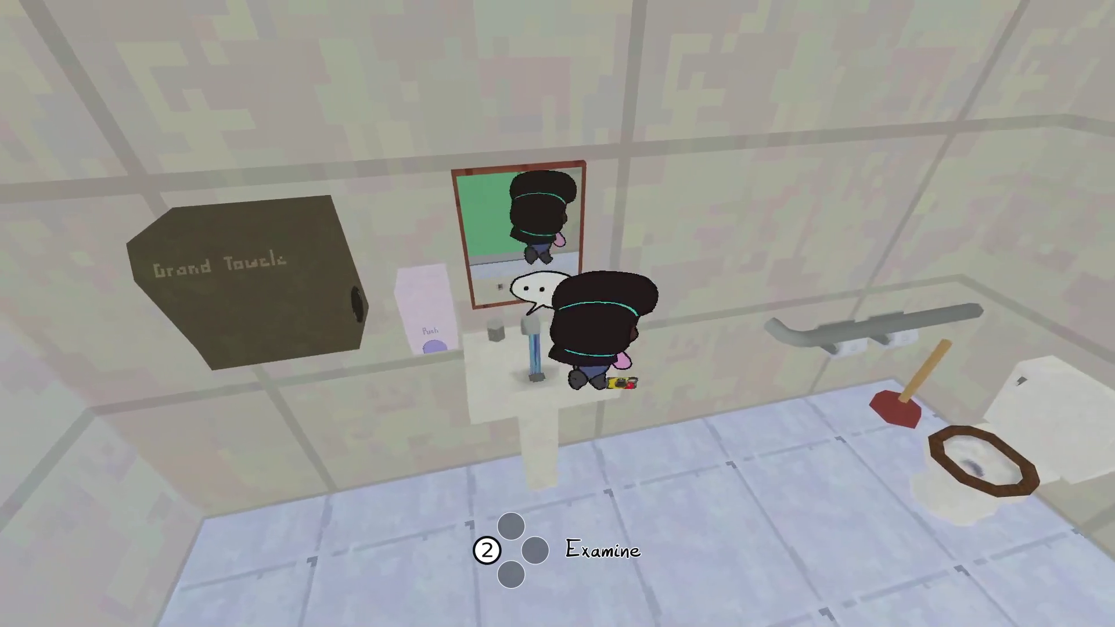
key("s")
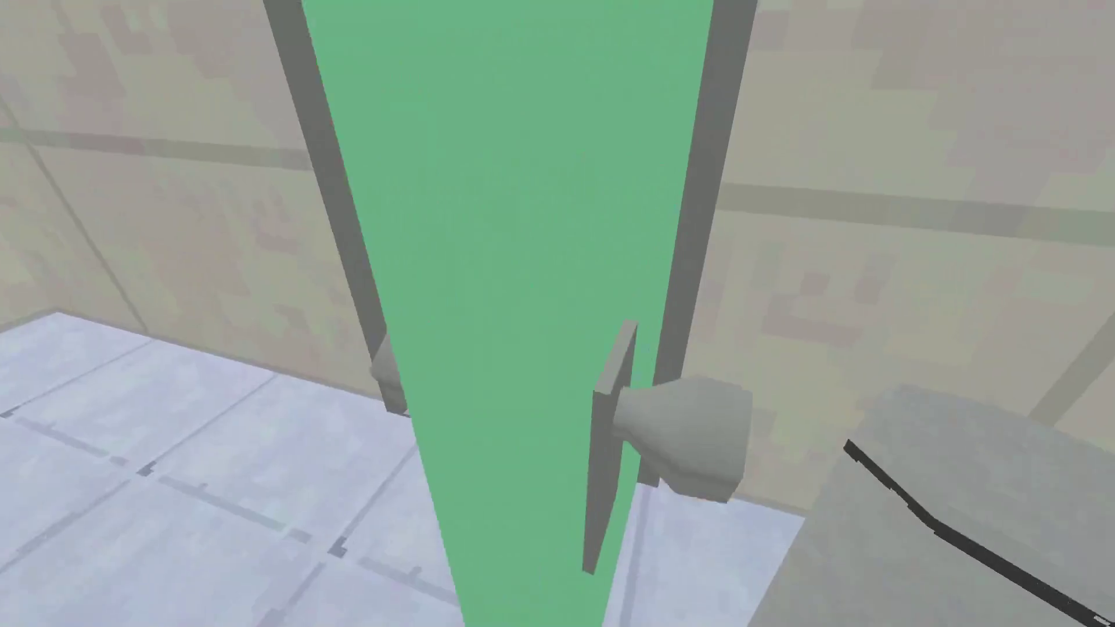
key("w")
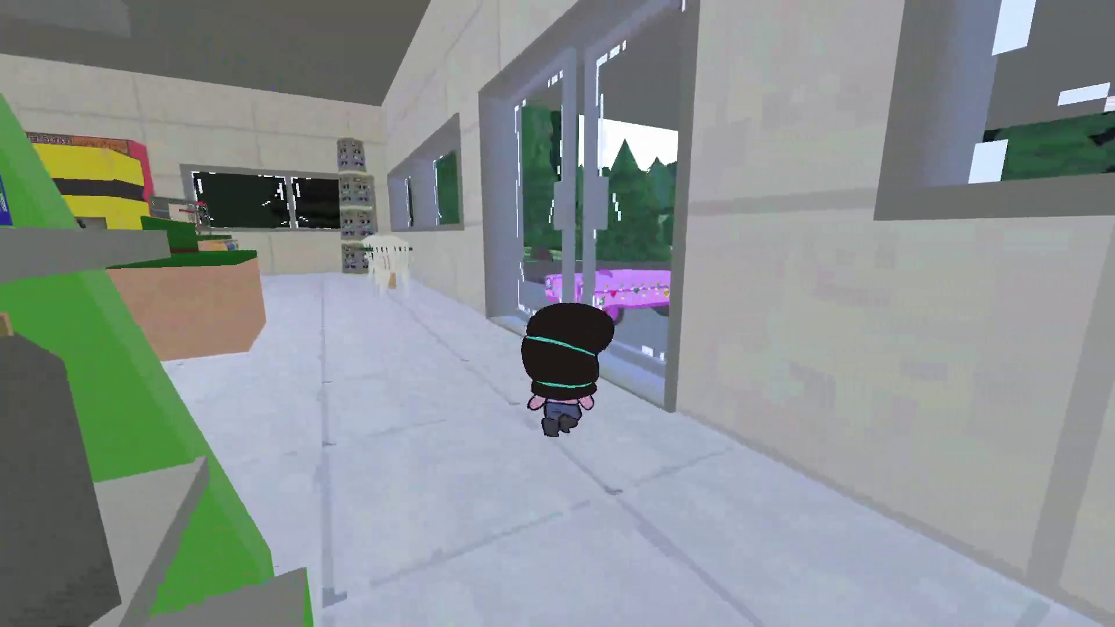
key("e")
Drive off the gas station lot past the pink shop and park on the sidewalk
key("w")
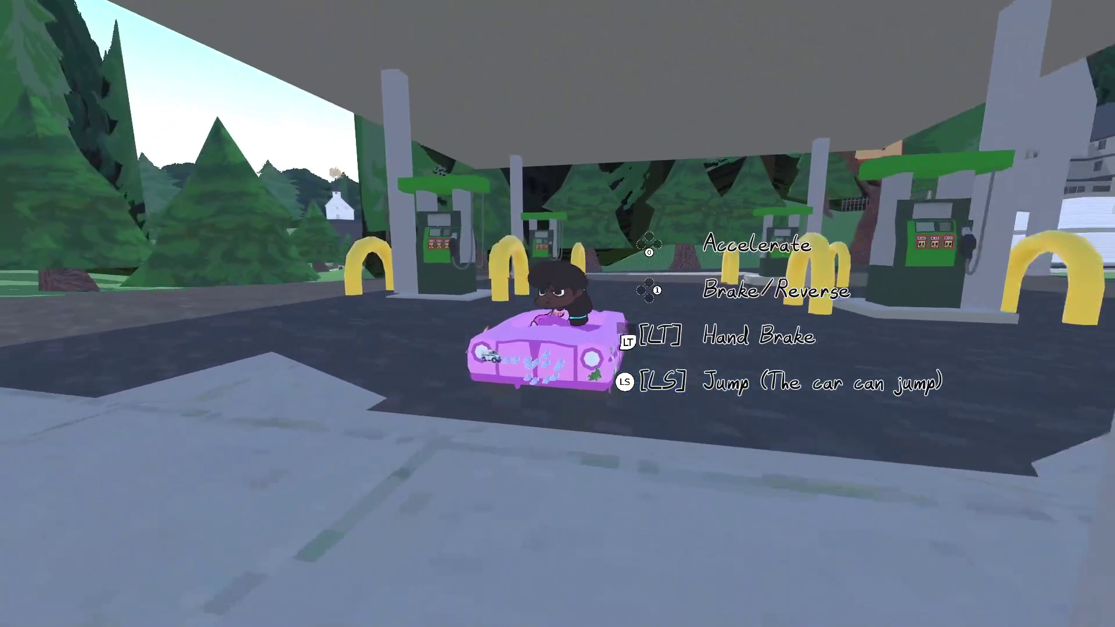
key("w")
key("d")
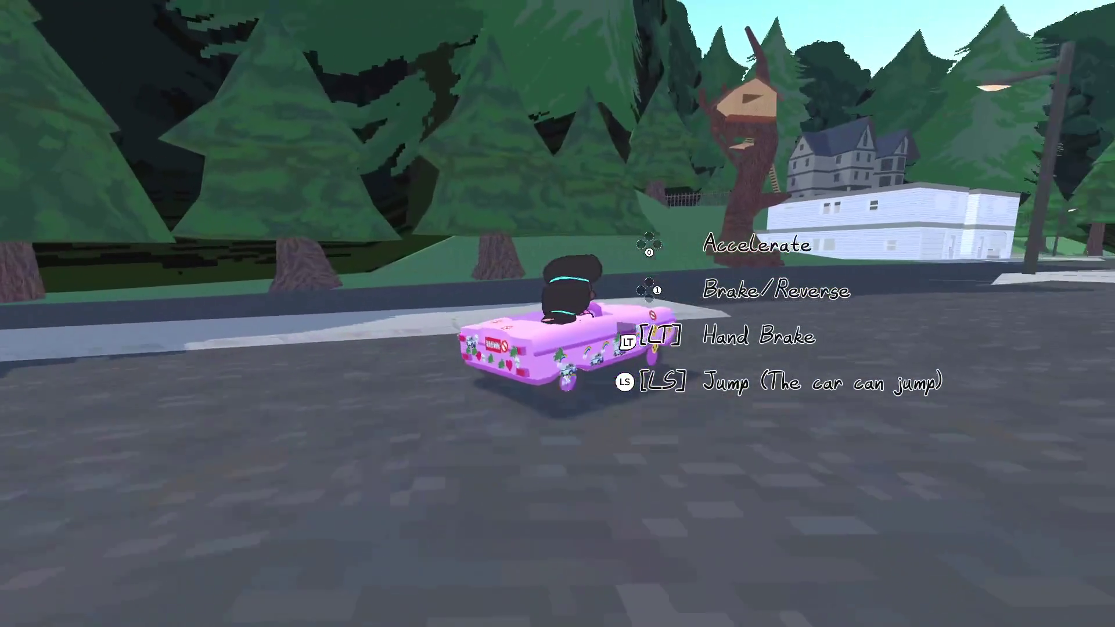
key("w")
key("d")
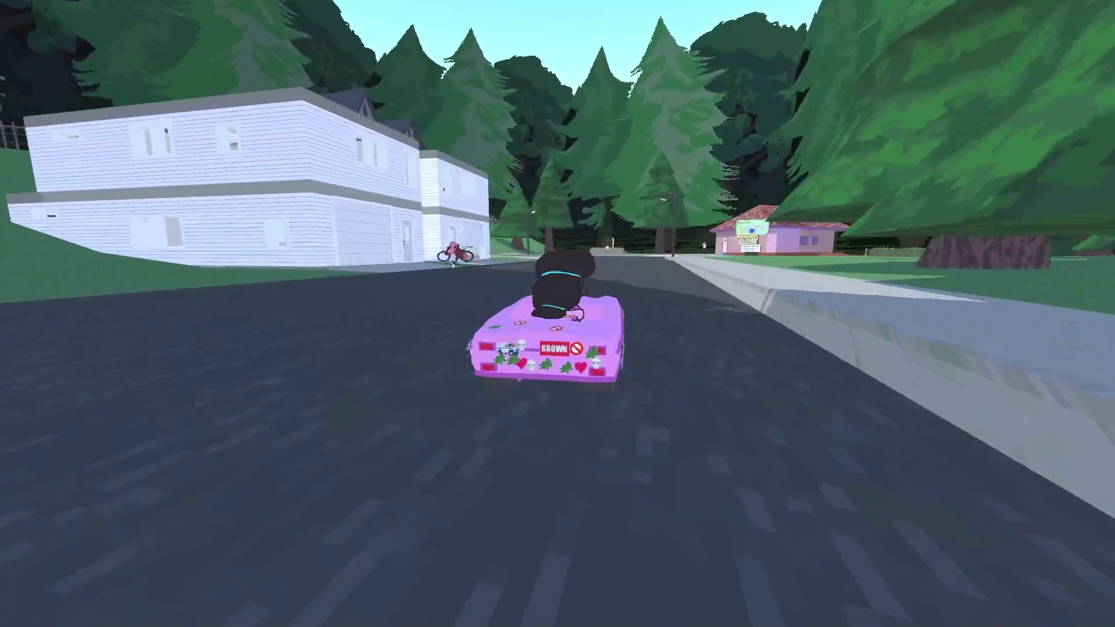
key("w")
key("d")
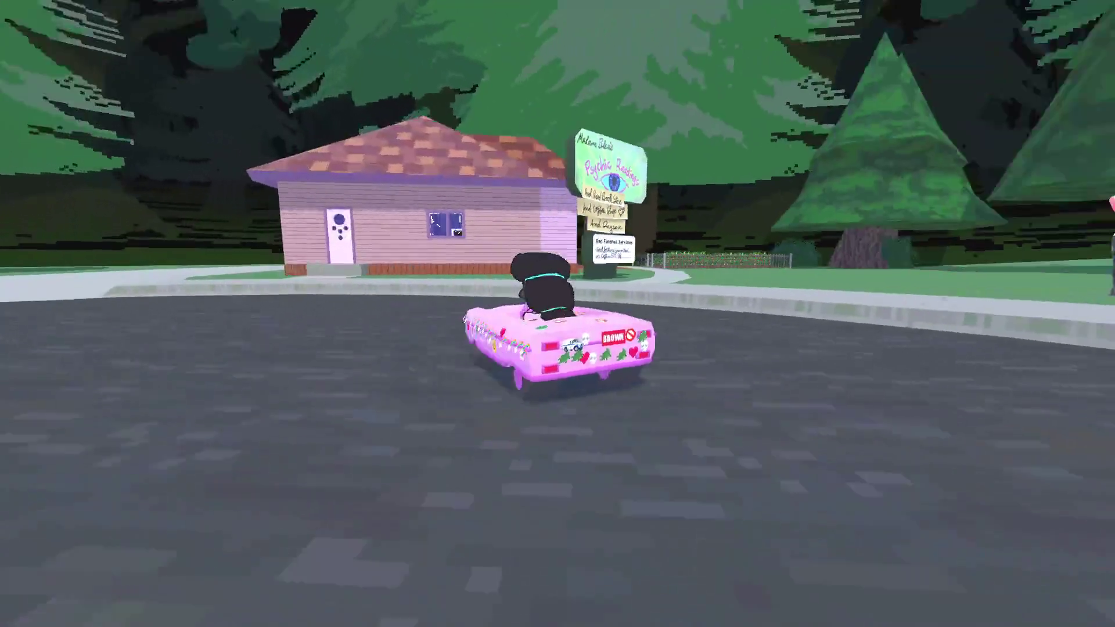
key("e")
Talk to the Strange Lady, answer Yes, and advance her dialogue to the end
key("w")
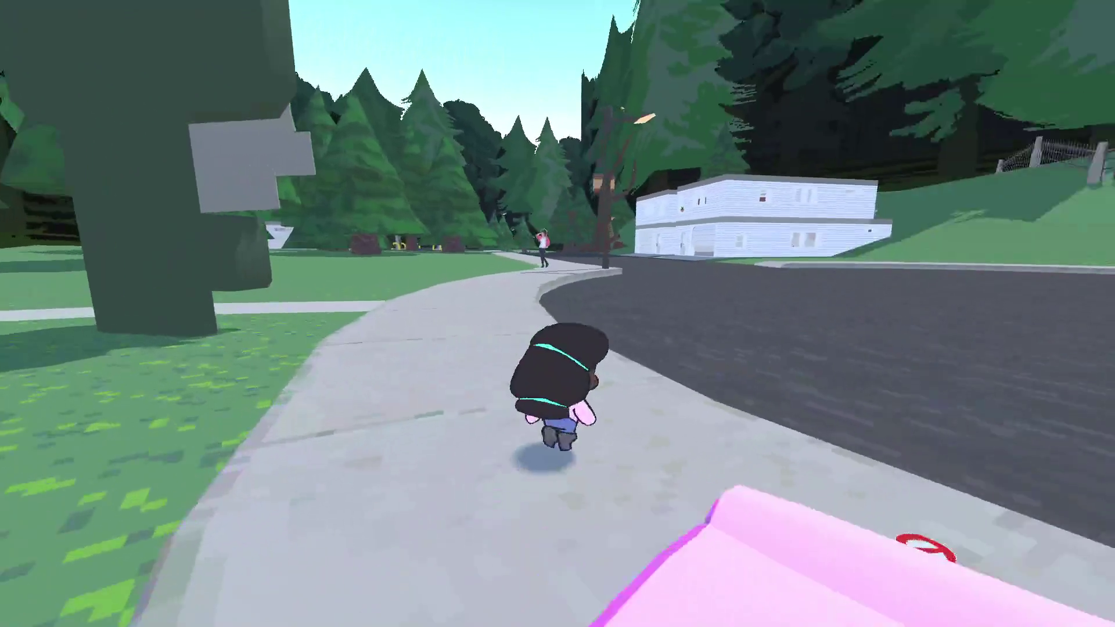
key("w")
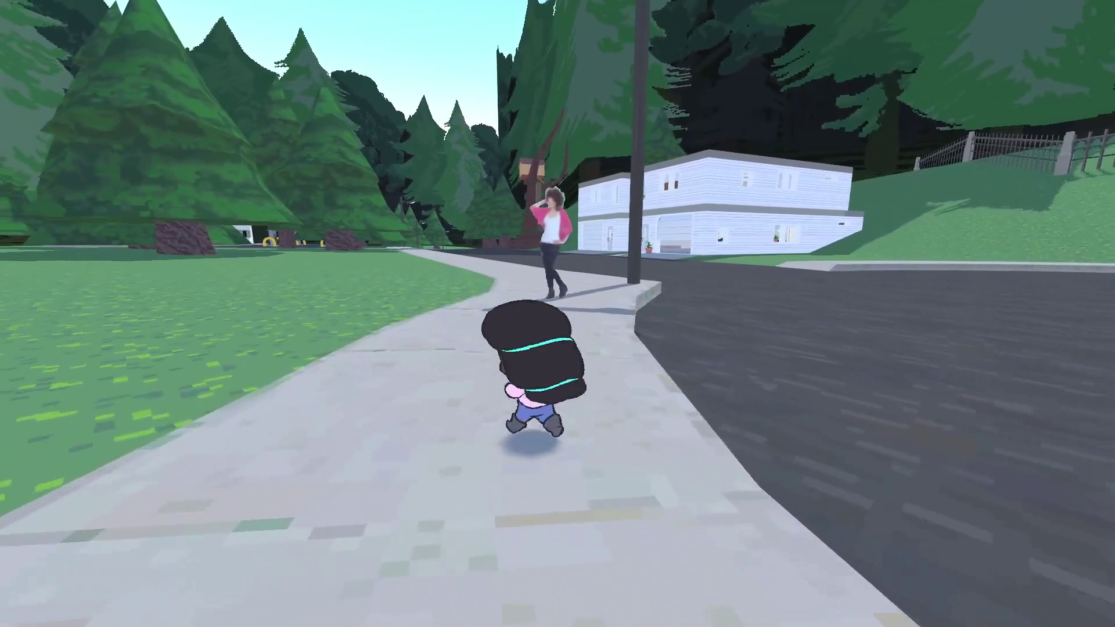
key("e")
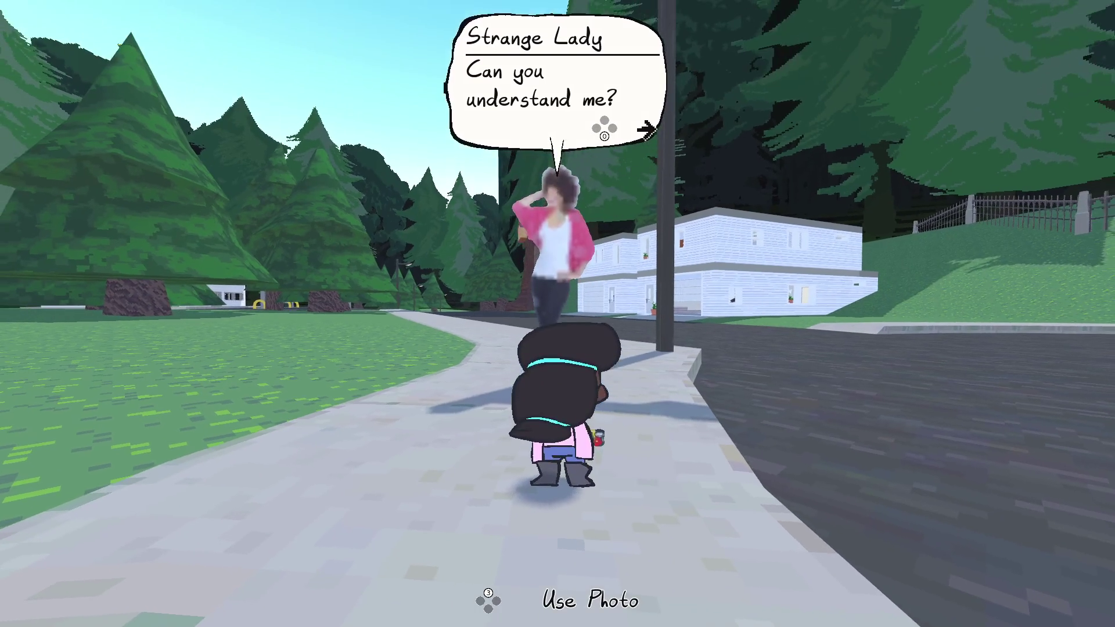
key("e")
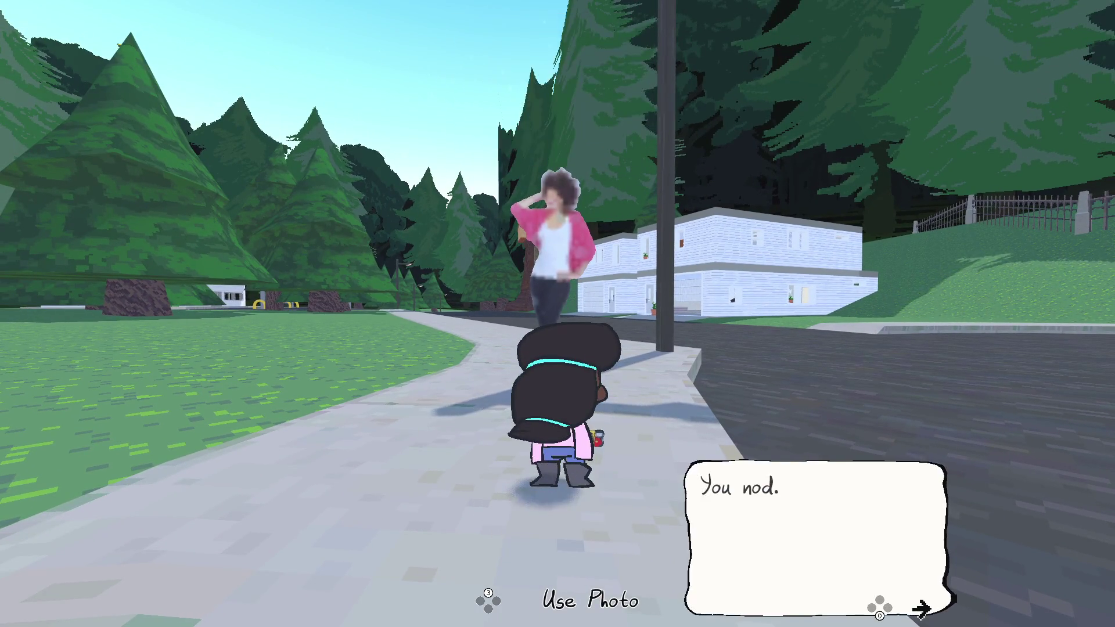
key("e")
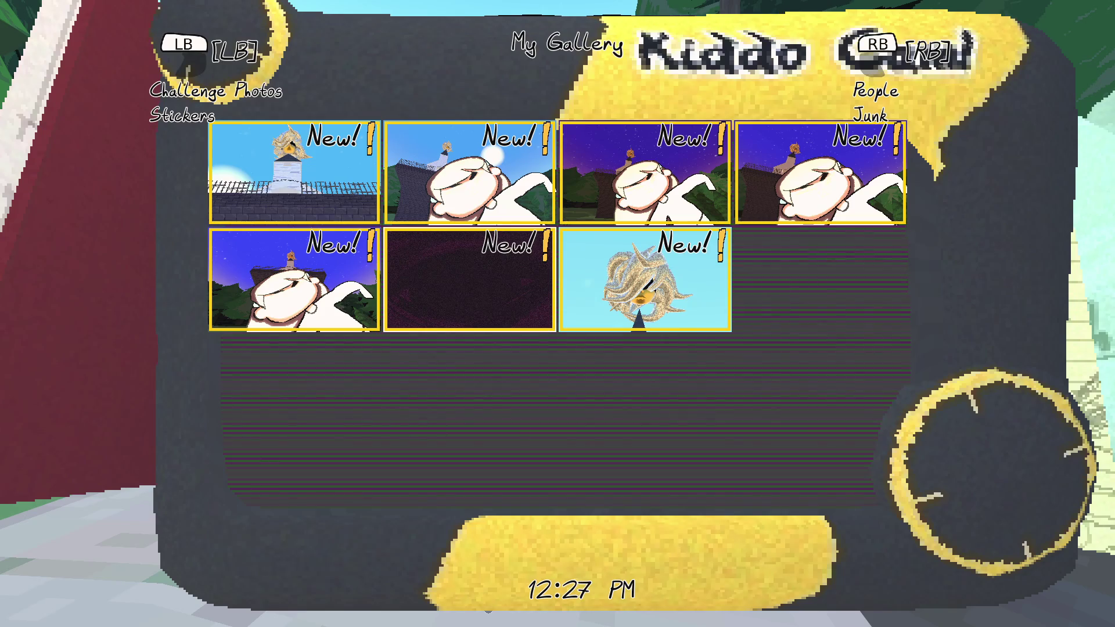
key("Escape")
key("space")
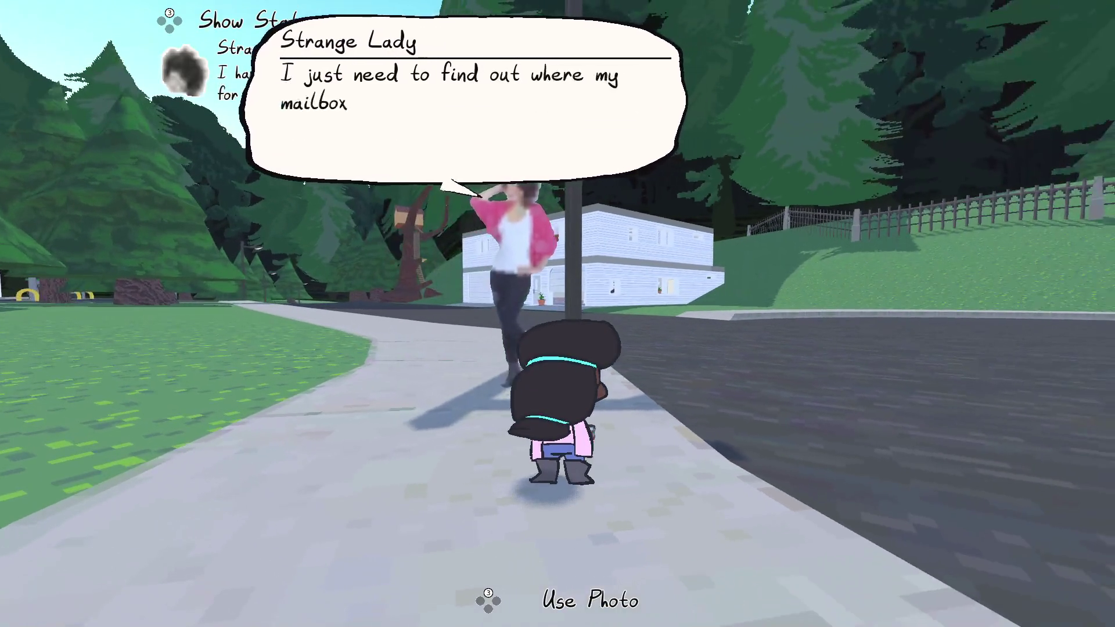
key("space")
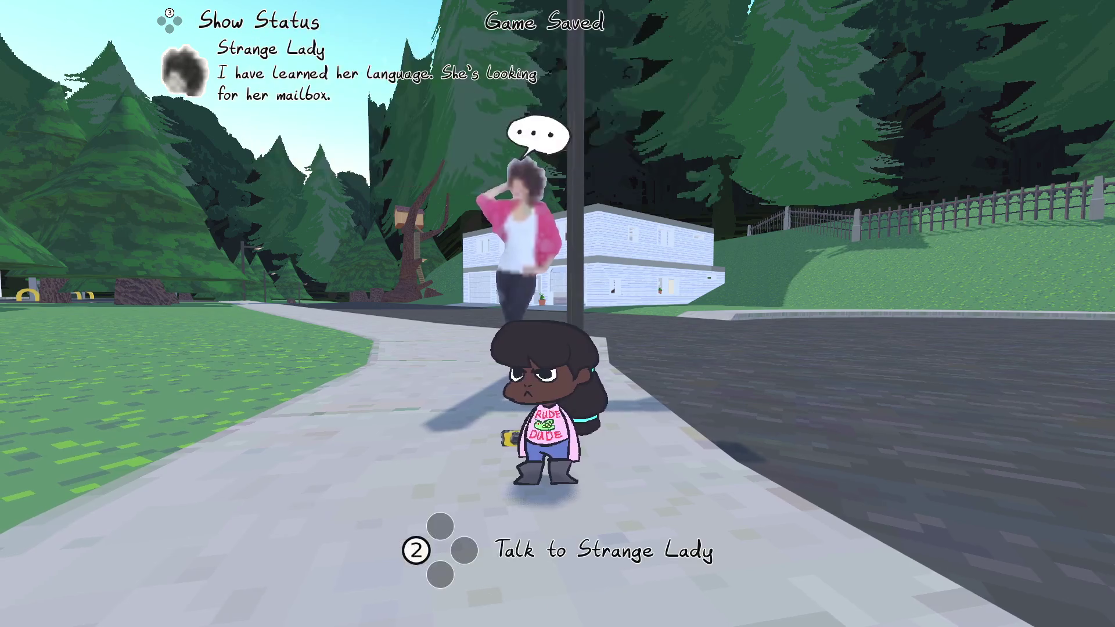
key("s")
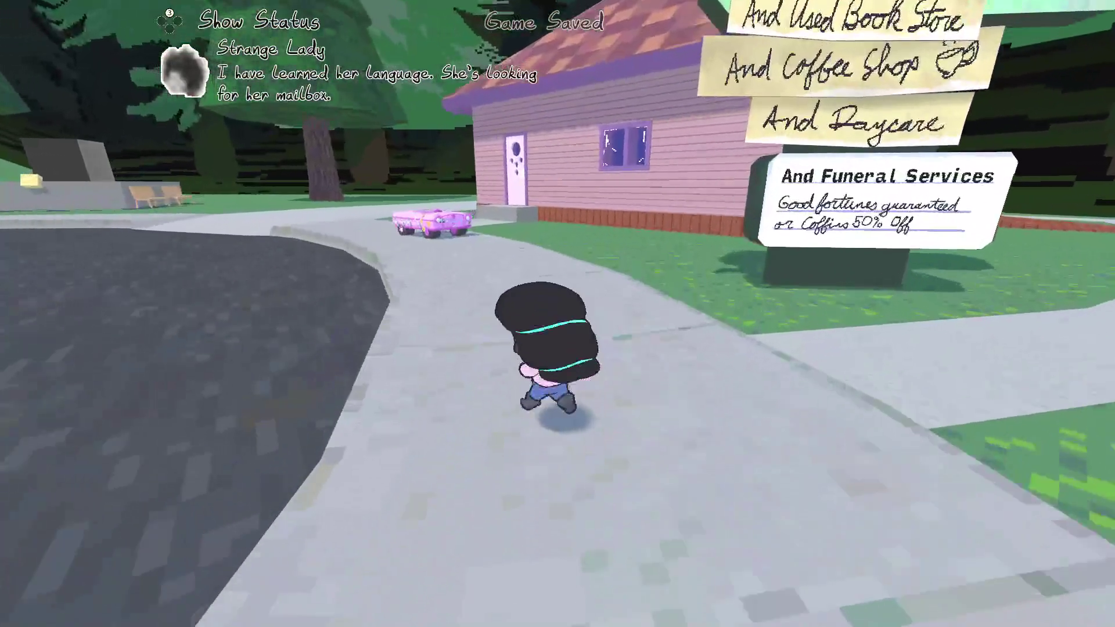
Get into the pink car and drive around the curve past the gas station
key("space")
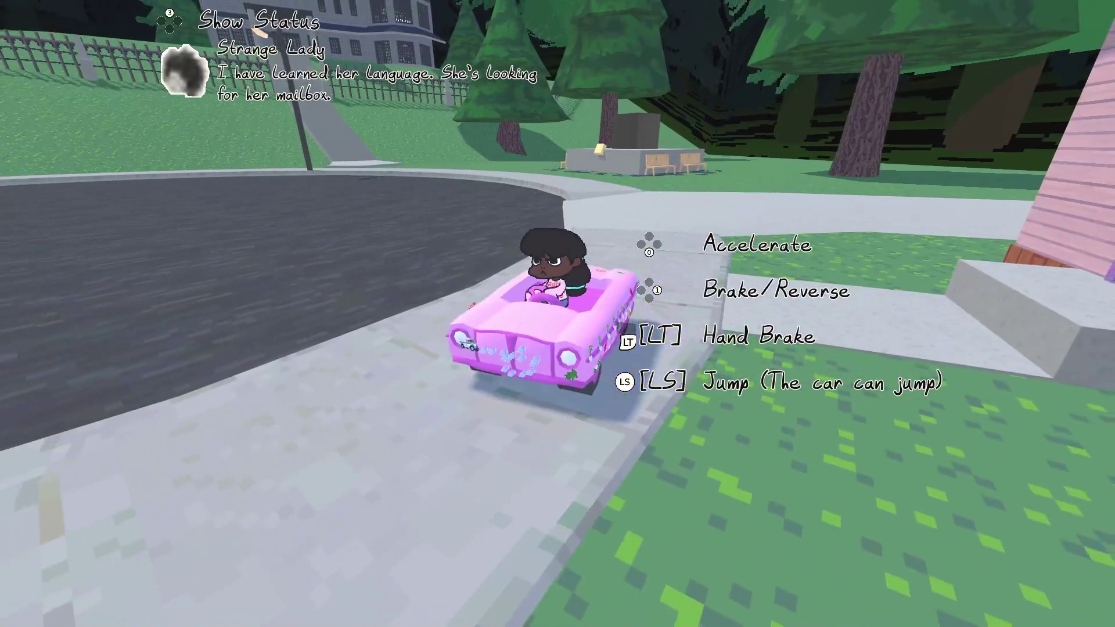
key("w")
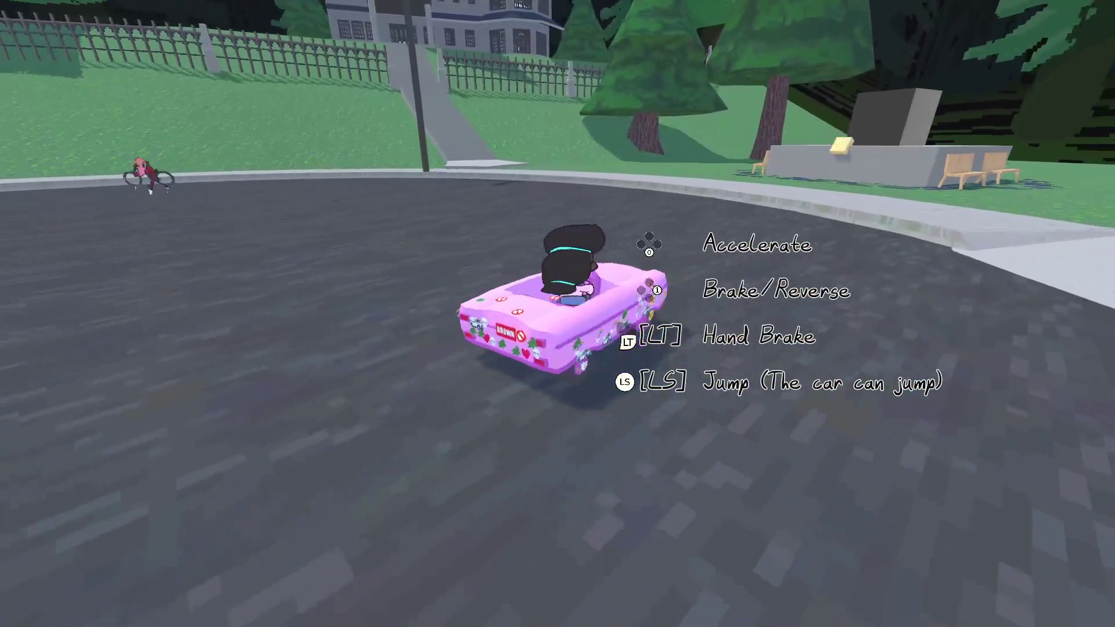
key("w")
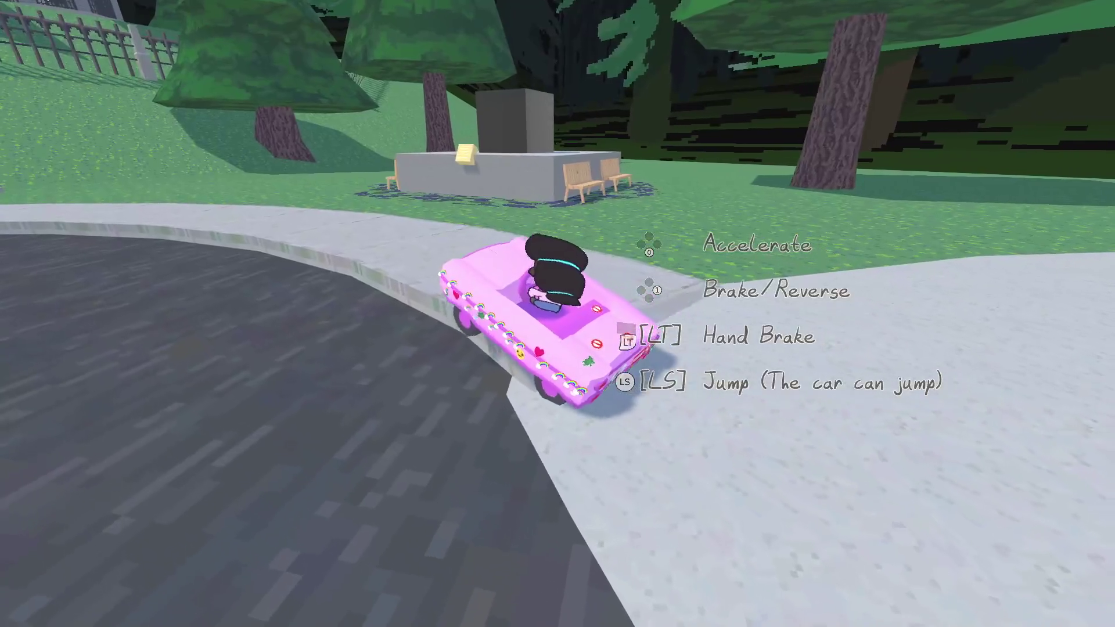
key("a")
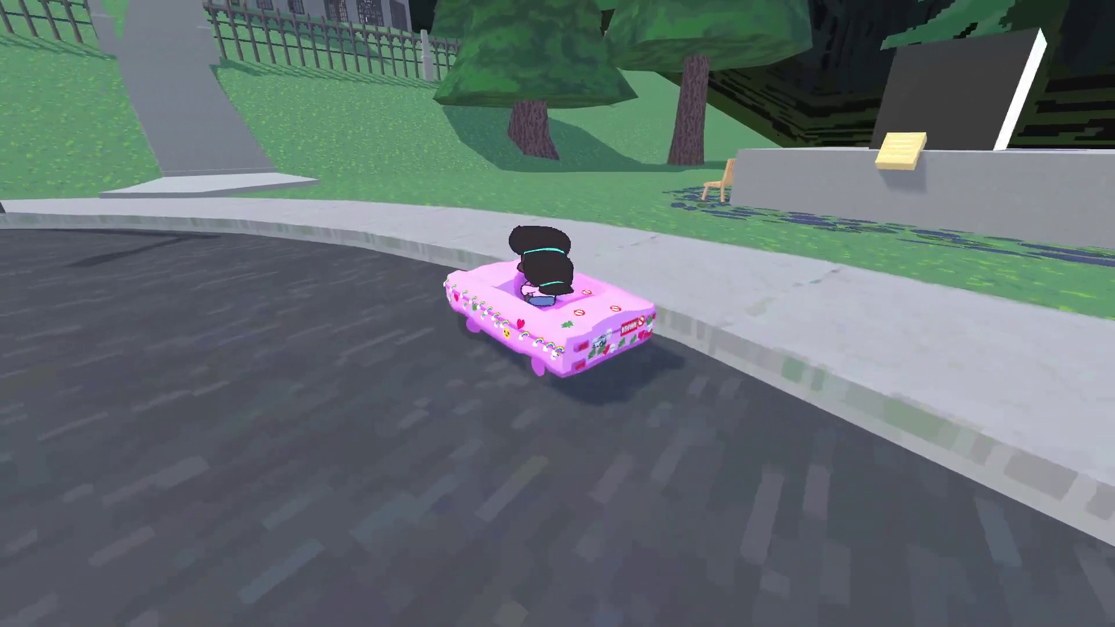
key("a")
key("a")
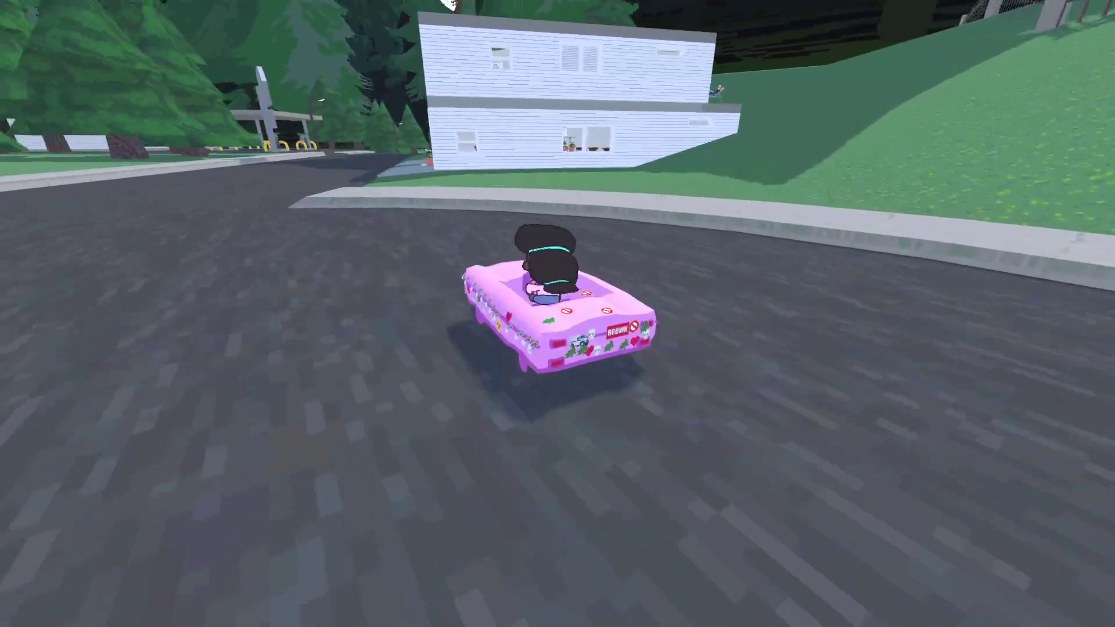
key("a")
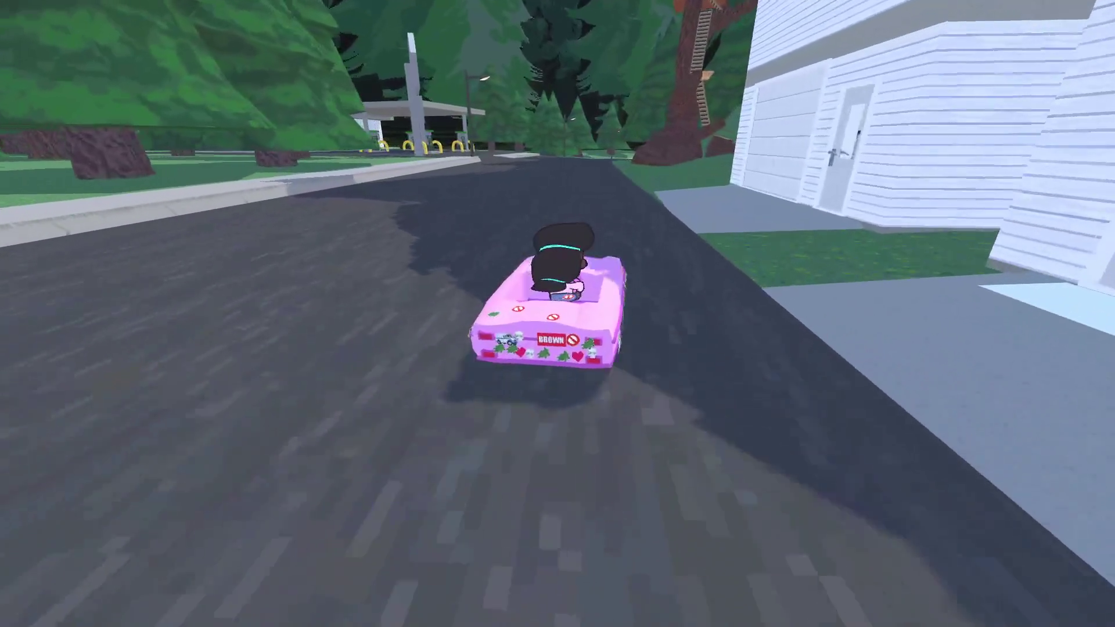
key("w")
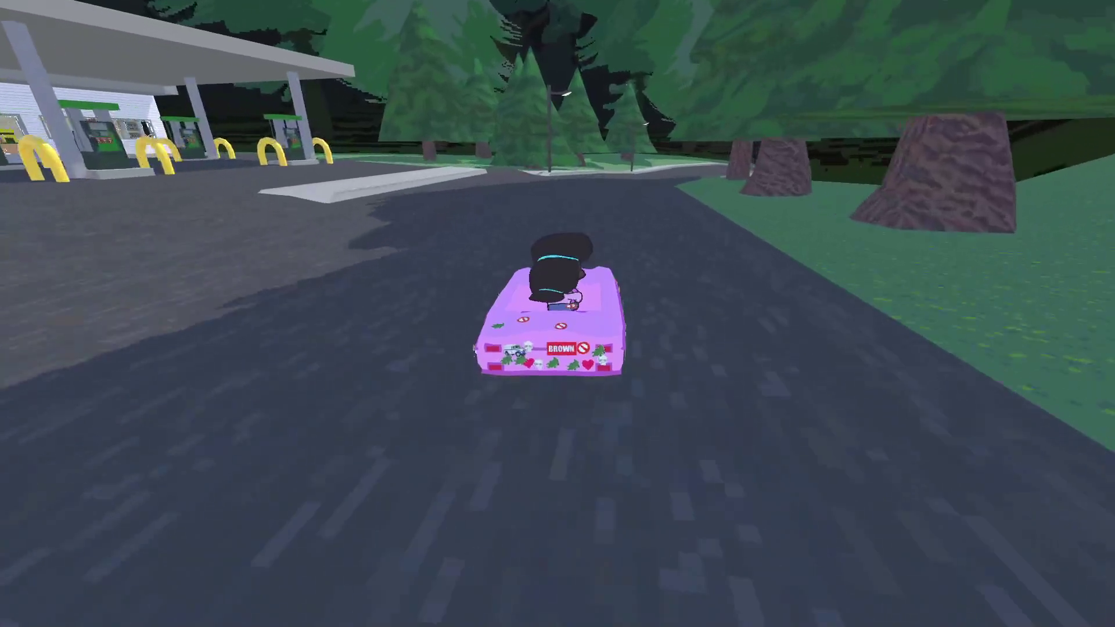
Steer back onto the road, cross the bridge into town, and drive up to the stone building
key("d")
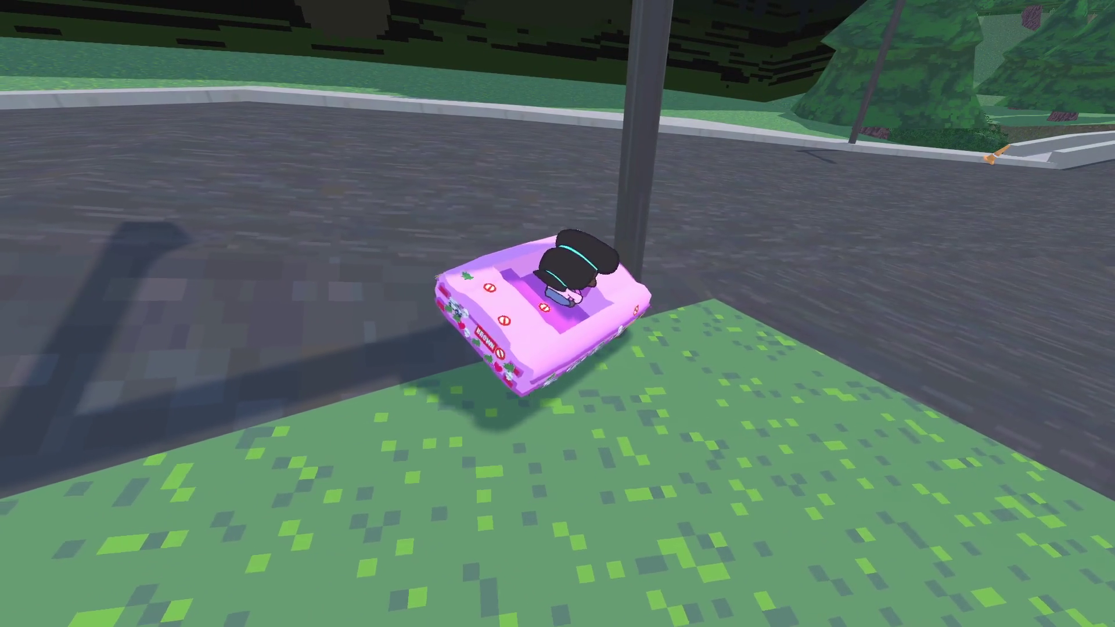
key("d")
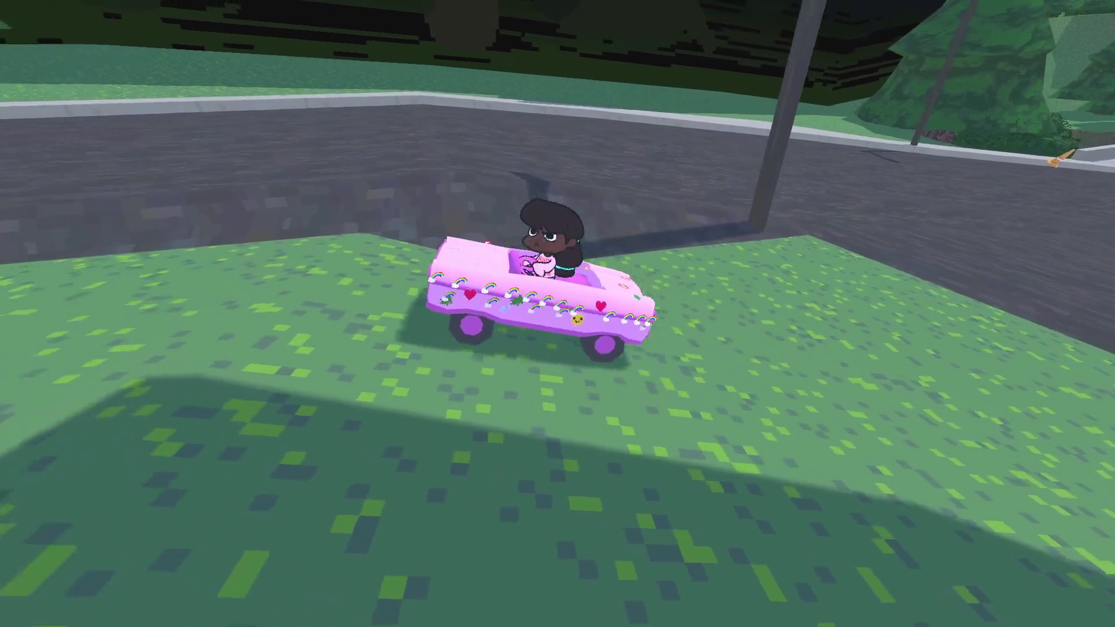
key("w")
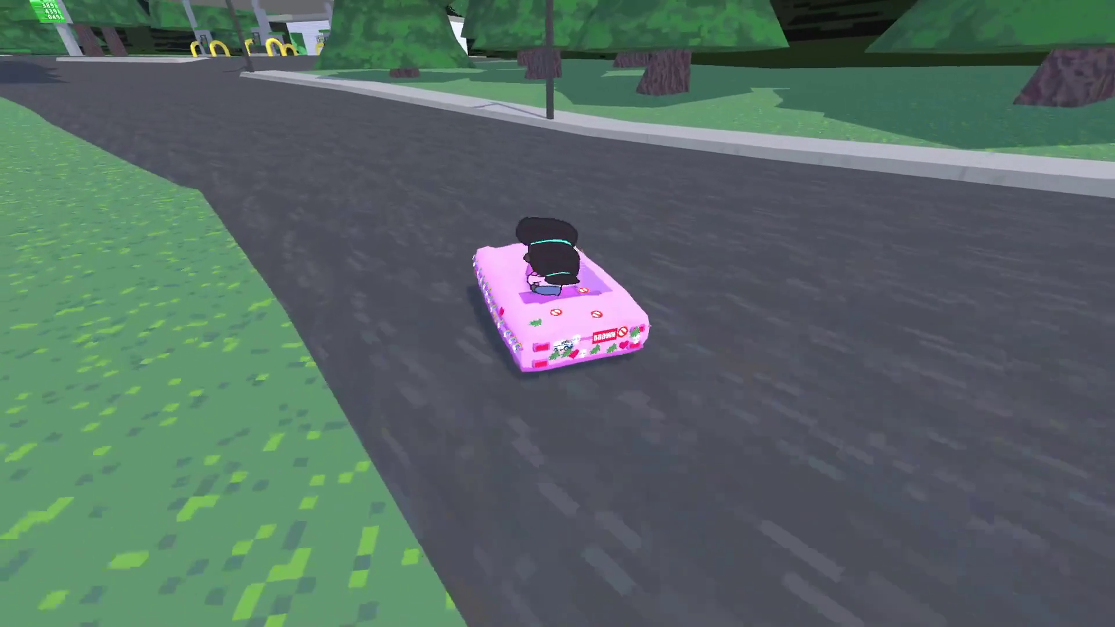
key("a")
key("d")
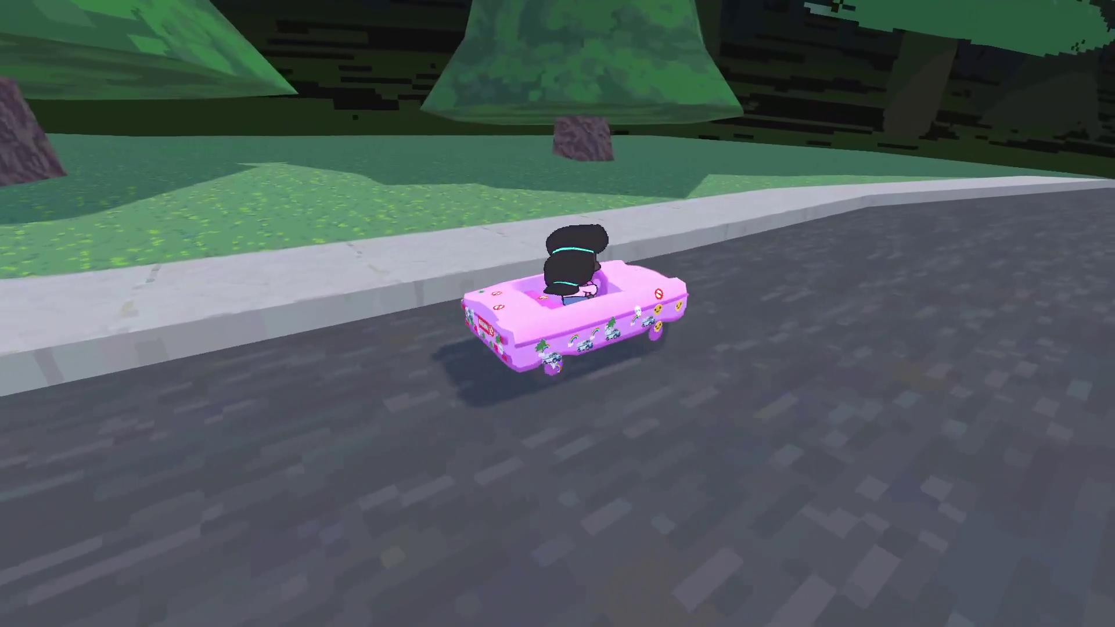
key("d")
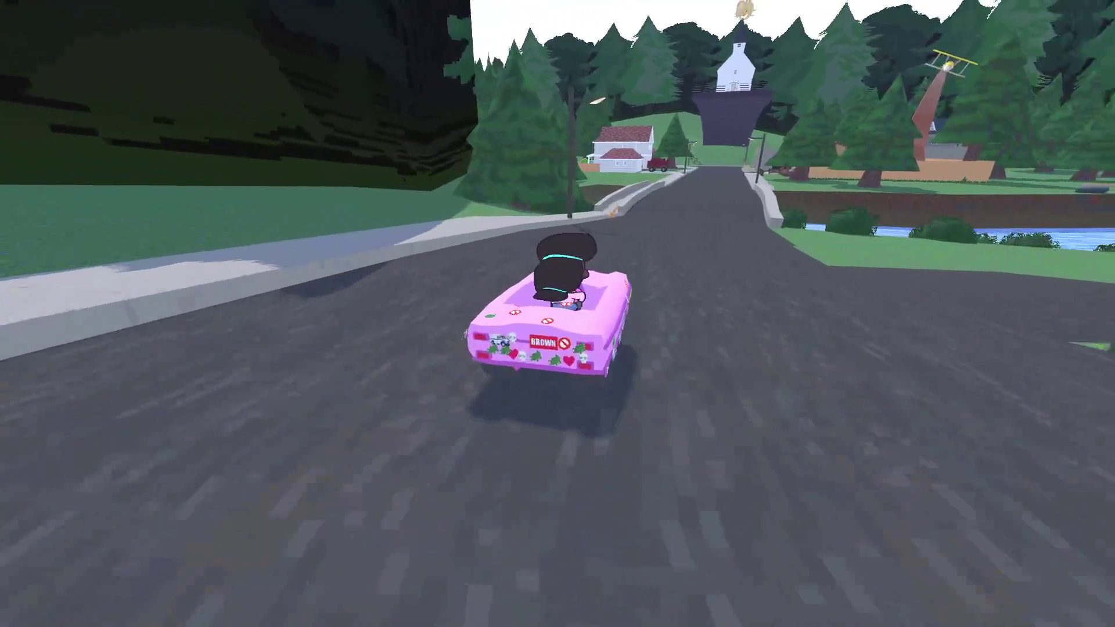
key("w")
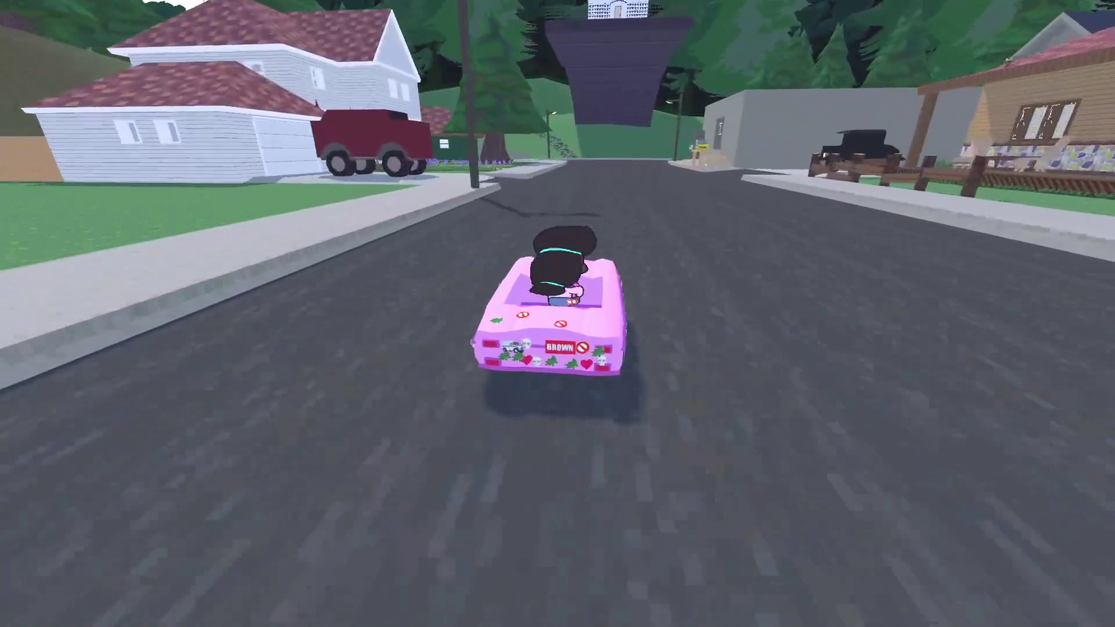
key("a")
key("w")
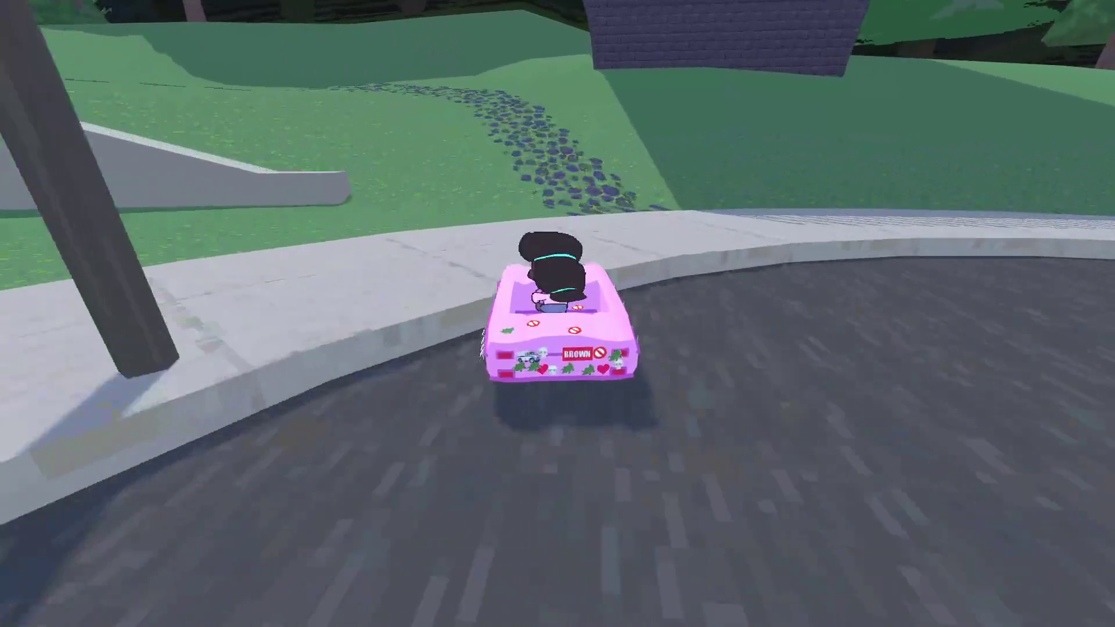
key("s")
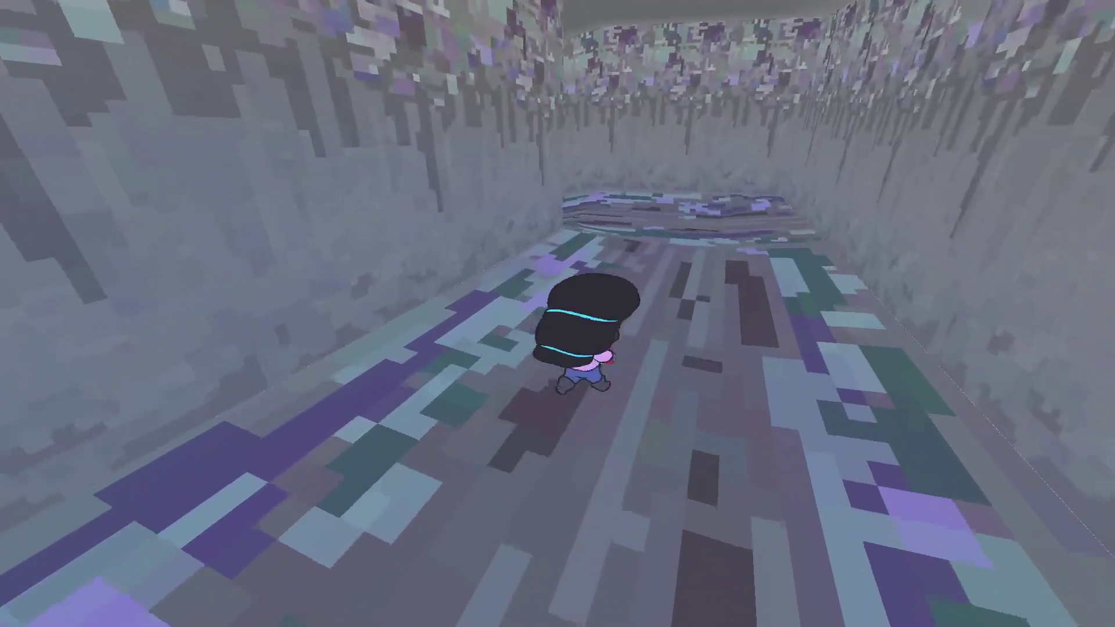
Run down the long corridor to the rat and raise the camera
key("w")
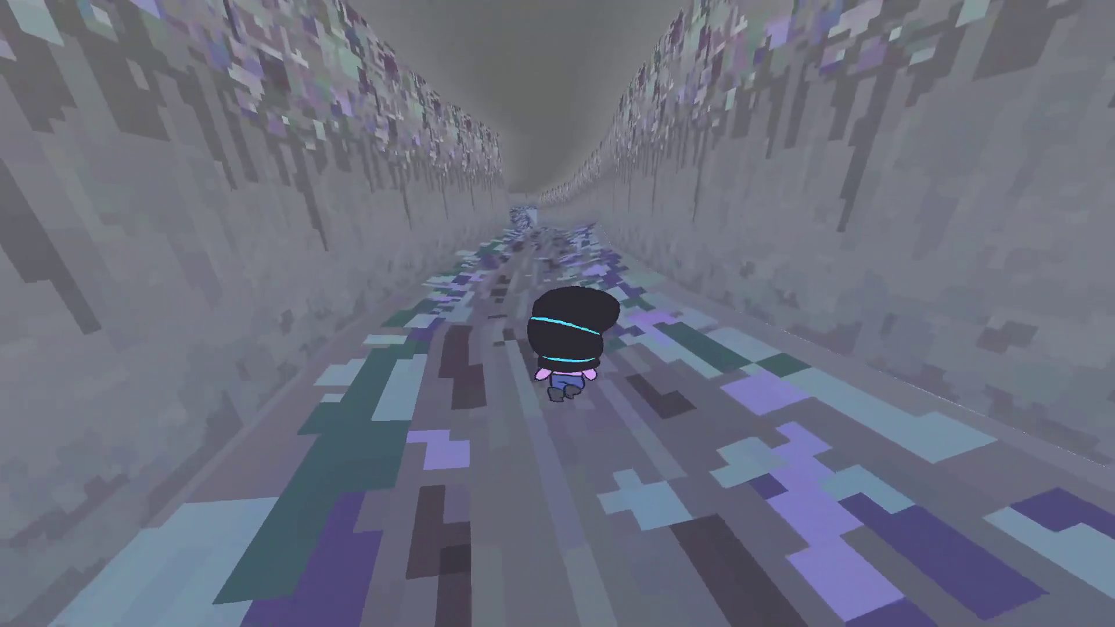
key("w")
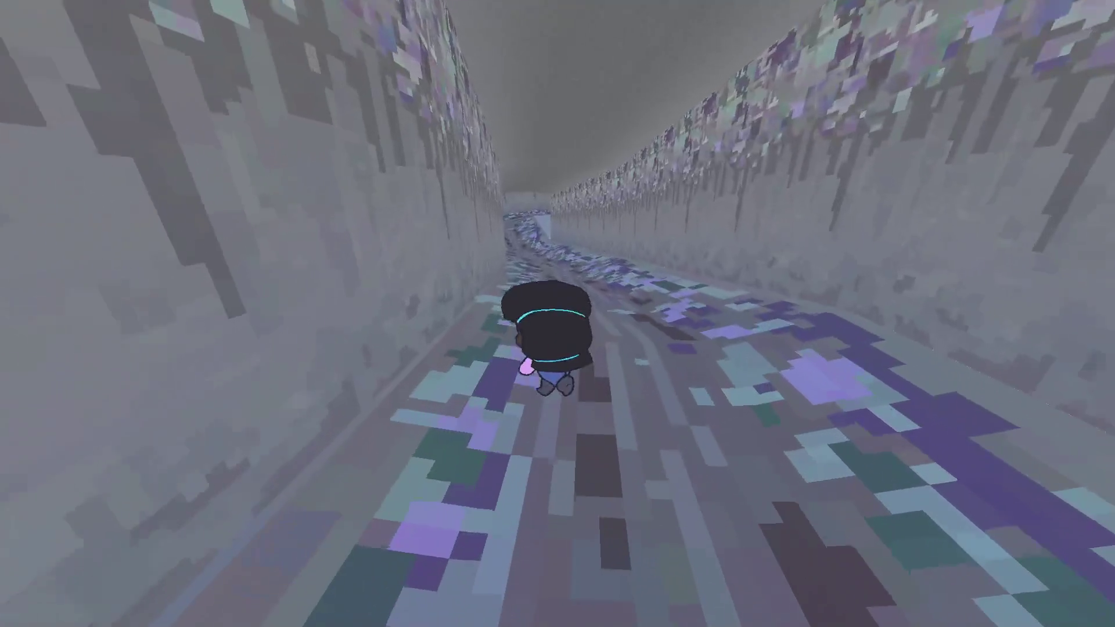
key("w")
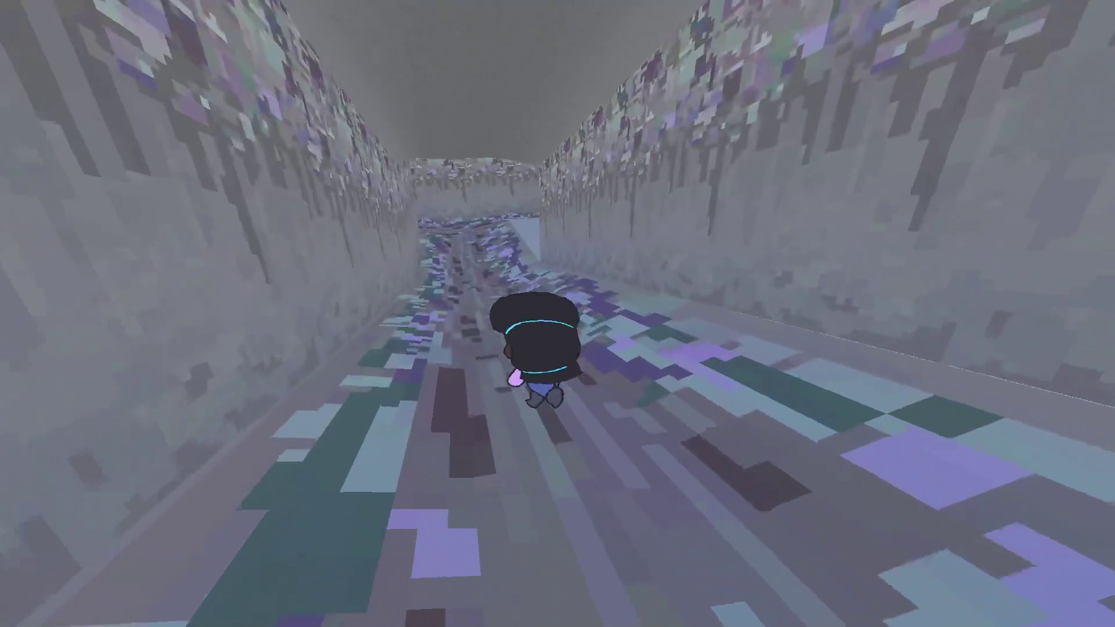
key("w")
key("c")
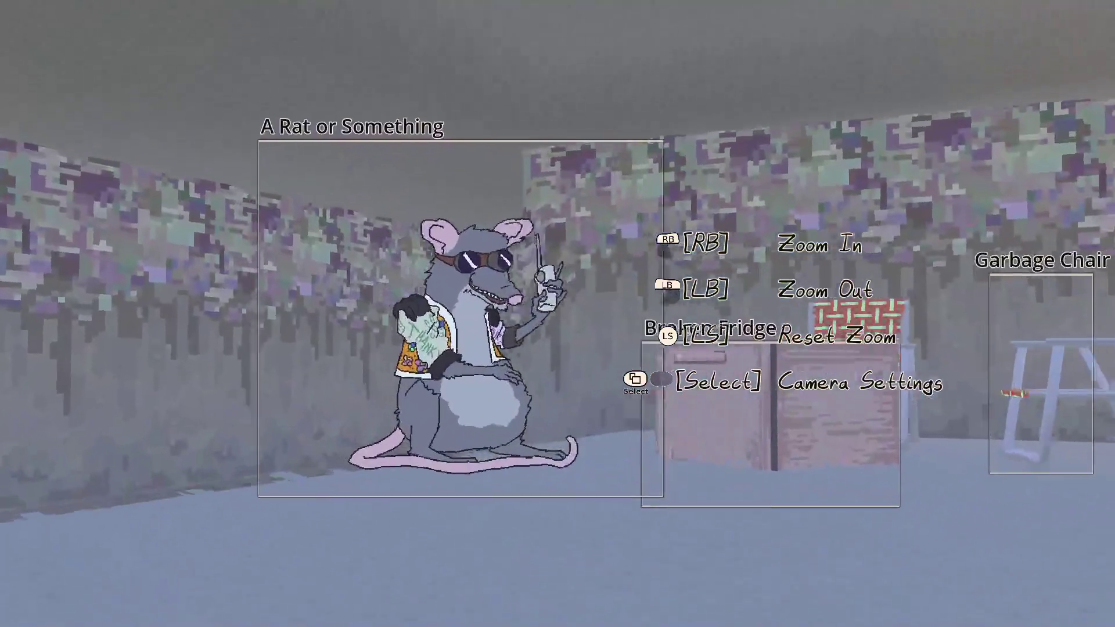
Switch to selfie mode, zoom in, and snap a selfie with the rat and Garbage Chair
key("w")
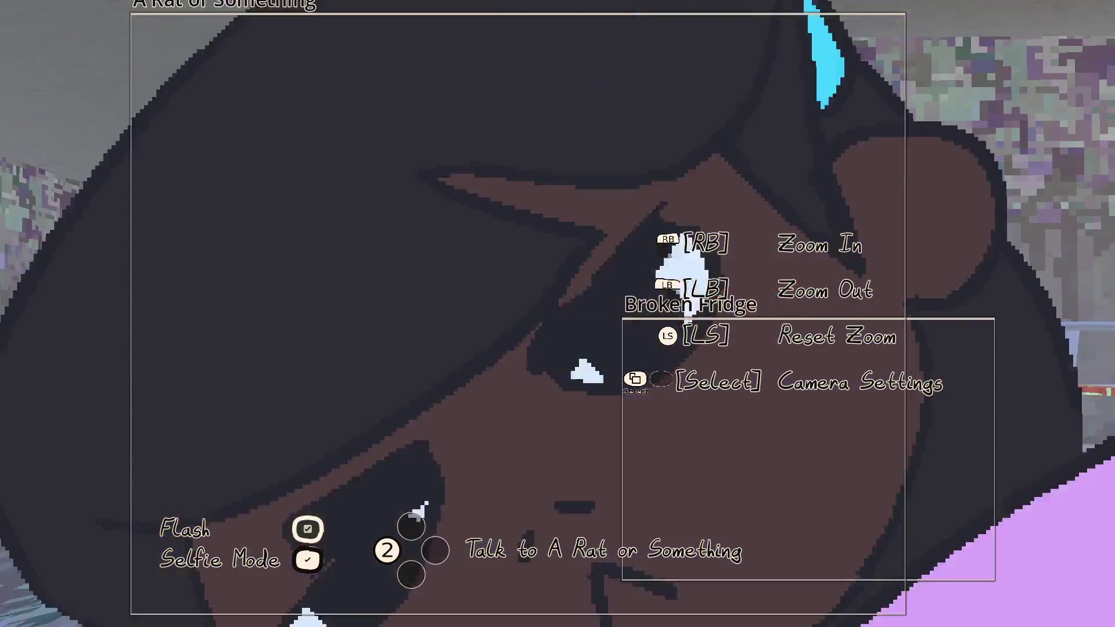
scroll(558, 313, "down", 5)
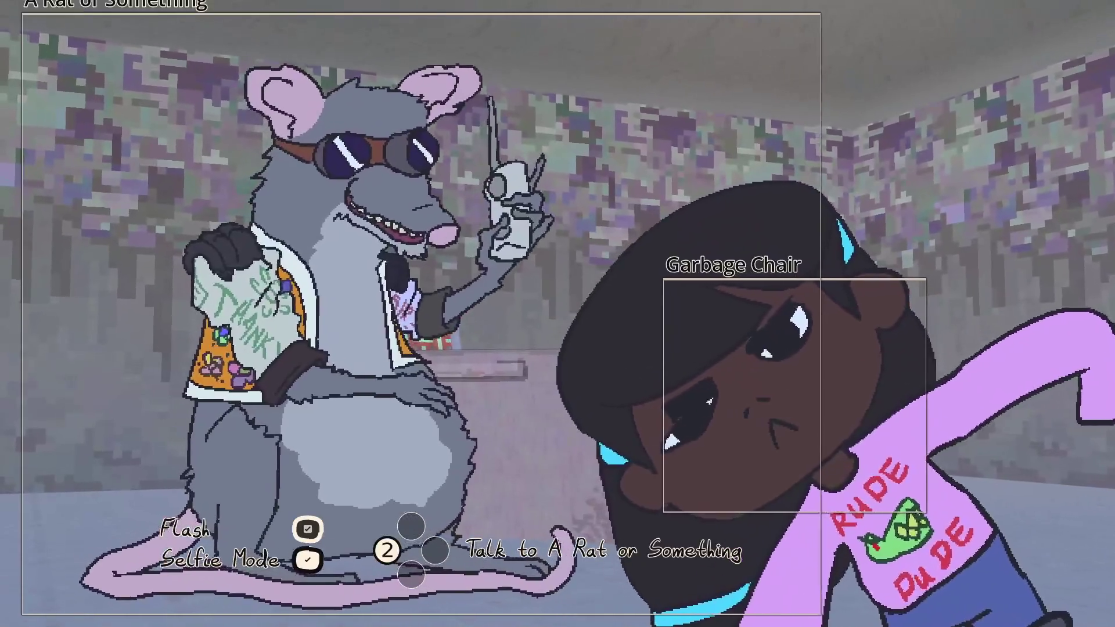
left_click(558, 314)
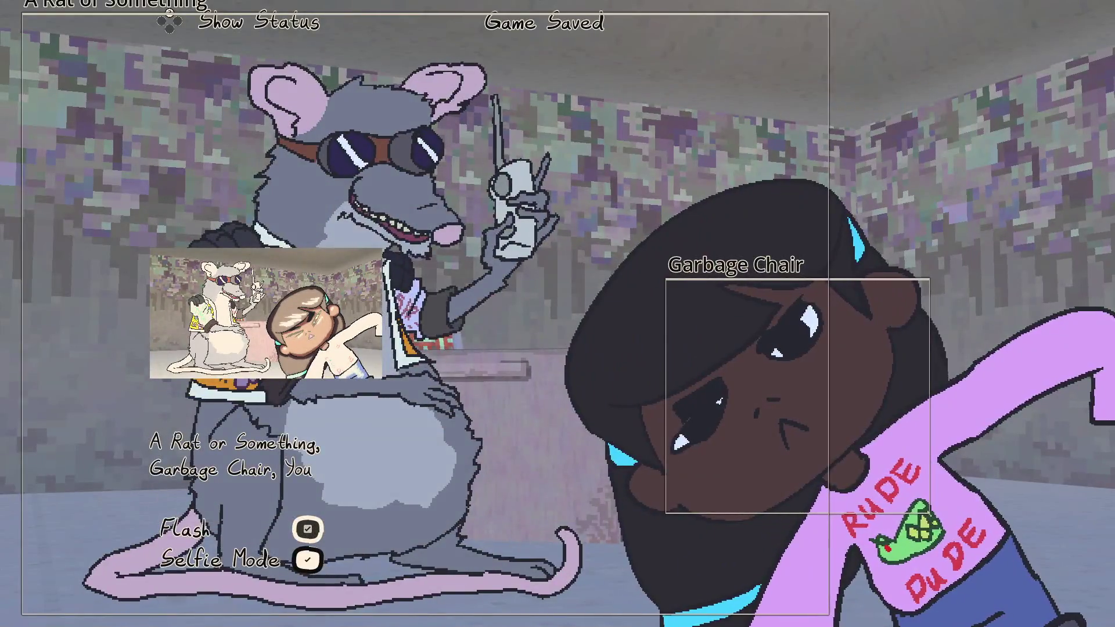
Snap selfies with the rat and Broken Fridge, then with rat, chair and fridge, and lower the camera
key("d")
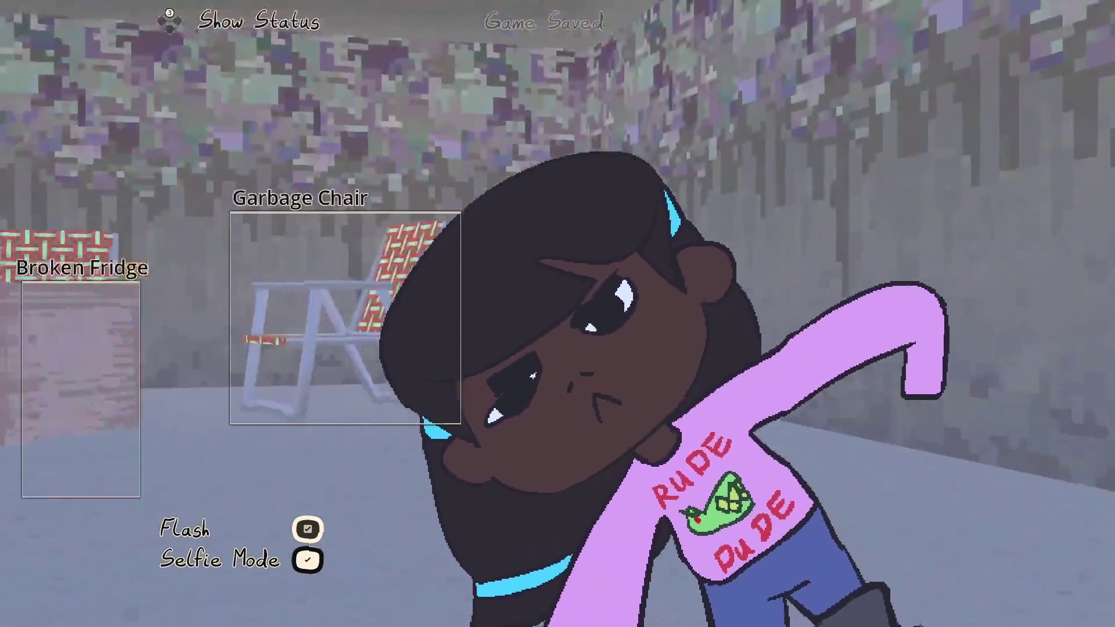
key("a")
scroll(557, 314, "up", 5)
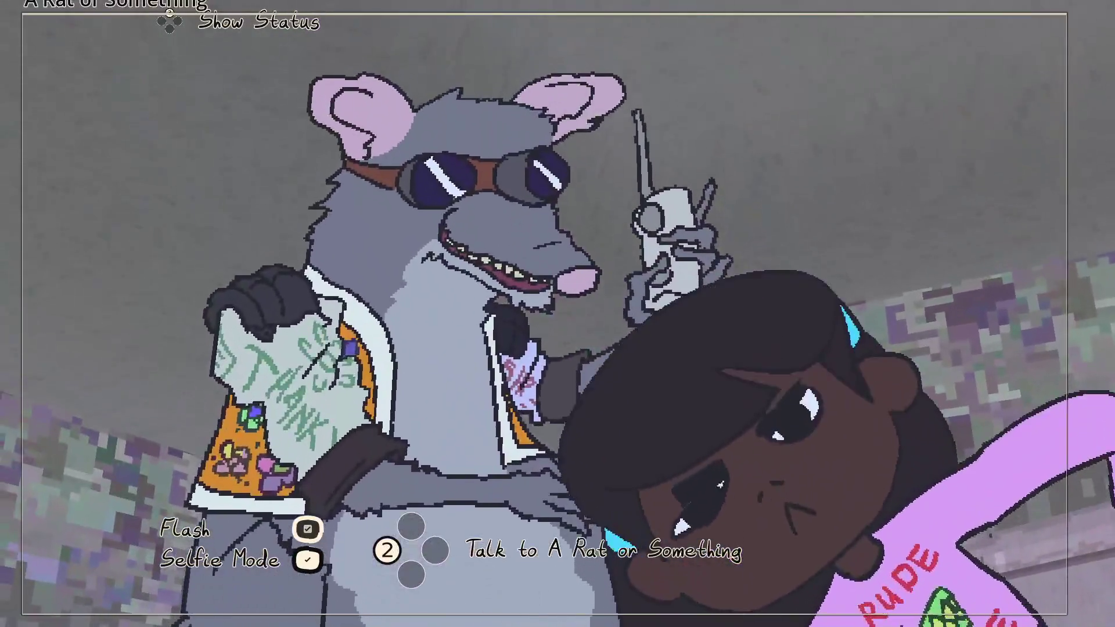
scroll(558, 314, "down", 1)
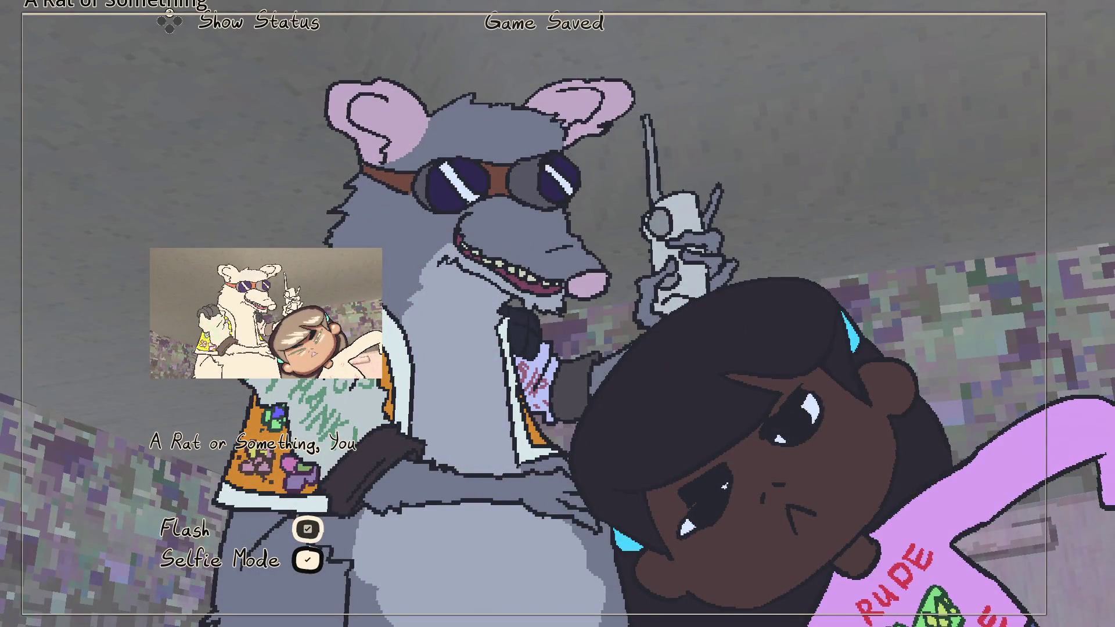
scroll(558, 314, "down", 3)
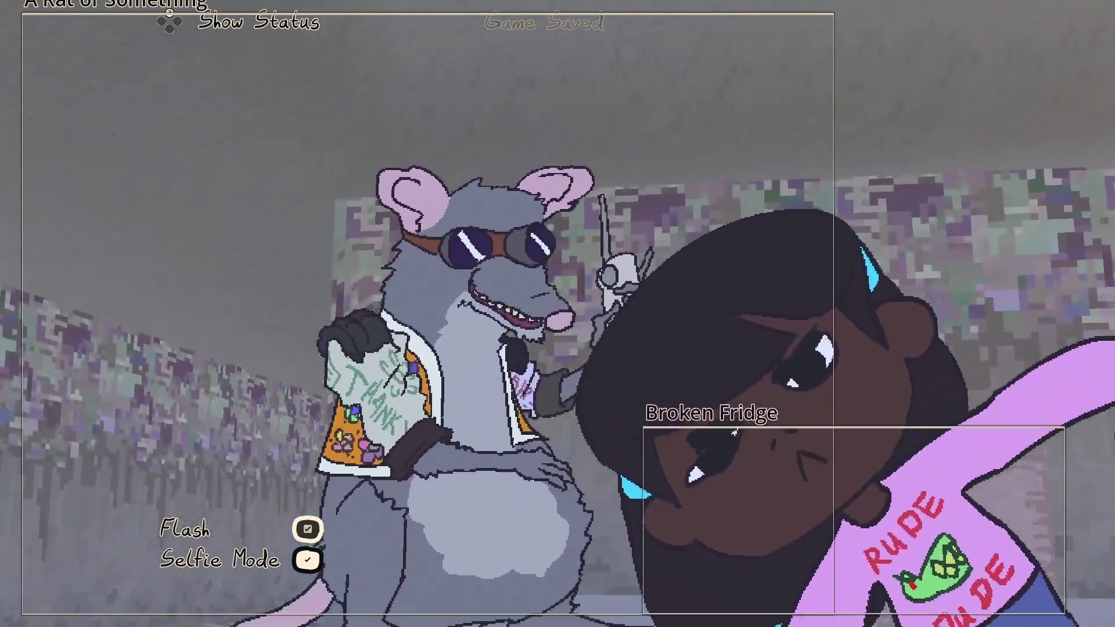
key("space")
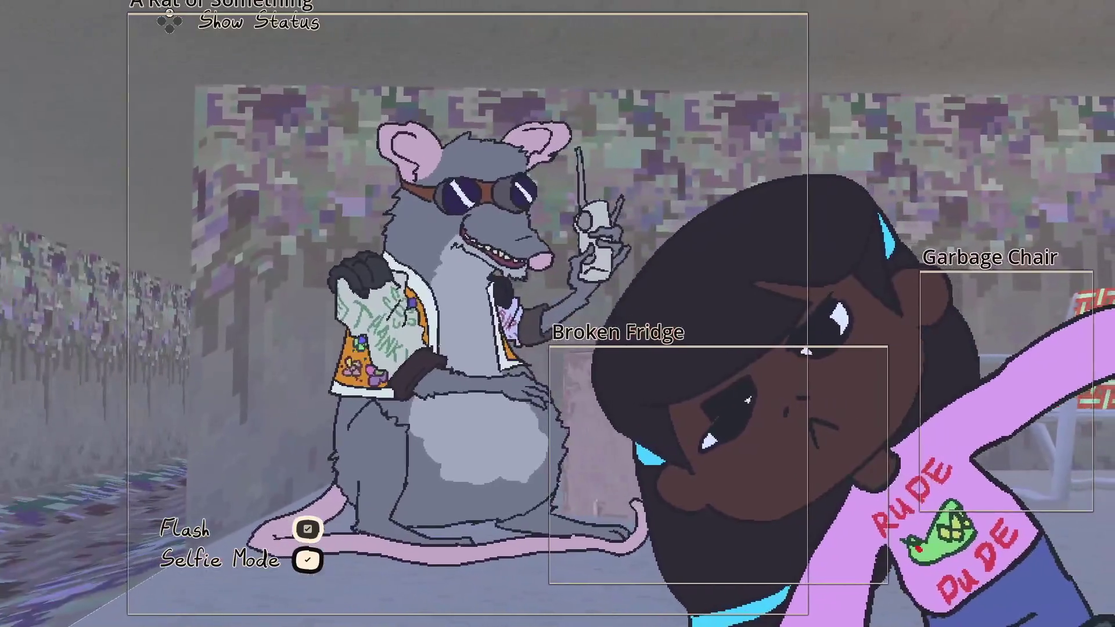
left_click(806, 351)
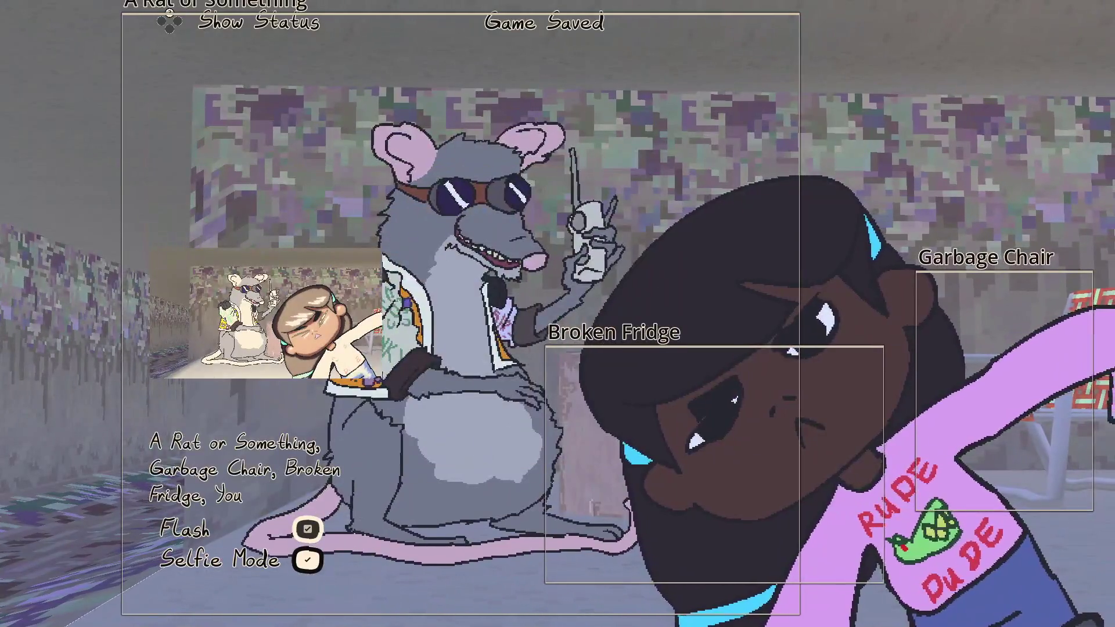
key("Escape")
Walk back up the corridor through the blue doorway into the pipe area
key("w")
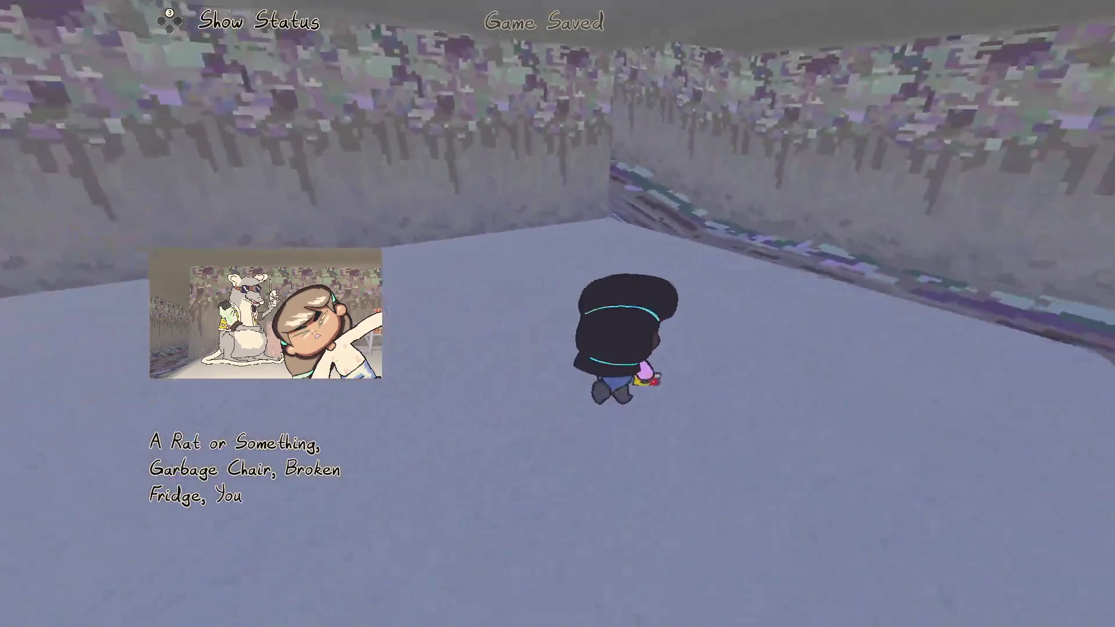
key("w")
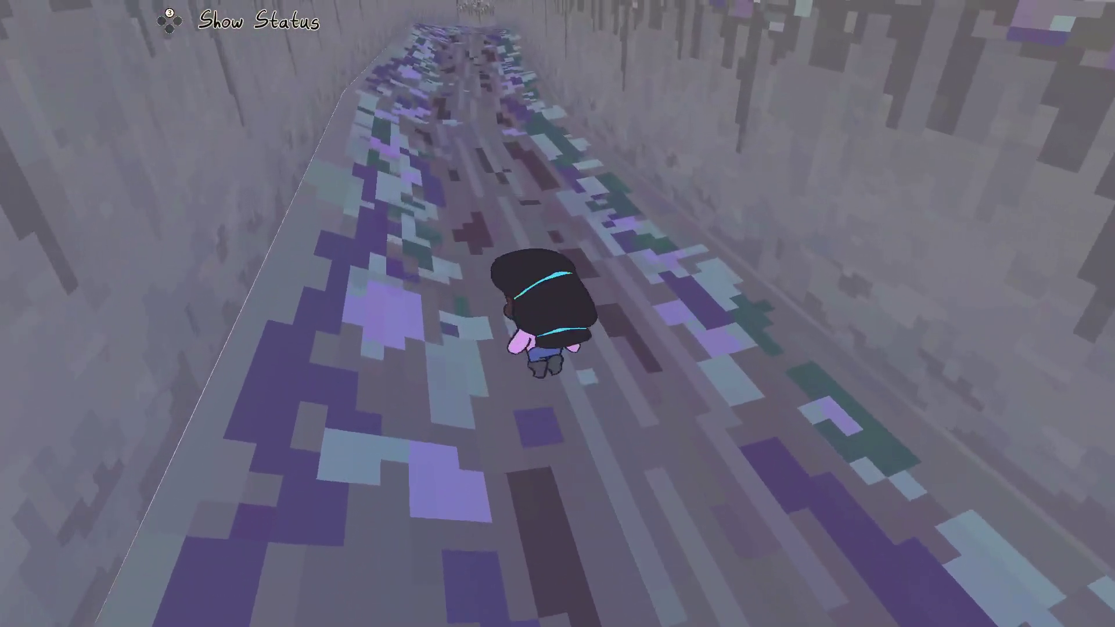
key("w")
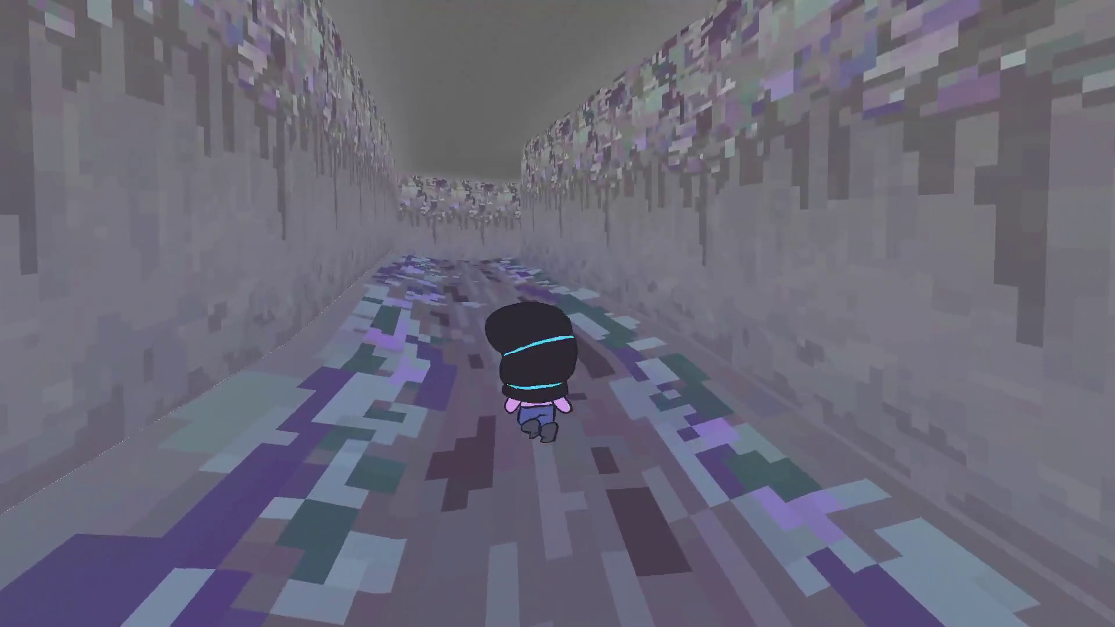
key("w")
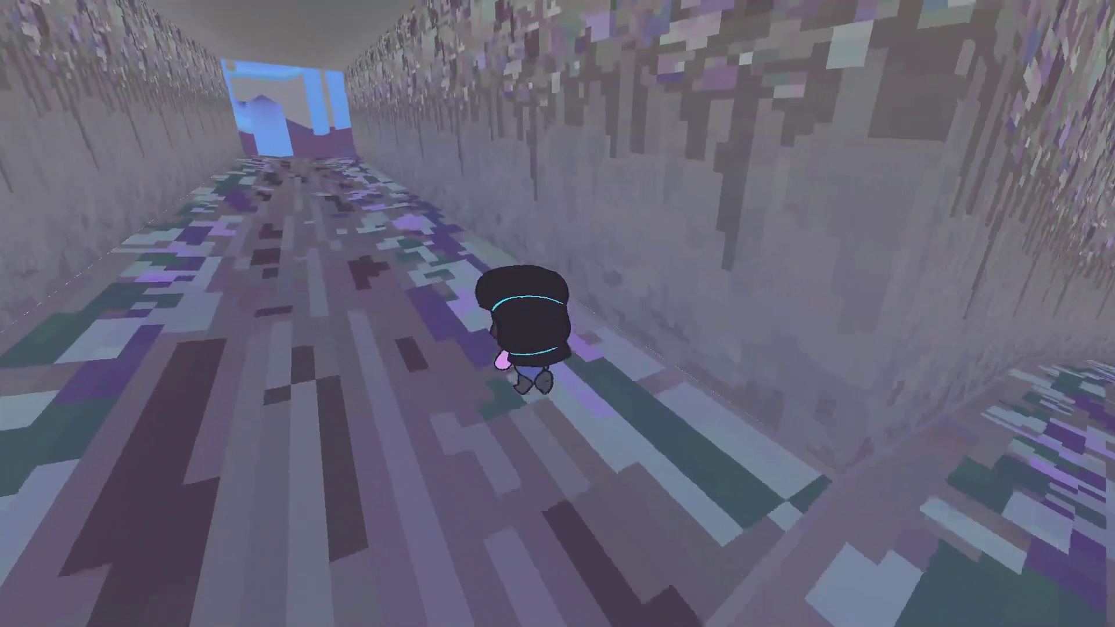
key("w")
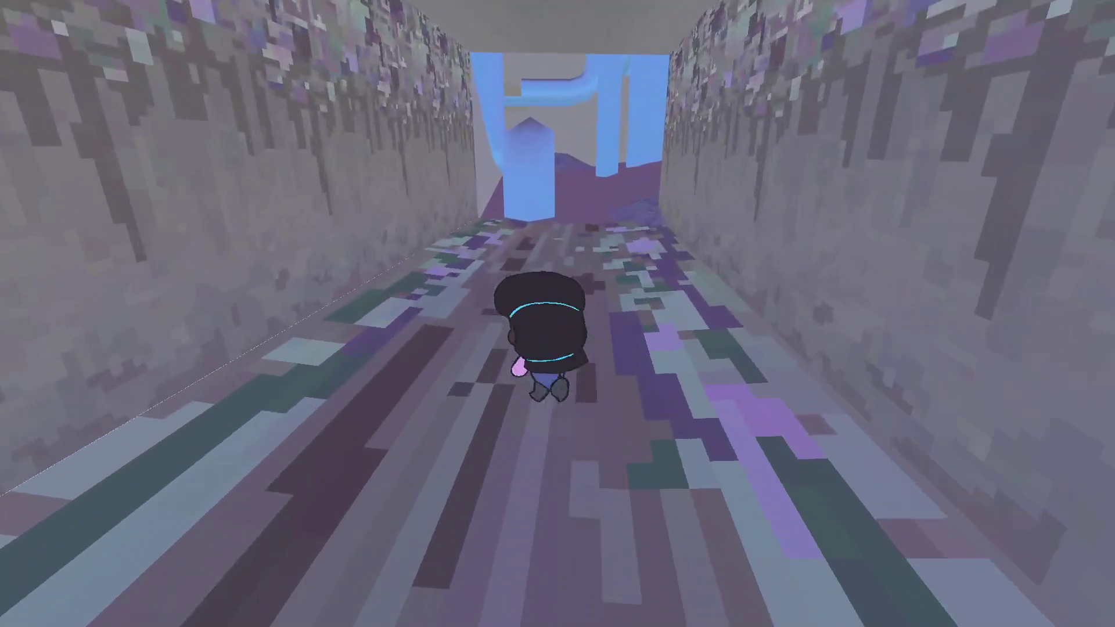
Climb the ladder into the forest, walk to the edge above the village, pause, and switch to File Explorer
key("w")
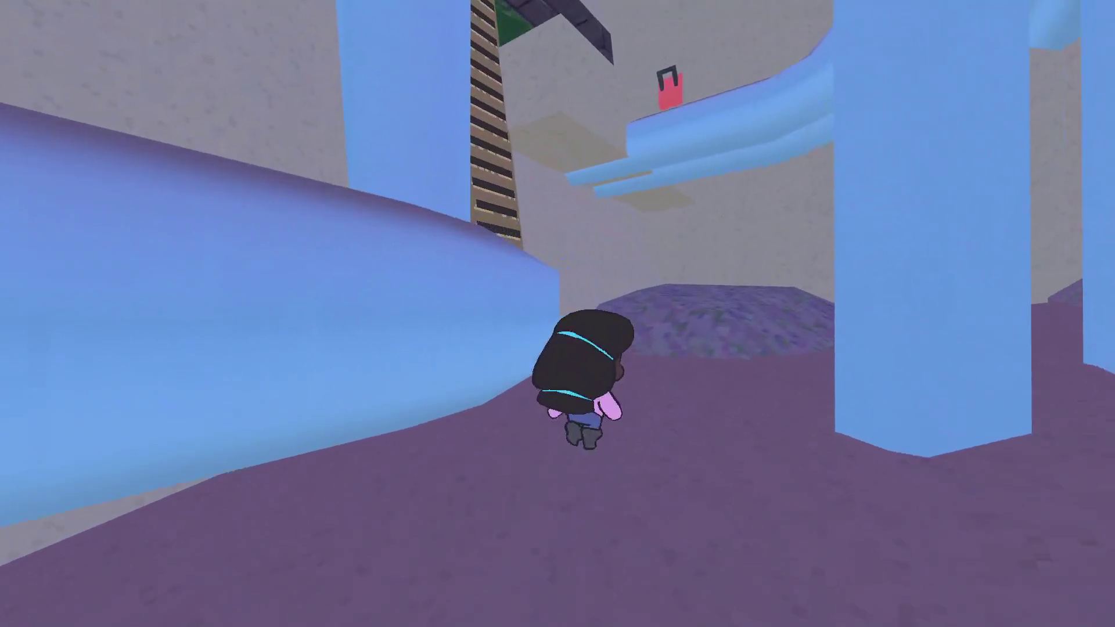
key("w")
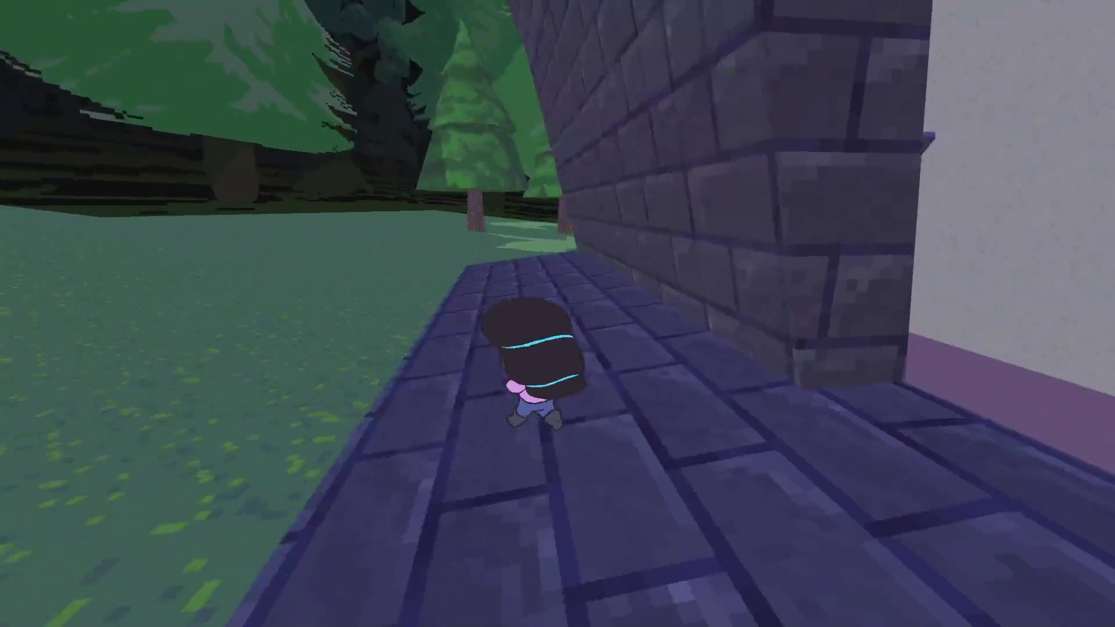
key("w")
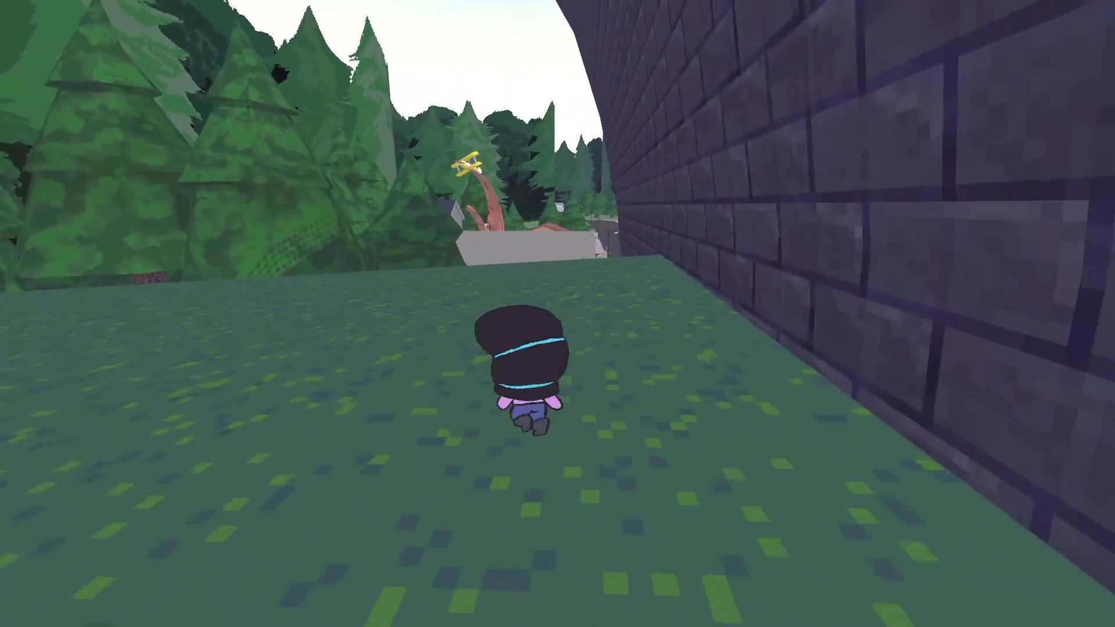
key("w")
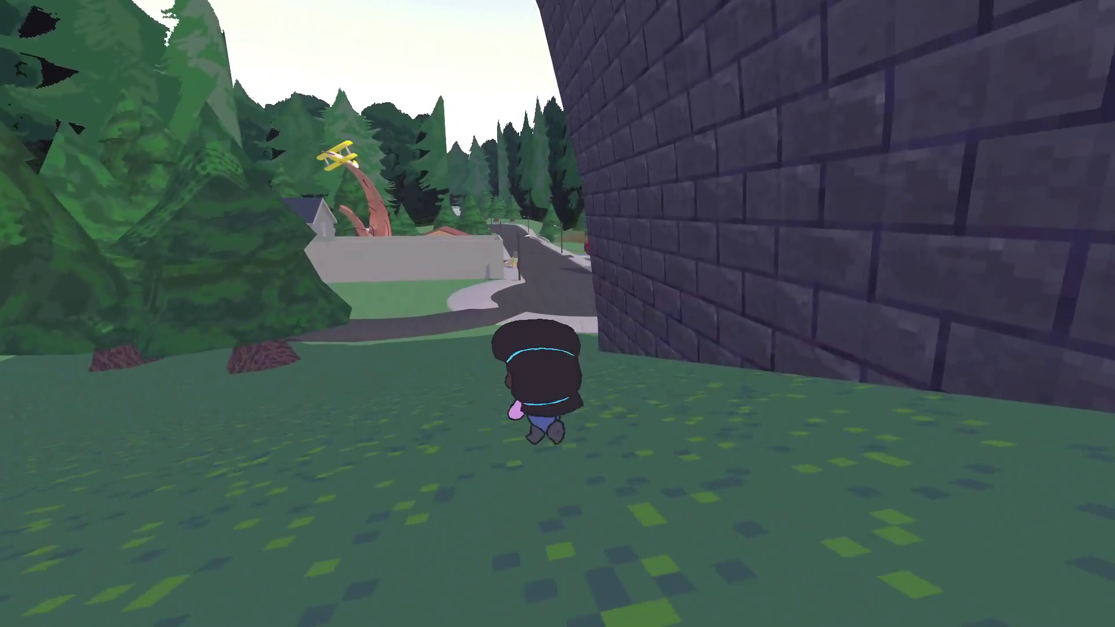
key("w")
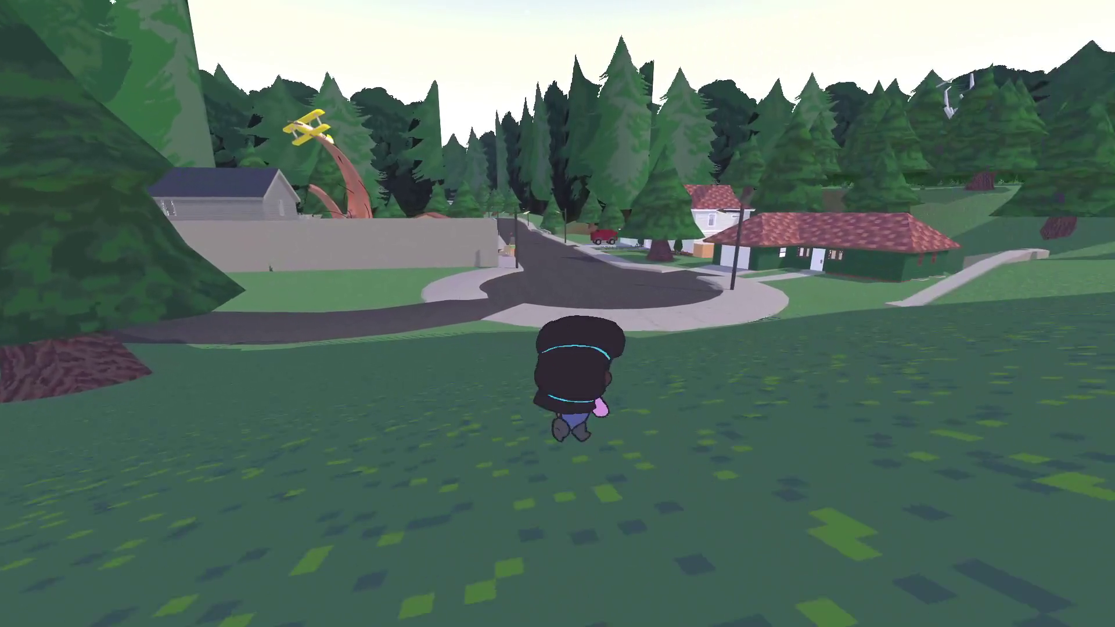
key("Escape")
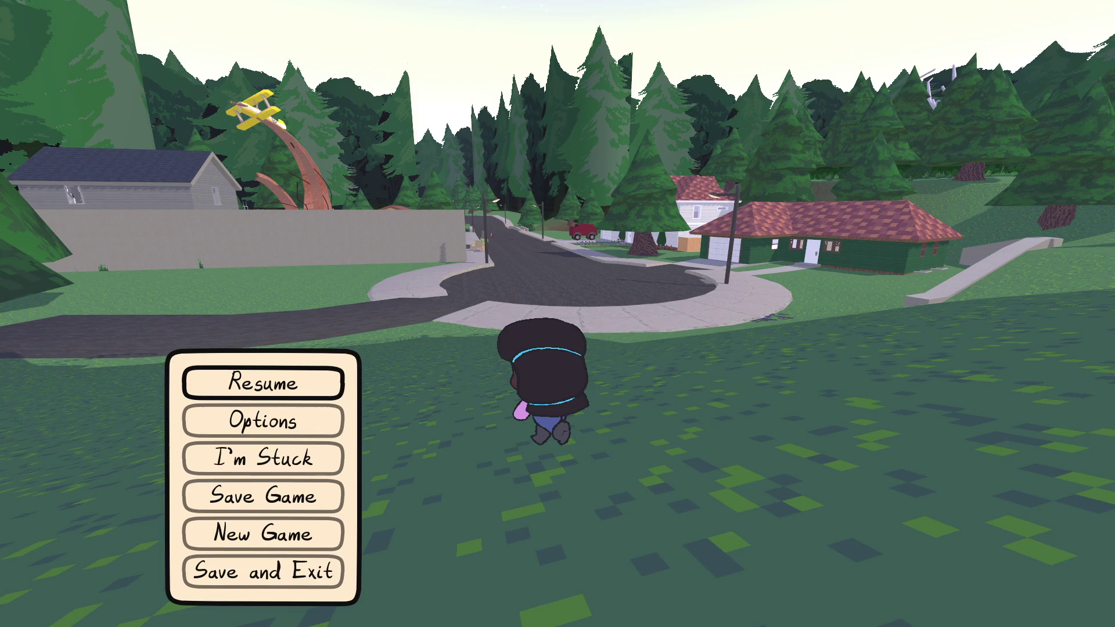
key("alt+Tab")
key("super+e")
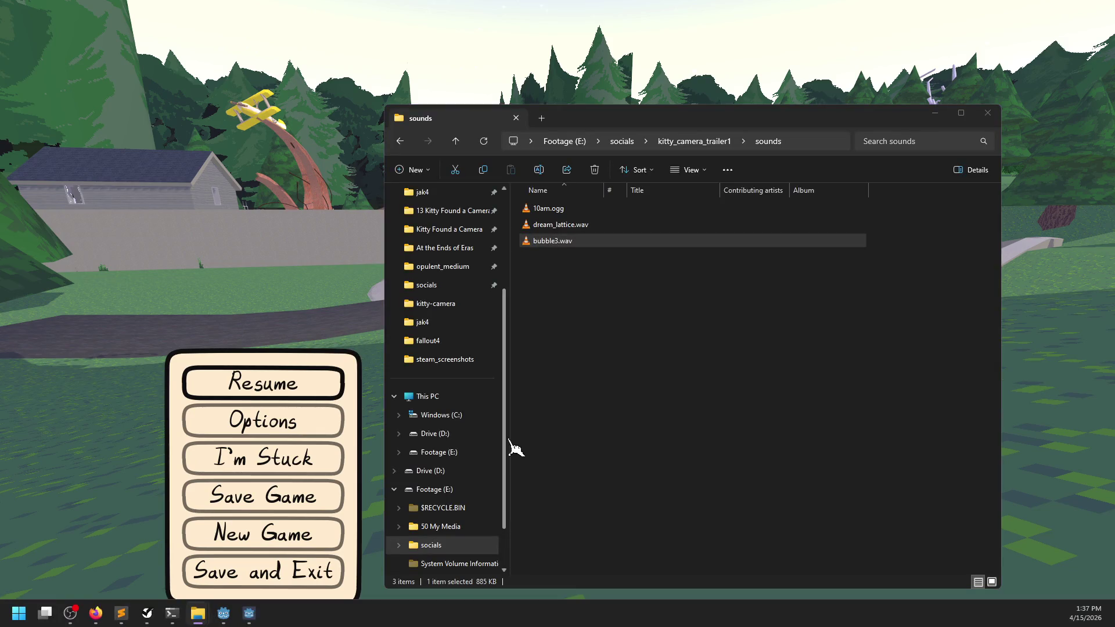
left_click(295, 233)
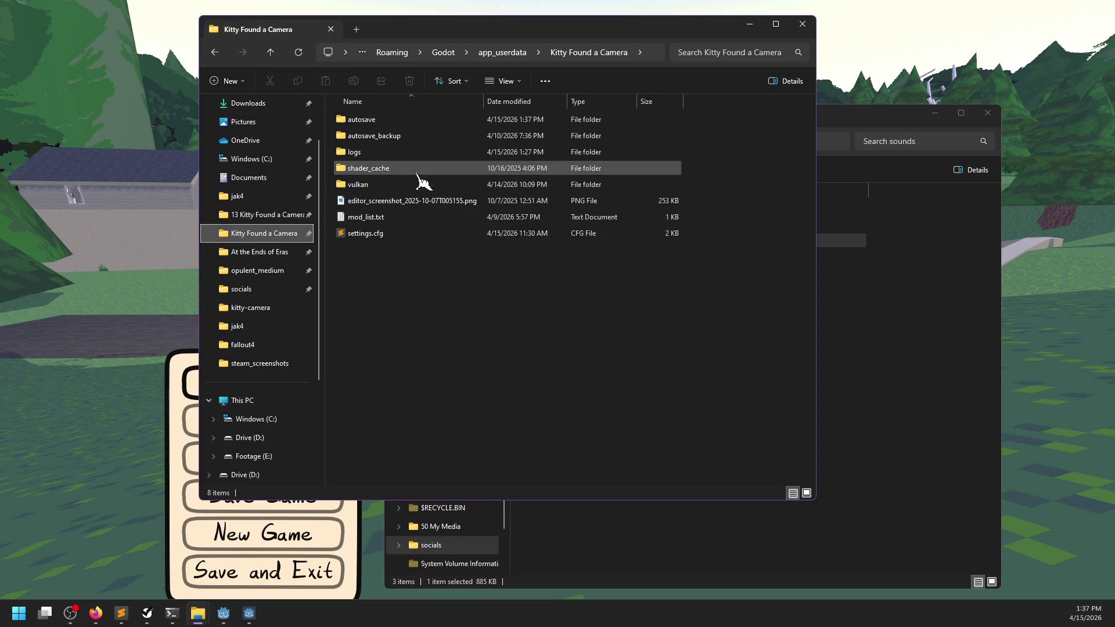
double_click(369, 124)
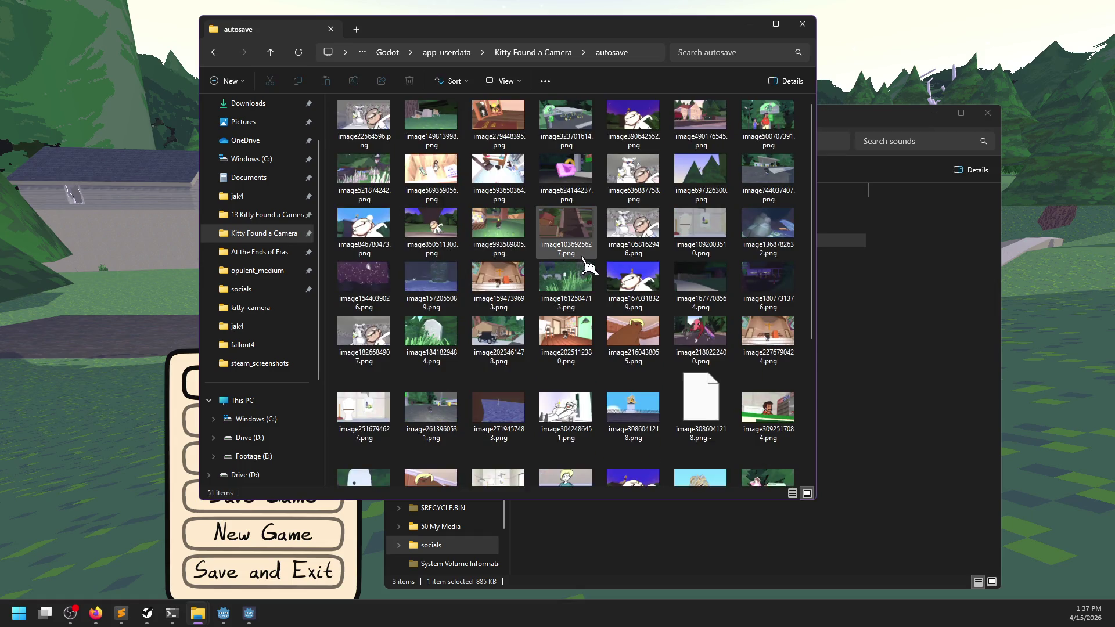
scroll(585, 264, "down", 3)
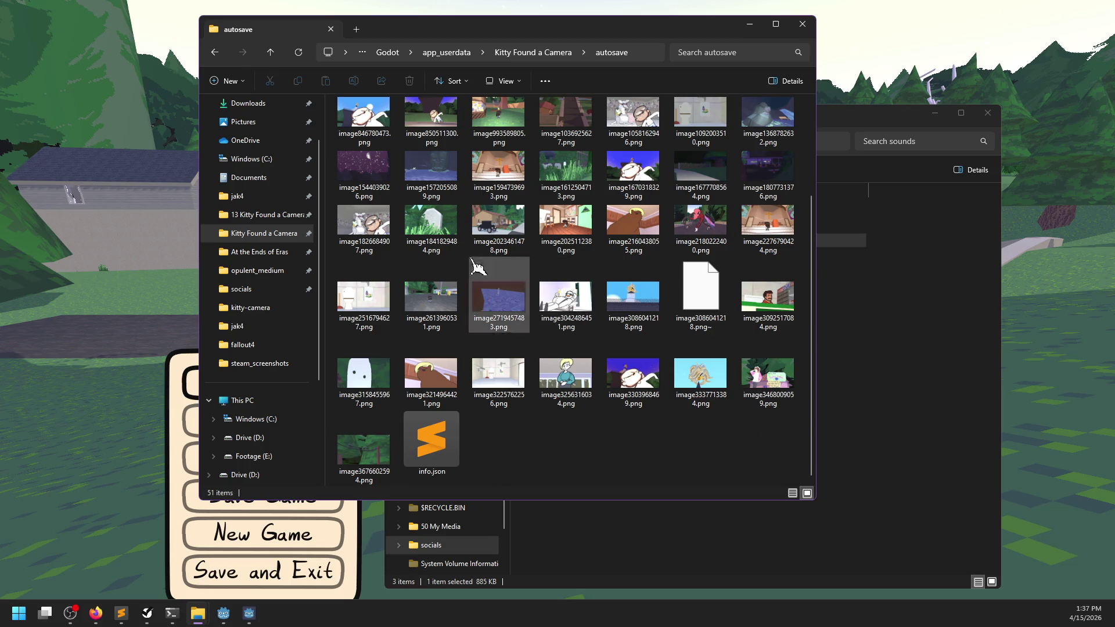
left_click(367, 233)
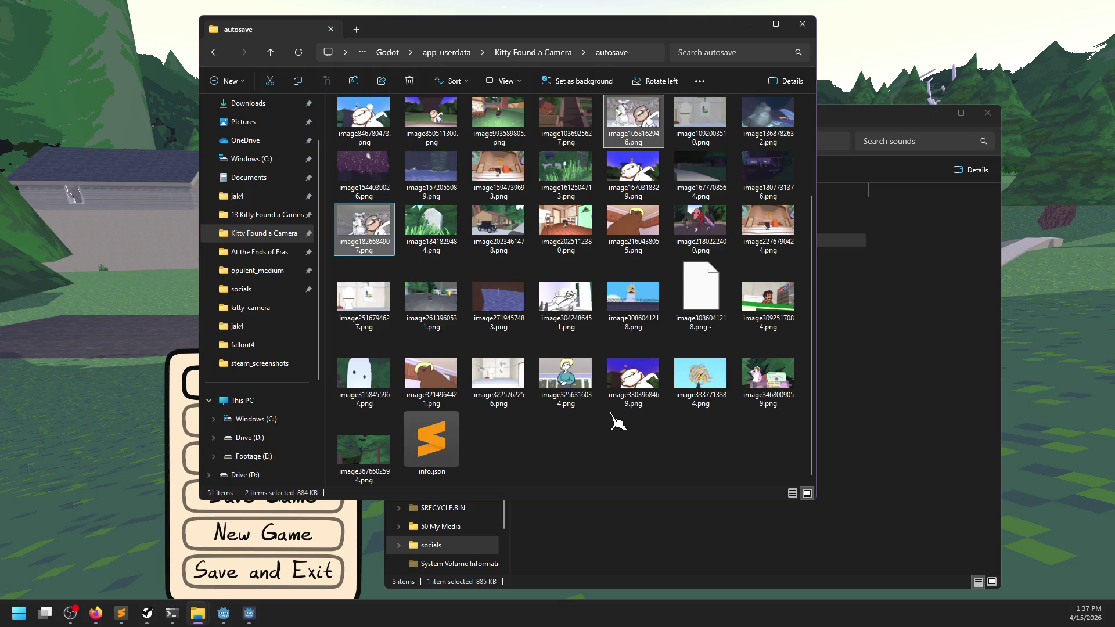
scroll(611, 432, "up", 2)
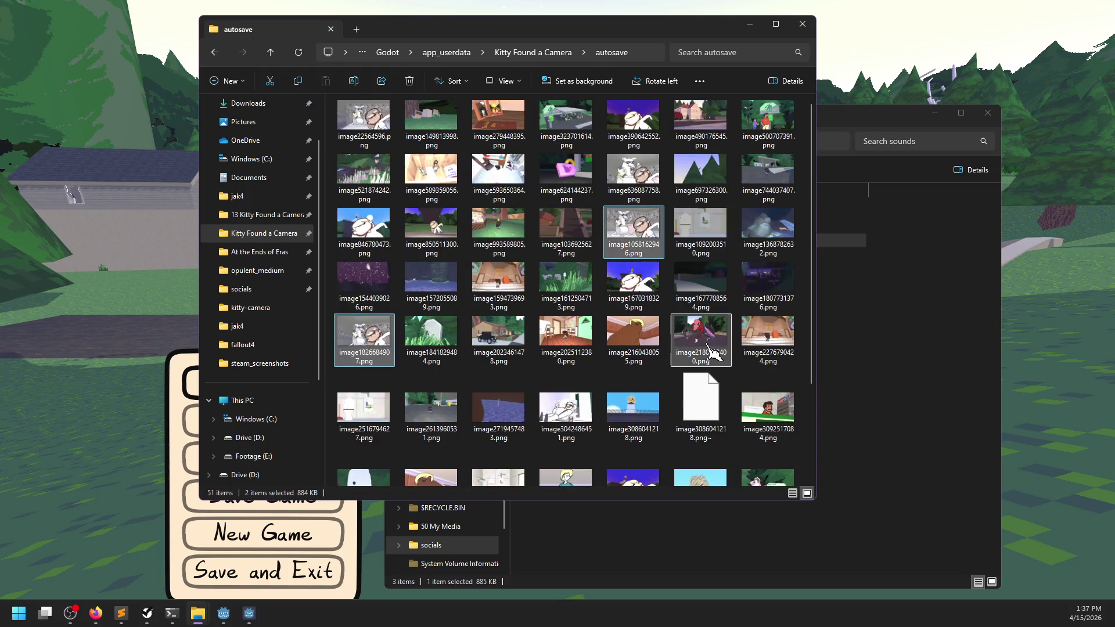
Bring the sounds folder window forward and go up to kitty_camera_trailer1
left_click(897, 370)
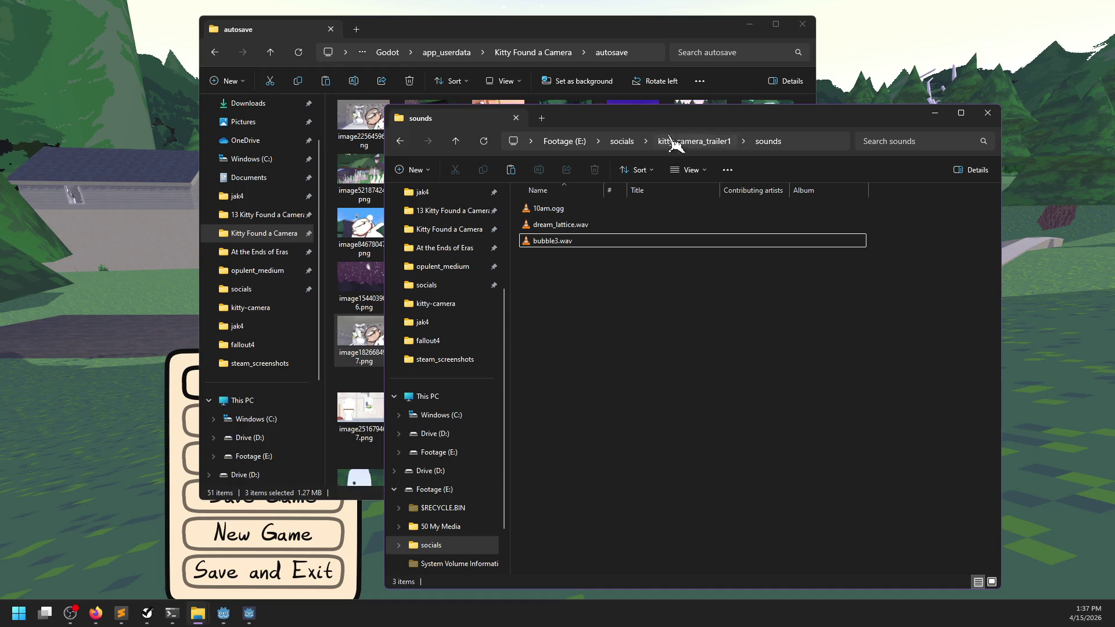
left_click(633, 38)
key("alt+Tab")
key("alt+Tab")
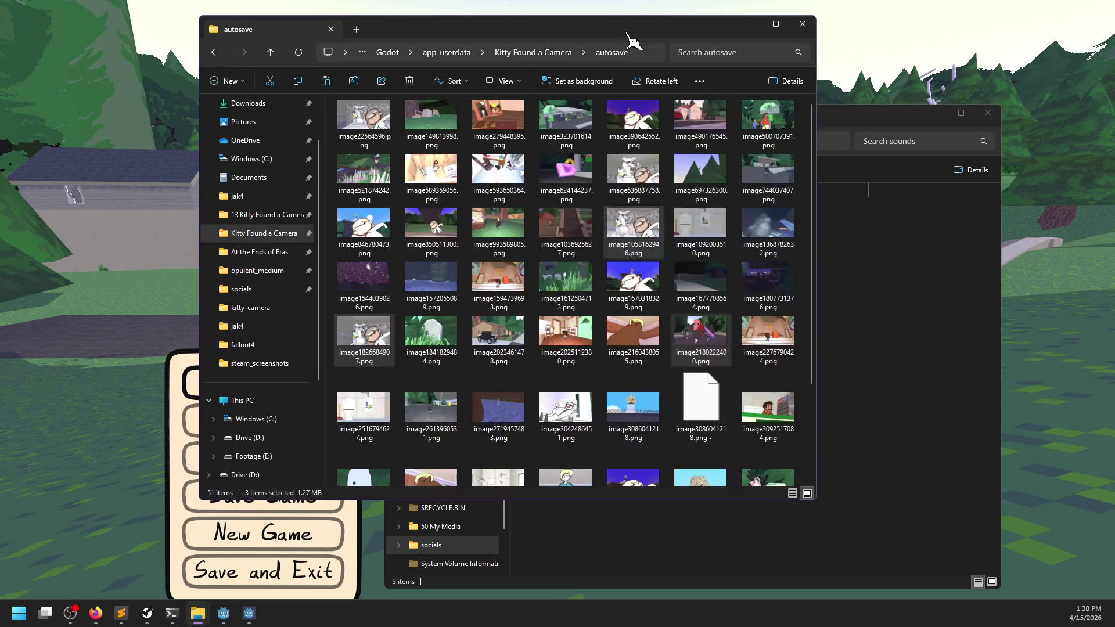
left_click(920, 300)
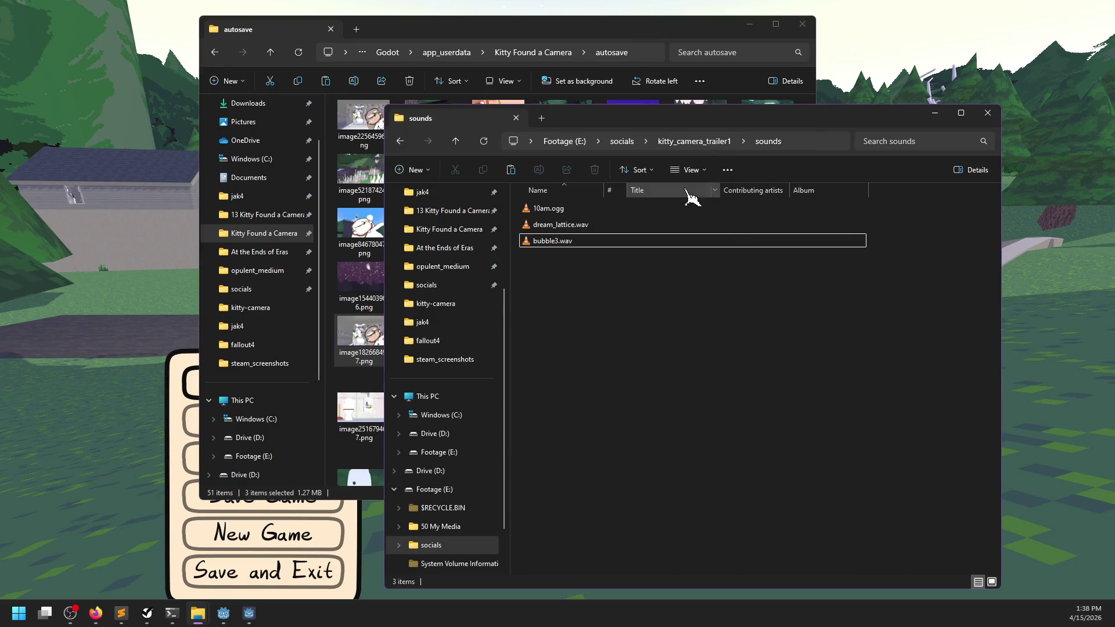
left_click(696, 145)
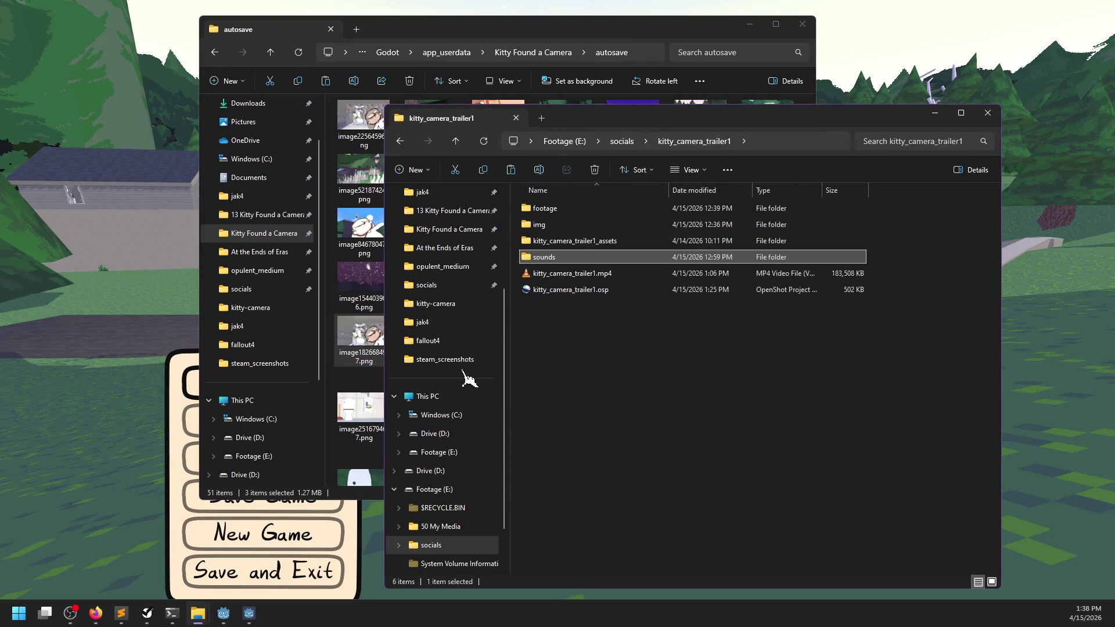
scroll(452, 271, "up", 1)
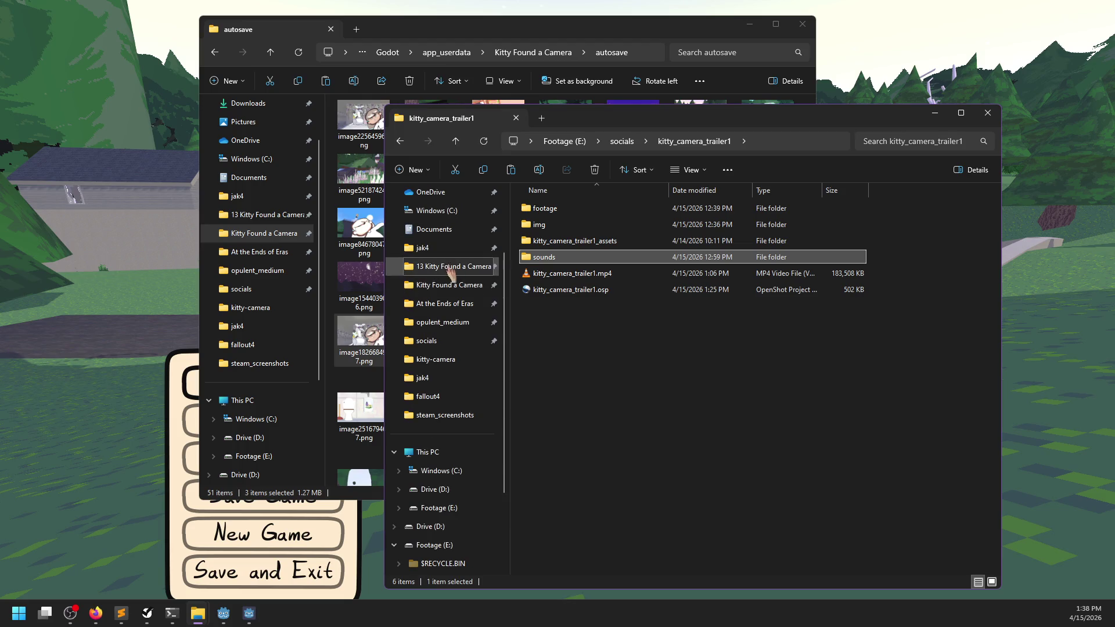
Open 13 Kitty Found a Camera, then project, then steam_page
left_click(440, 269)
double_click(530, 225)
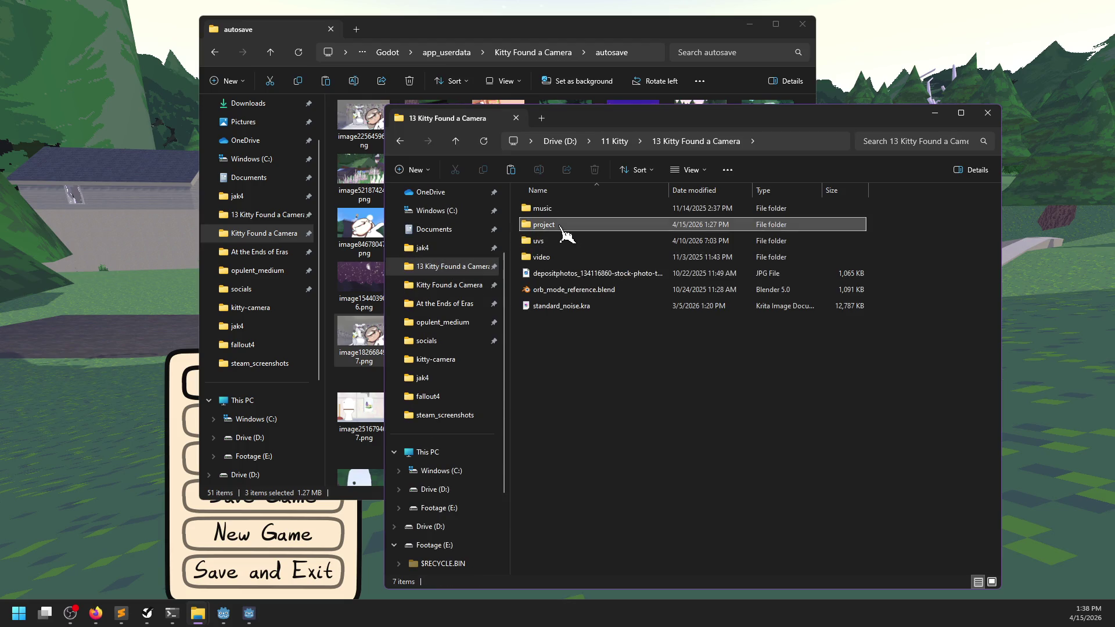
double_click(567, 486)
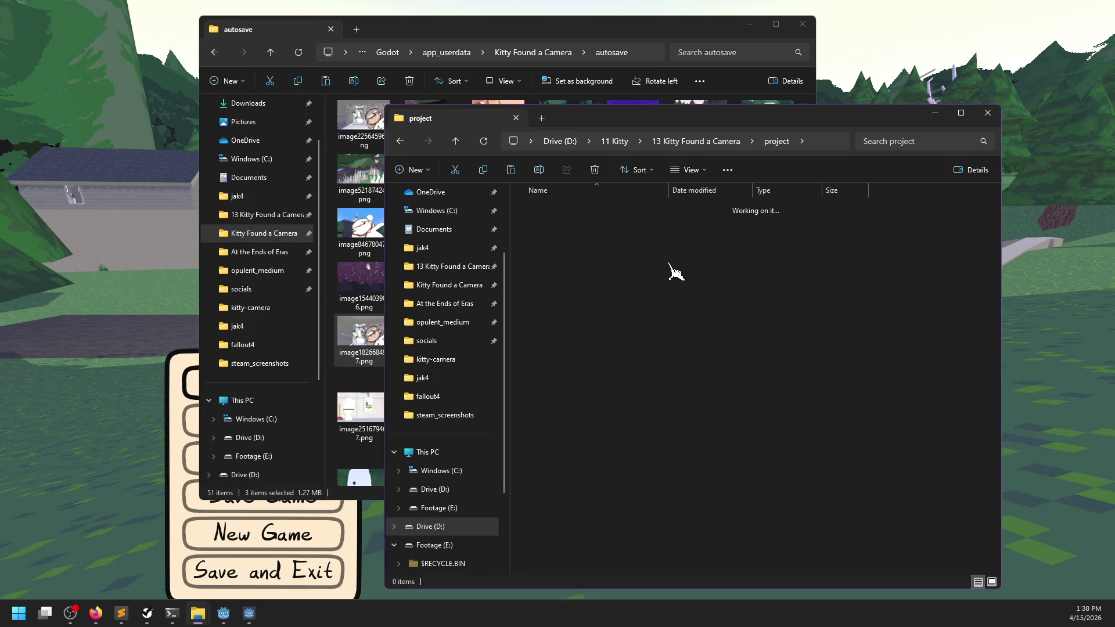
right_click(651, 541)
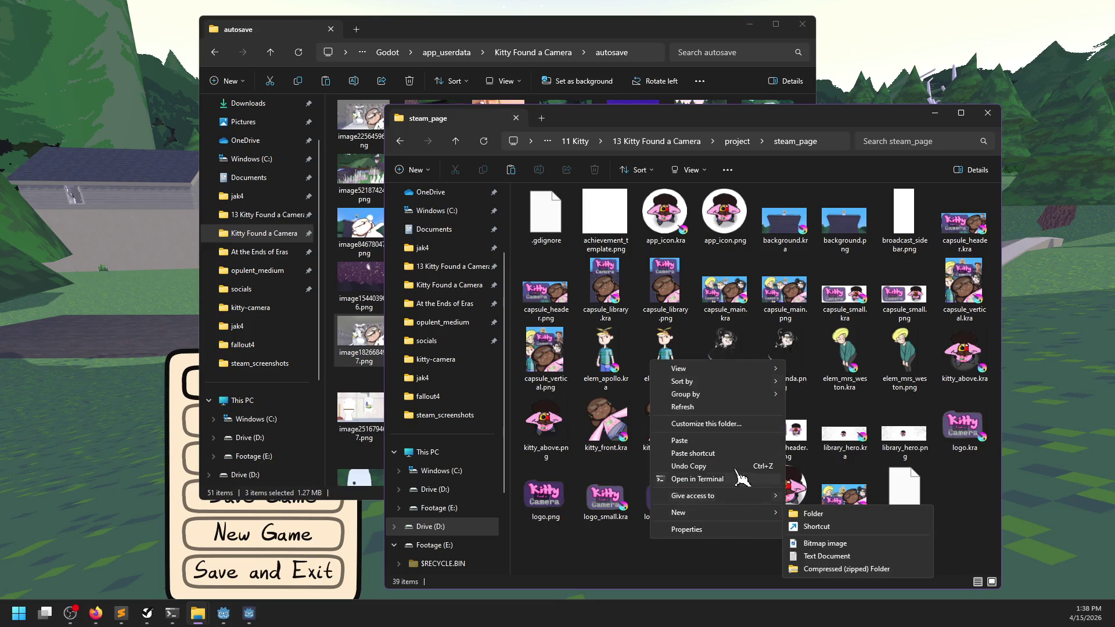
Create a portraits folder in steam_page and drag three autosave screenshots into it
mouse_move(766, 522)
left_click(824, 519)
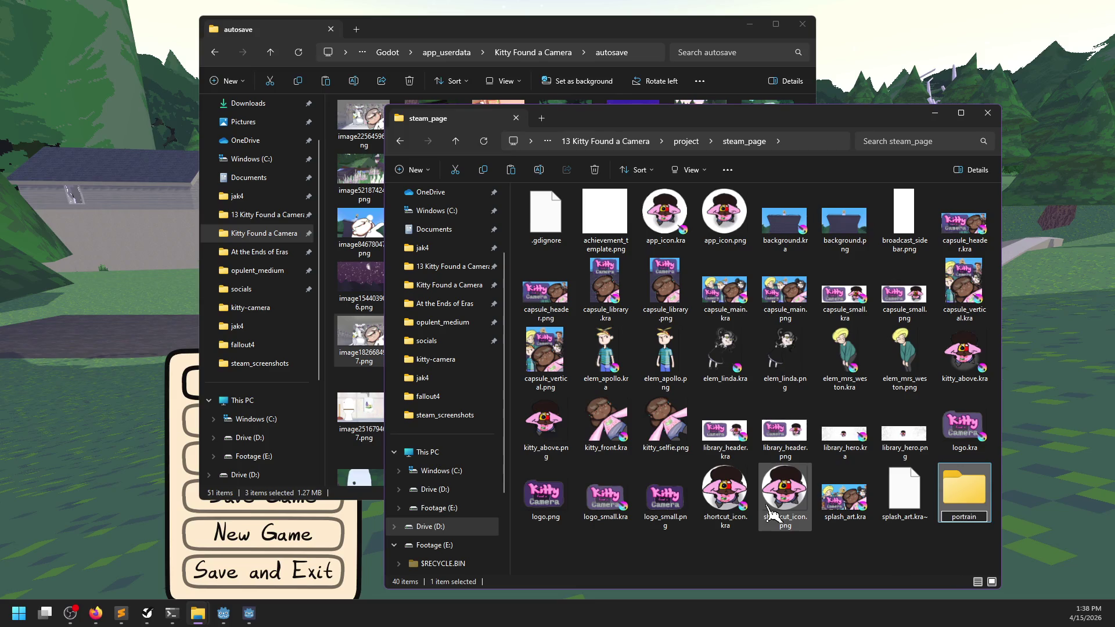
double_click(949, 500)
left_click_drag(653, 387, 613, 390)
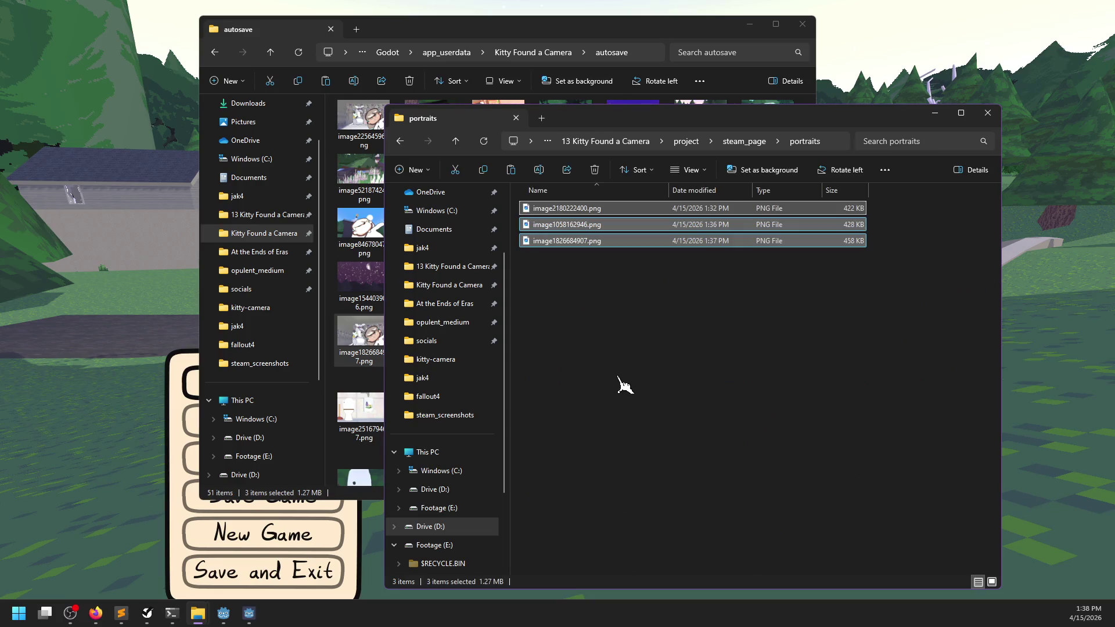
left_click(619, 377)
Paste image22564596.png into portraits as well, then return to the game
left_click(529, 36)
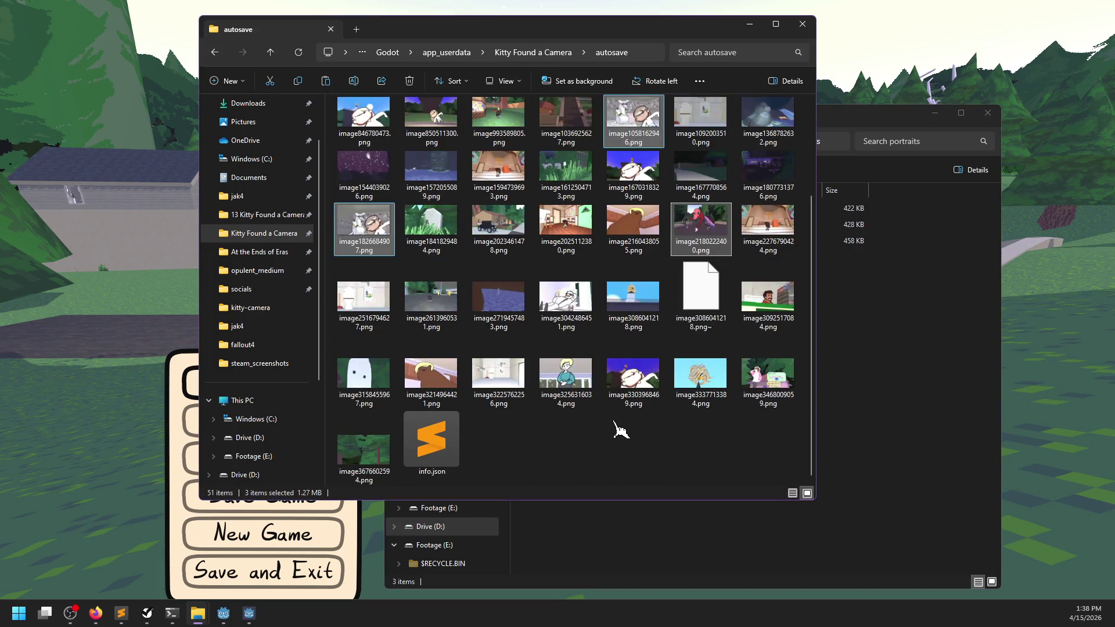
scroll(619, 430, "up", 2)
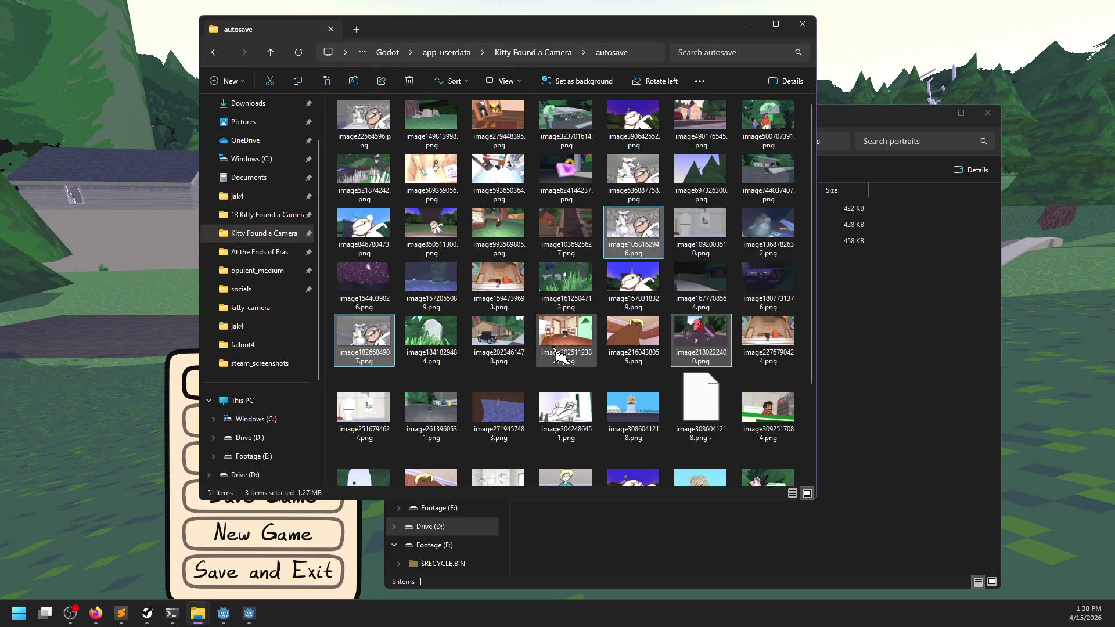
left_click(366, 125)
left_click(882, 378)
key("ctrl+v")
scroll(716, 369, "up", 4, "ctrl")
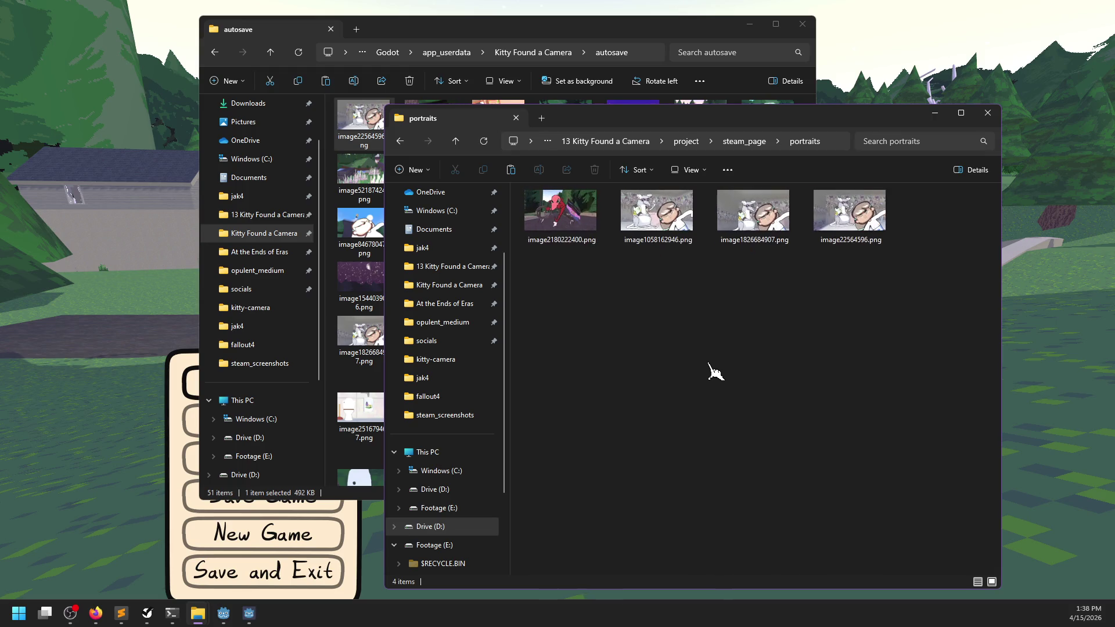
scroll(716, 371, "up", 1, "ctrl")
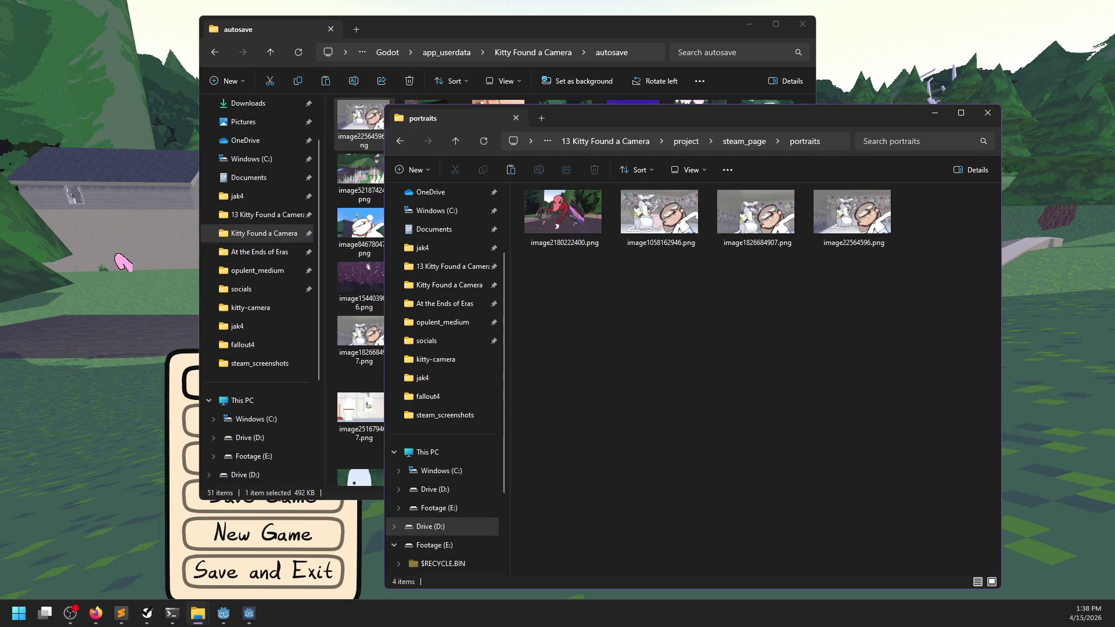
left_click(123, 263)
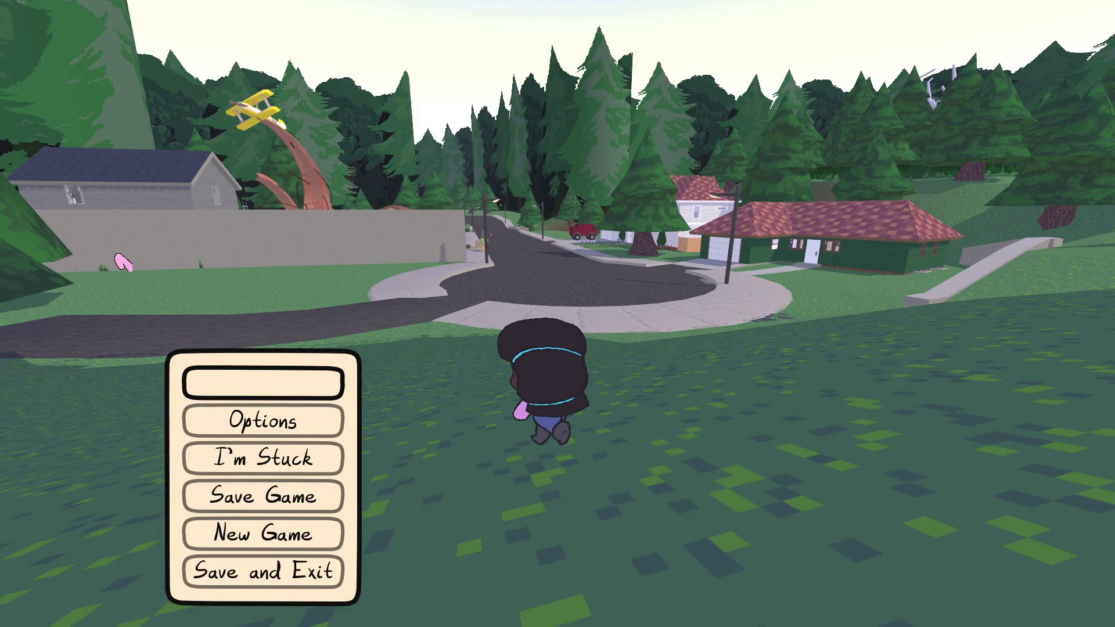
Resume the game and run along the cul-de-sac road toward the houses
key("Escape")
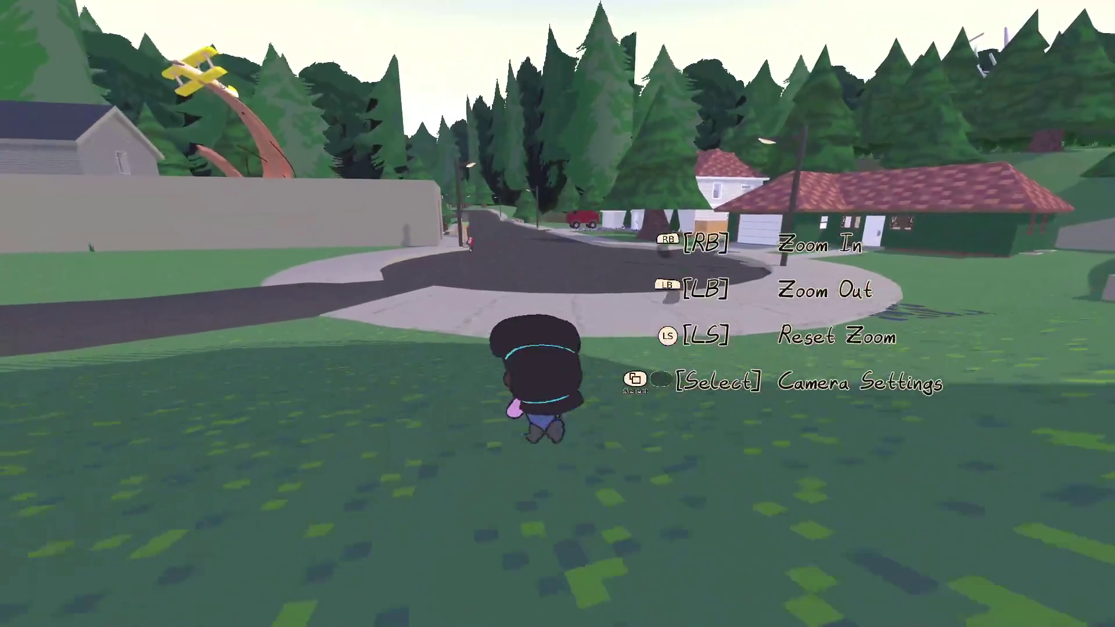
key("w")
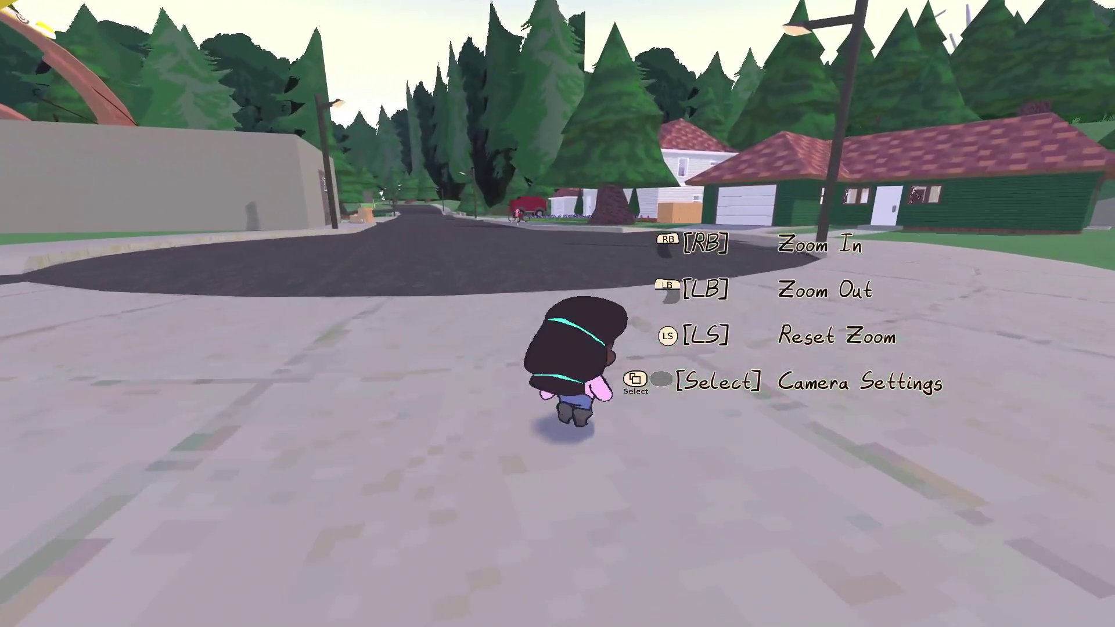
key("w")
key("s")
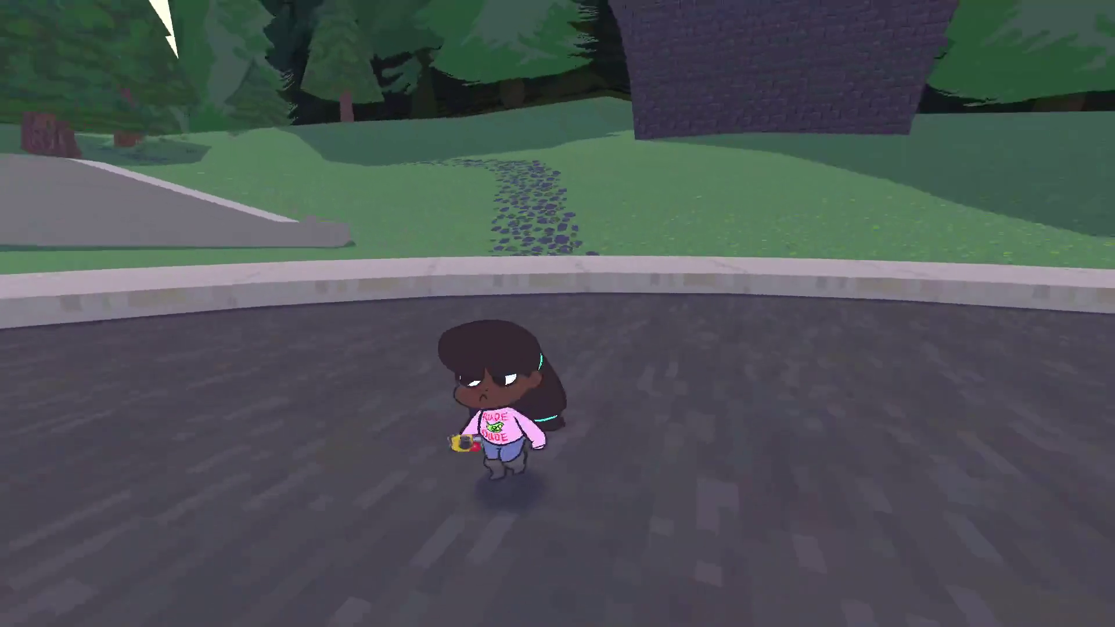
key("d")
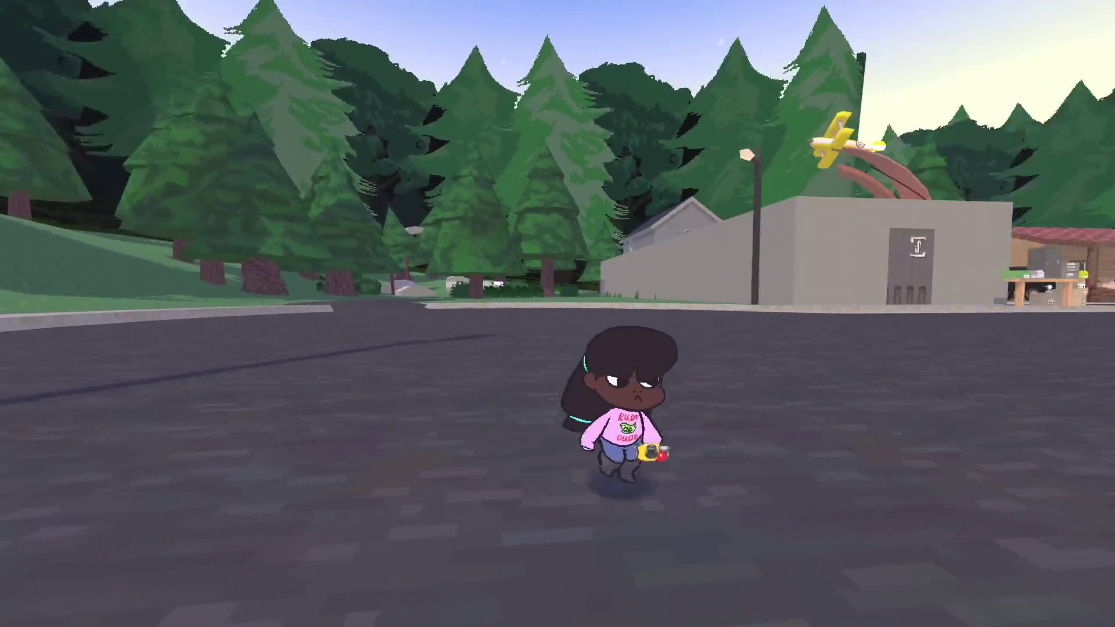
key("w")
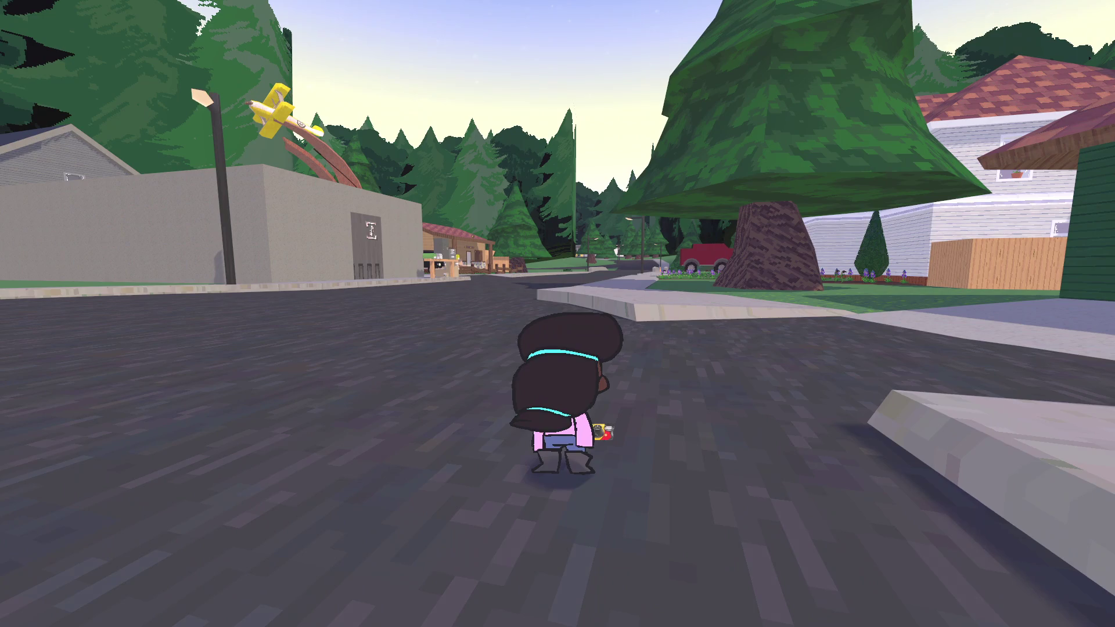
Raise the camera in selfie mode, frame against the brick building, and snap the You, Biker selfie
key("c")
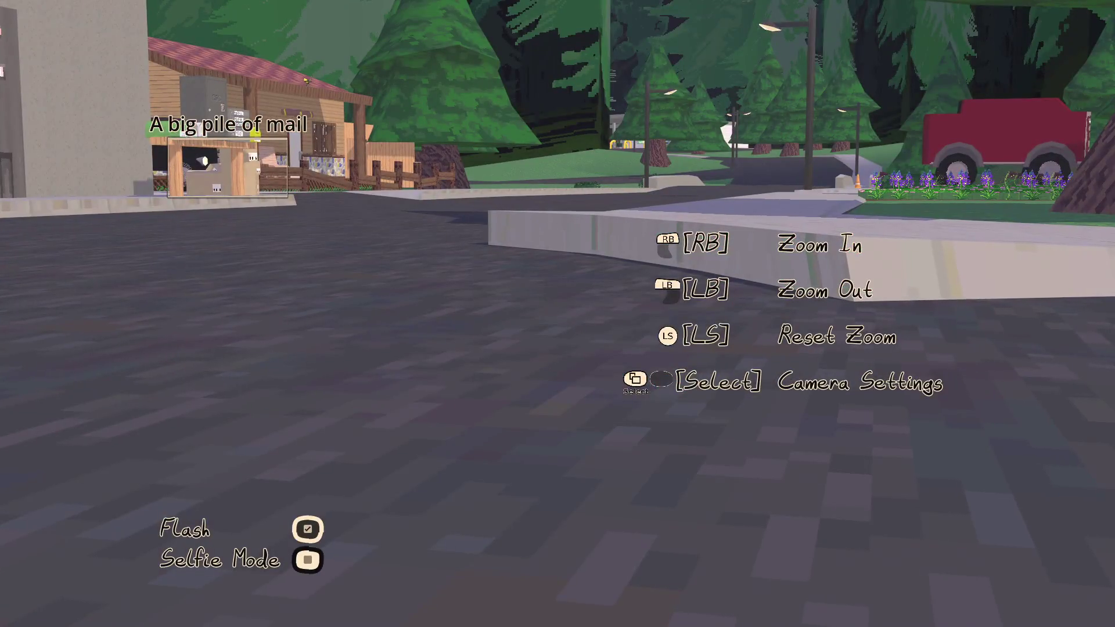
key("a")
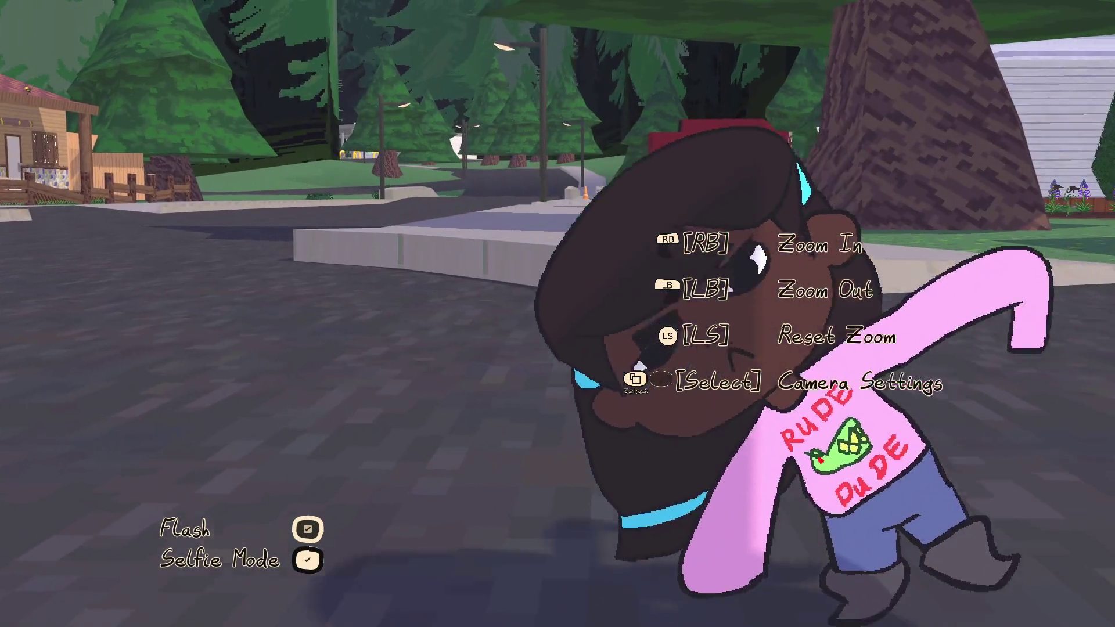
key("a")
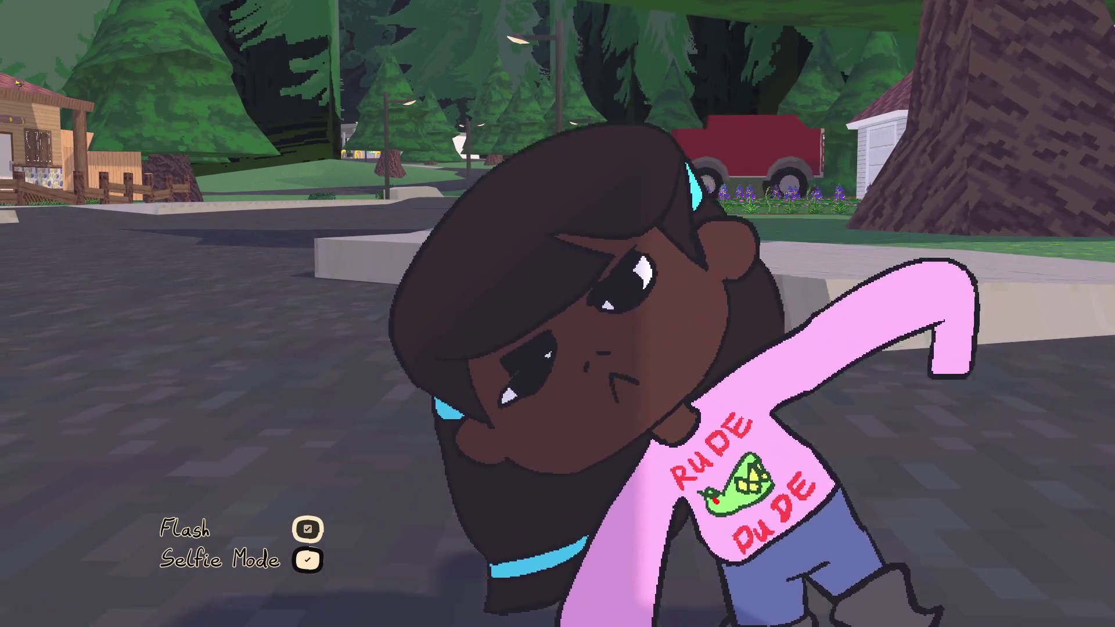
key("a")
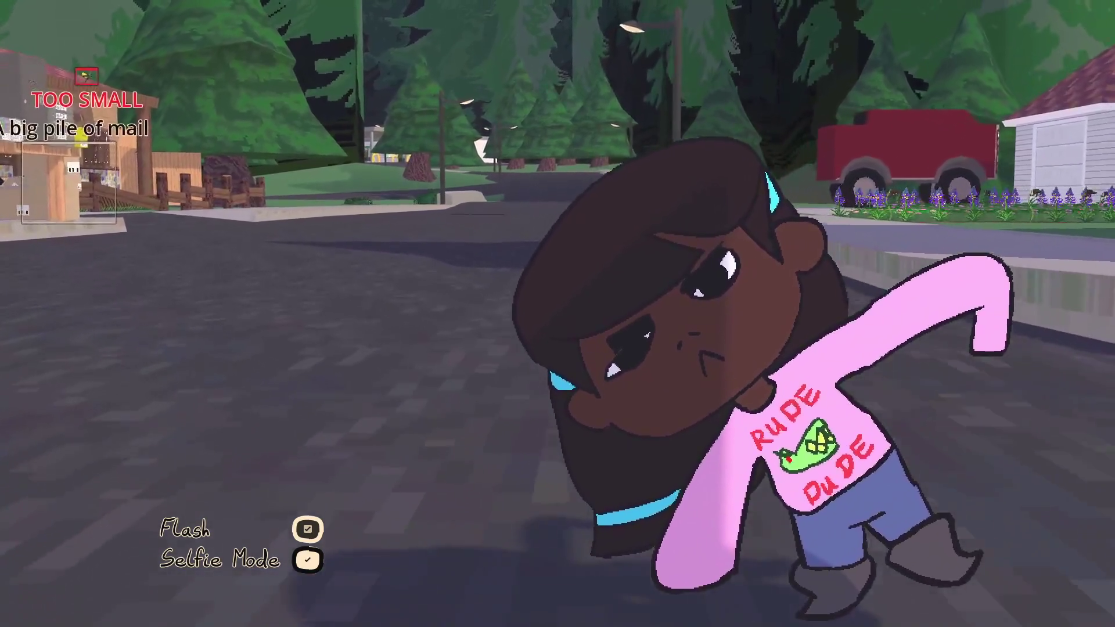
key("a")
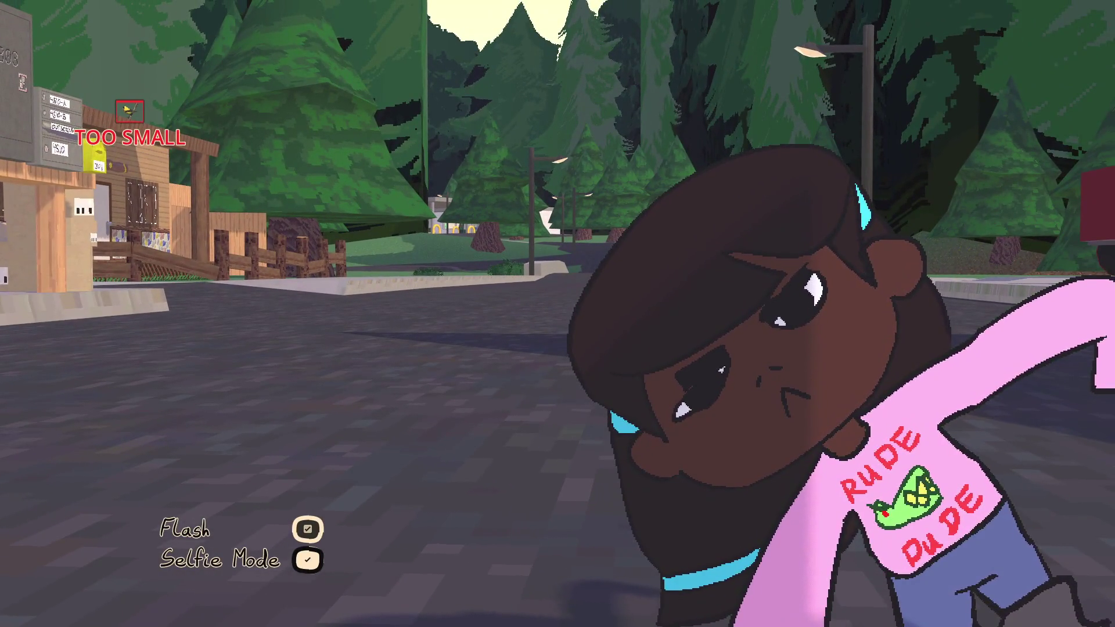
key("d")
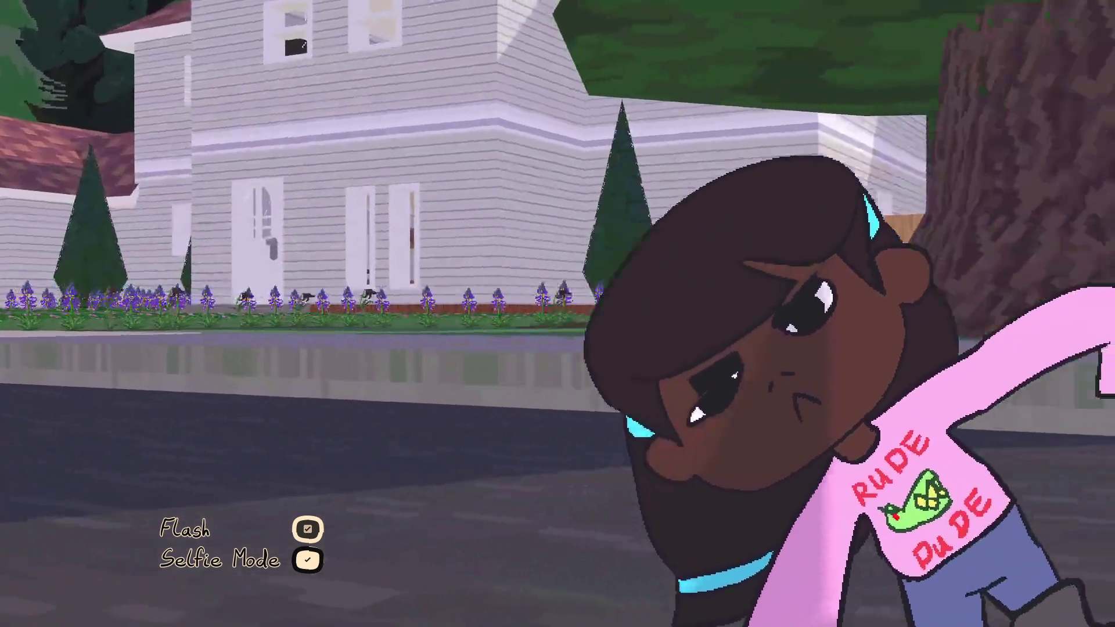
key("d")
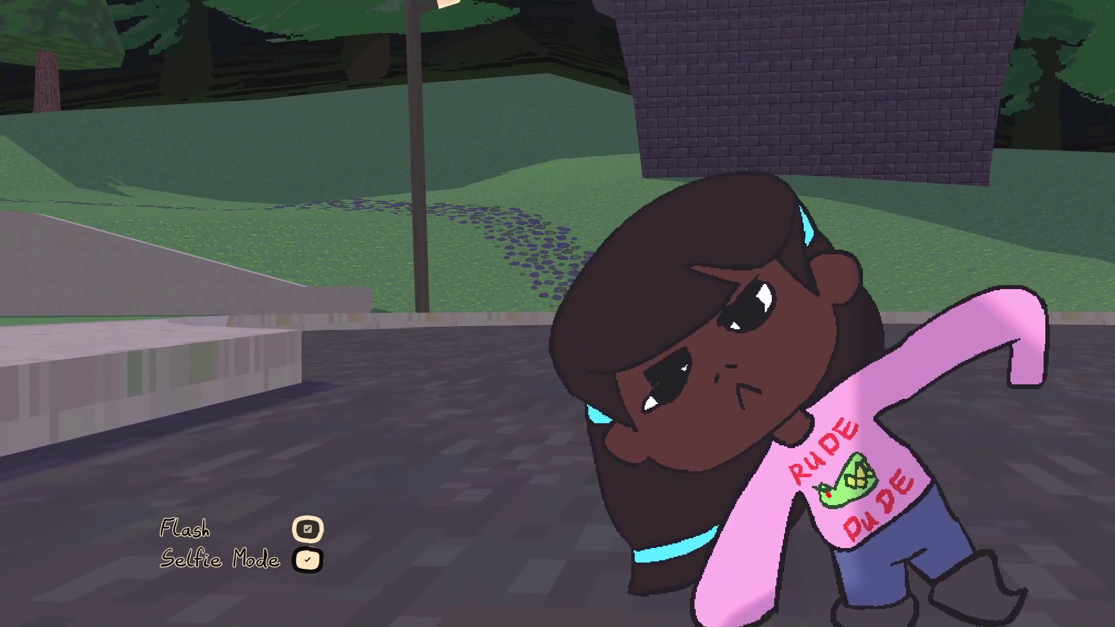
key("space")
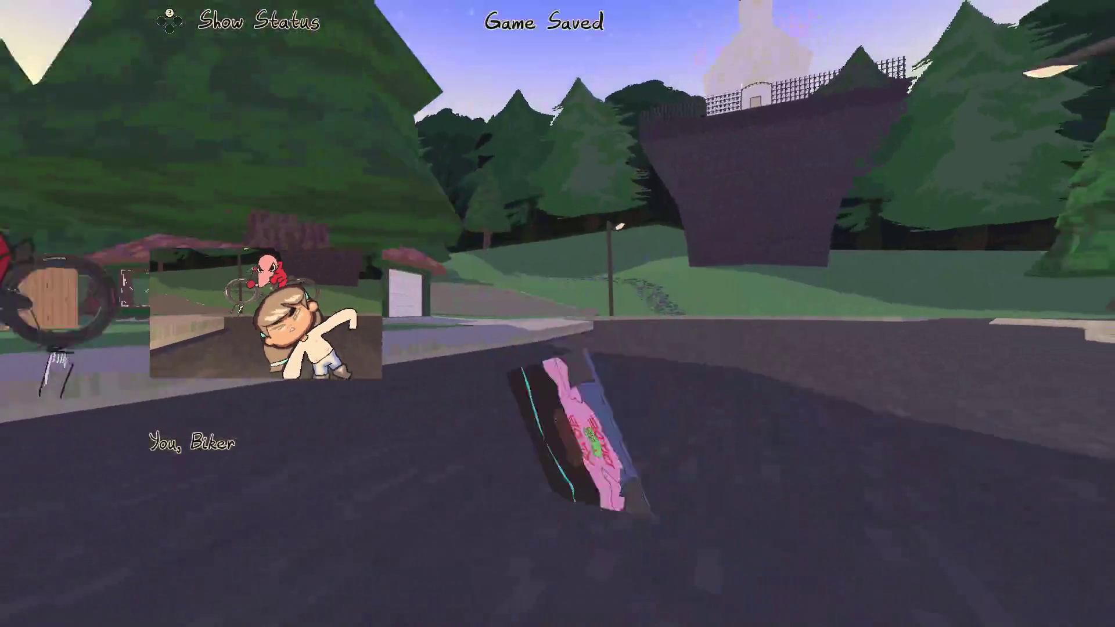
Head toward the wooden house and take a selfie with the Biker
key("w")
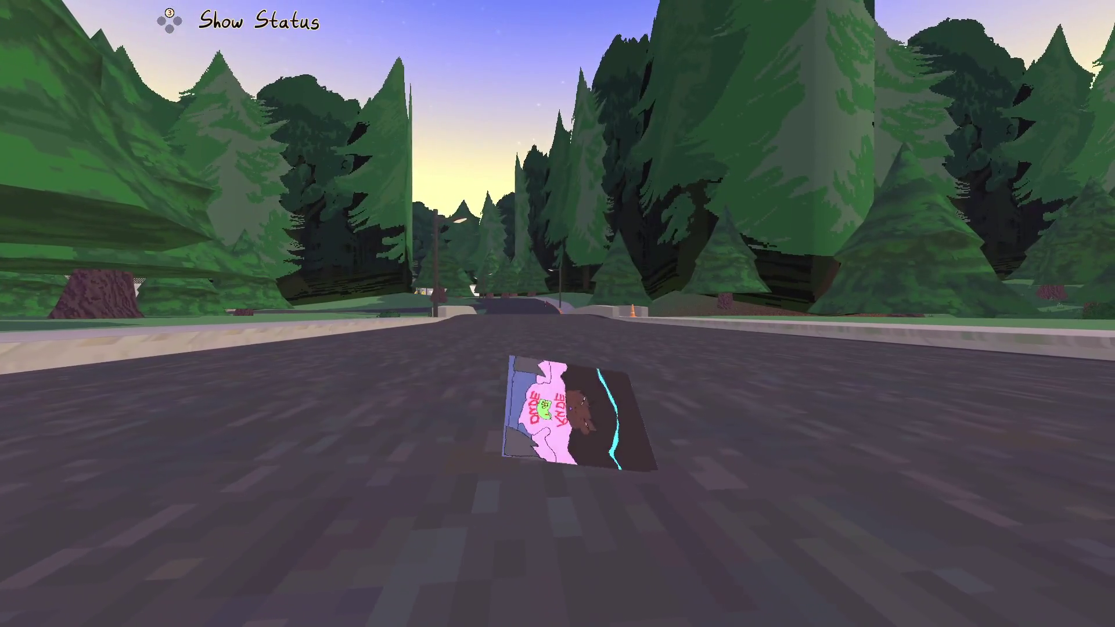
key("d")
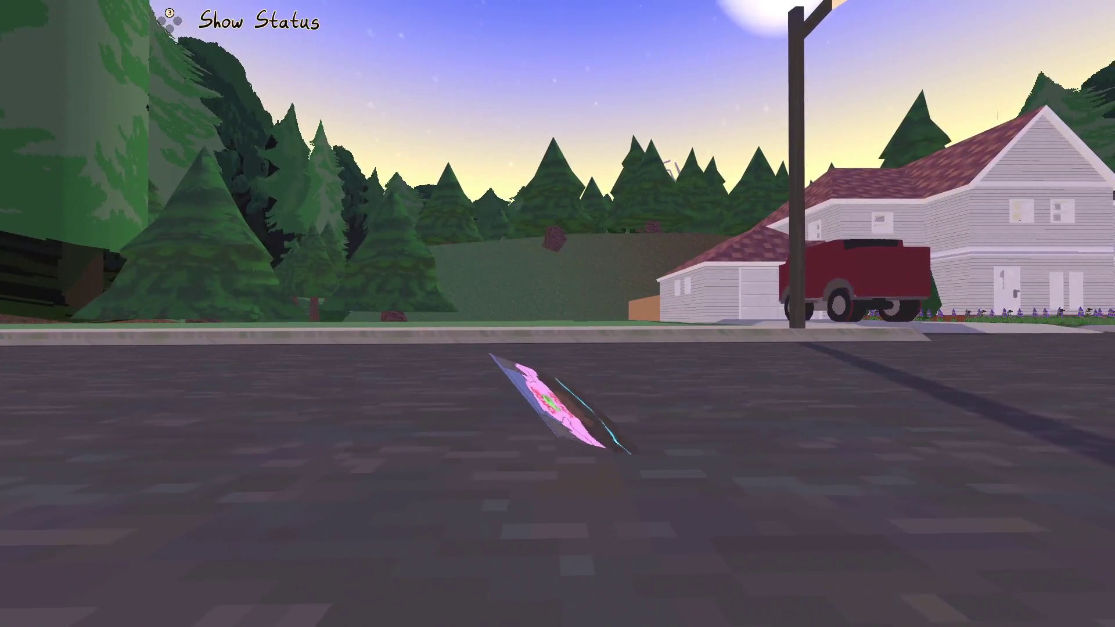
key("d")
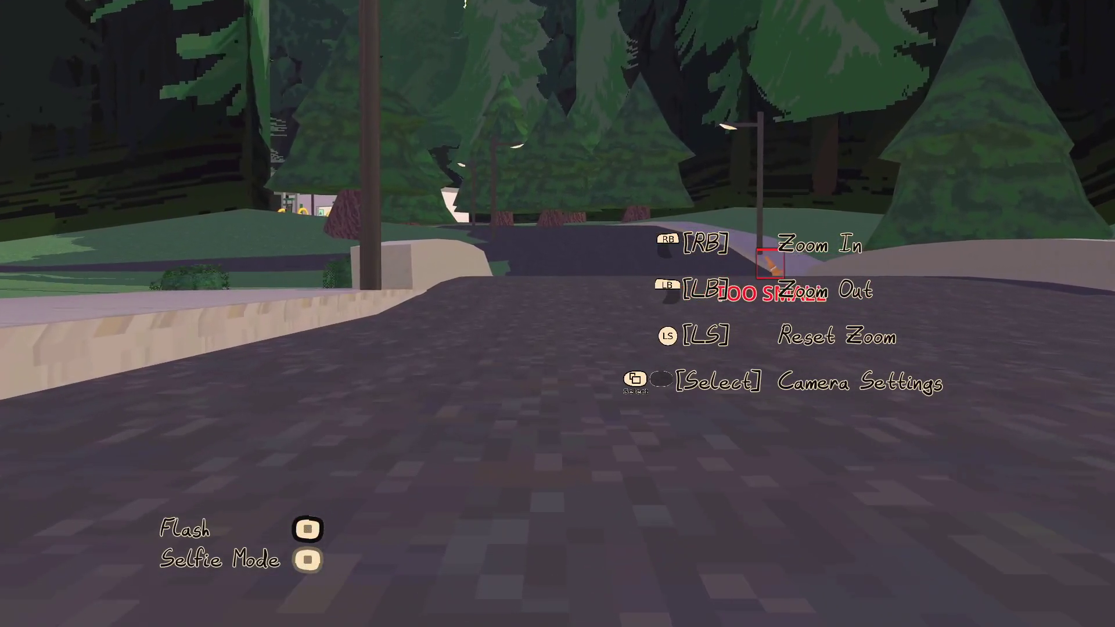
key("q")
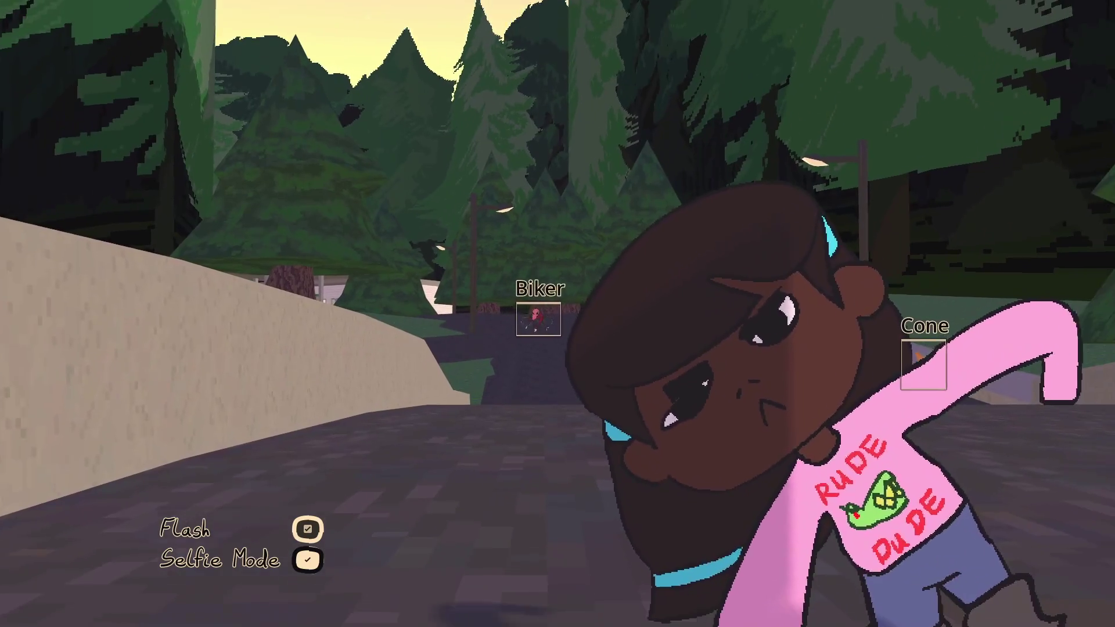
key("space")
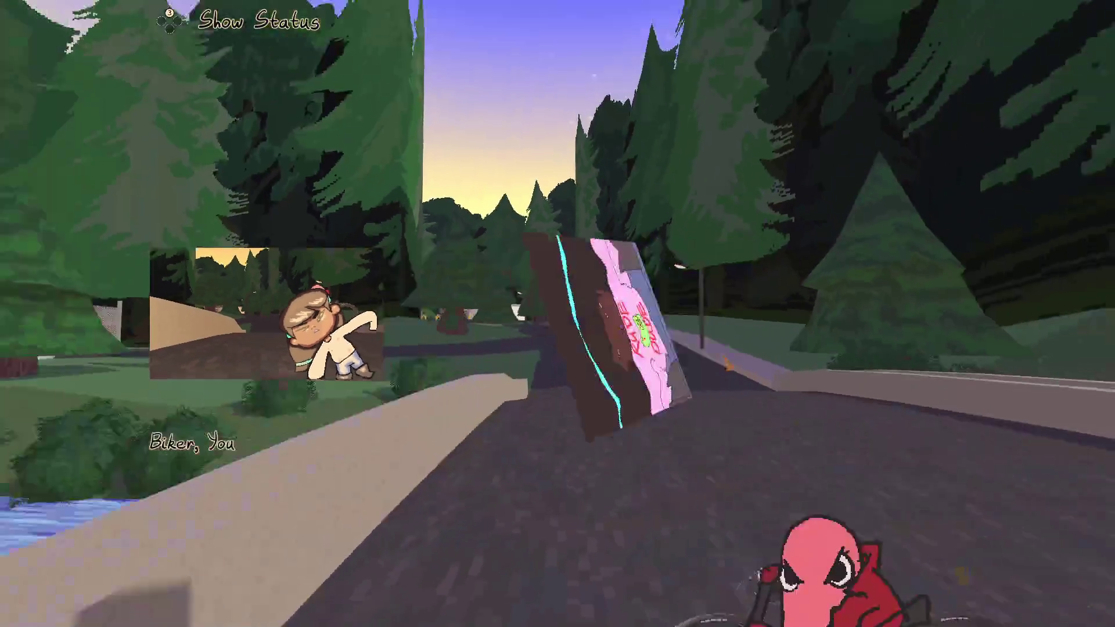
Run along the sidewalk, raise the camera again and switch it to selfie mode
key("w")
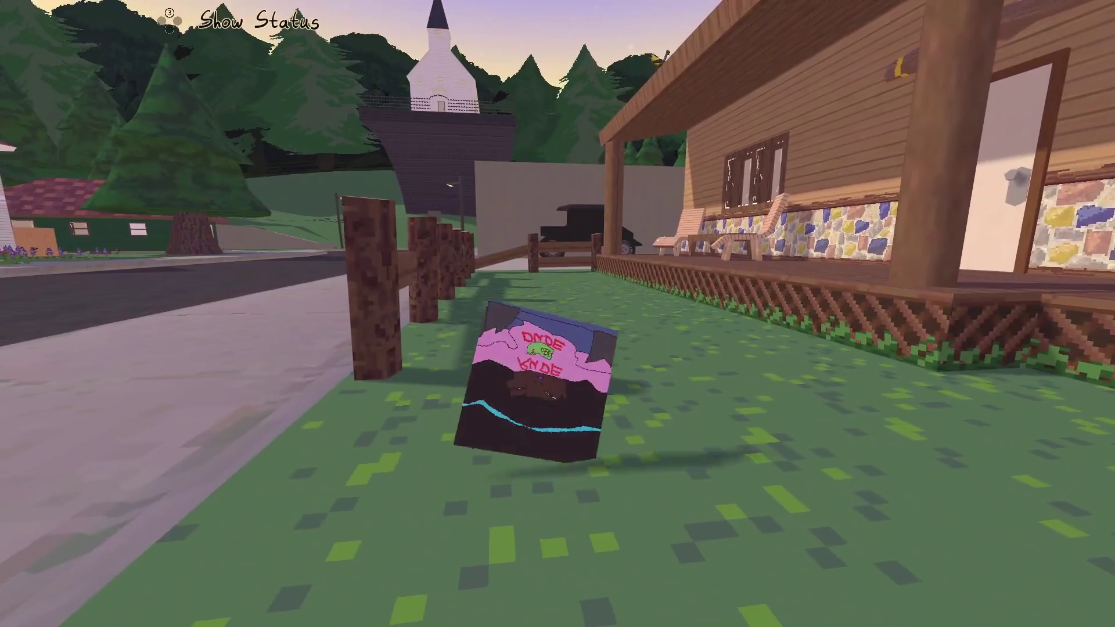
key("Escape")
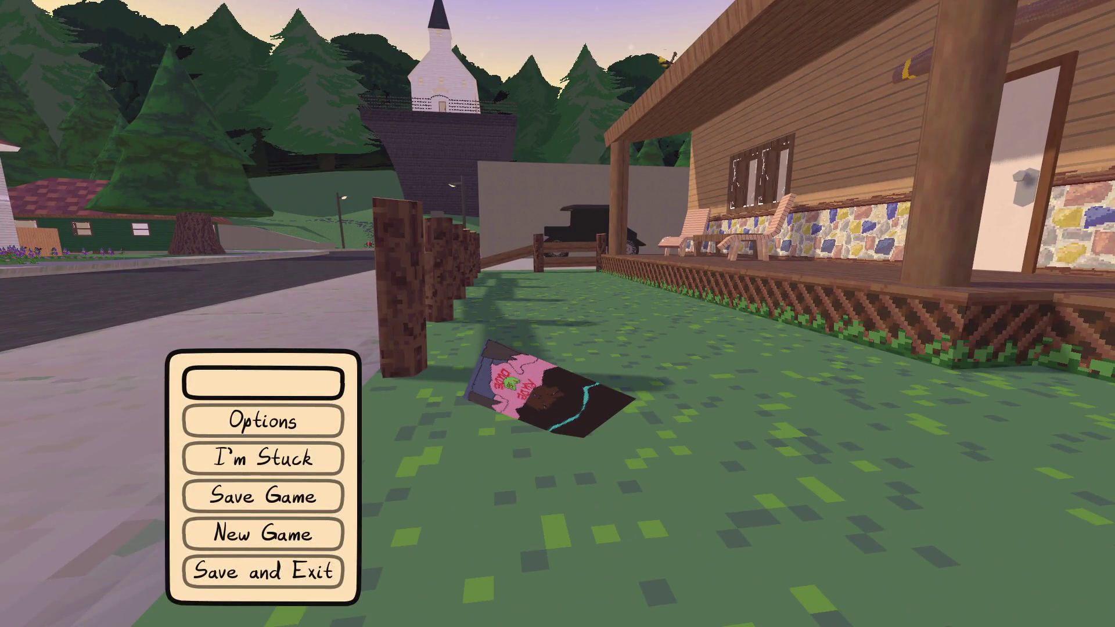
key("Escape")
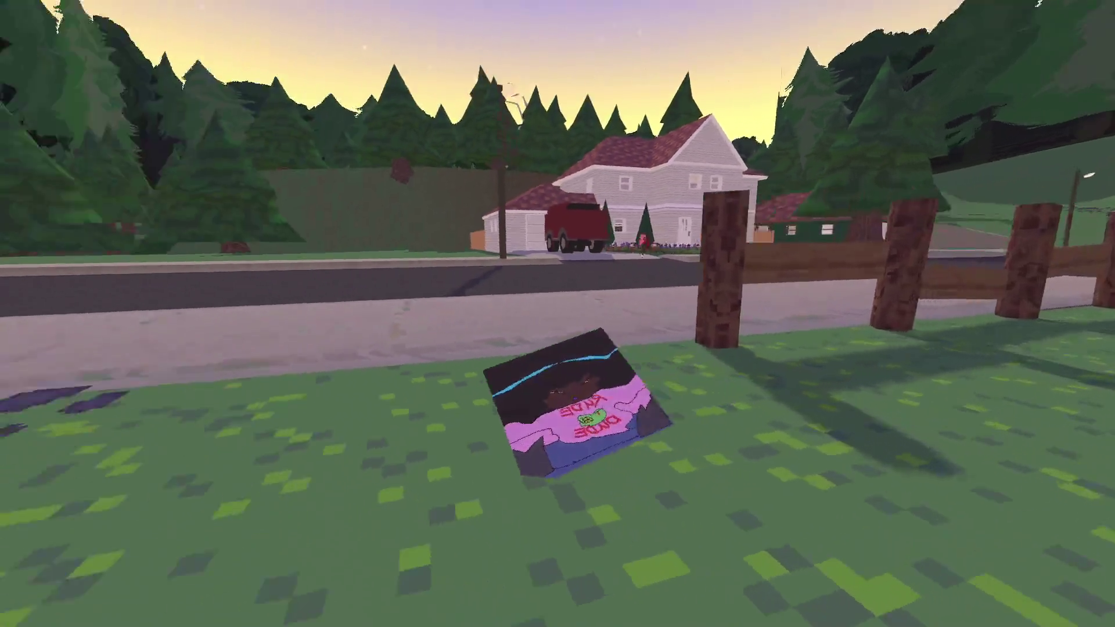
key("w")
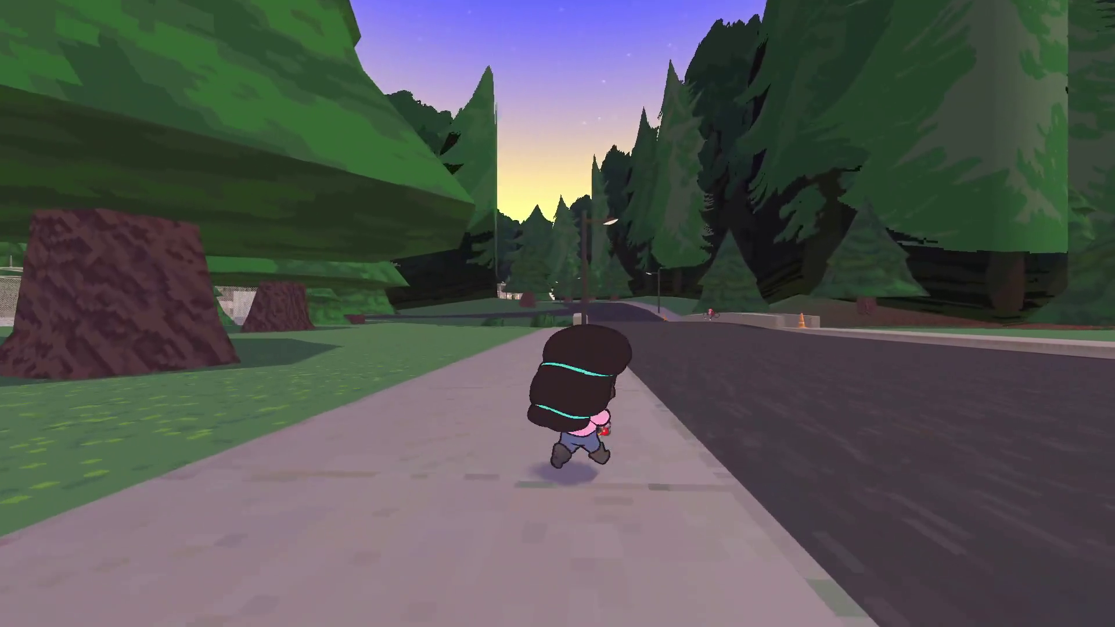
key("Tab")
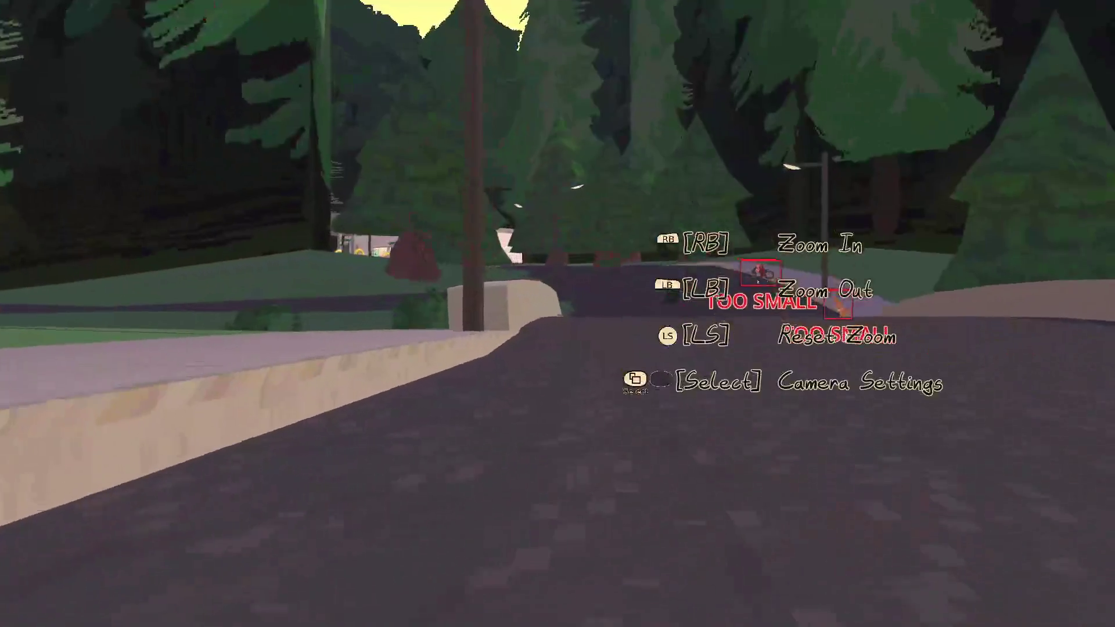
key("d")
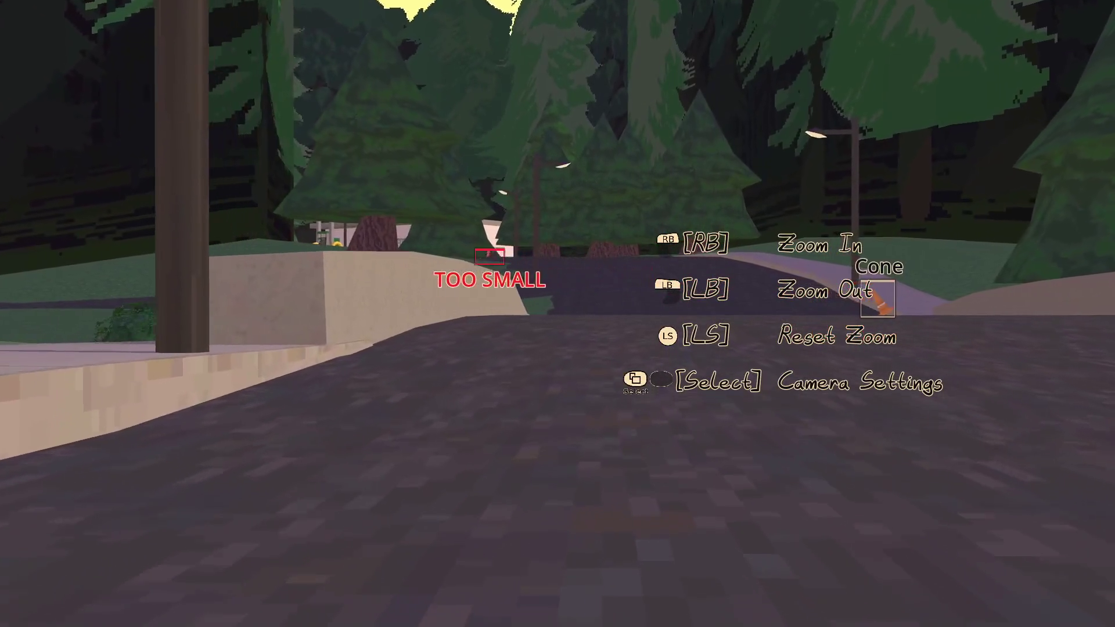
key("w")
key("c")
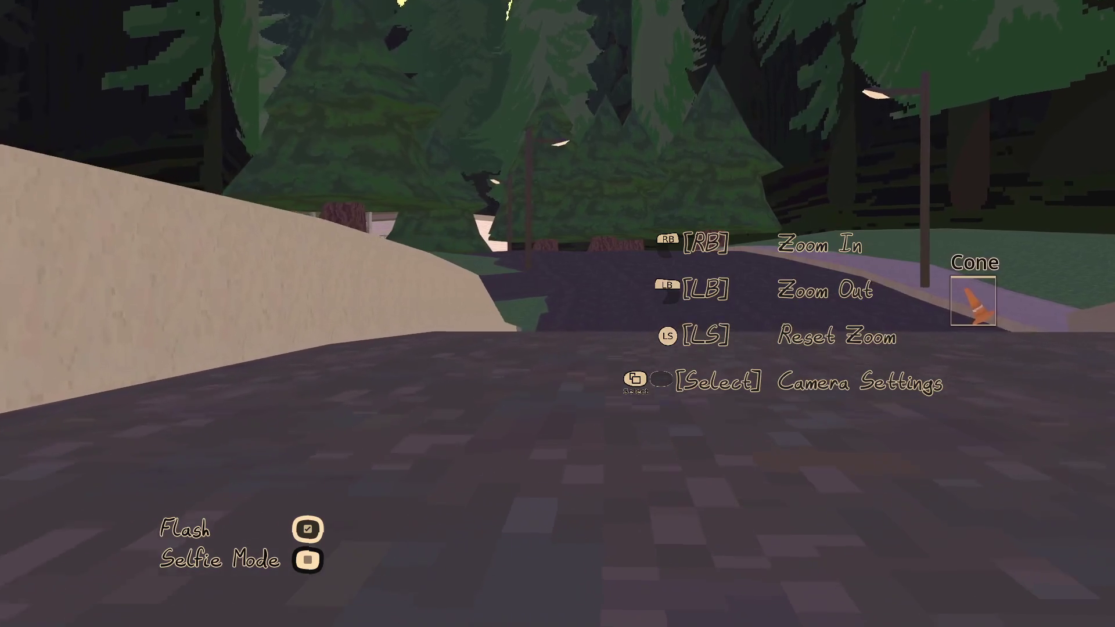
key("space")
Snap selfies with the Biker, with The Goddess and sculpture, and near the gas station sign
key("w")
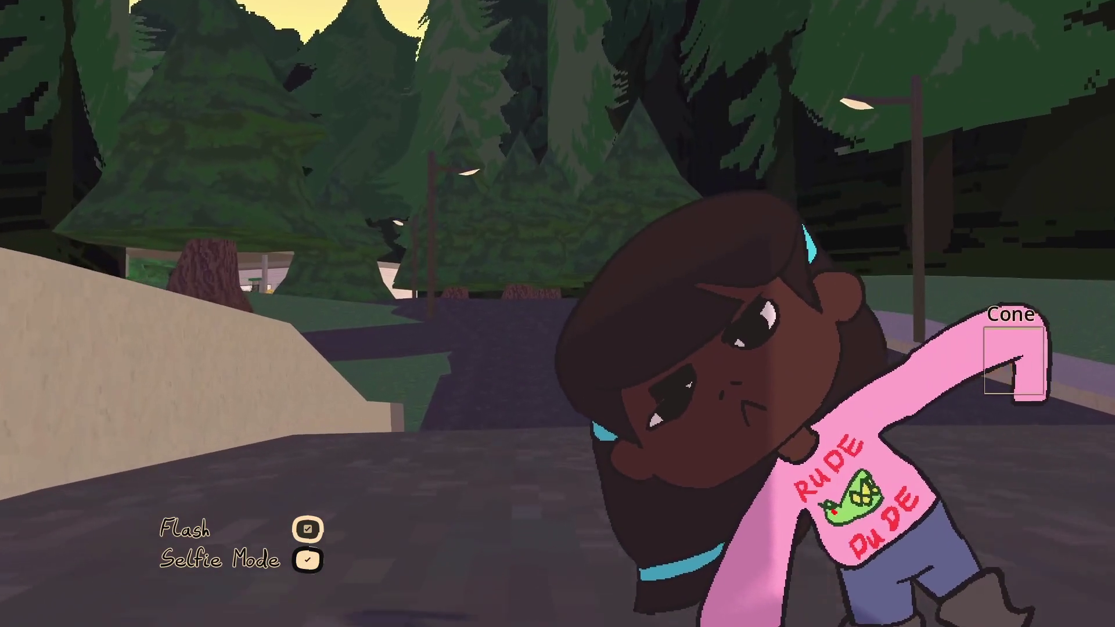
key("w")
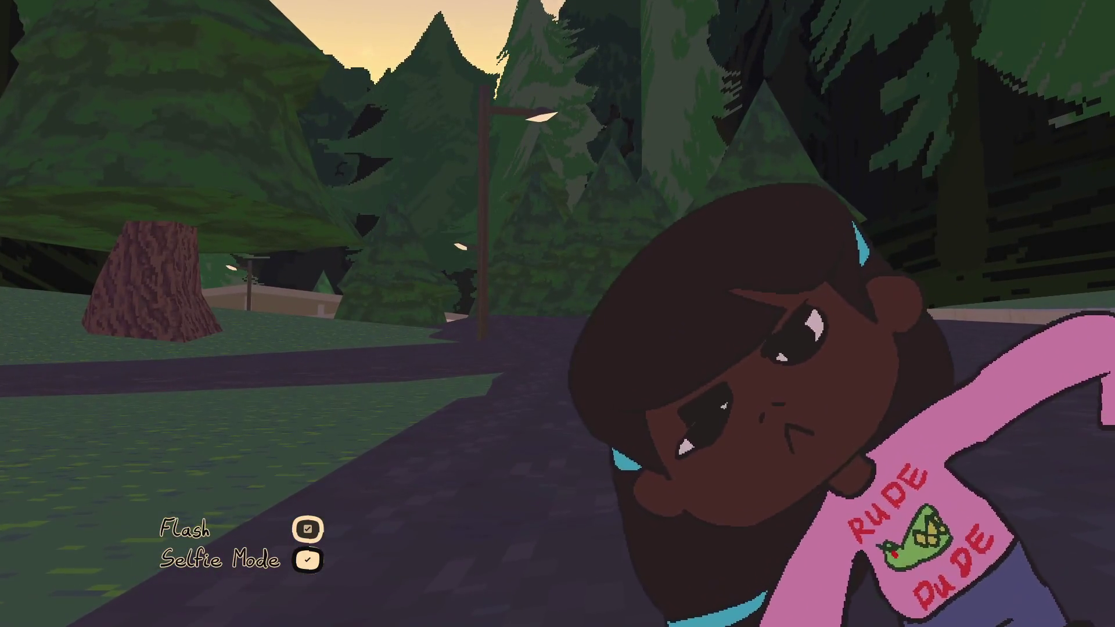
key("s")
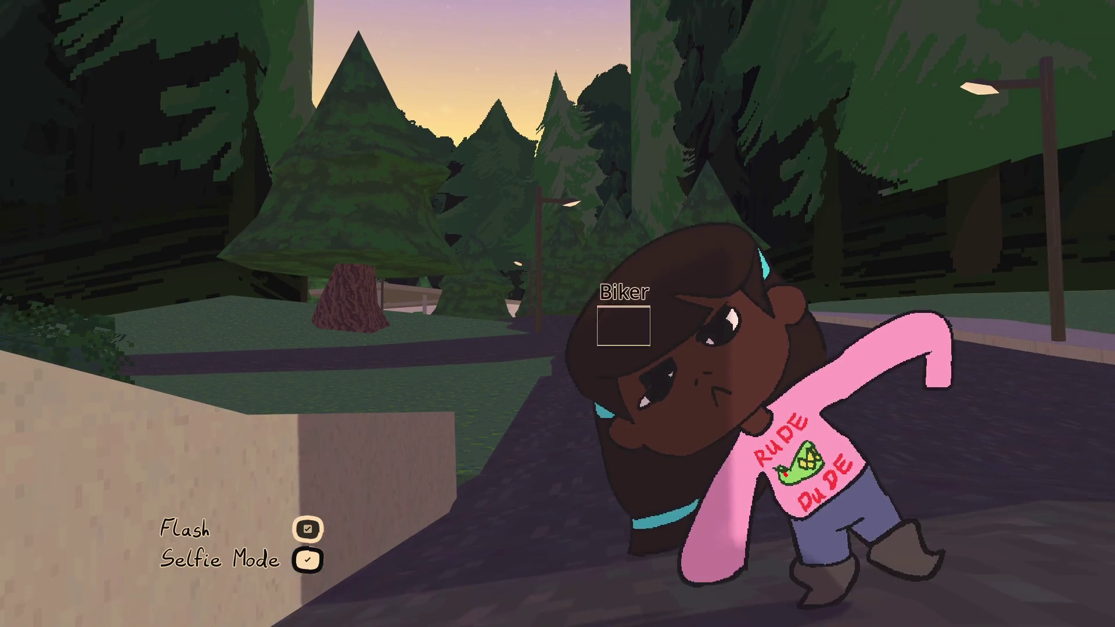
key("space")
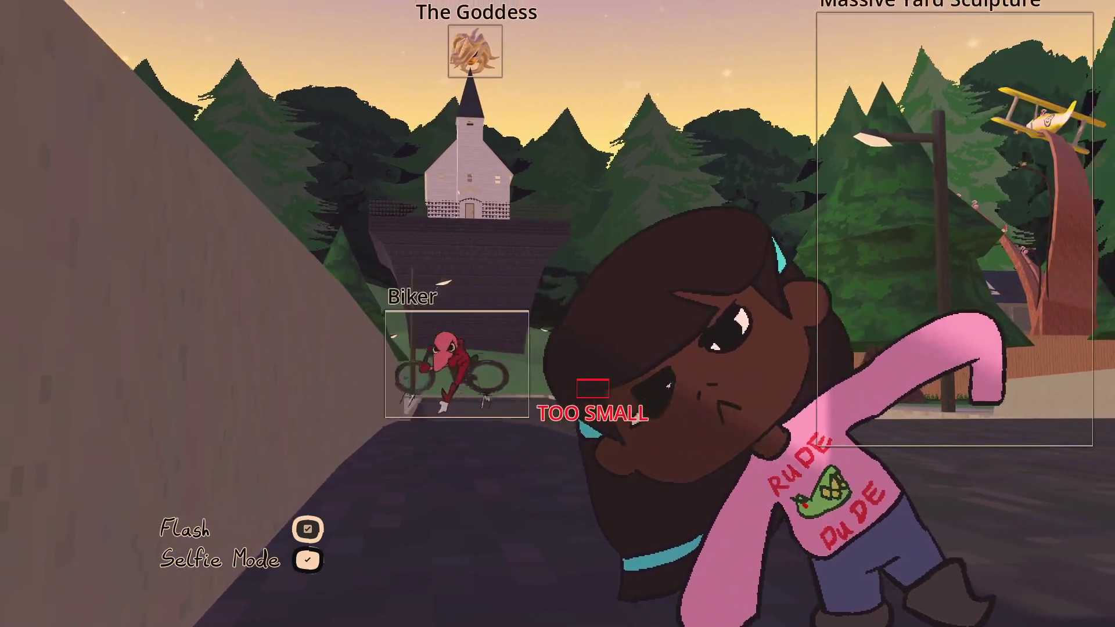
key("space")
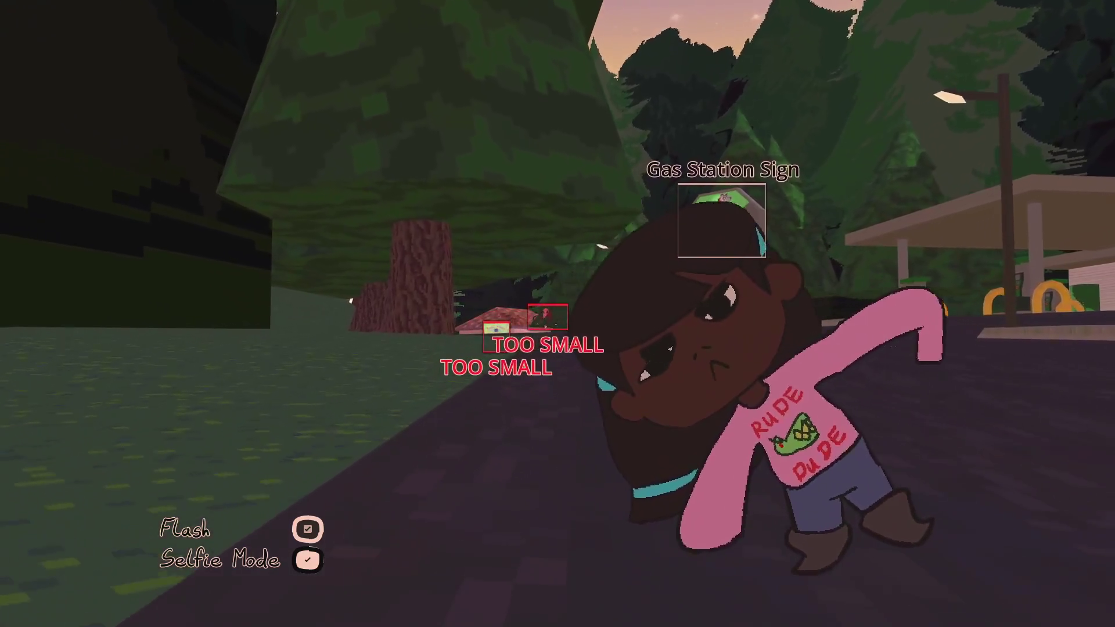
key("space")
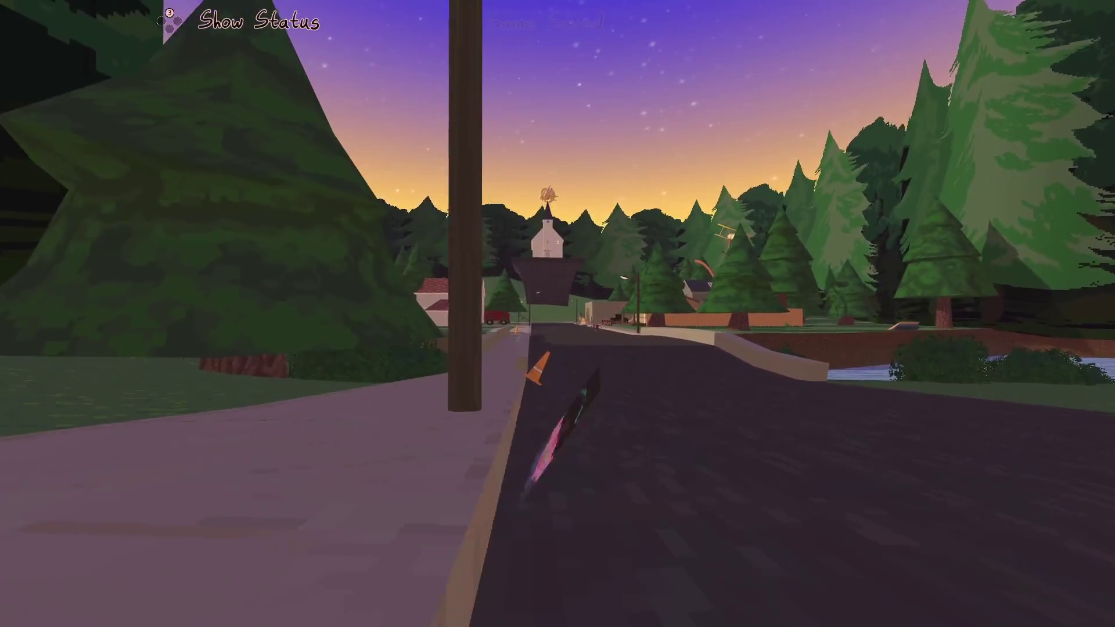
View the latest Biker photo full size in the gallery, then close it
key("Tab")
key("Return")
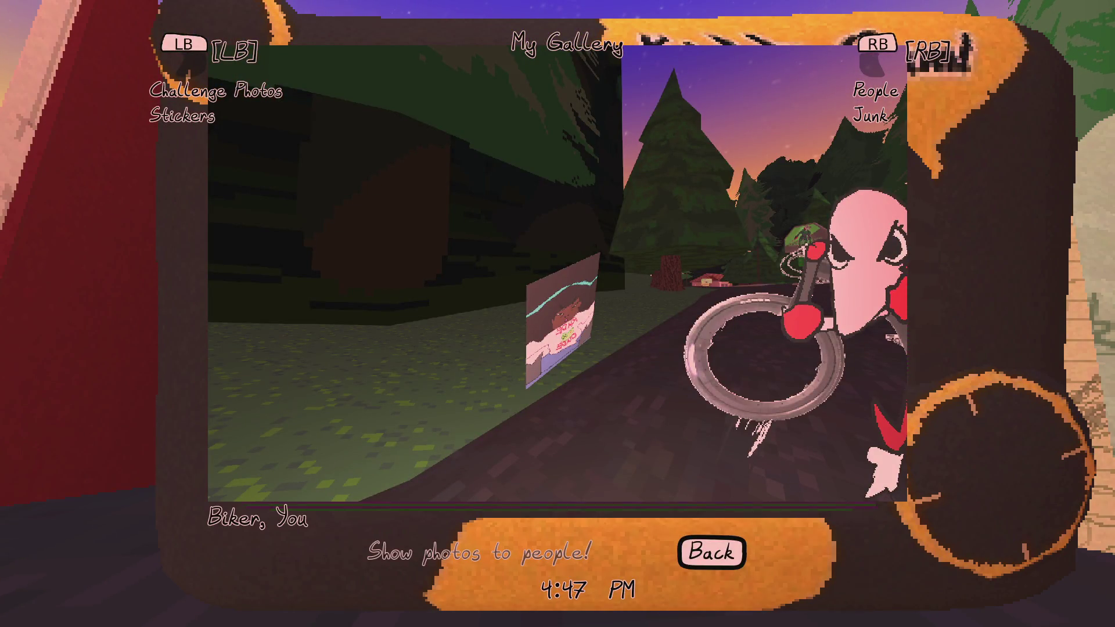
key("Escape")
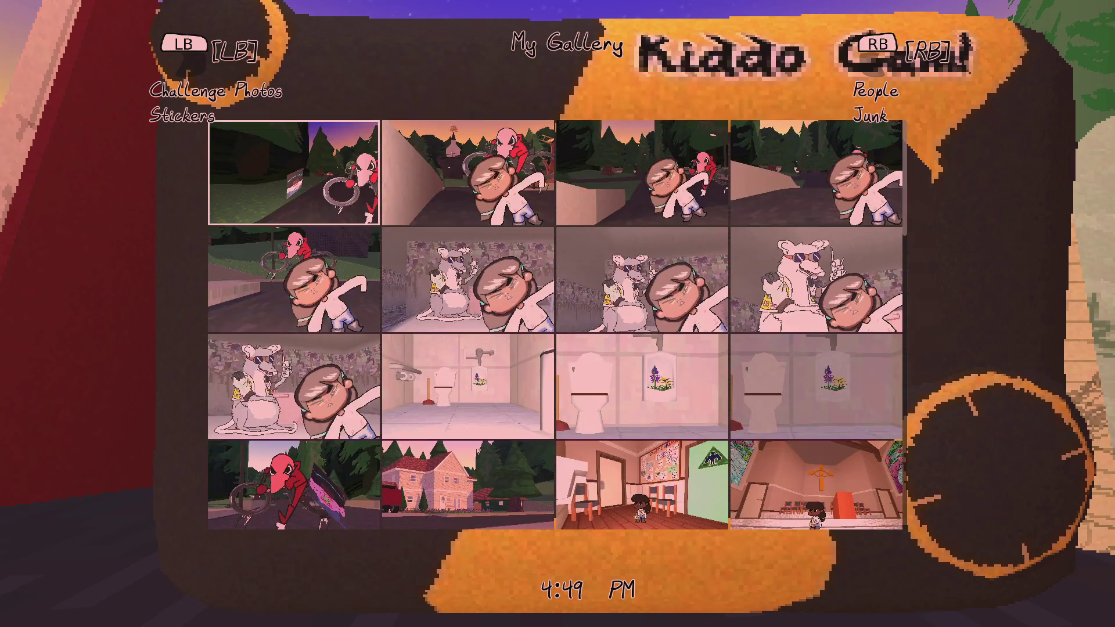
key("Escape")
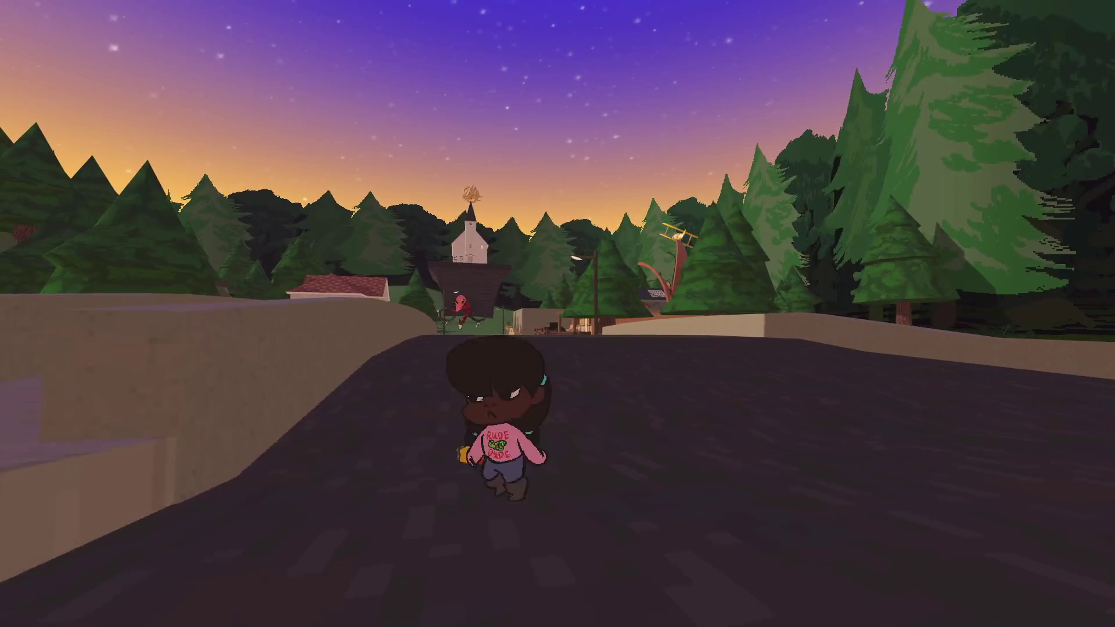
Summon the bike, then run down the road toward the gas station
key("e")
key("w")
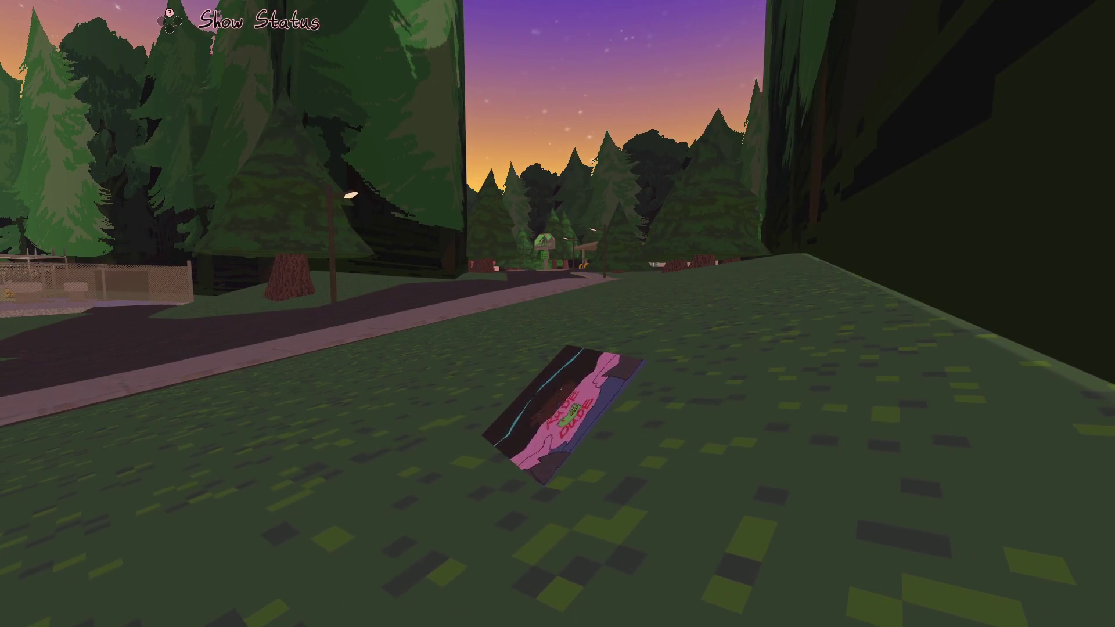
key("w")
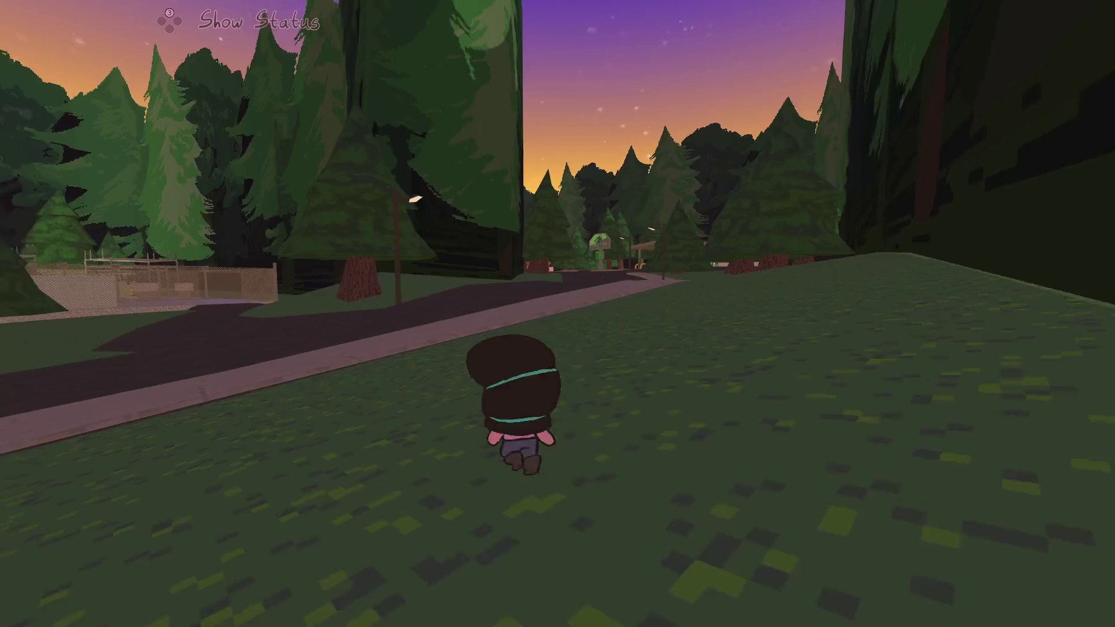
key("w")
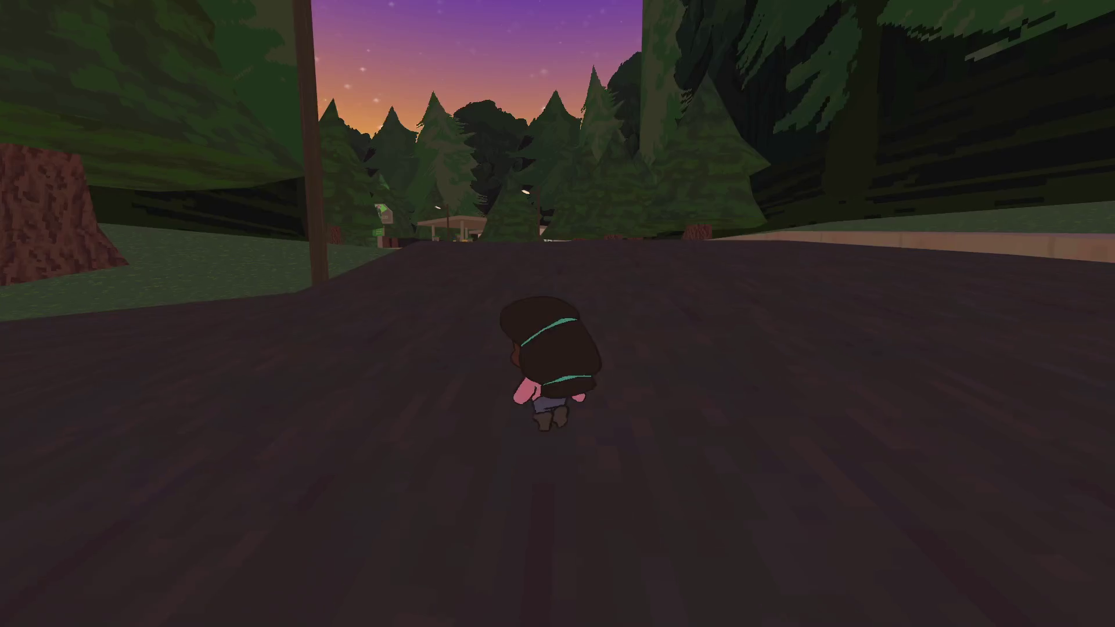
key("w")
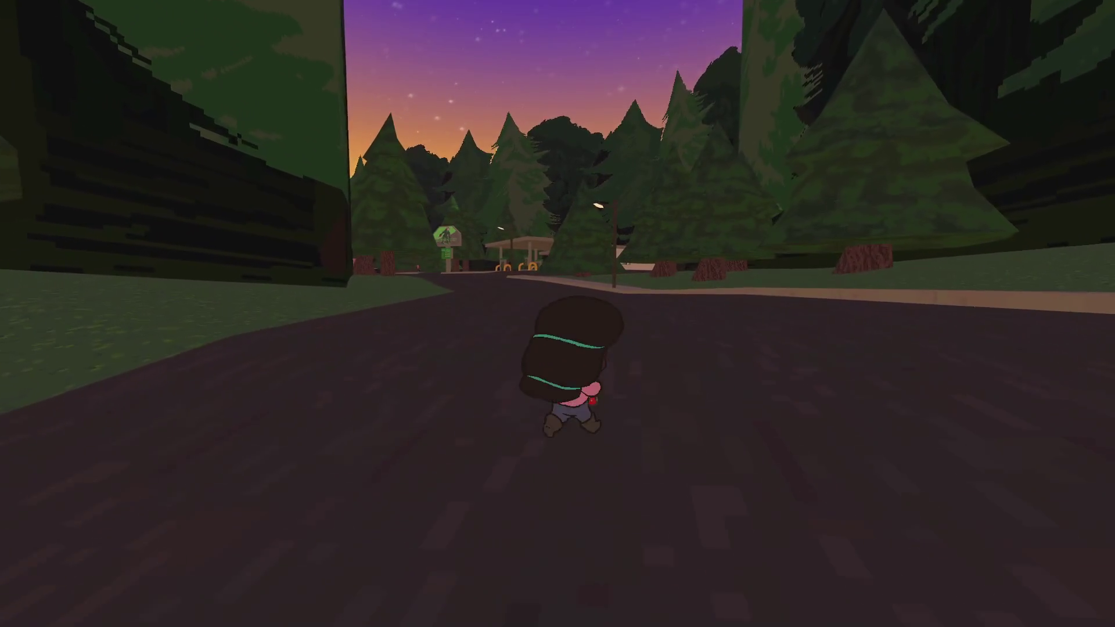
key("w")
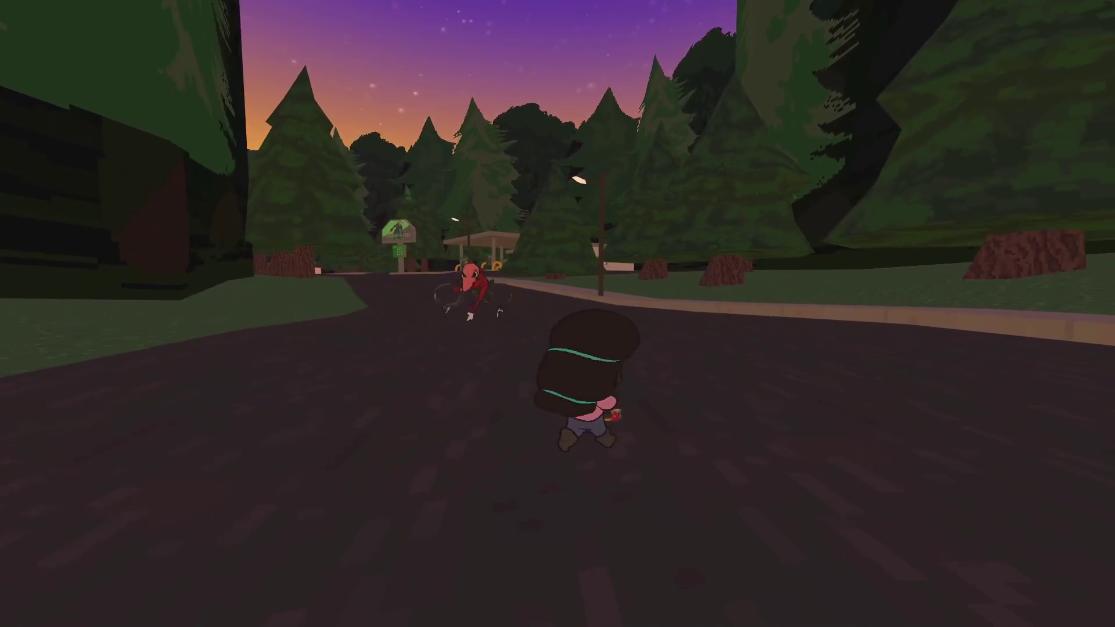
Snap a selfie in selfie mode with the Biker and the sculpture
key("c")
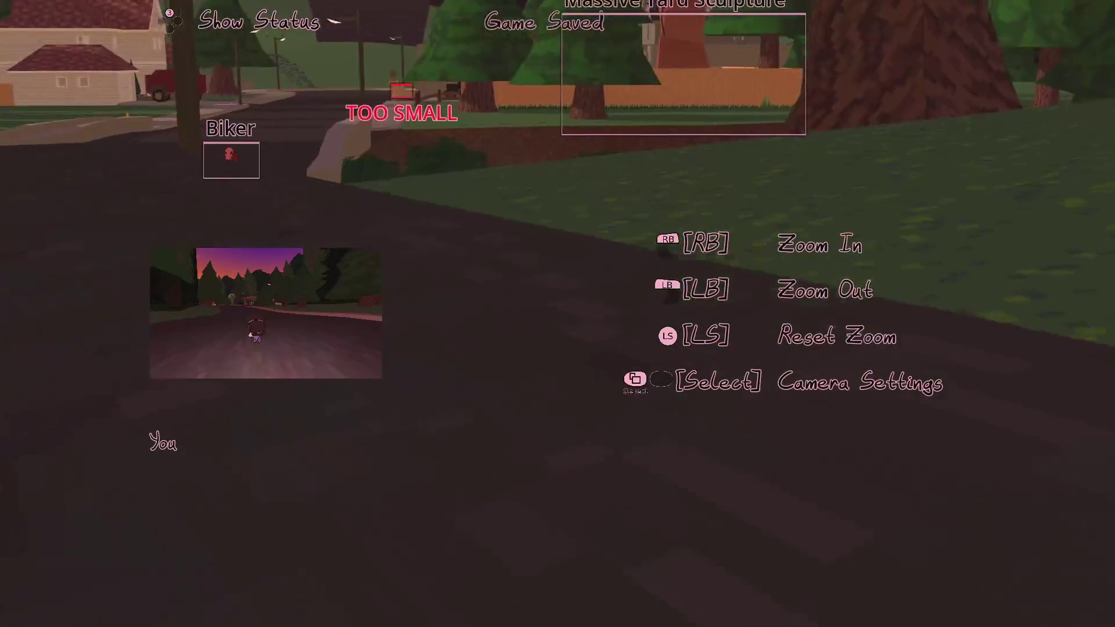
key("Return")
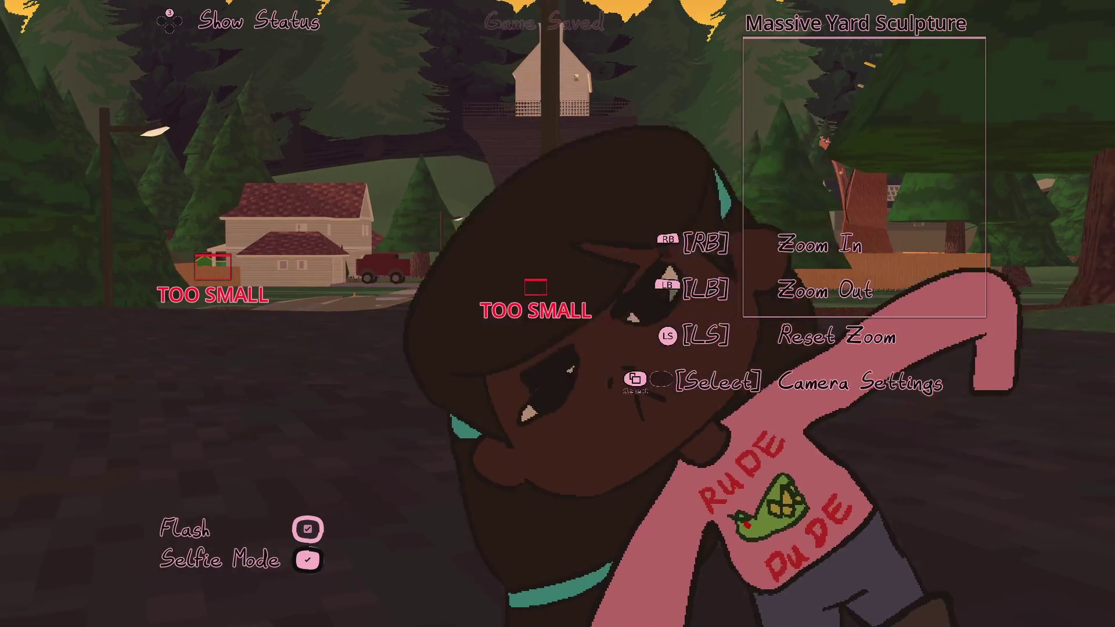
scroll(557, 314, "down", 3)
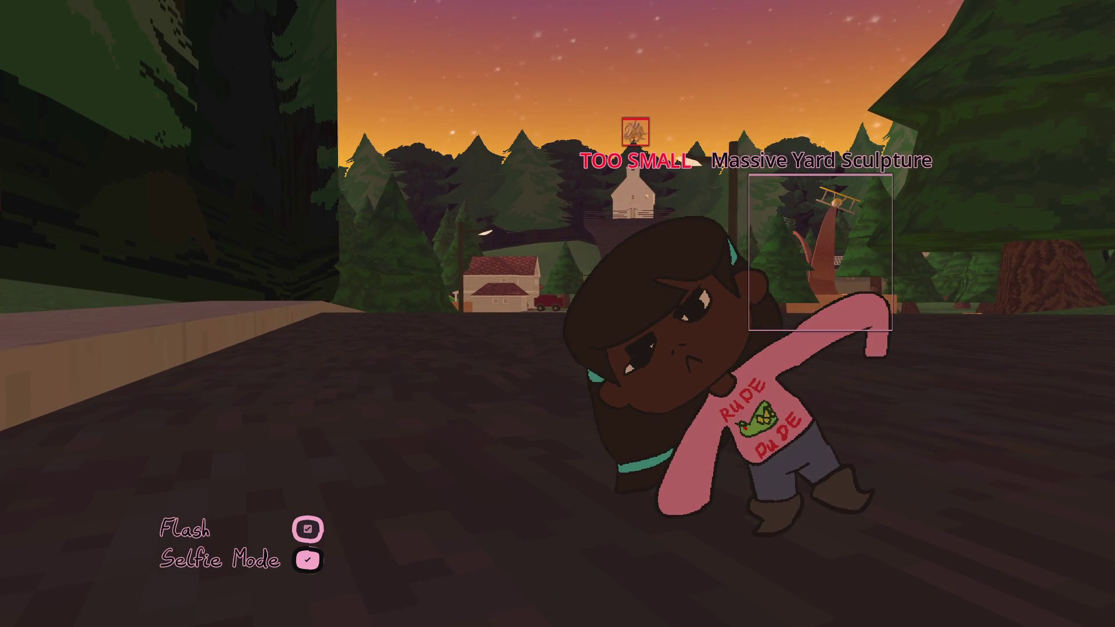
left_click(558, 314)
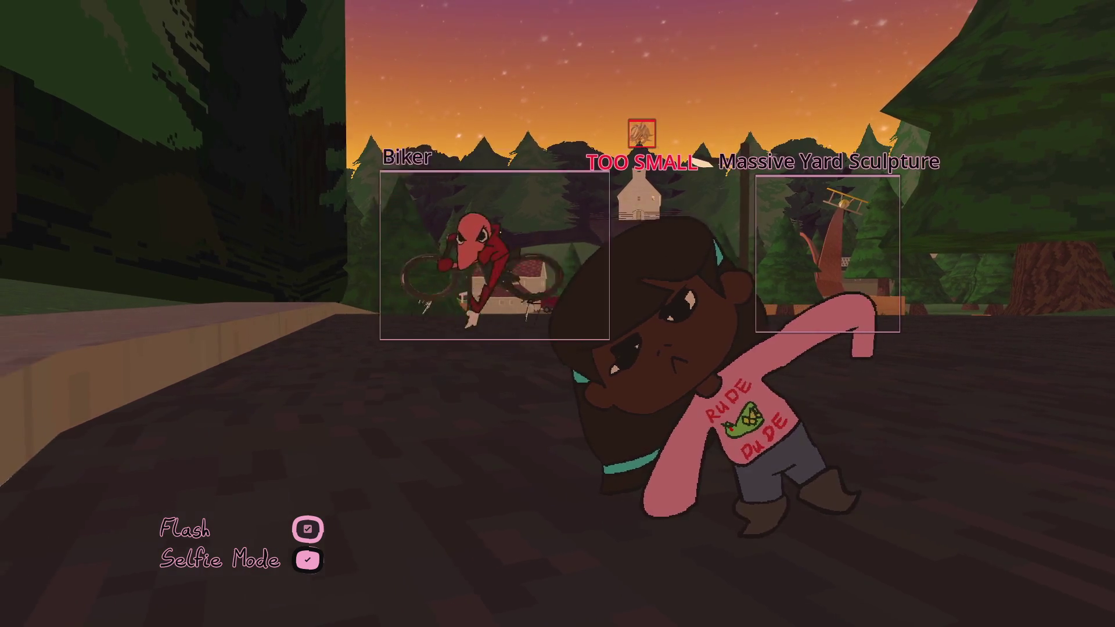
Walk past the gas station and view the newest photo full size in the gallery
key("w")
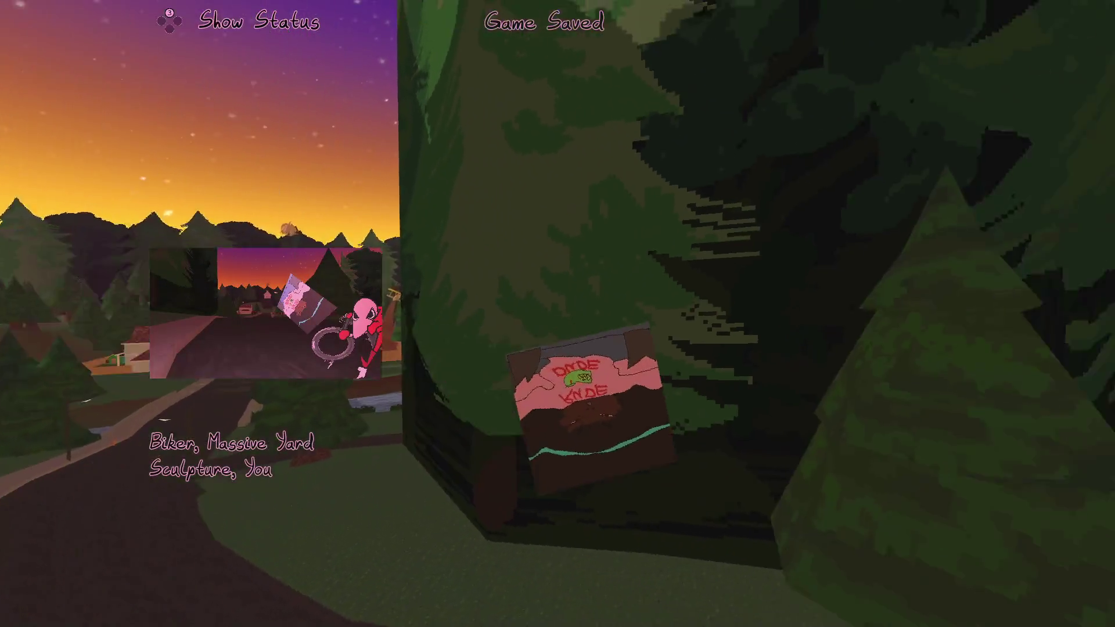
key("w")
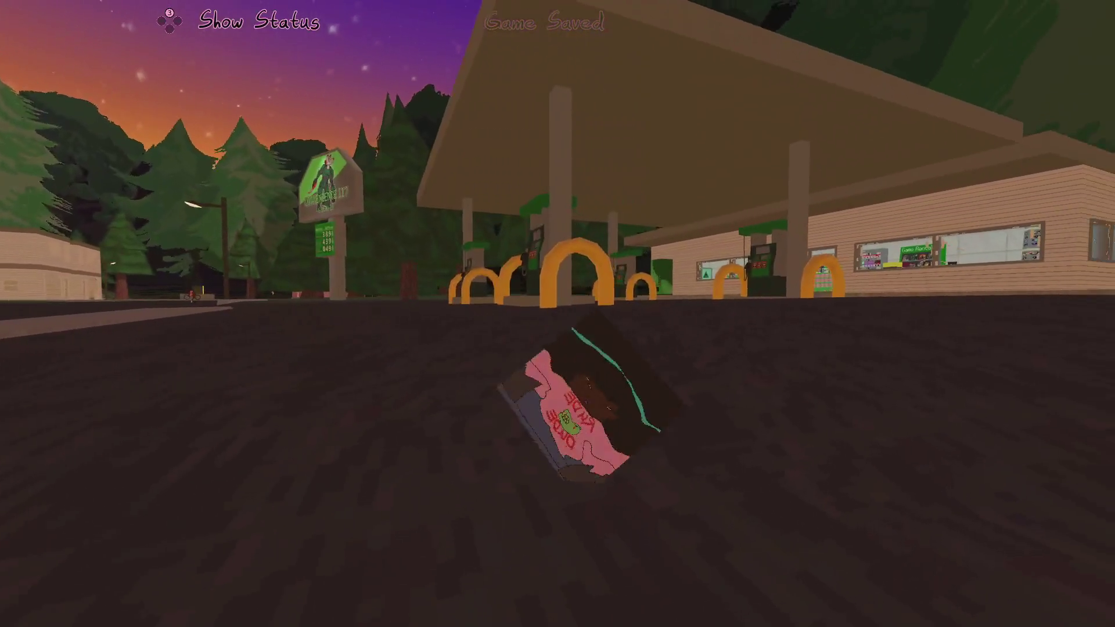
key("Tab")
key("Return")
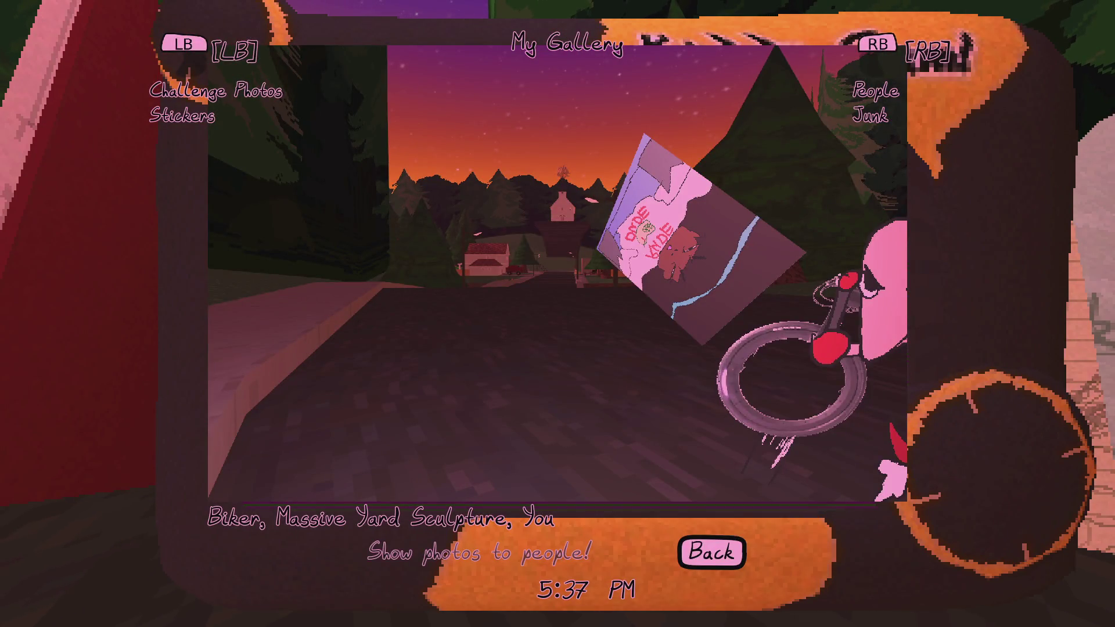
key("Escape")
key("Tab")
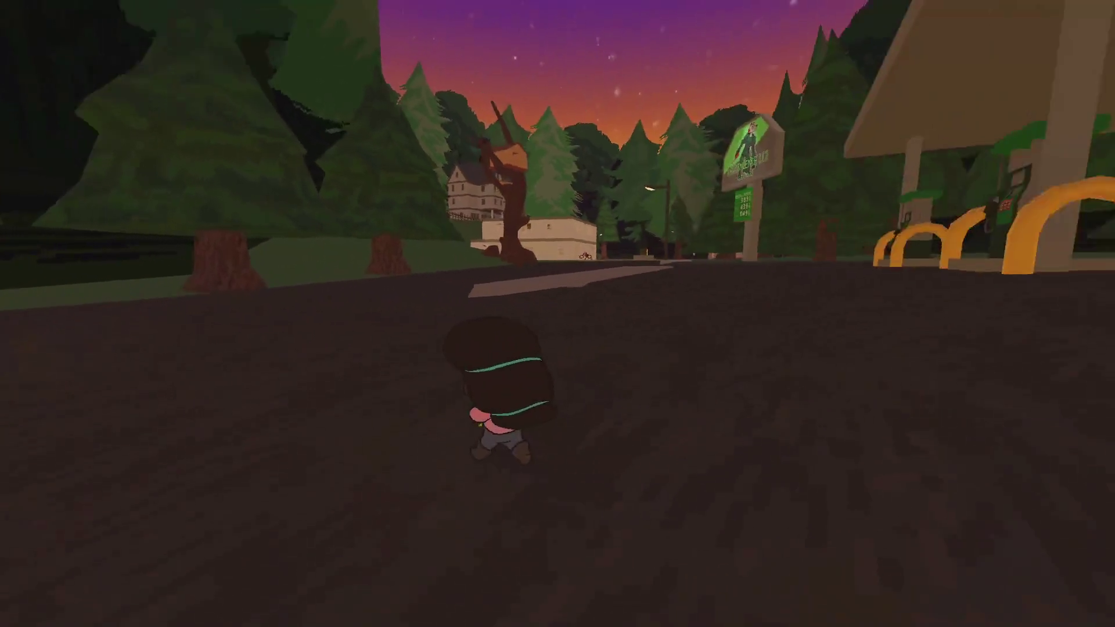
Run on along the road, then view the biker photo from the gallery's next row
key("w")
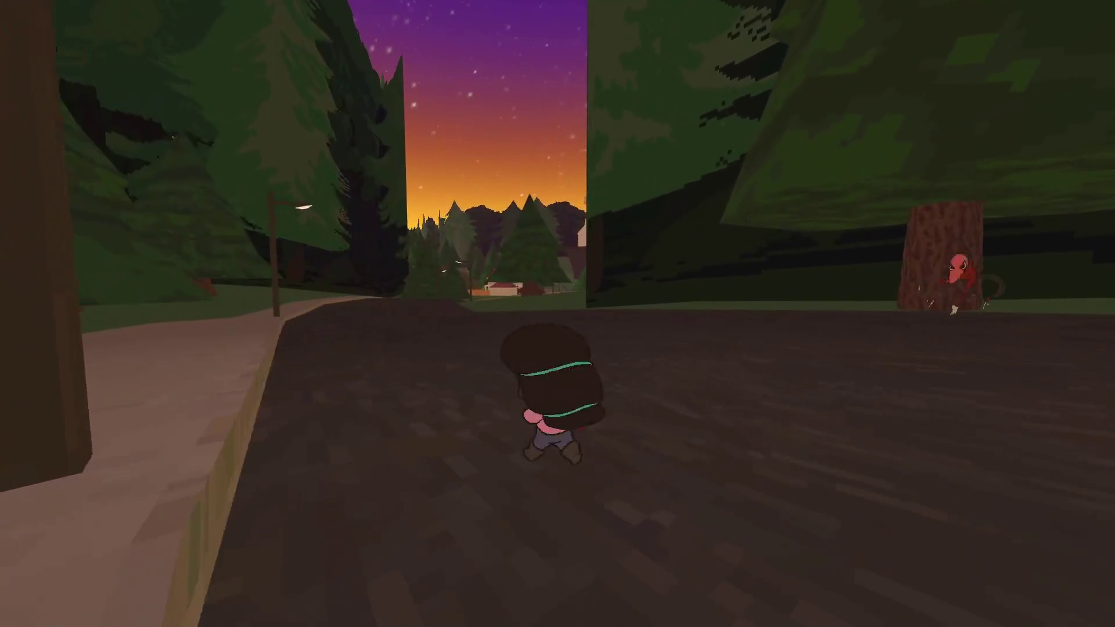
key("Tab")
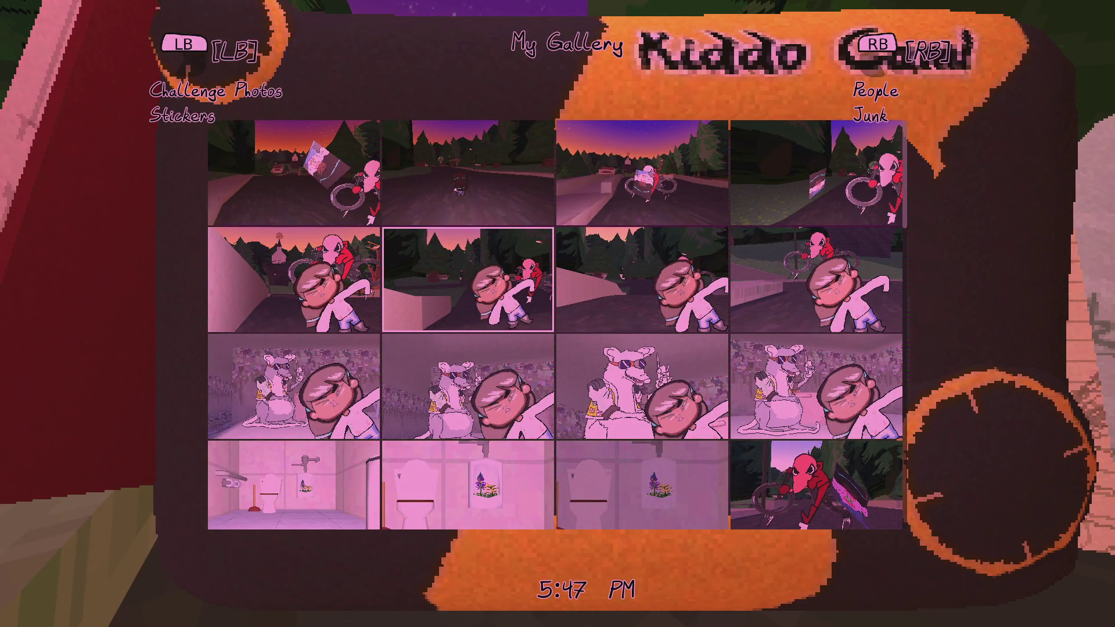
key("Down")
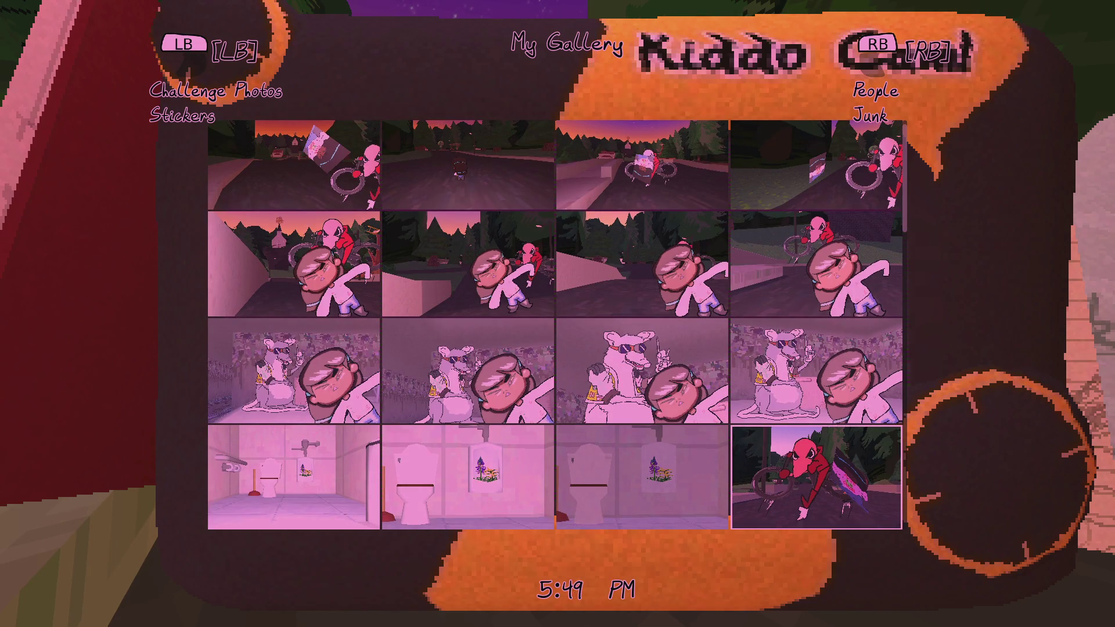
key("Return")
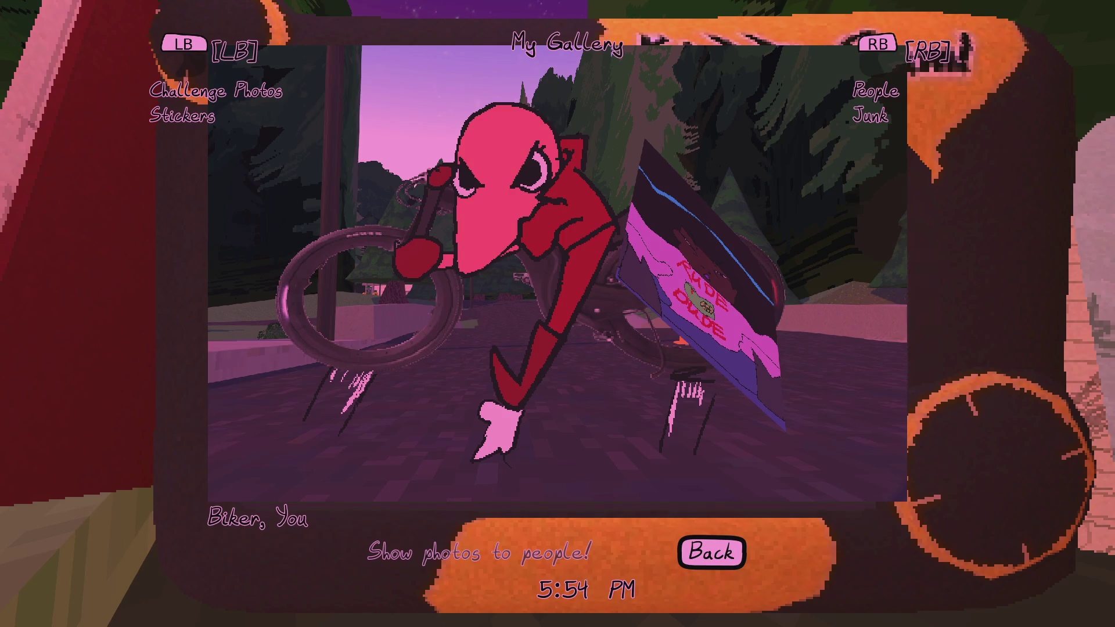
key("Escape")
key("Escape")
Run down the forest road past the streetlamp into the village toward the church
key("w")
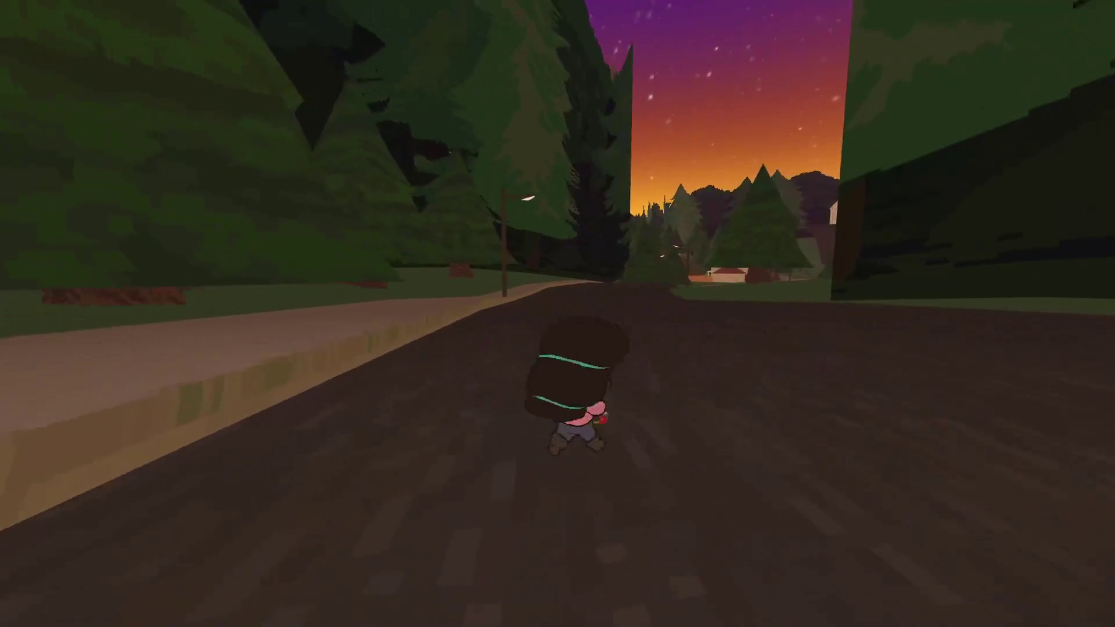
key("a")
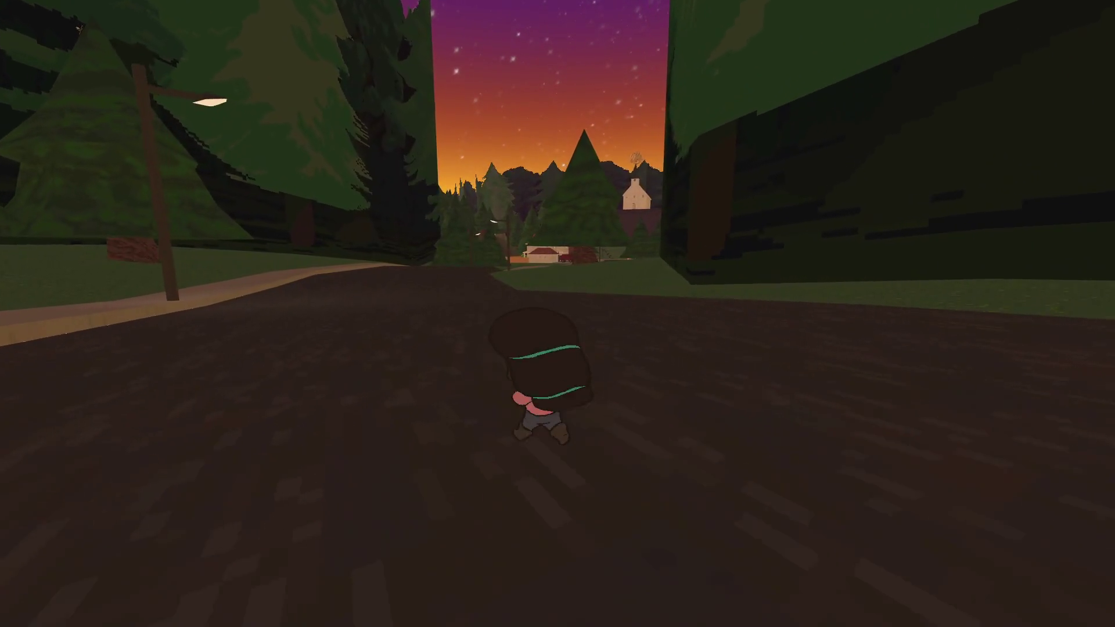
key("w")
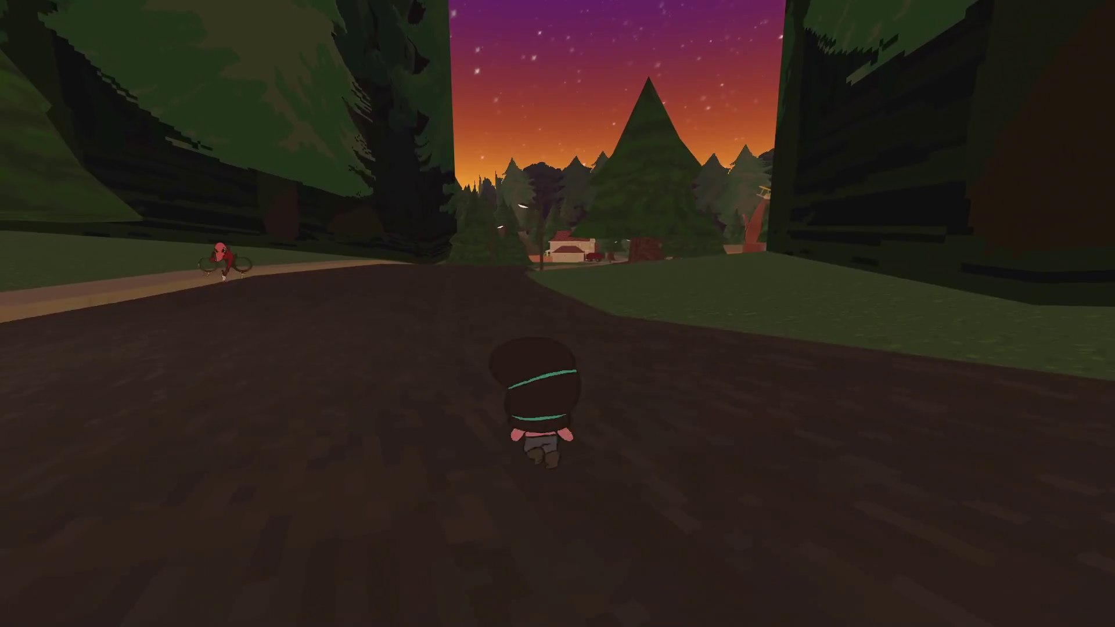
key("w")
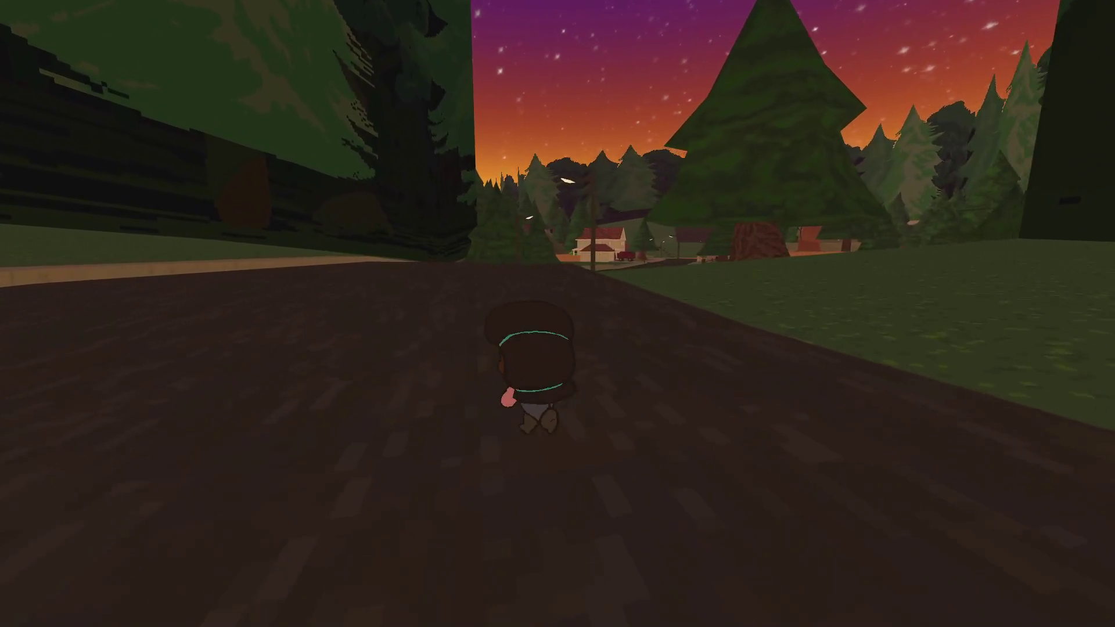
key("w")
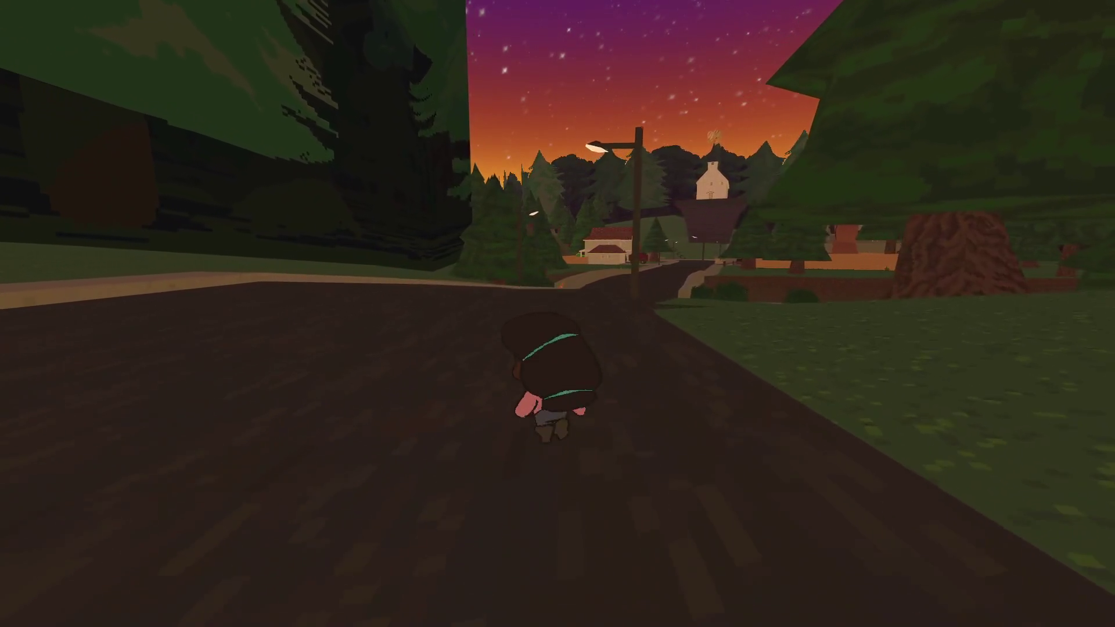
key("w")
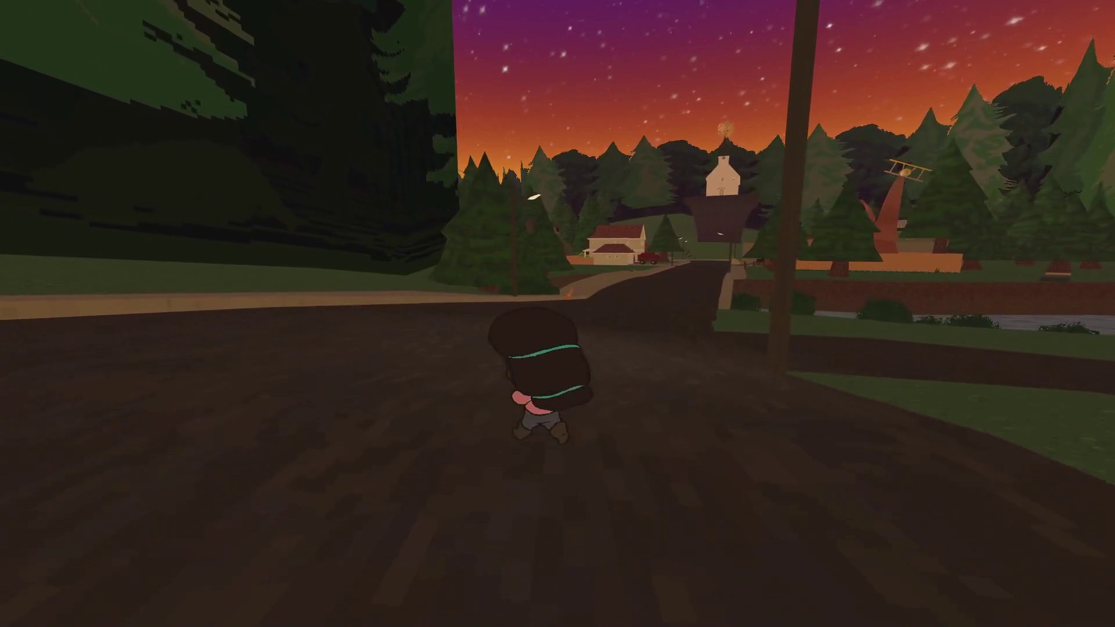
key("w")
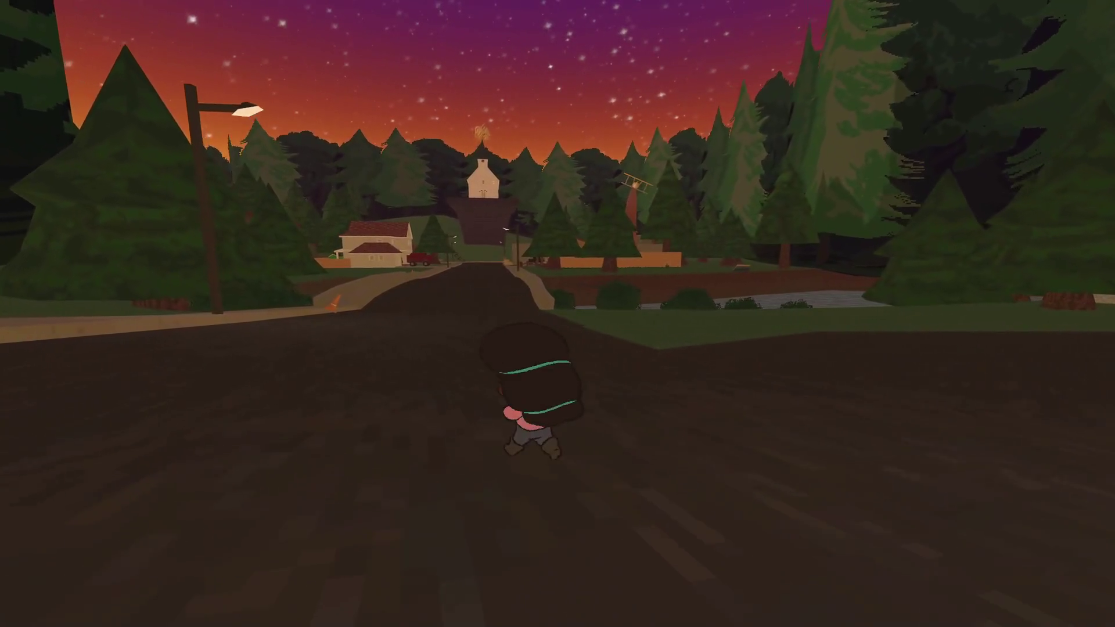
key("w")
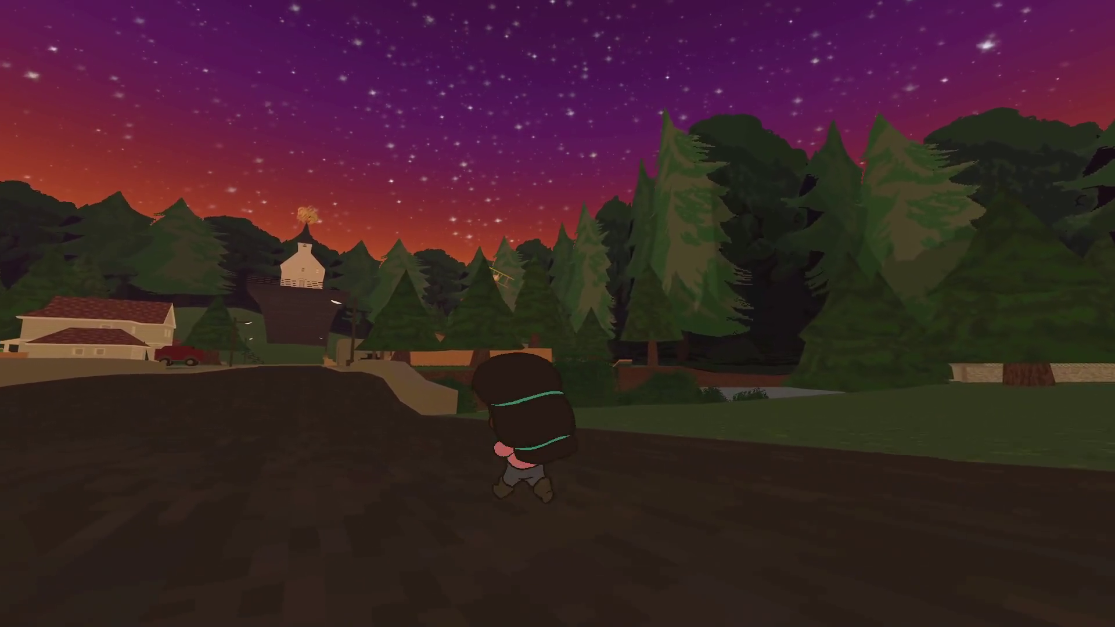
key("w")
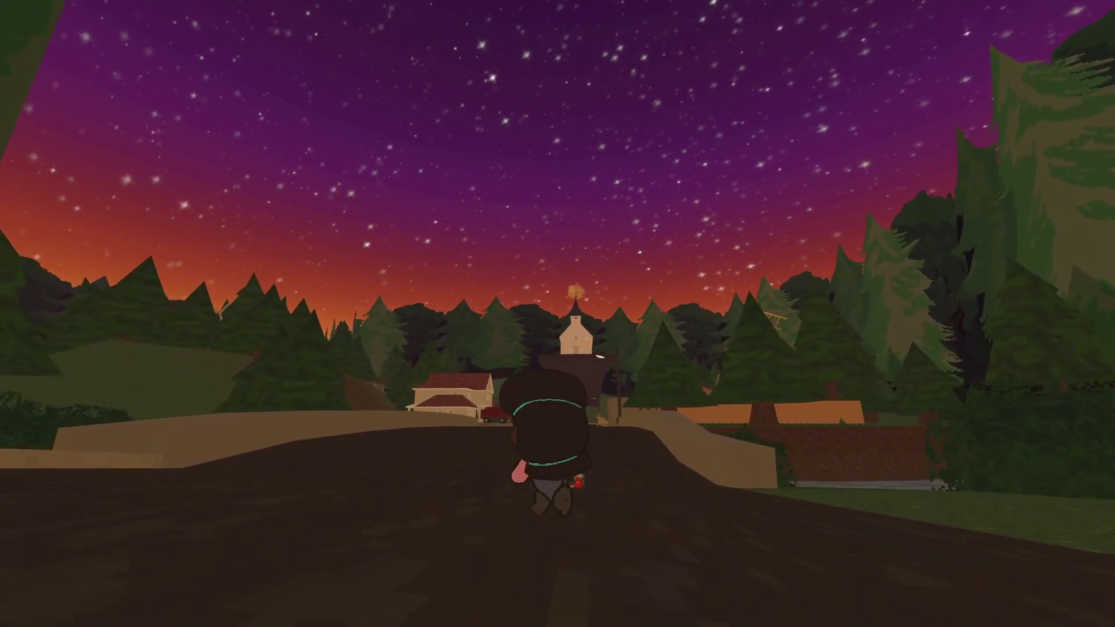
key("w")
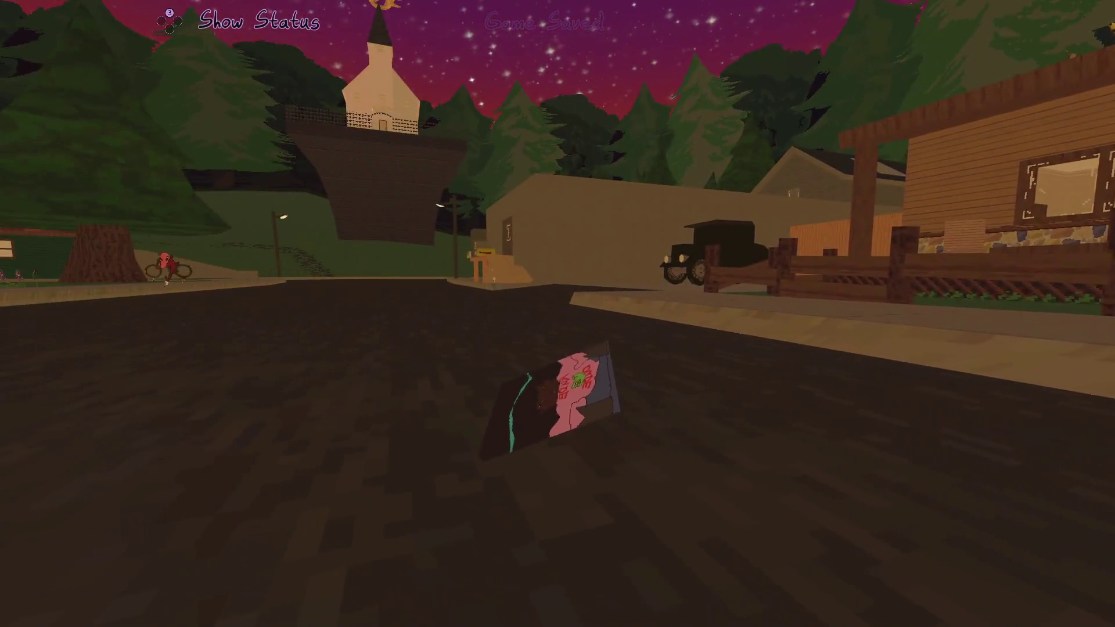
Walk through the alley beside the house fence onto the back lawn and raise the camera toward the yellow plane
key("w")
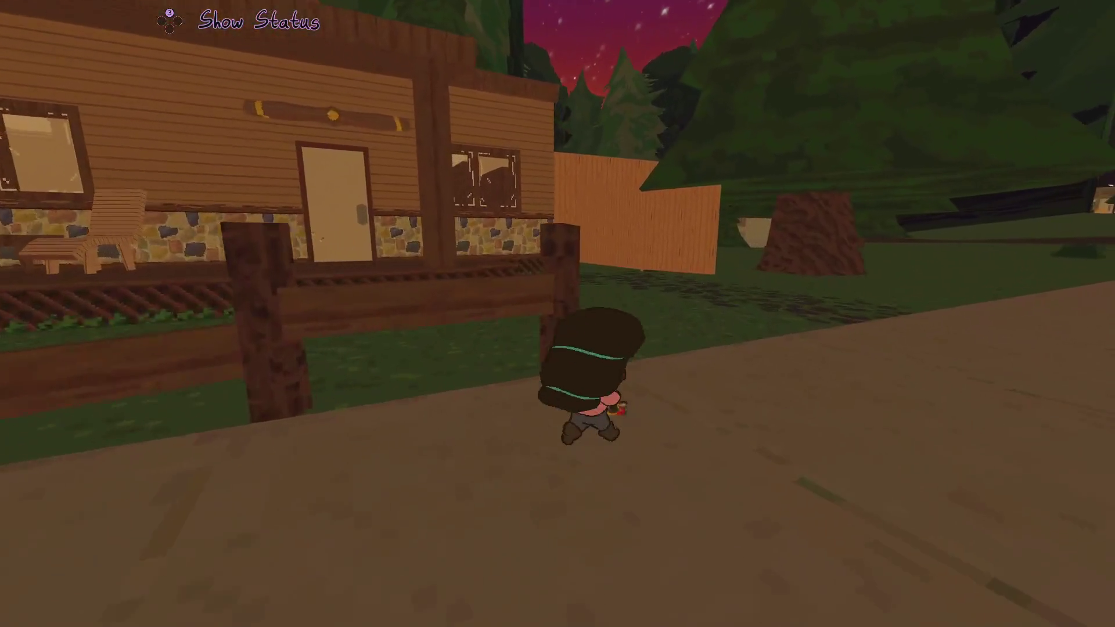
key("c")
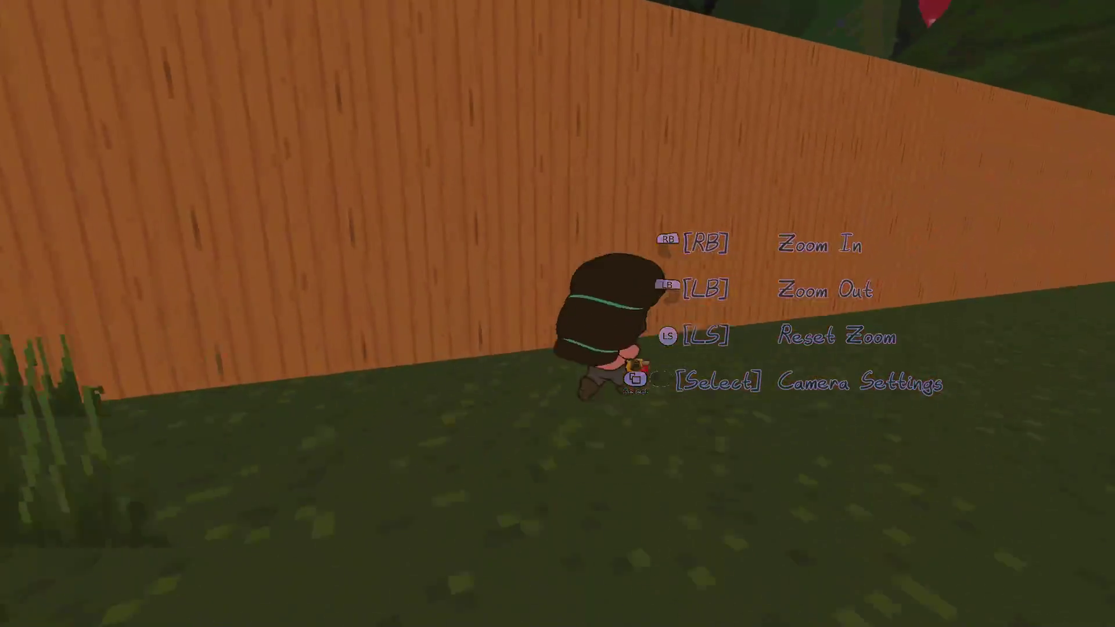
key("w")
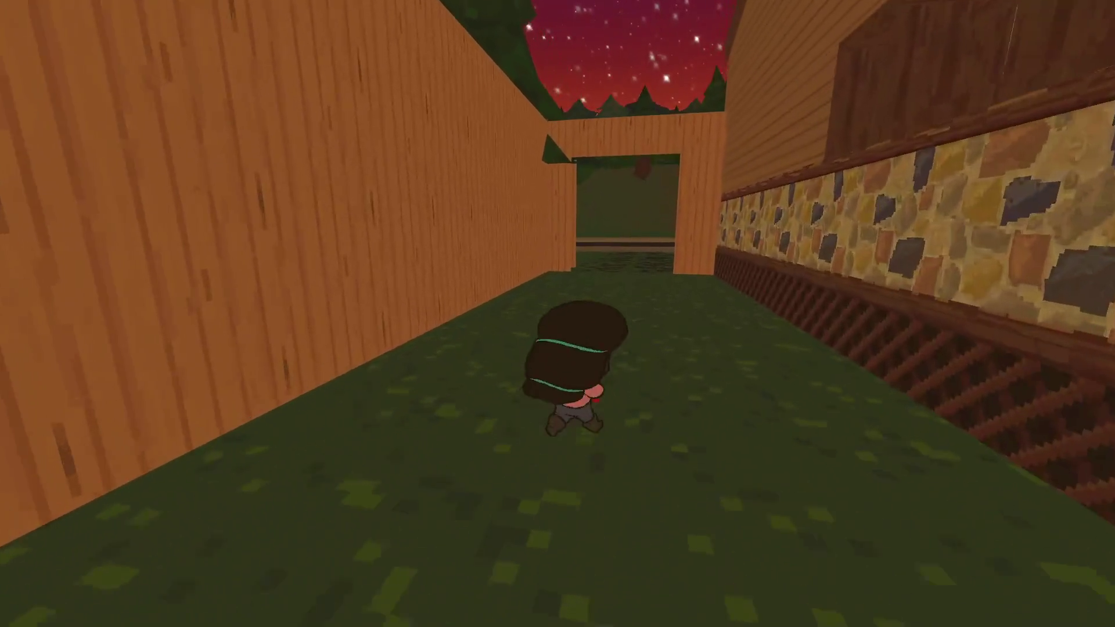
key("w")
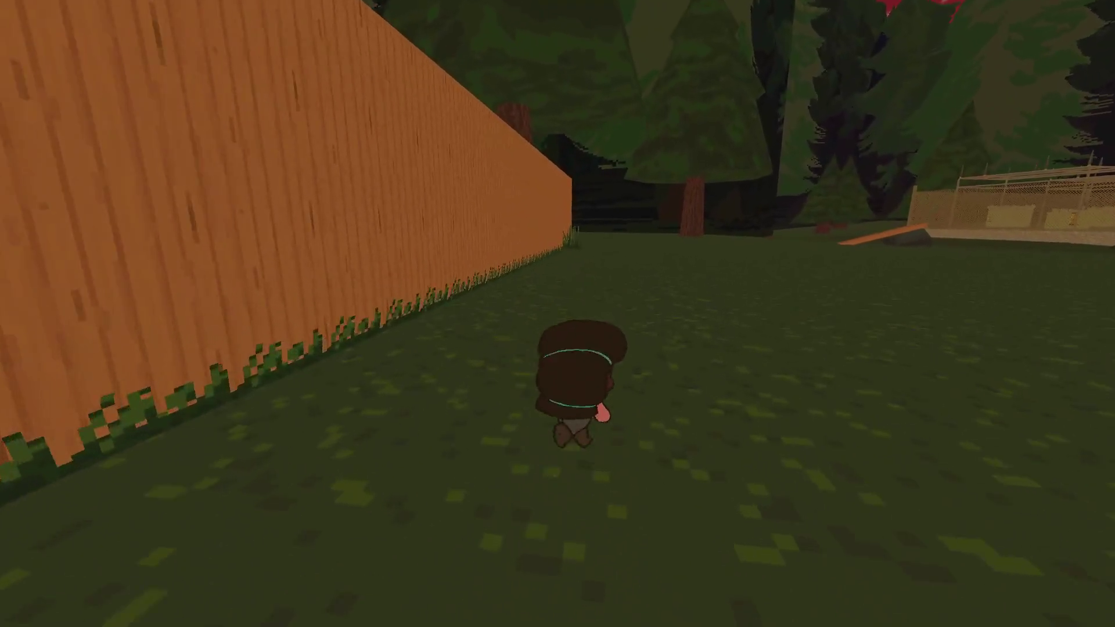
key("w")
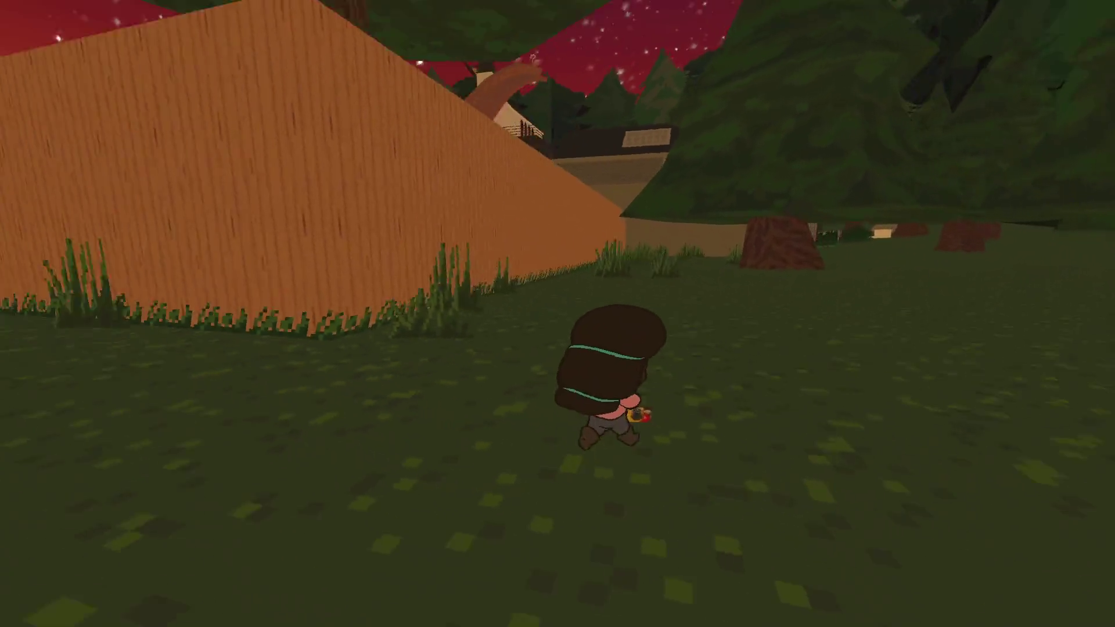
key("e")
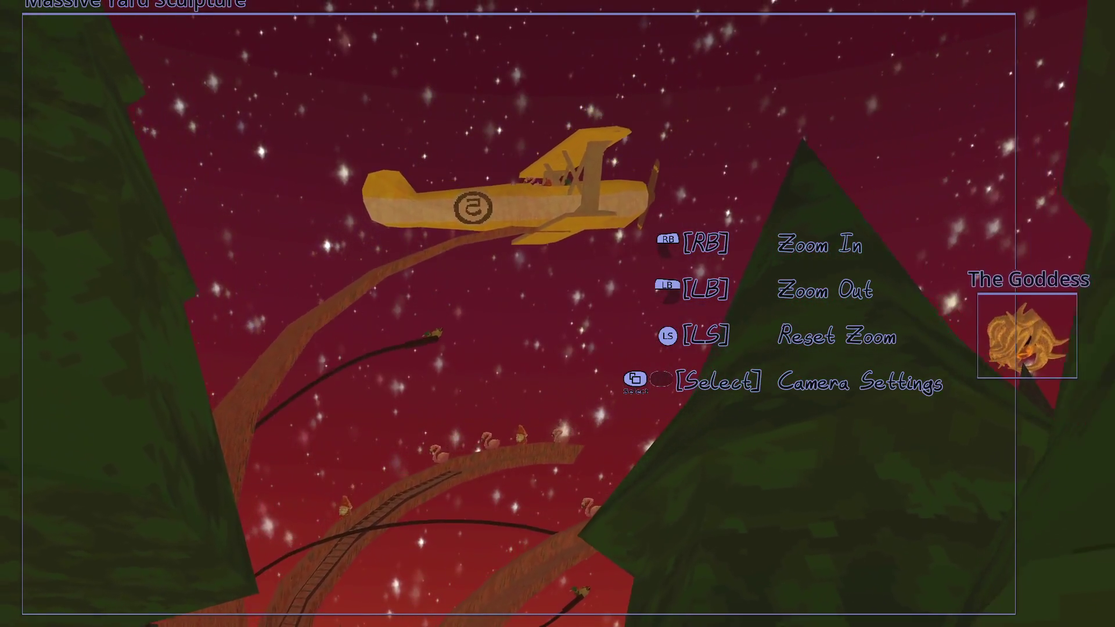
scroll(558, 313, "up", 3)
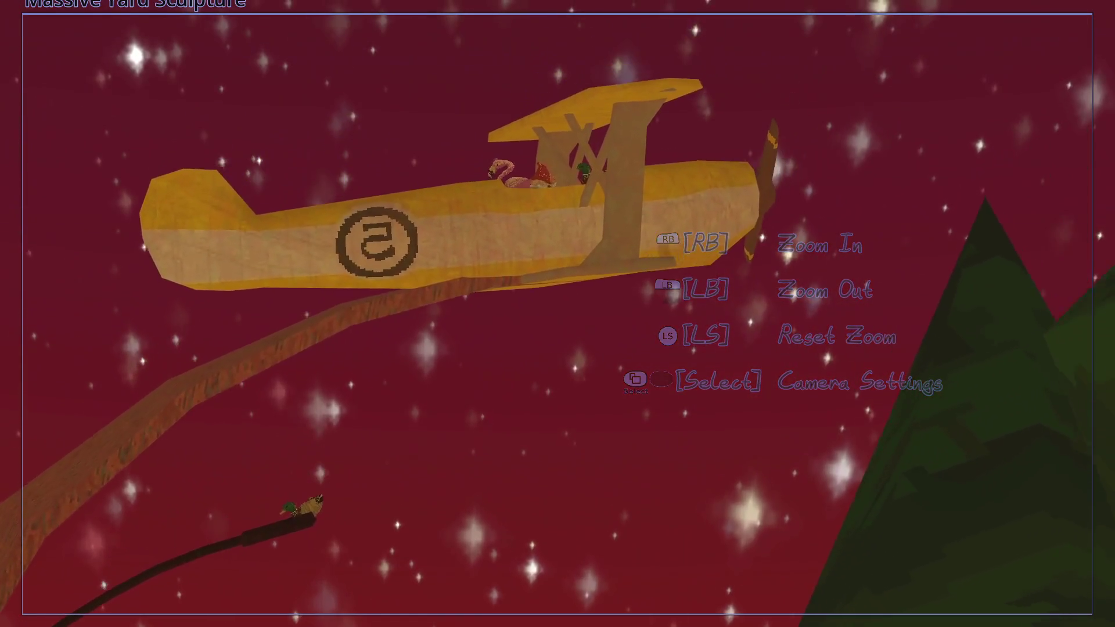
scroll(557, 313, "up", 3)
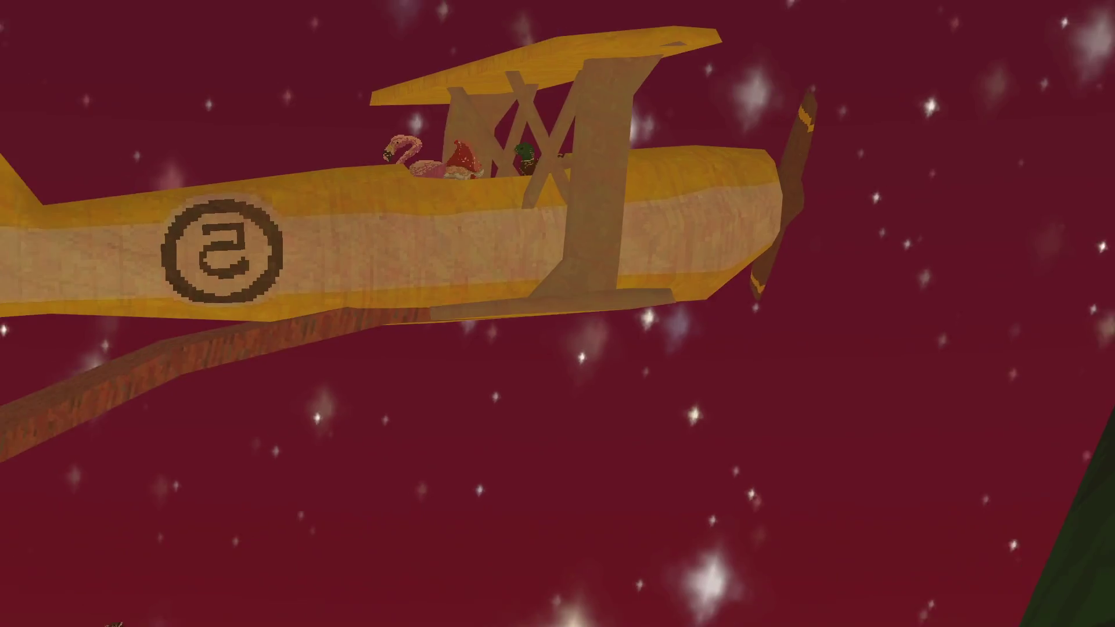
scroll(557, 314, "down", 5)
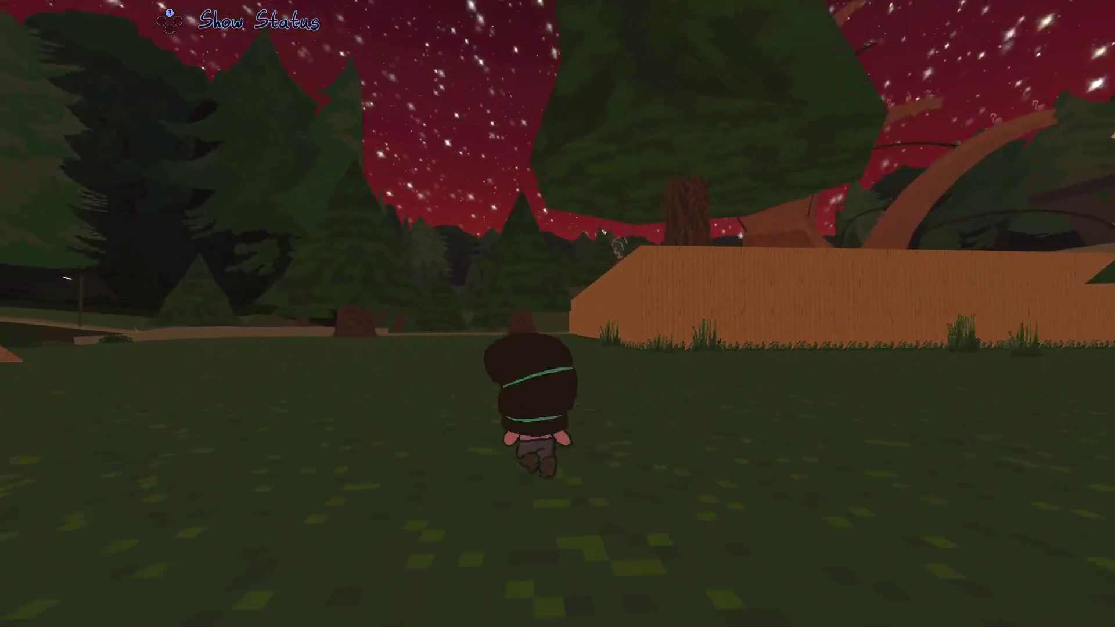
Restart from the pause menu with New Game, resetting progress
key("Escape")
key("Down")
key("Down")
key("Down")
key("Down")
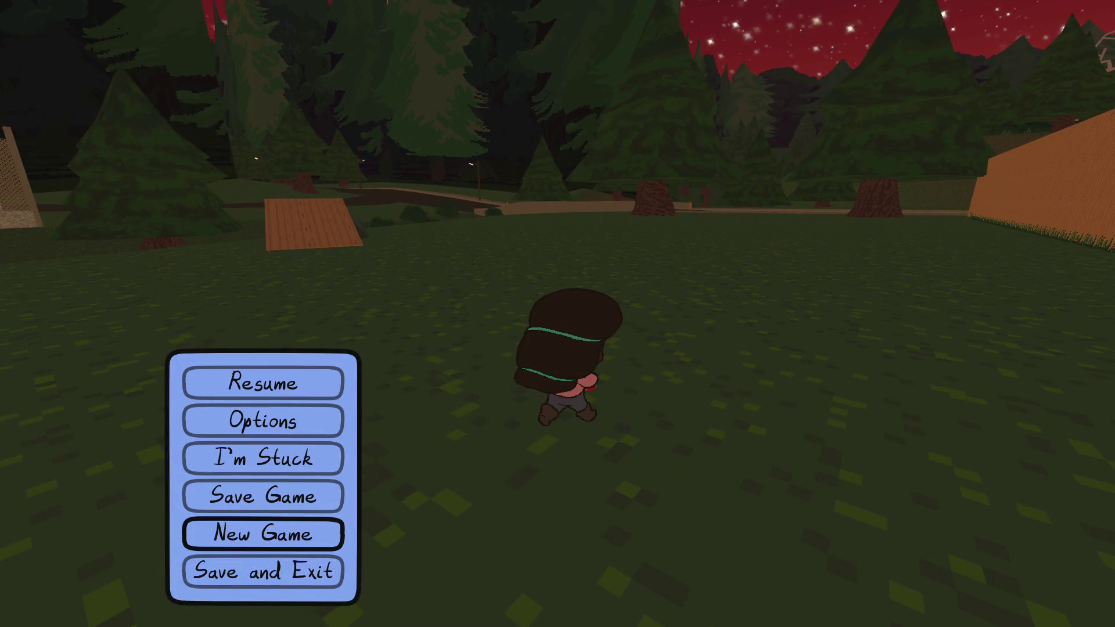
key("Return")
key("Return")
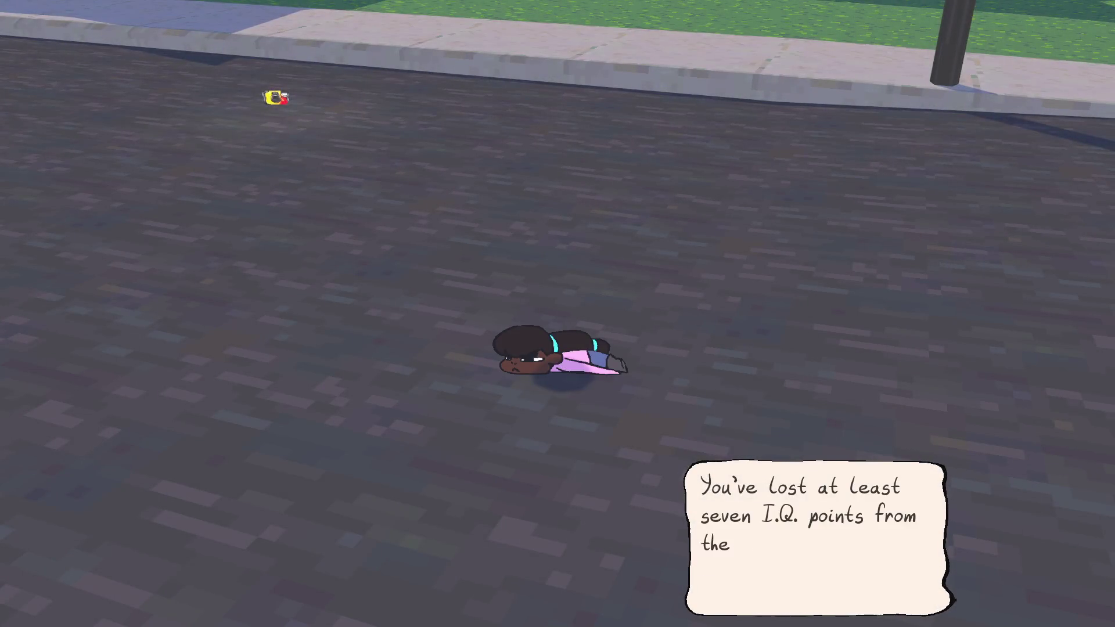
Advance through the opening dialogue and dismiss the Old Camera found-item card
key("Return")
key("Return")
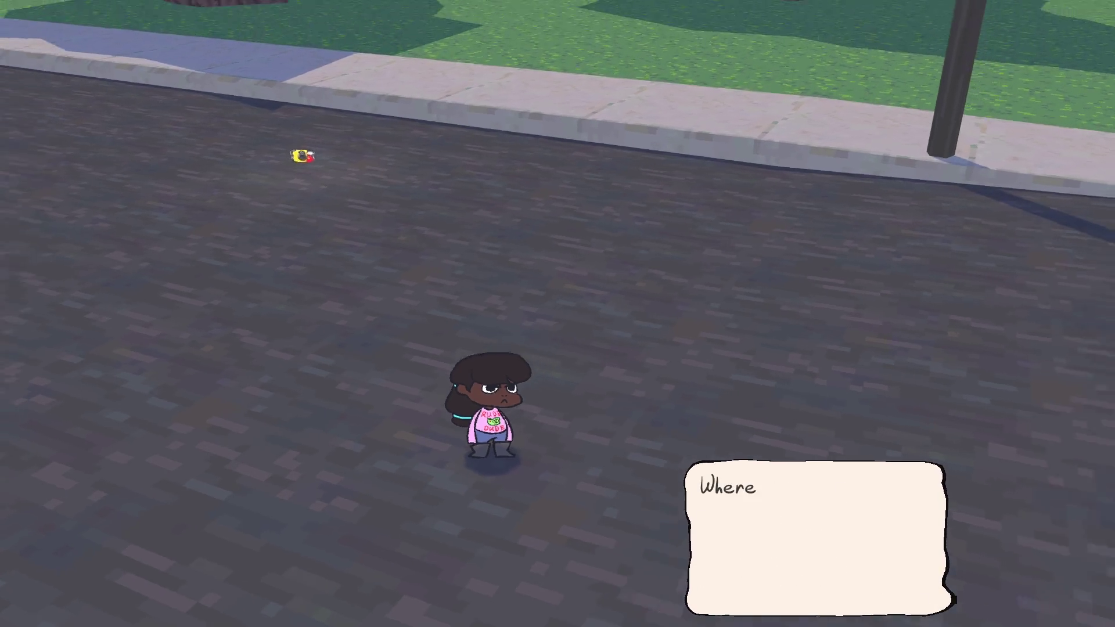
key("Return")
key("Return")
key("Return")
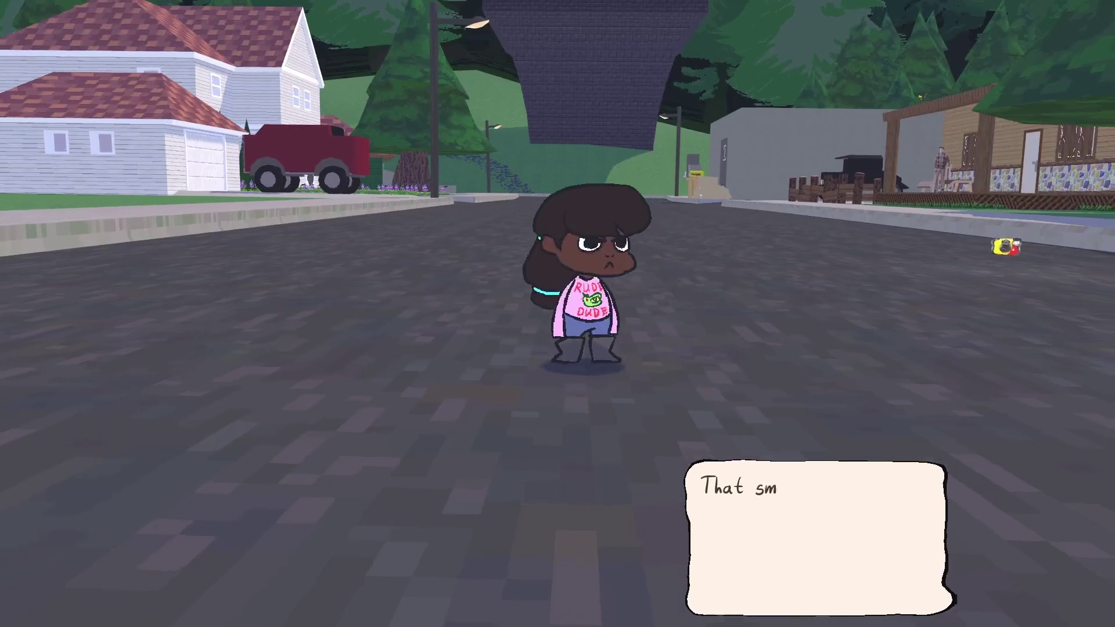
key("Return")
key("w")
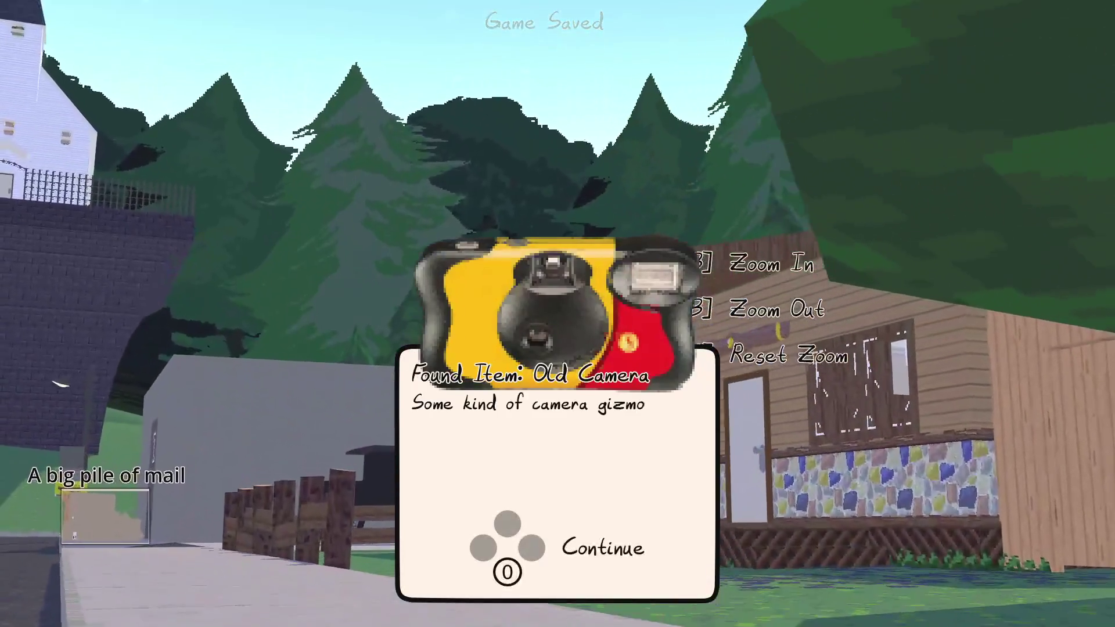
key("Return")
Go up the cabin porch to Bill, show him a photo, and finish the lemonade conversation
key("d")
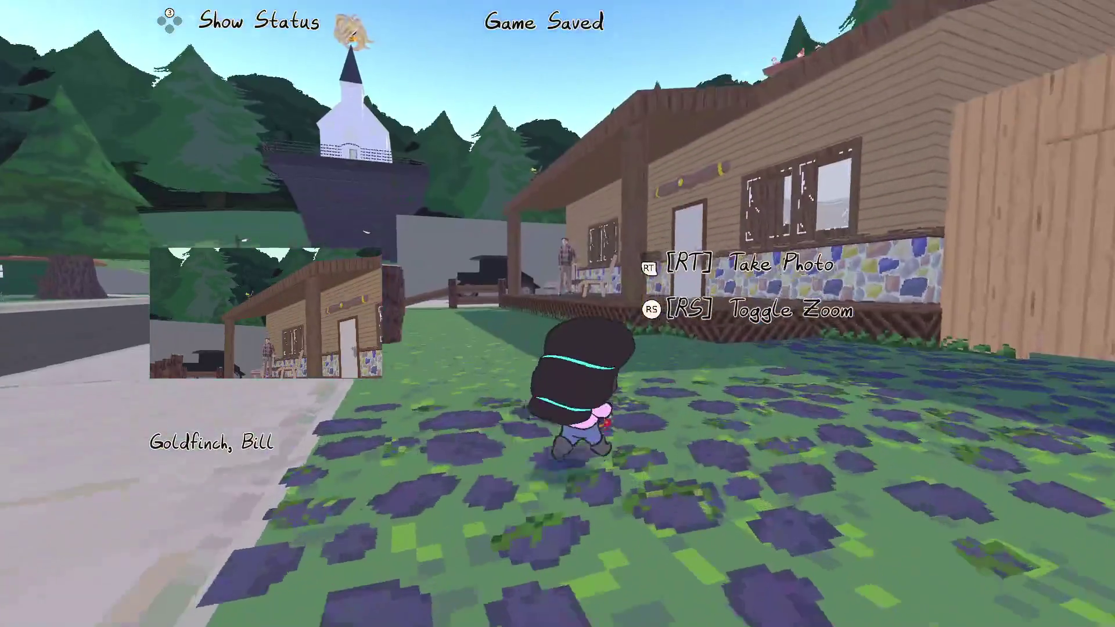
key("w")
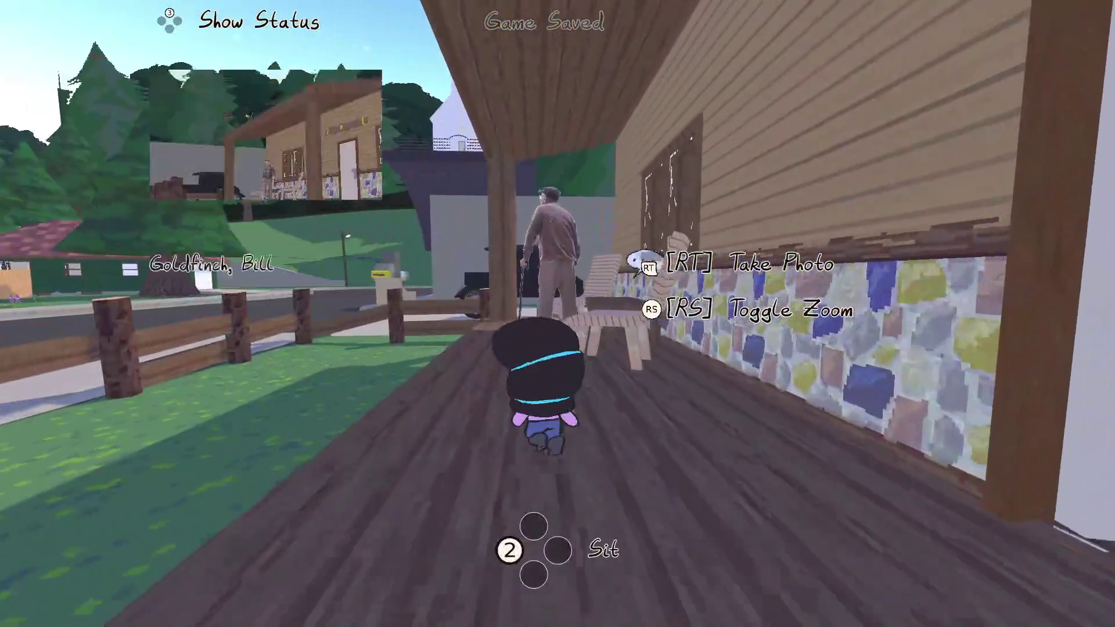
key("e")
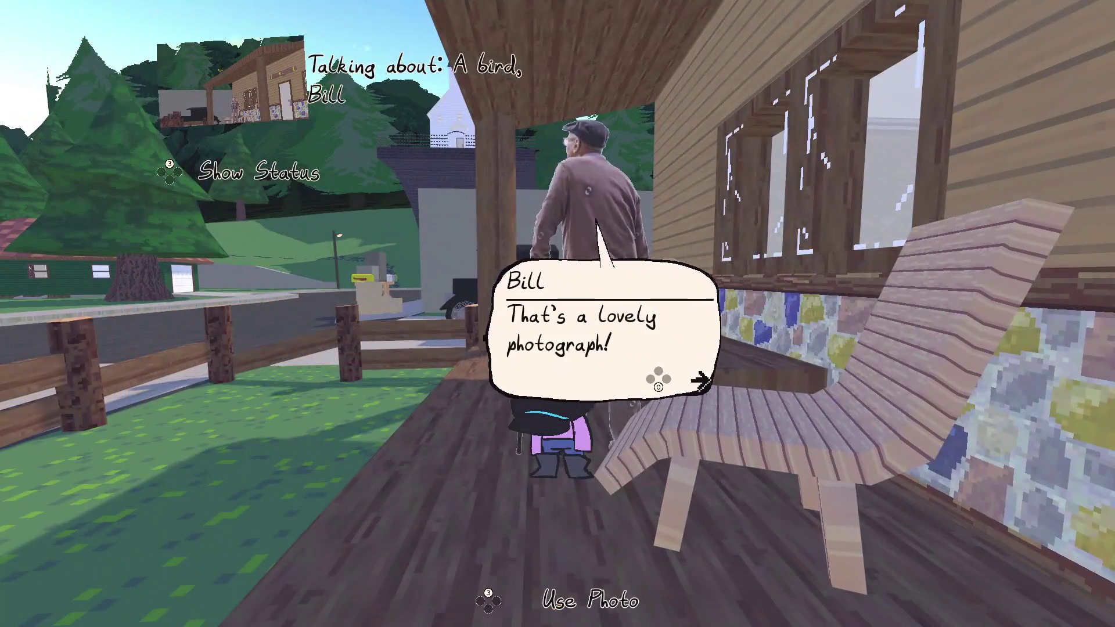
key("Return")
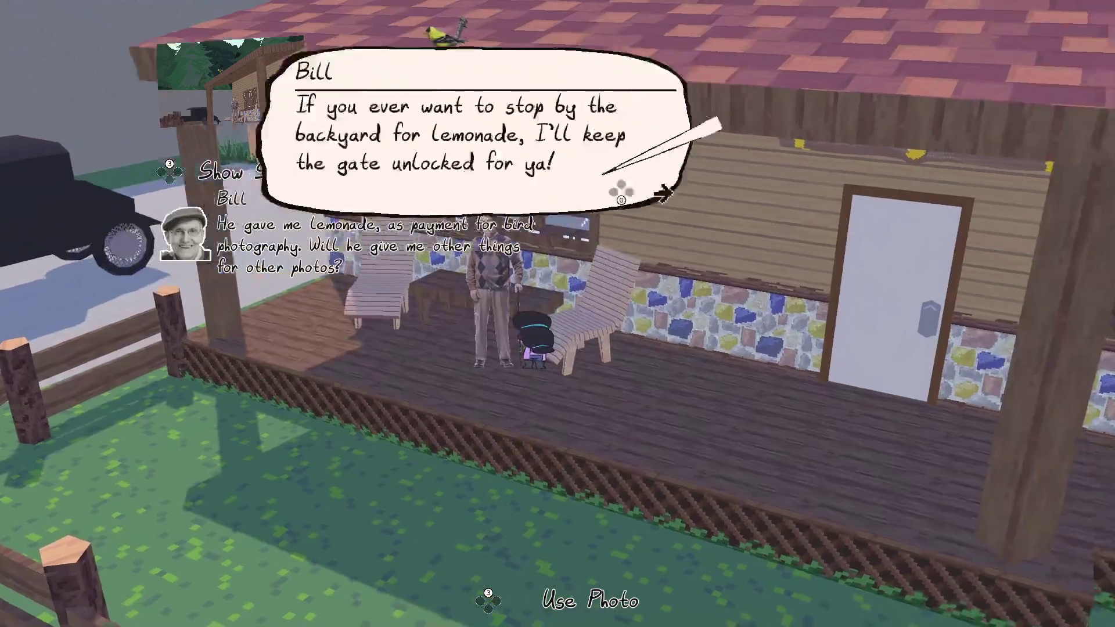
key("Return")
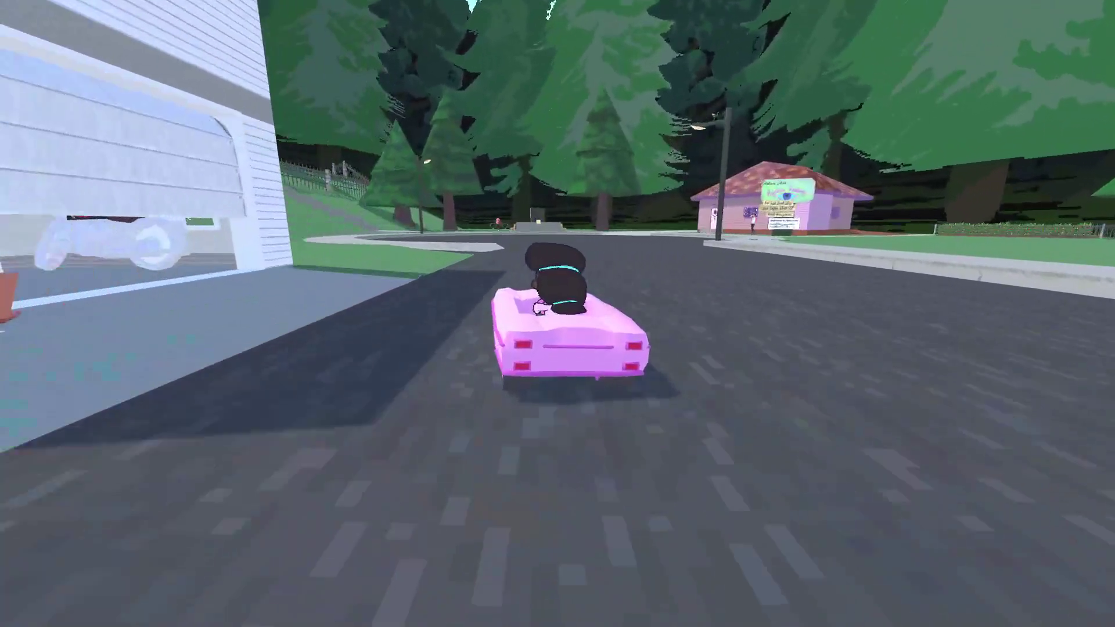
Park the pink car on the sidewalk, get out, and walk up the mansion stairs
key("a")
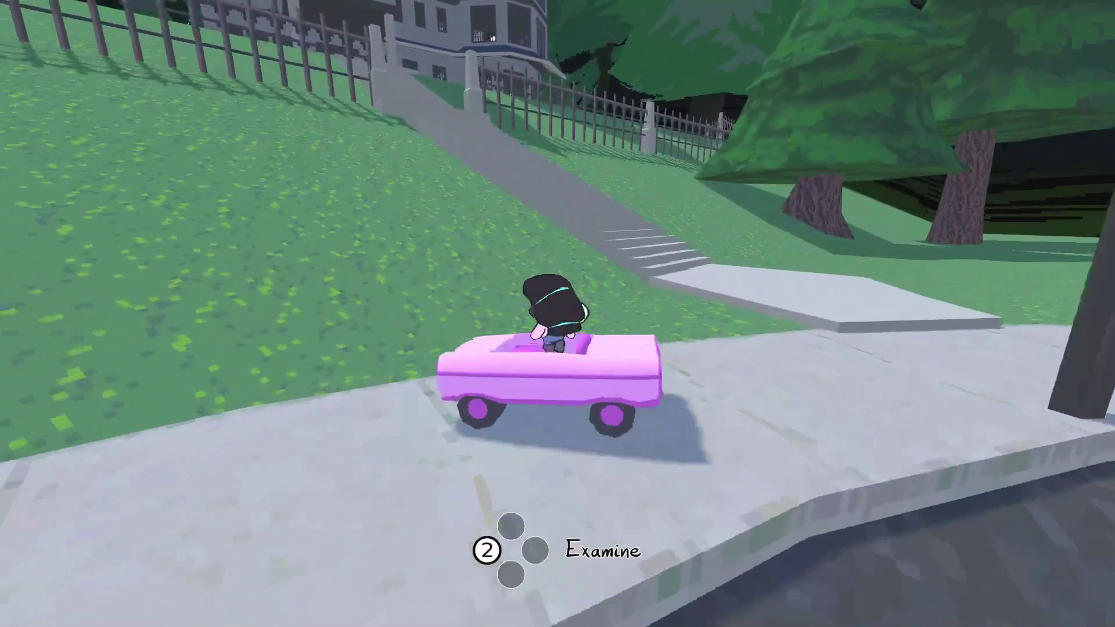
key("e")
key("w")
key("w")
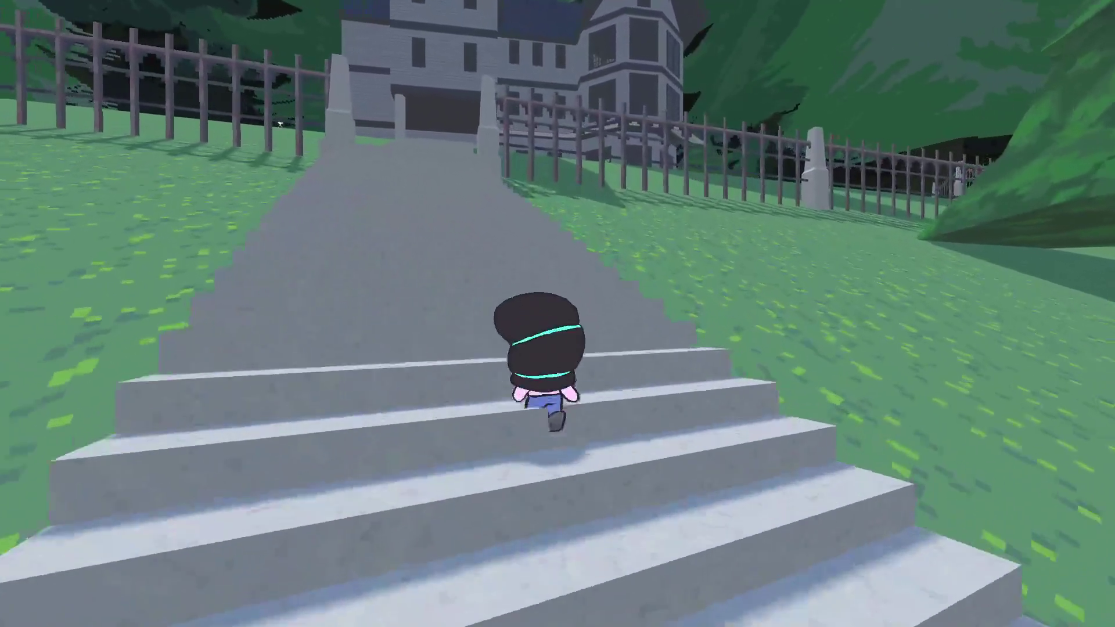
key("w")
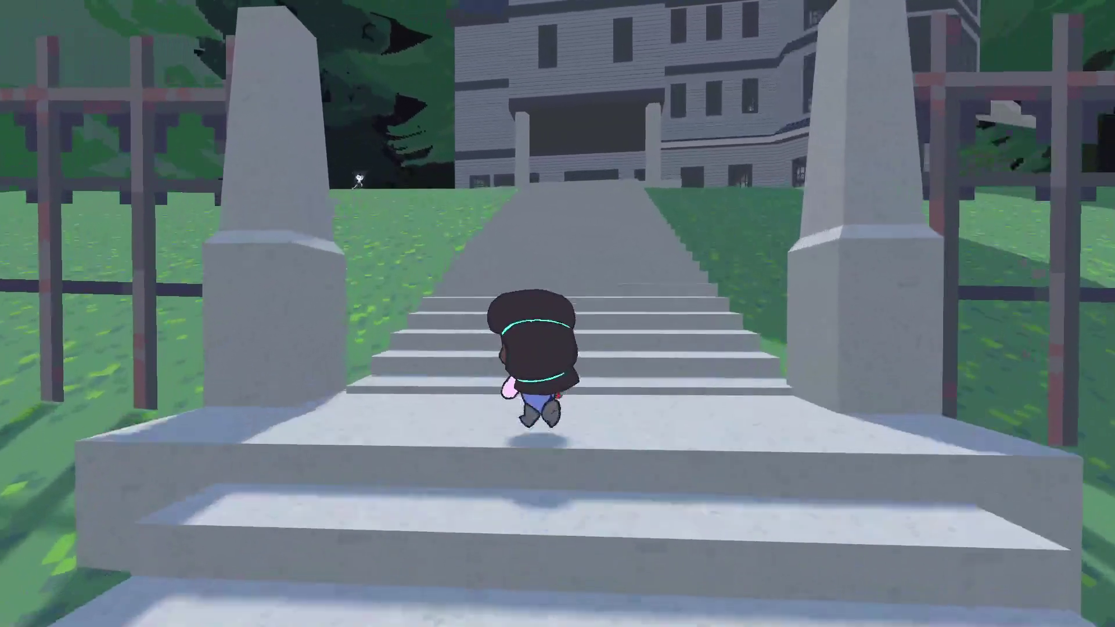
Frame Linda in the camera viewfinder, then type a find-item command for 'selfie_stick' in the debug console
key("a")
key("Tab")
key("Tab")
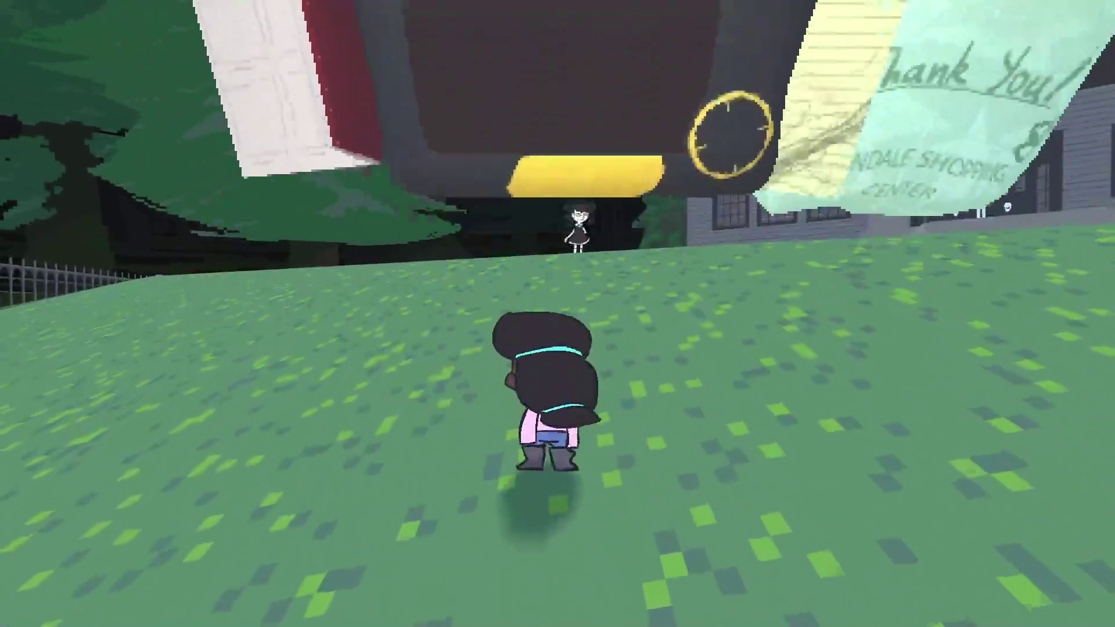
key("Tab")
key("Tab")
scroll(557, 313, "up", 2)
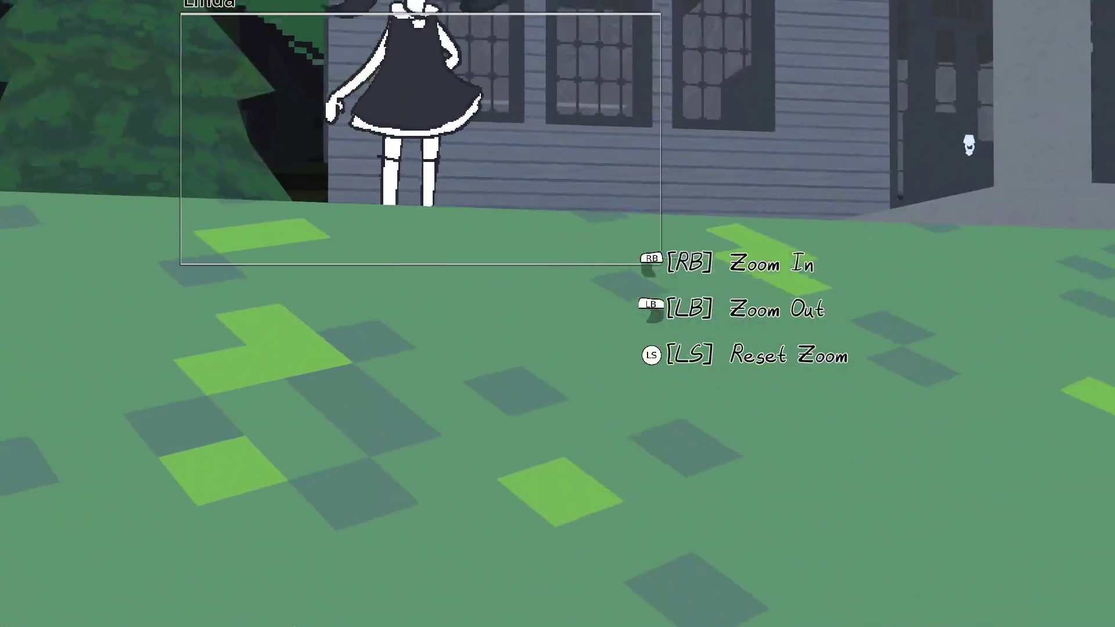
key("Tab")
key("Tab")
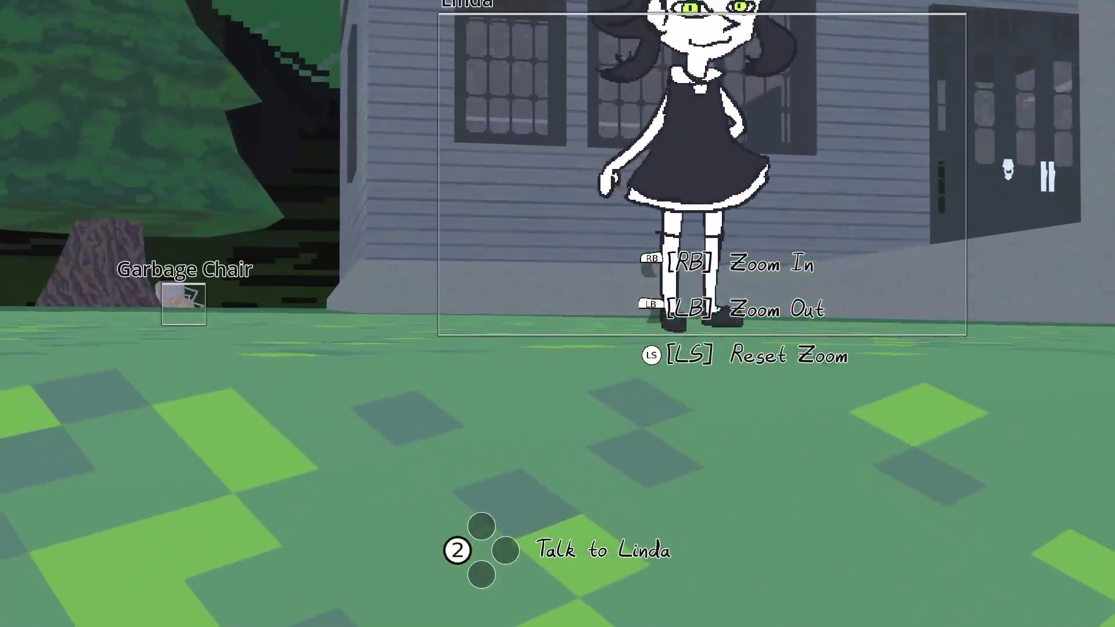
key("grave")
type("player.find_item_fromt")
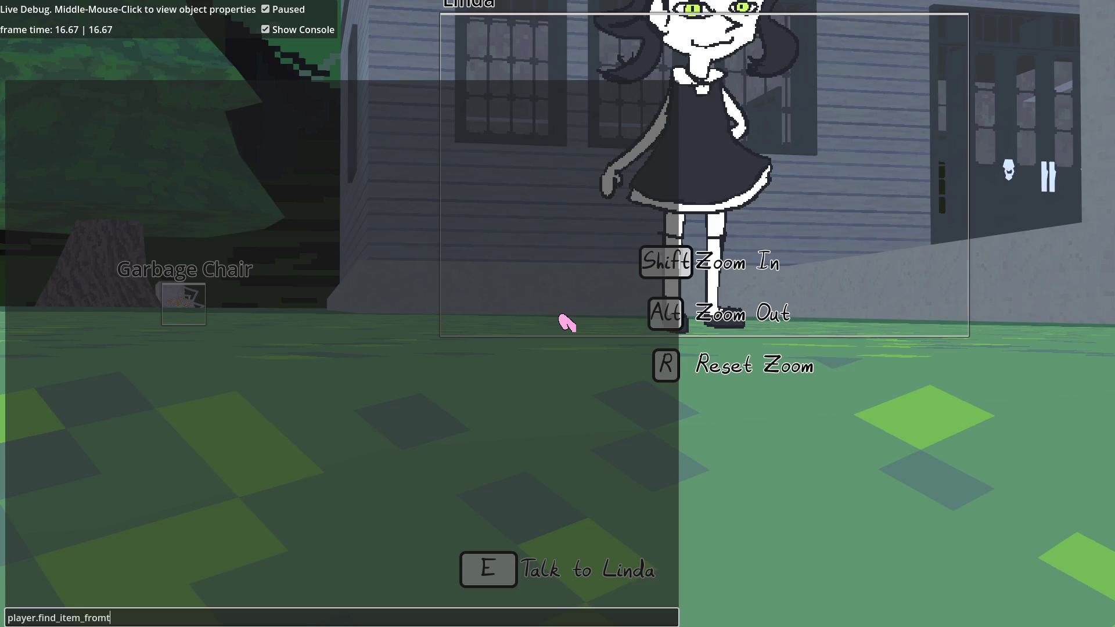
type("('selfie_stick")
type("')")
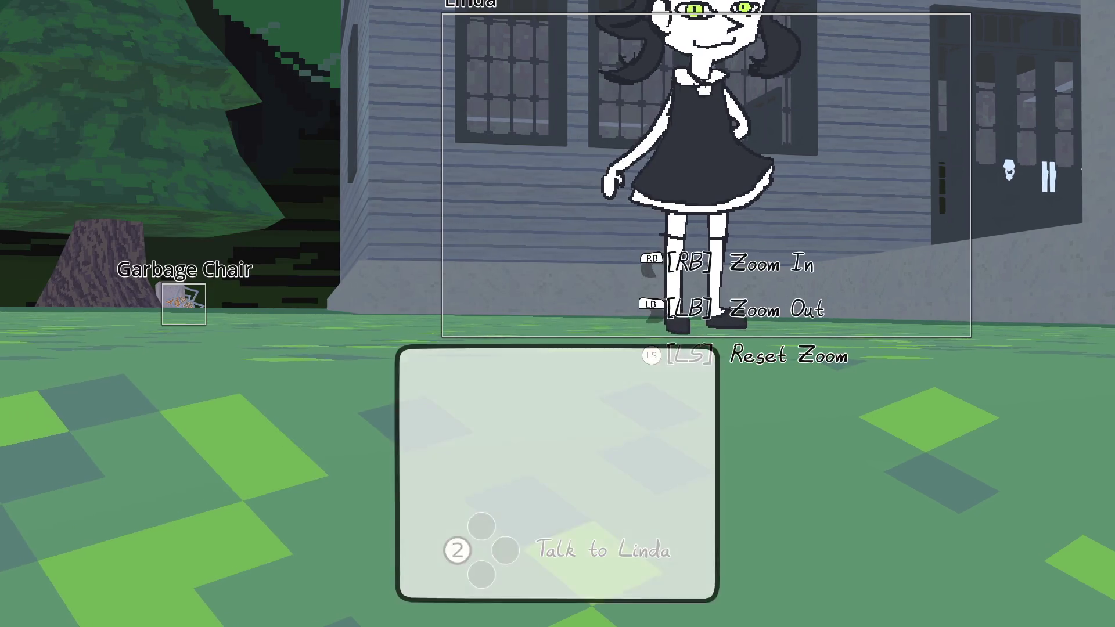
type("q")
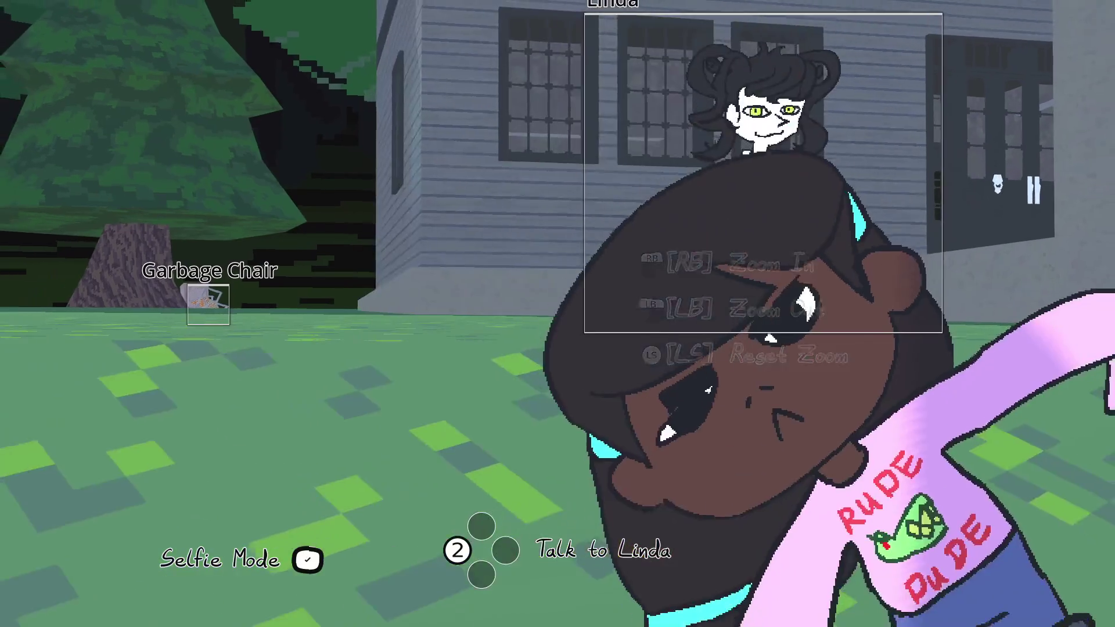
type("w")
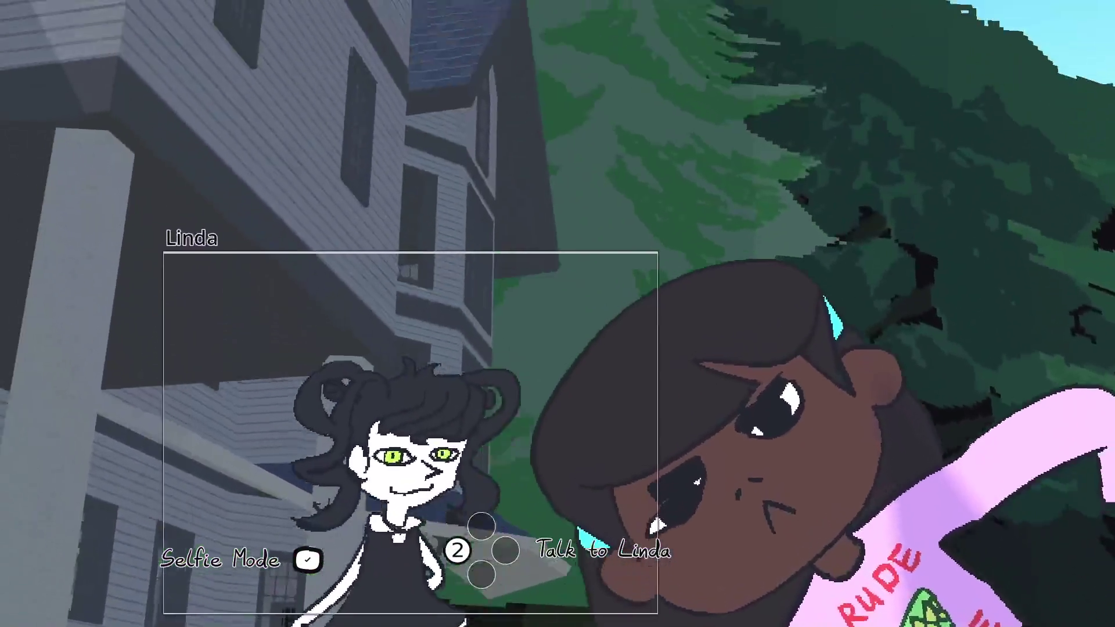
type("d")
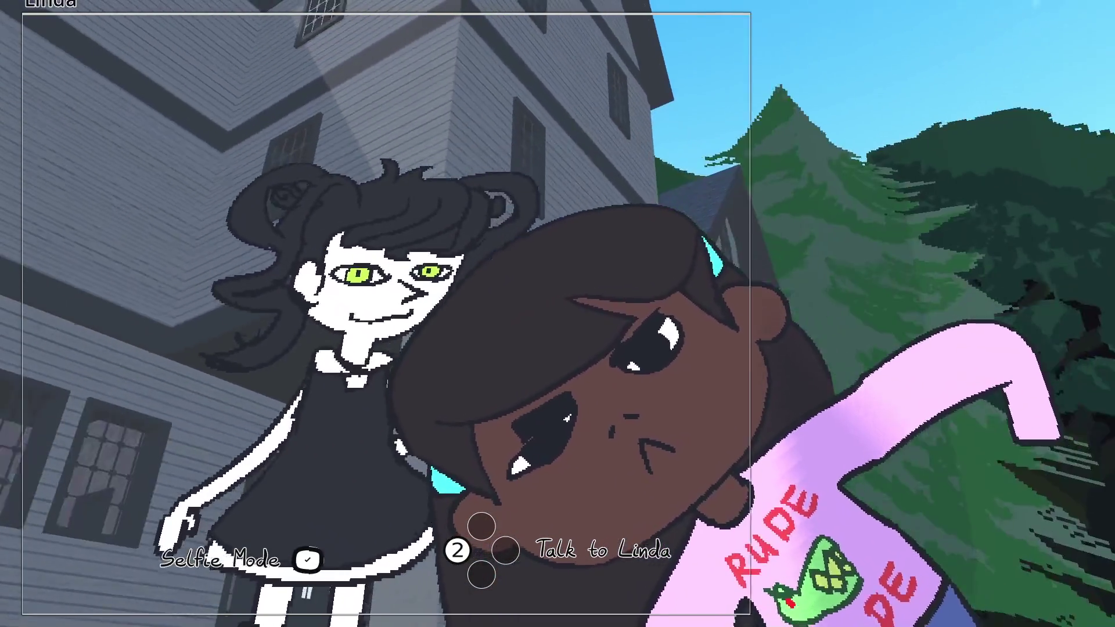
type("add")
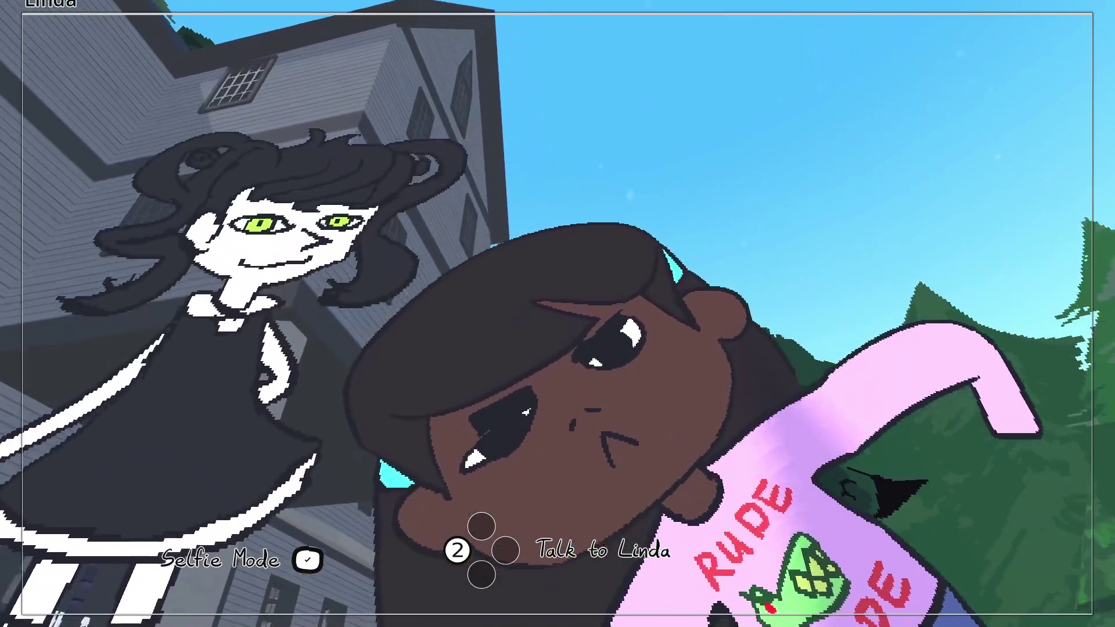
Snap two selfies with Linda, then put the camera away
key("space")
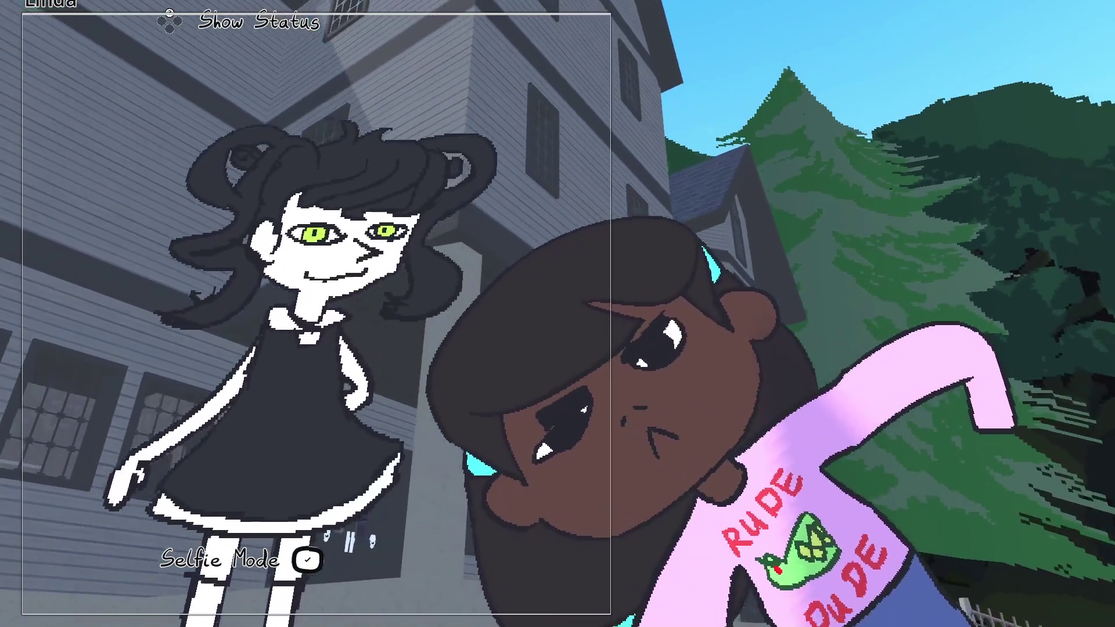
key("space")
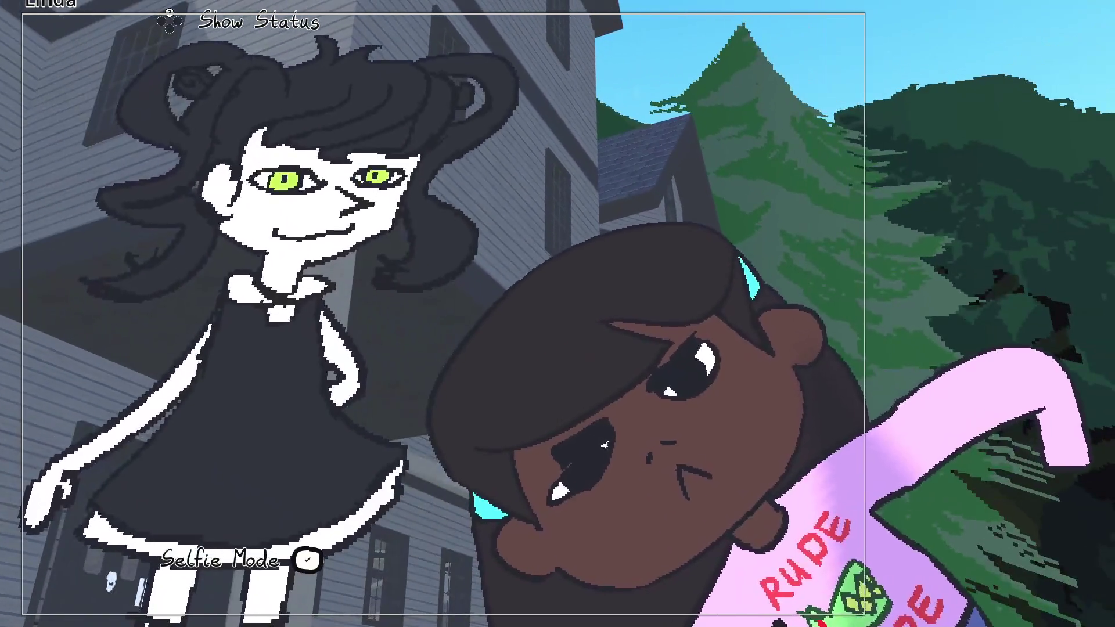
key("Escape")
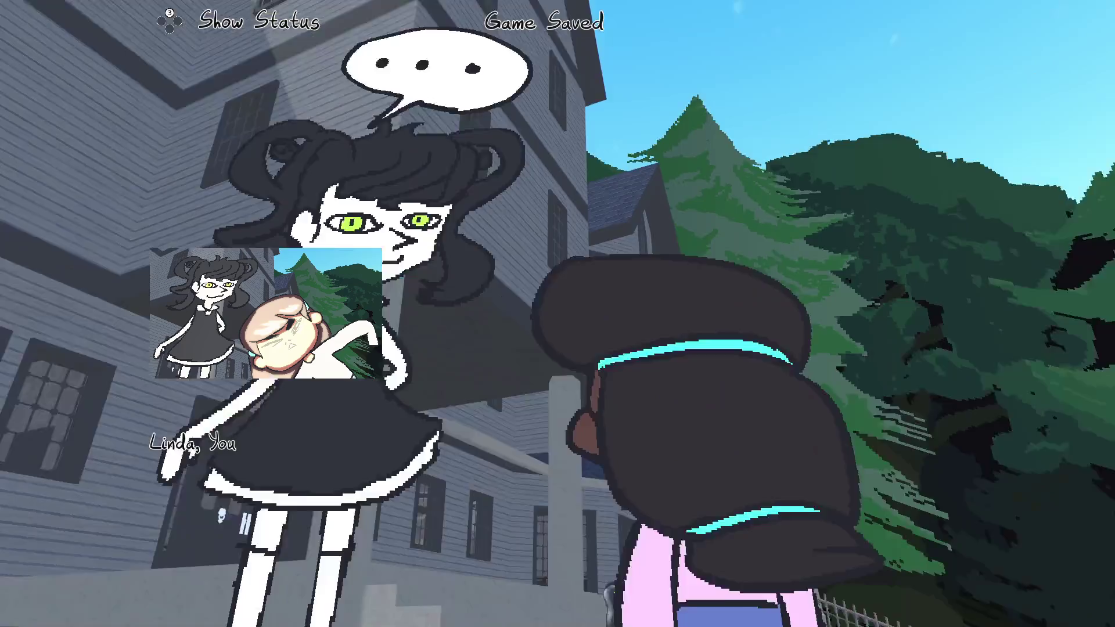
Walk down the mansion stairs, through the gate and across the grass into the pink car
key("w")
key("d")
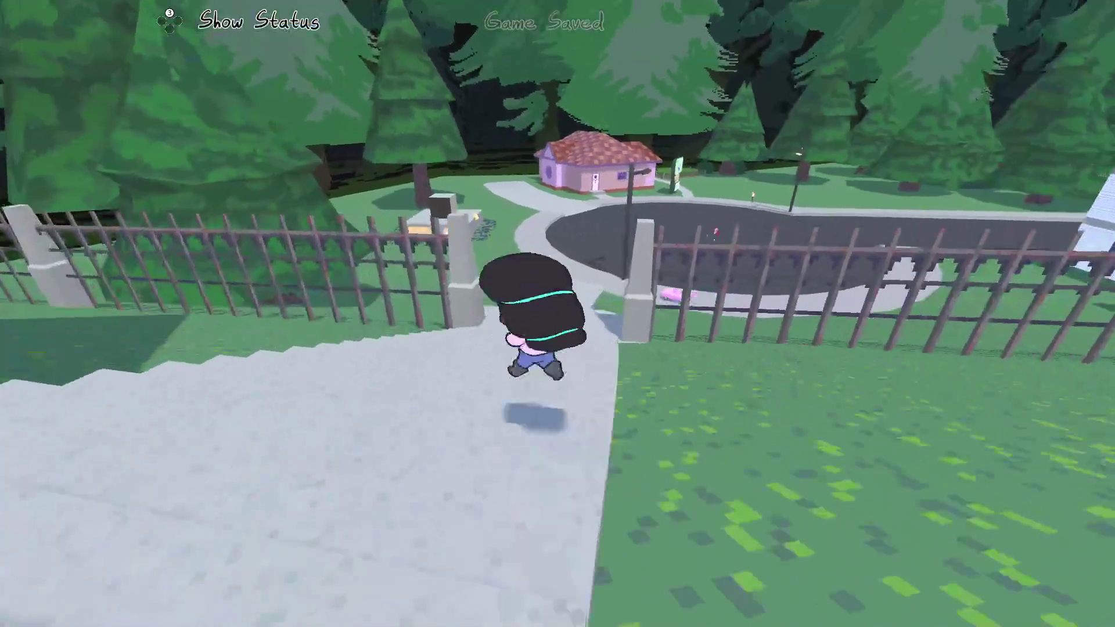
key("w")
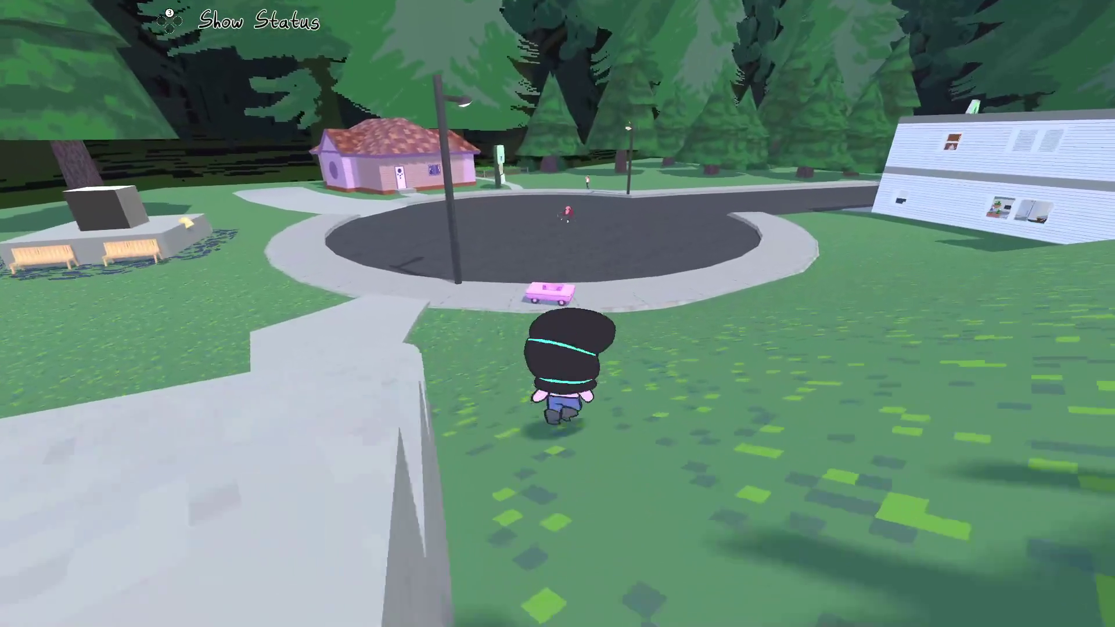
key("w")
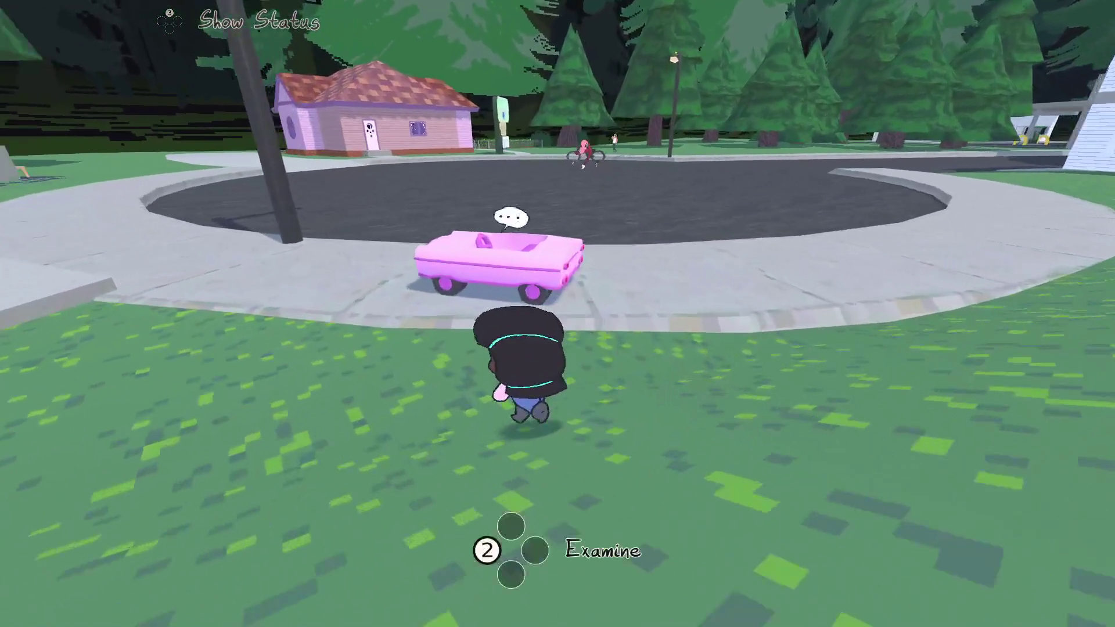
key("e")
Drive across the cul-de-sac, past the gas station to the bridge, dismissing the cone remark
key("w")
key("d")
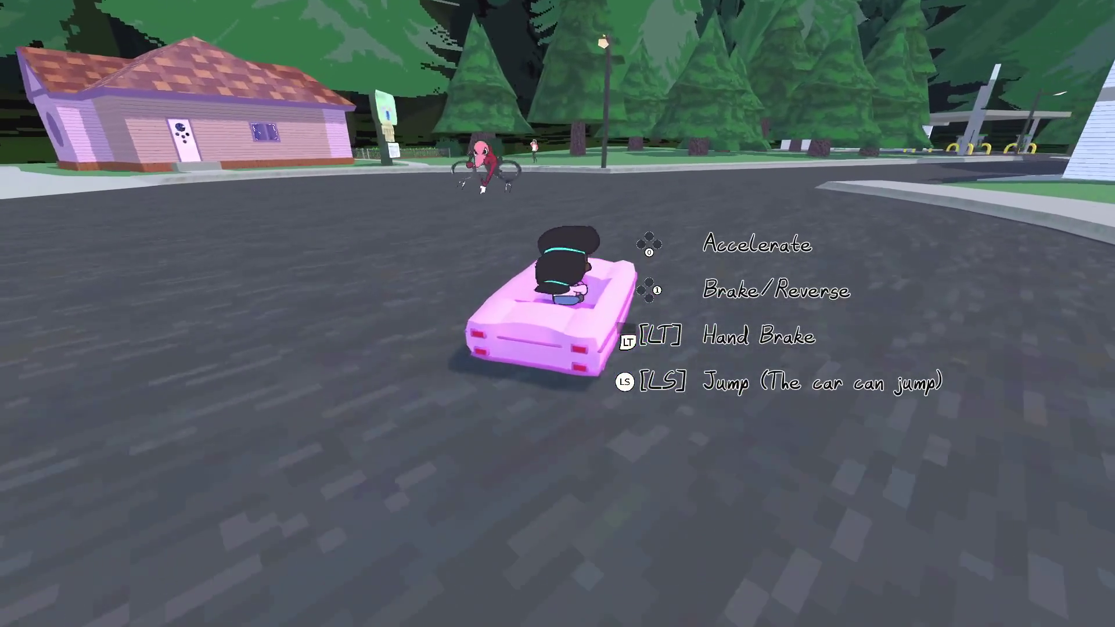
key("a")
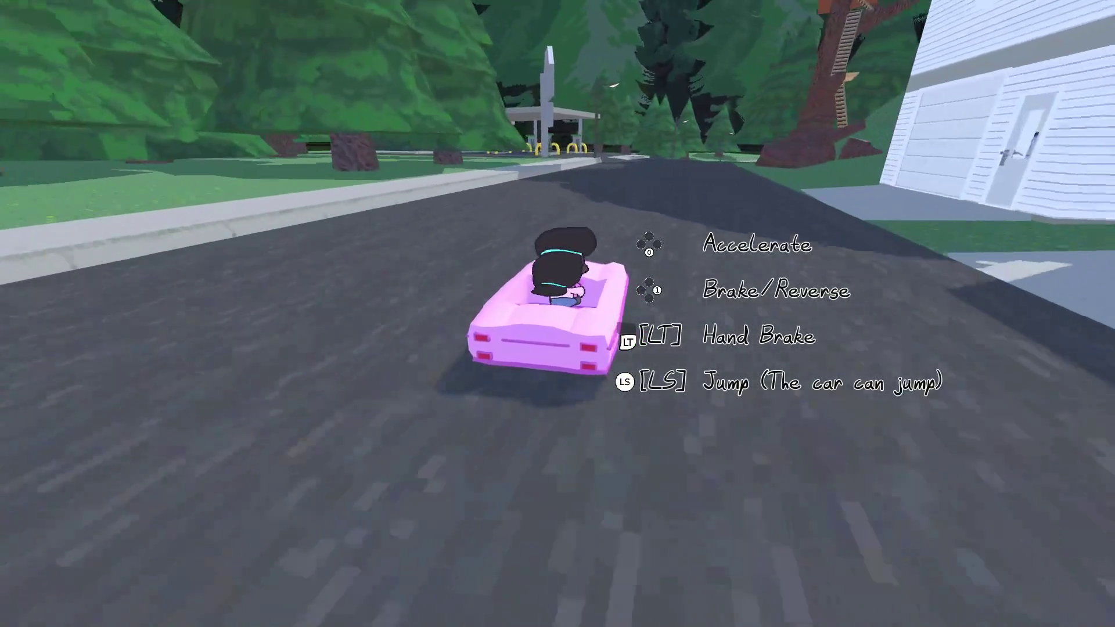
key("w")
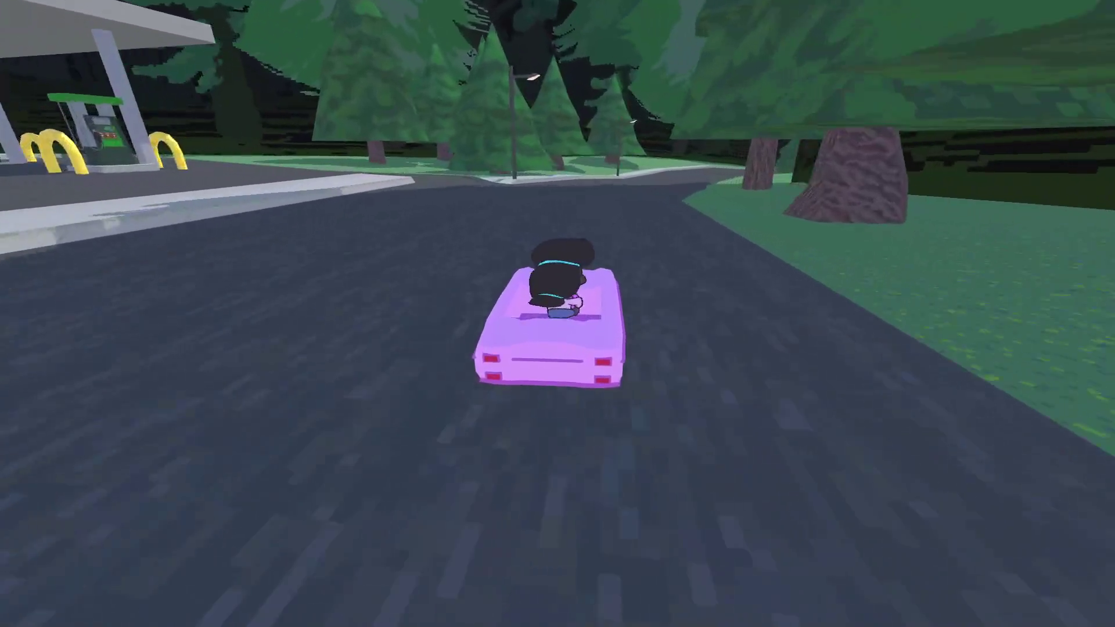
key("d")
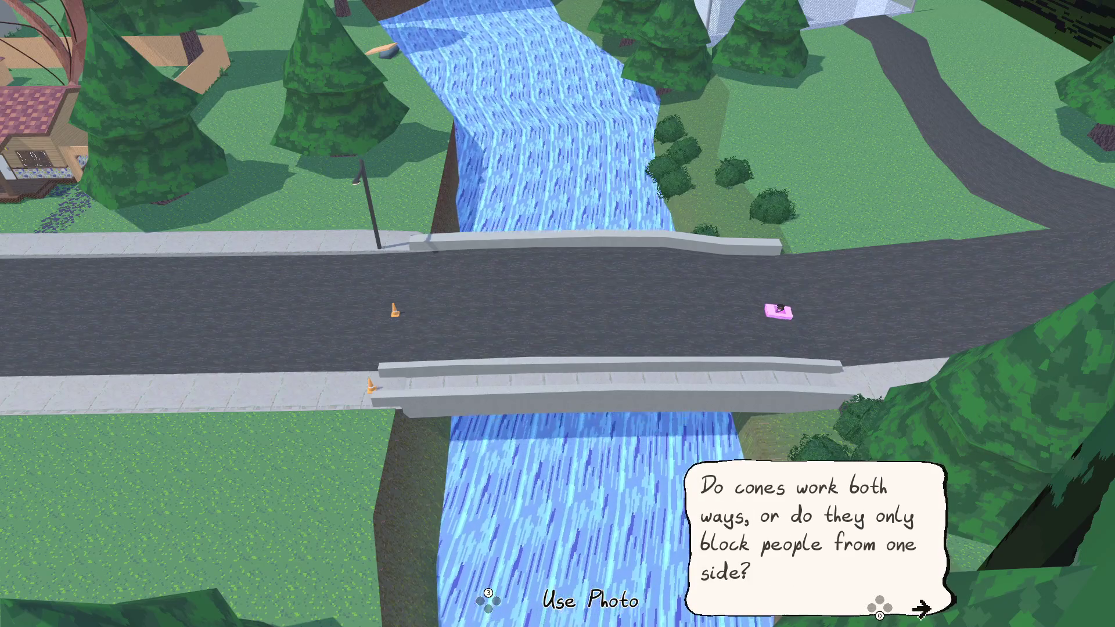
key("space")
key("space")
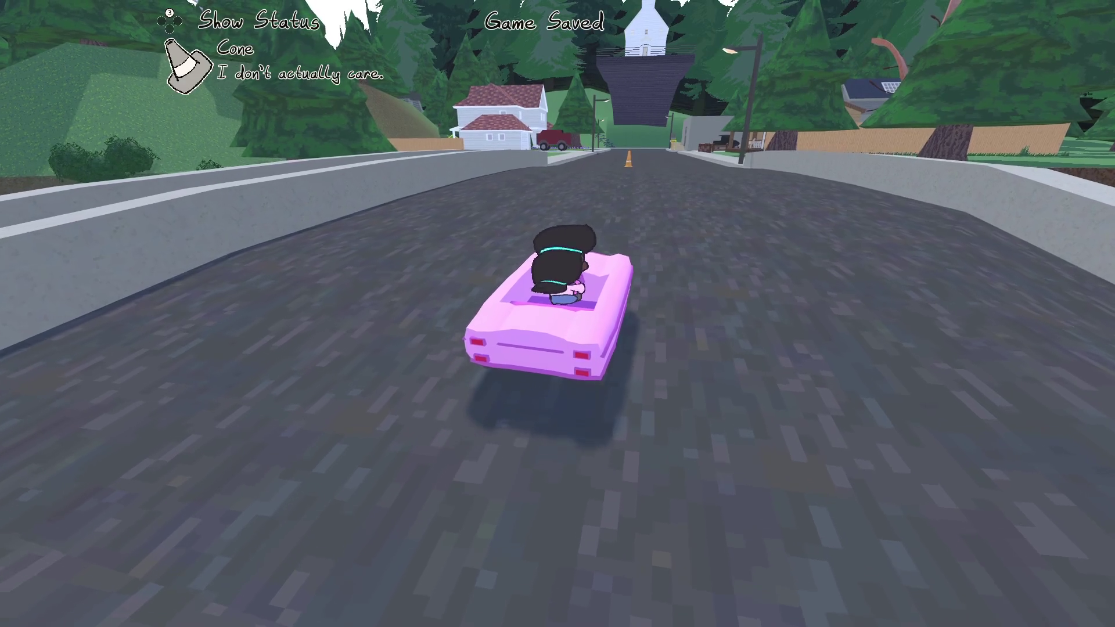
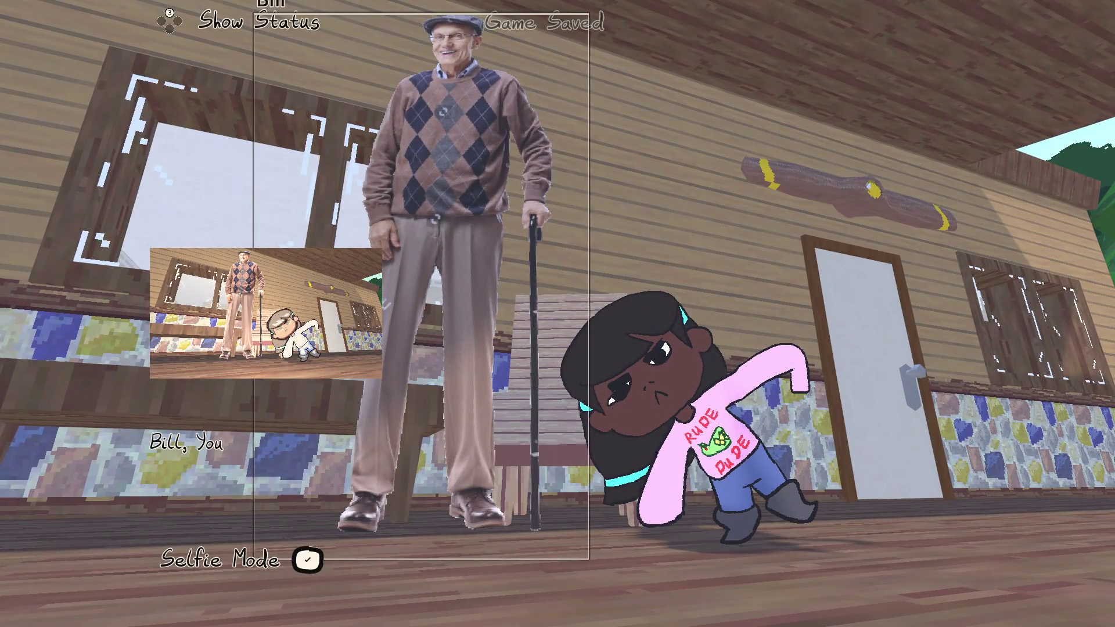
Snap a selfie with Bill, the old man on the porch
key("space")
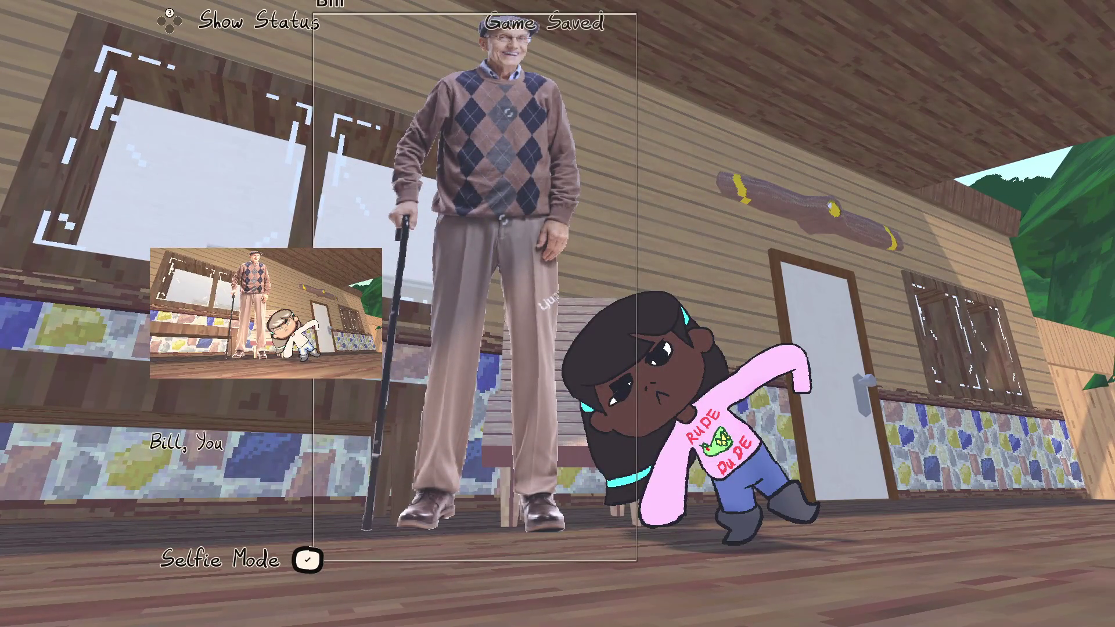
Walk off the porch, leave Selfie Mode and get into the pink Babie Car
key("w")
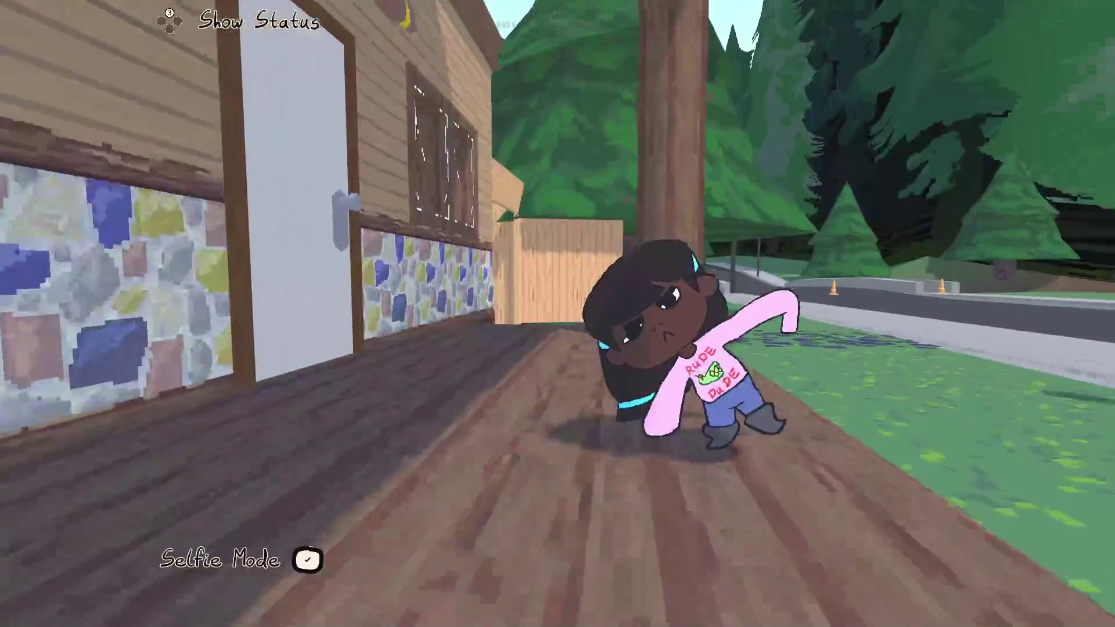
key("w")
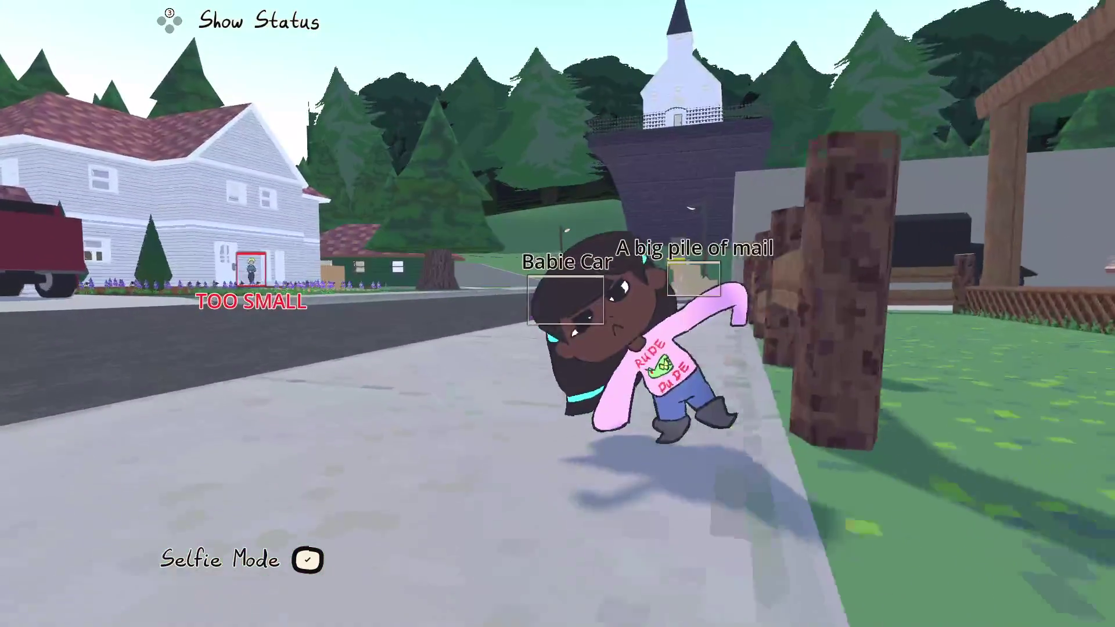
key("f")
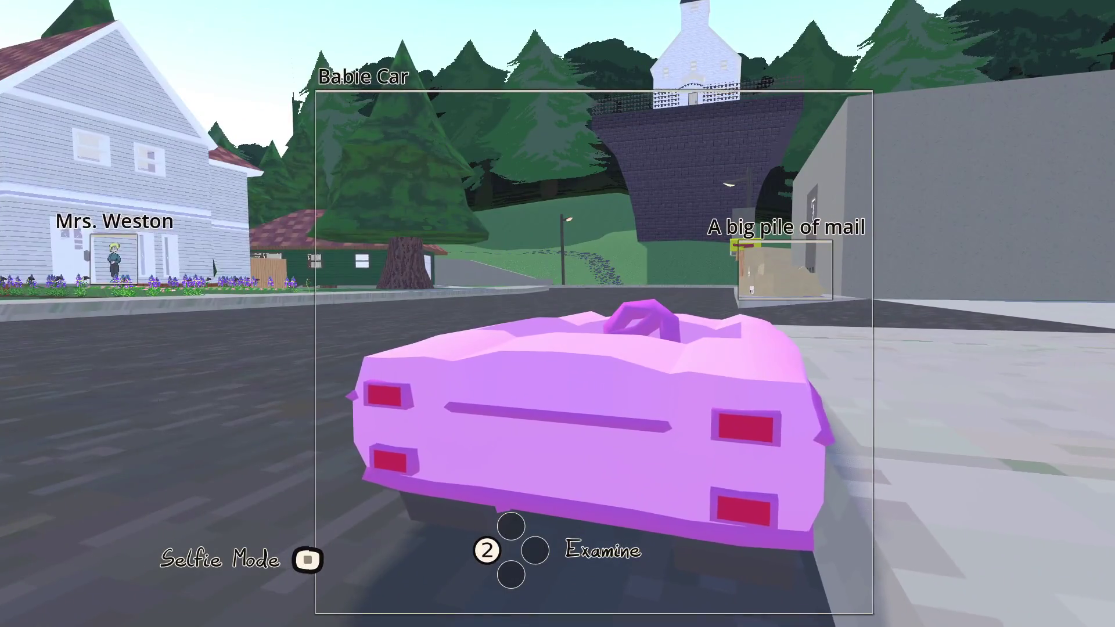
key("e")
Drive the Babie Car across the grass past the brick wall, cave and trees
key("w")
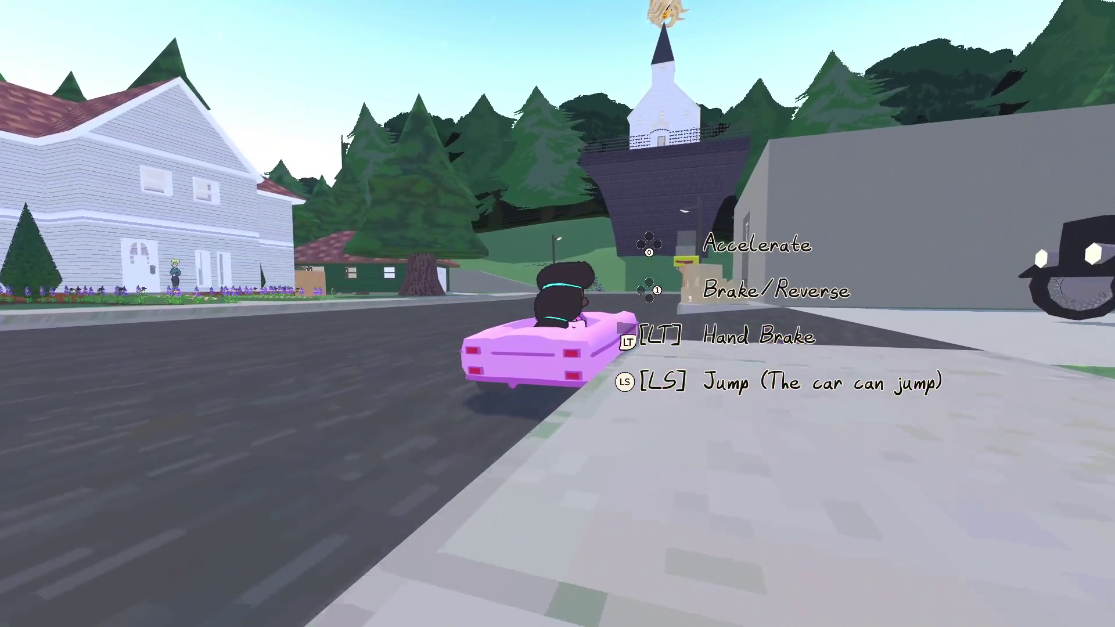
key("d")
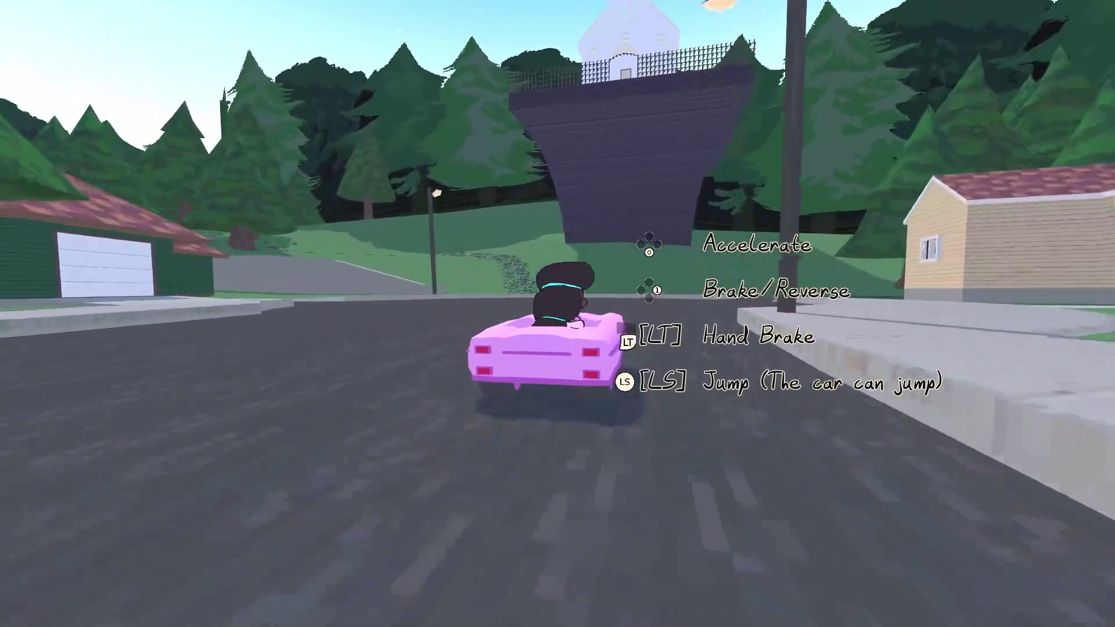
key("a")
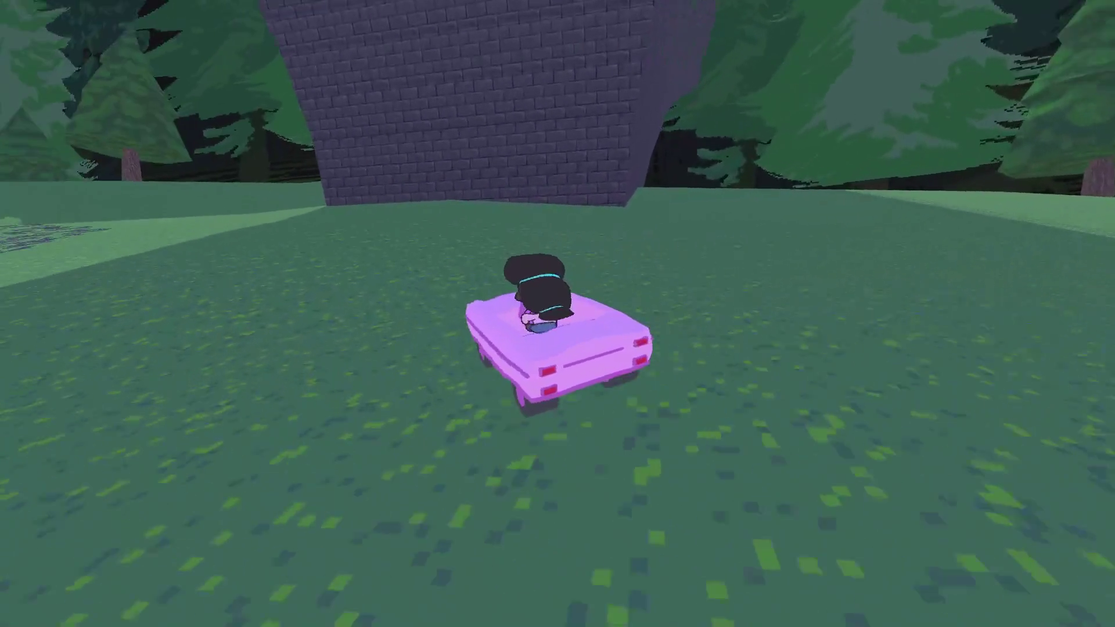
key("a")
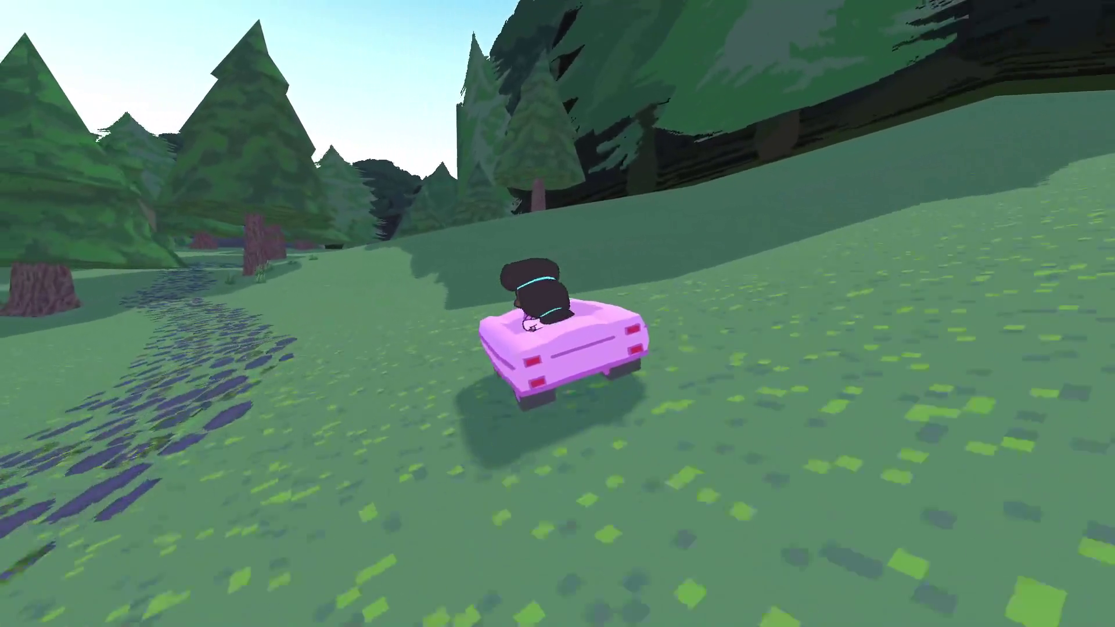
key("w")
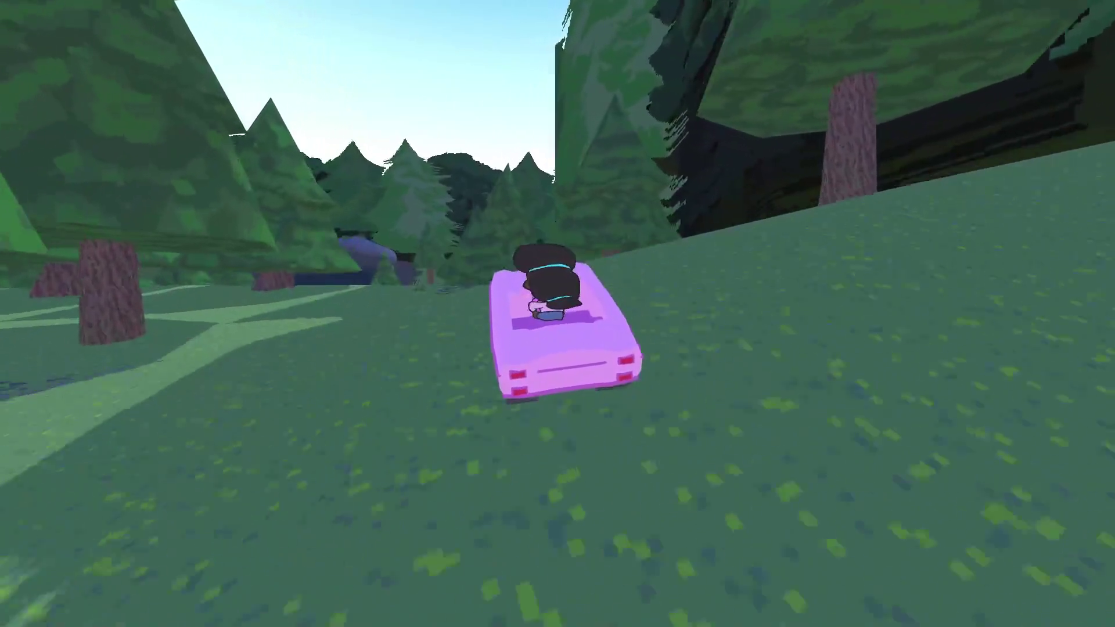
key("w")
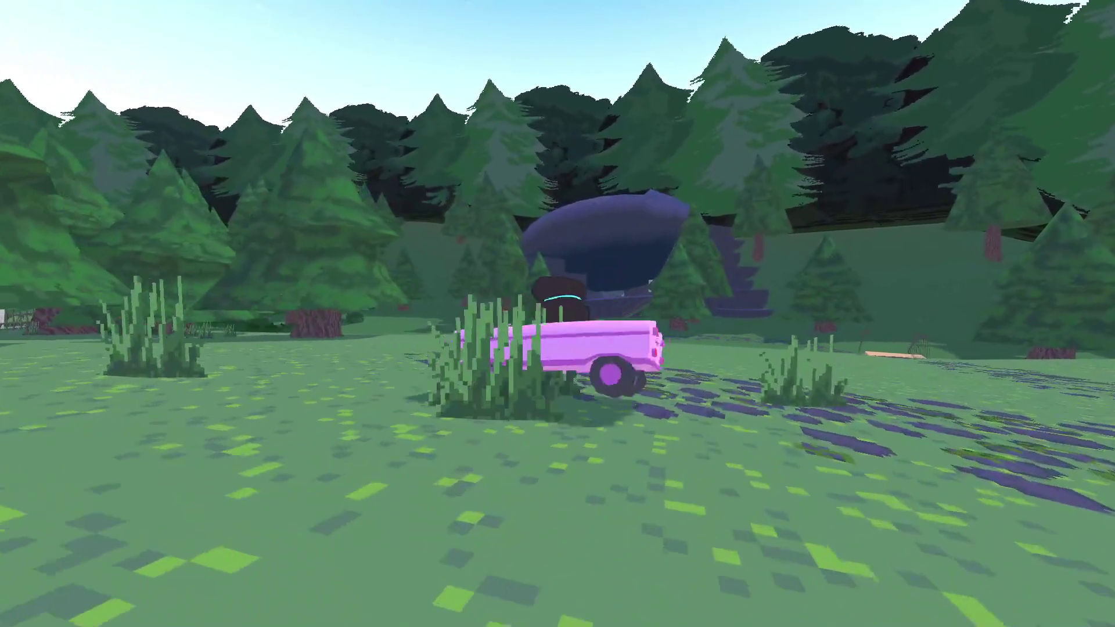
key("w")
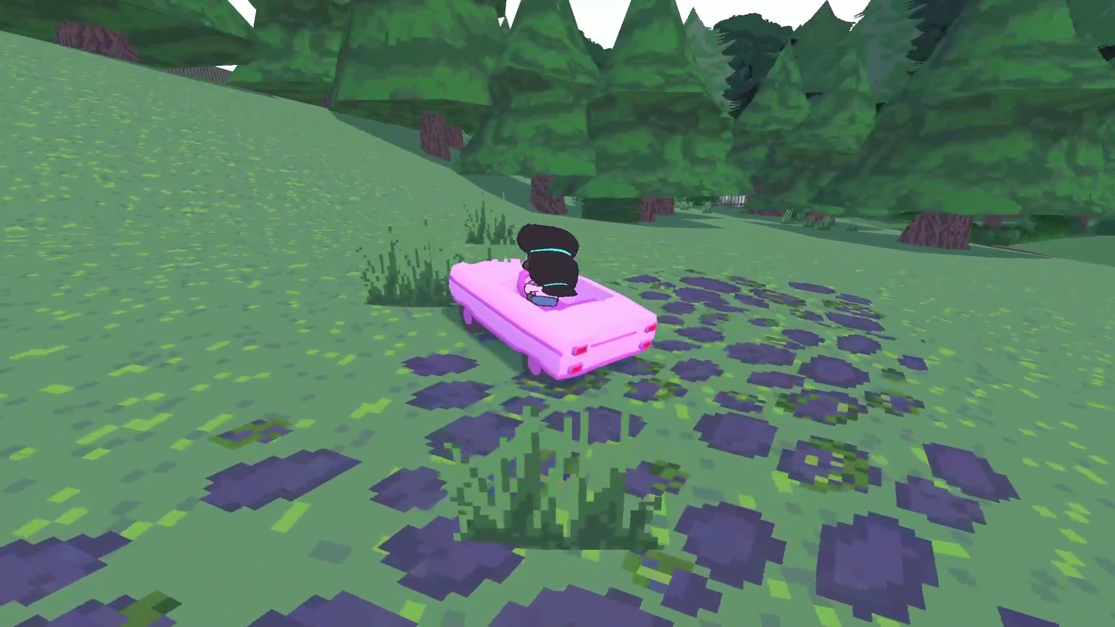
key("w")
key("w")
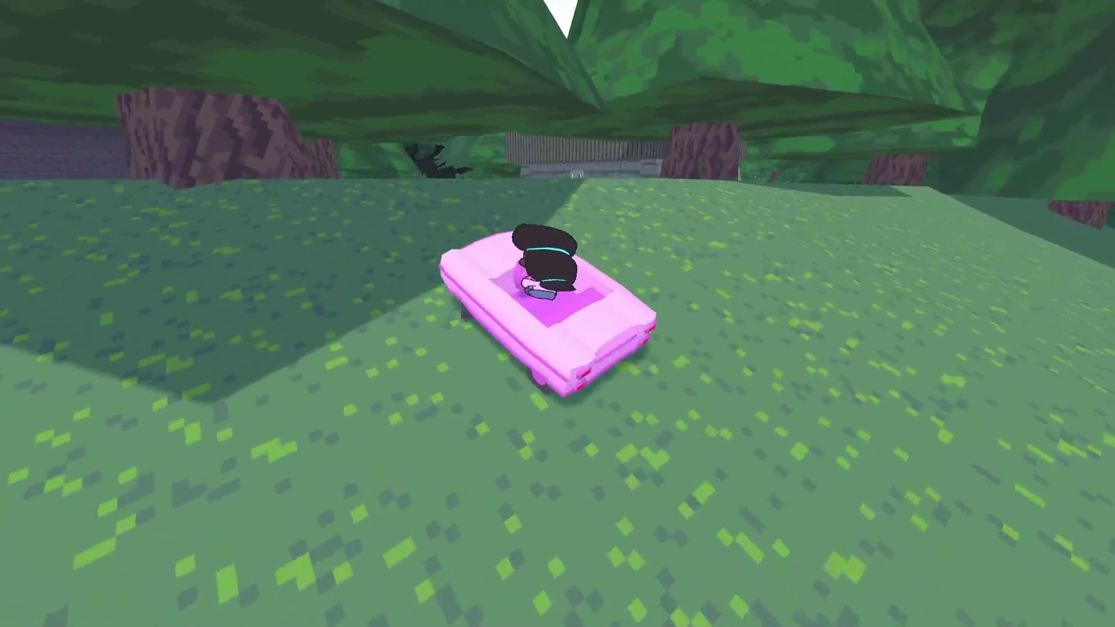
Steer down the slope onto the forest road until the car tips over, then pause
key("a")
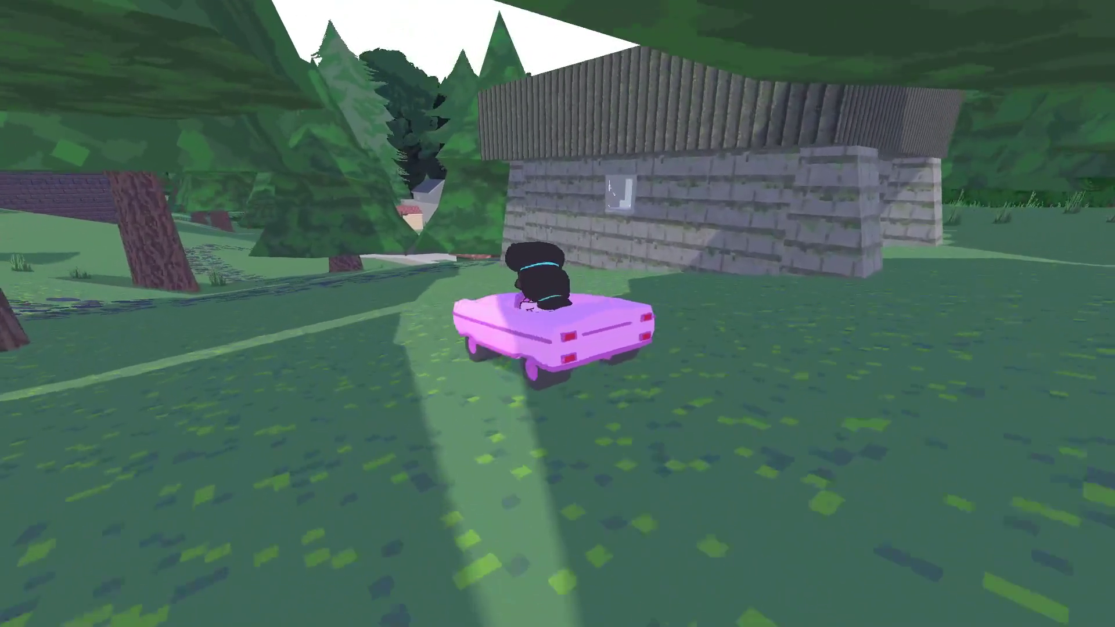
key("d")
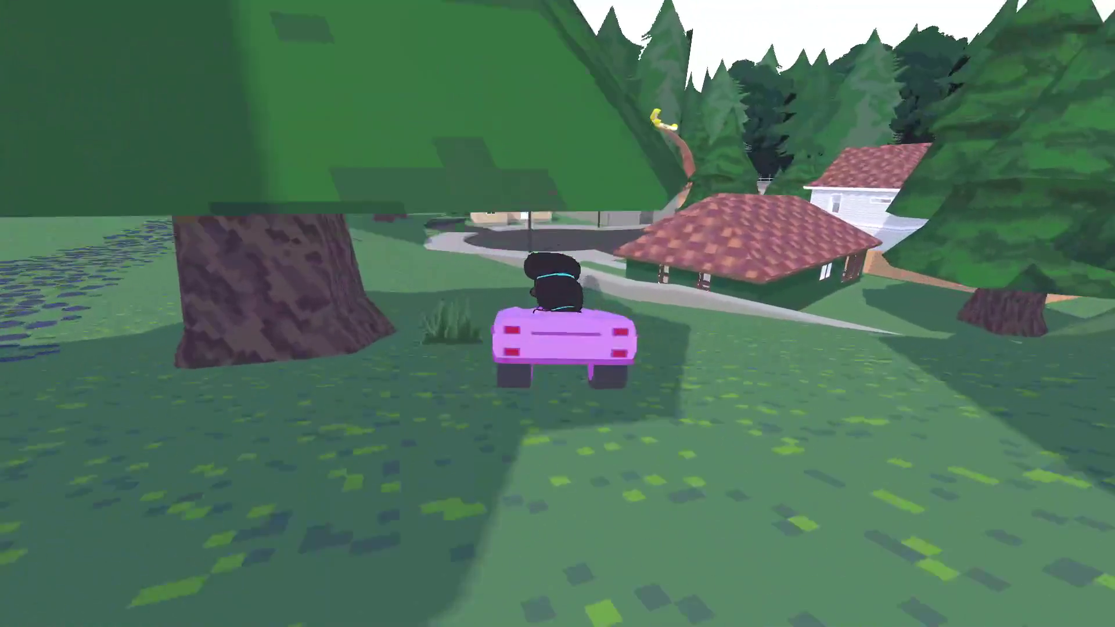
key("d")
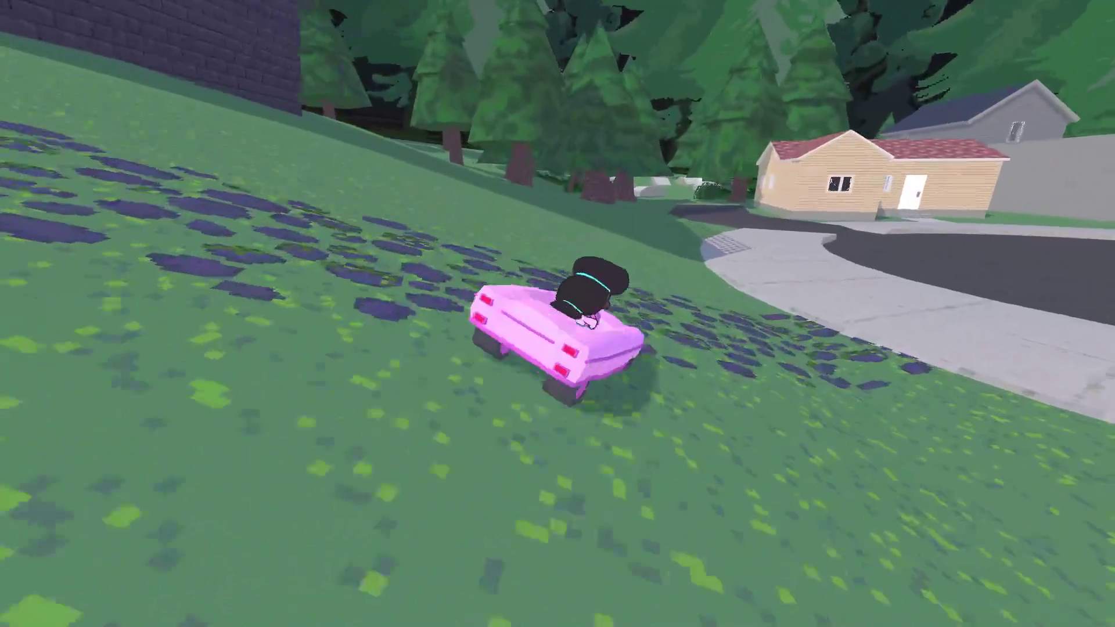
key("d")
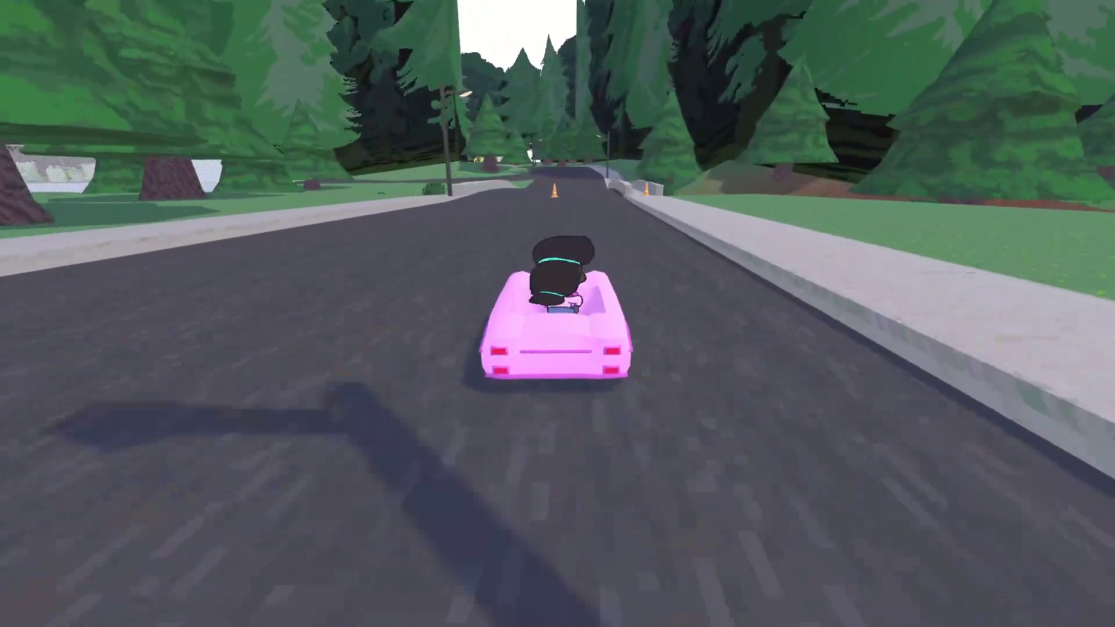
key("a")
key("Escape")
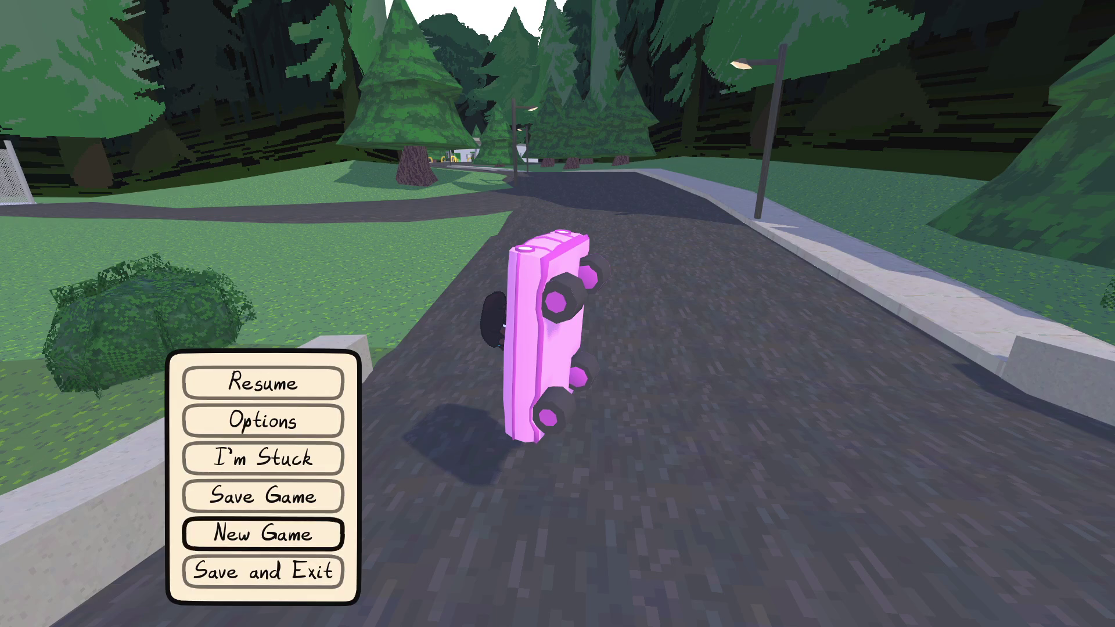
Resume and grant the Orb Mode item with player.find_item_from in the debug console
key("Up")
key("Return")
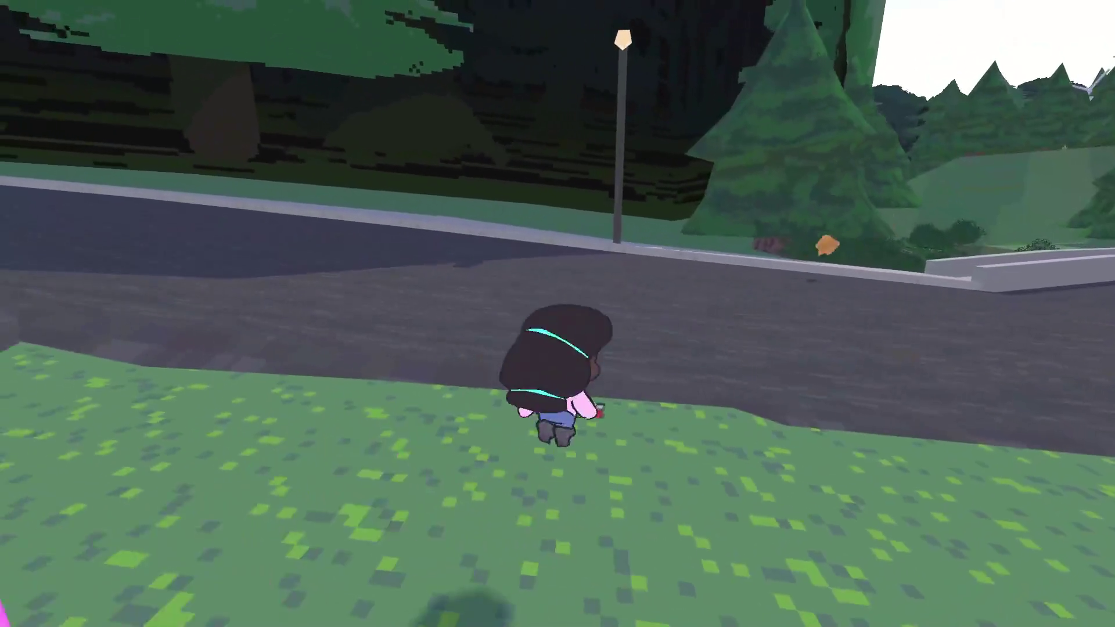
key("grave")
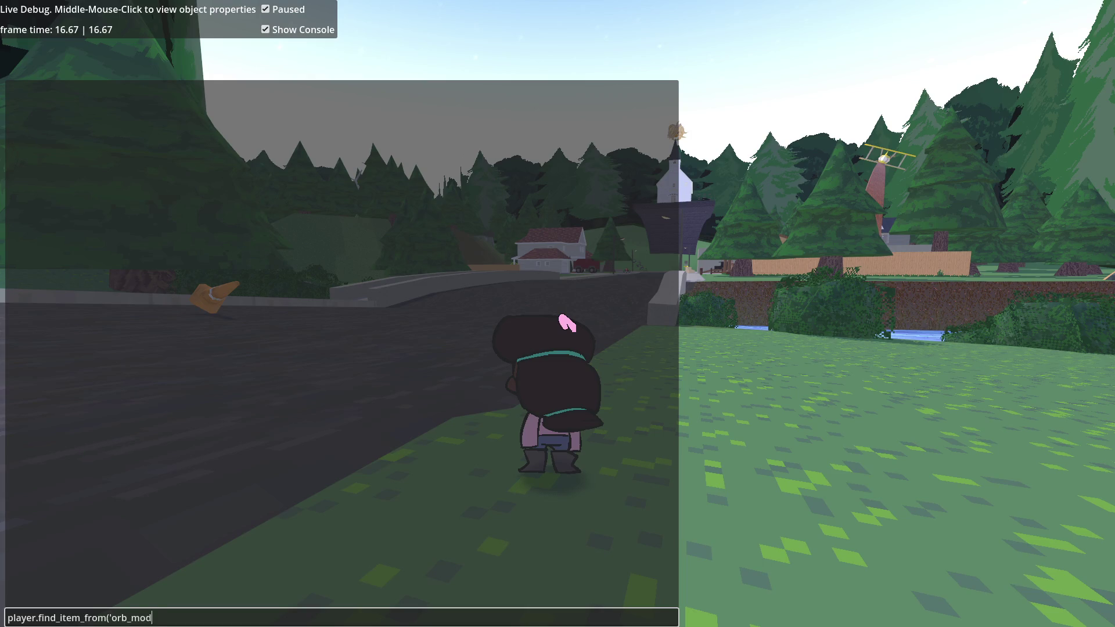
key("grave")
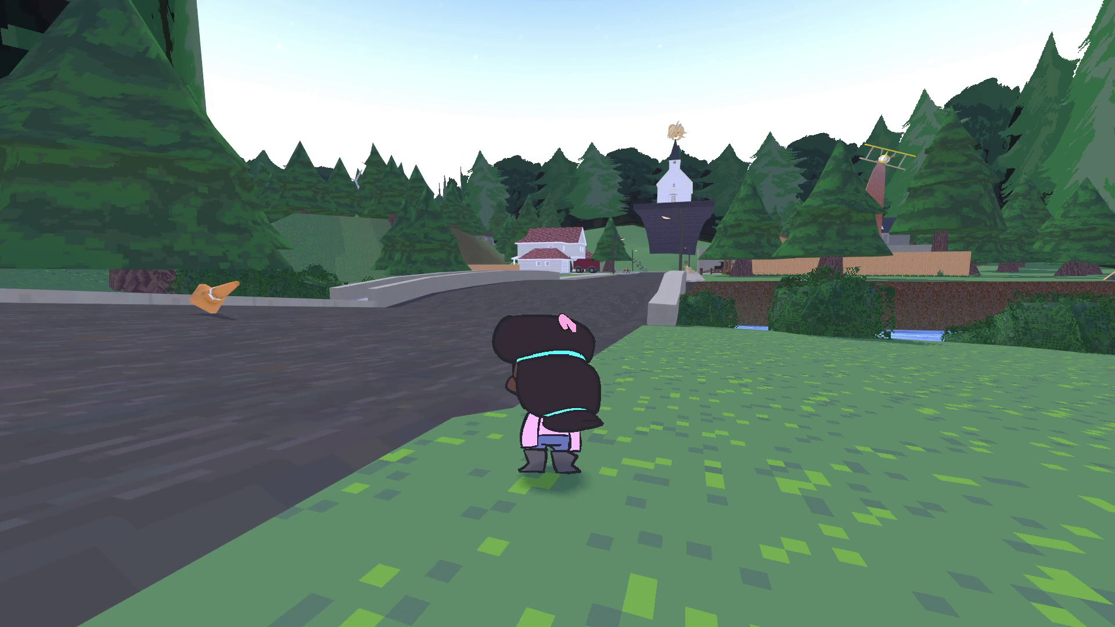
key("space")
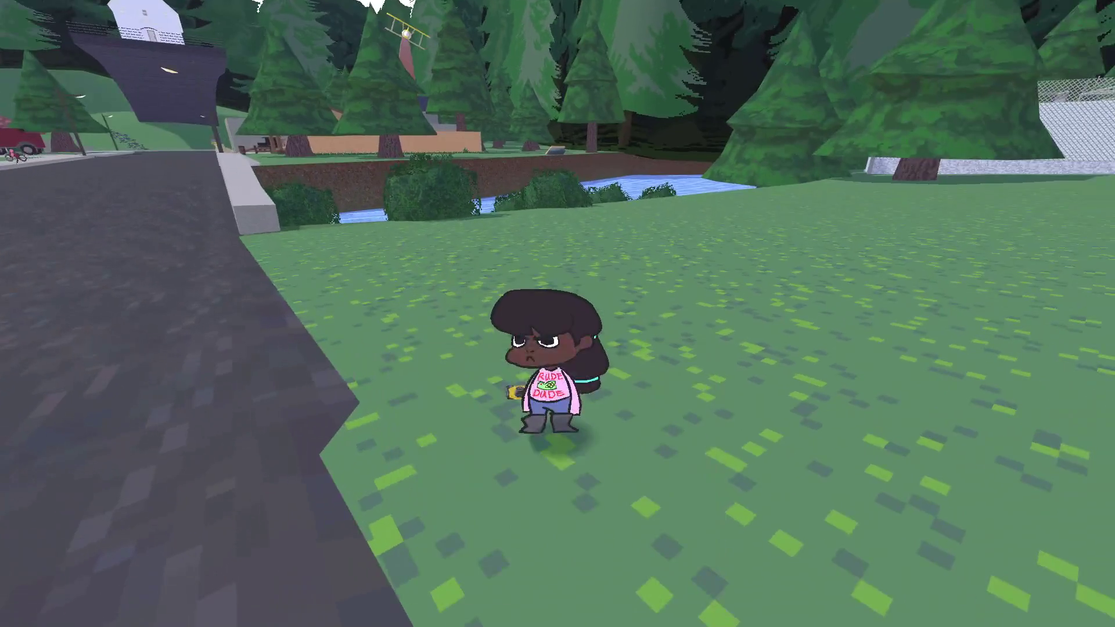
Switch into Orb Mode and roll through the fenced substation past the transformer
key("w")
key("1")
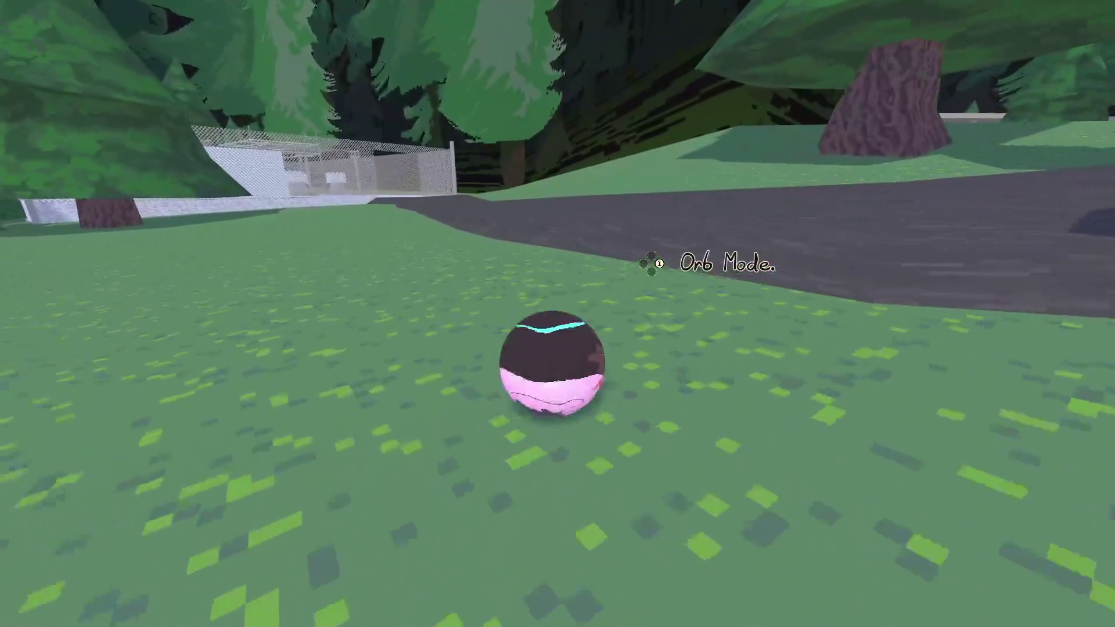
key("w")
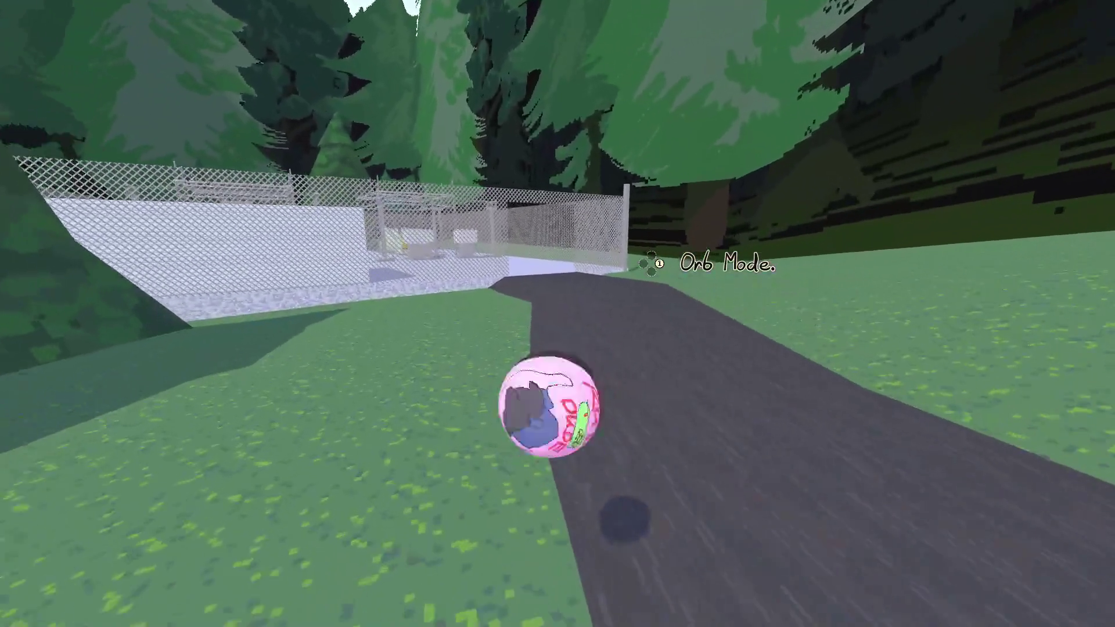
key("w")
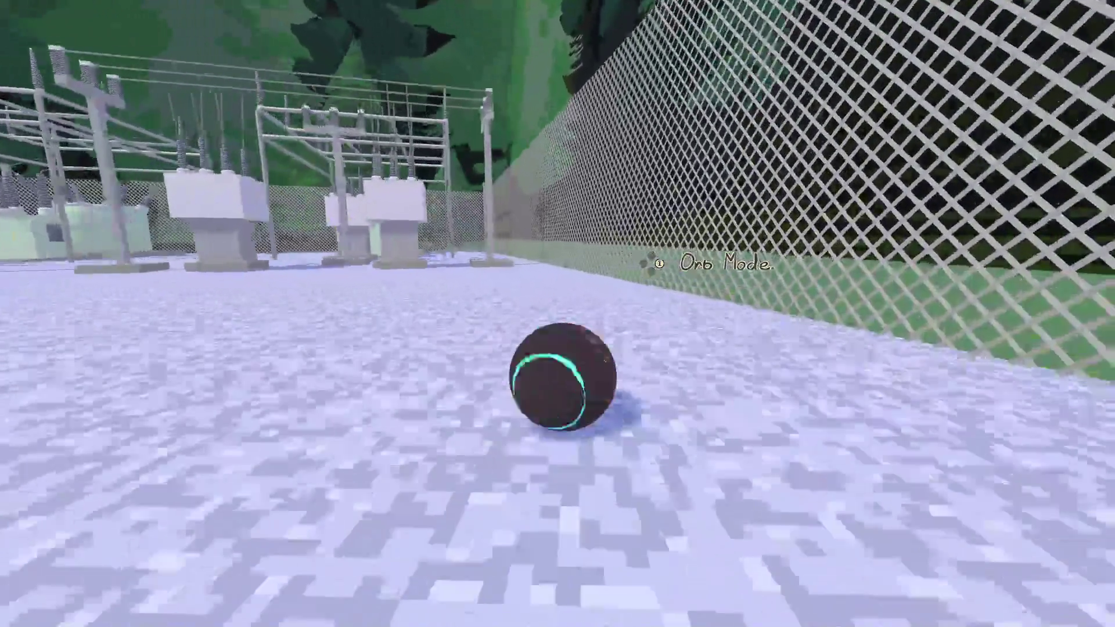
key("w")
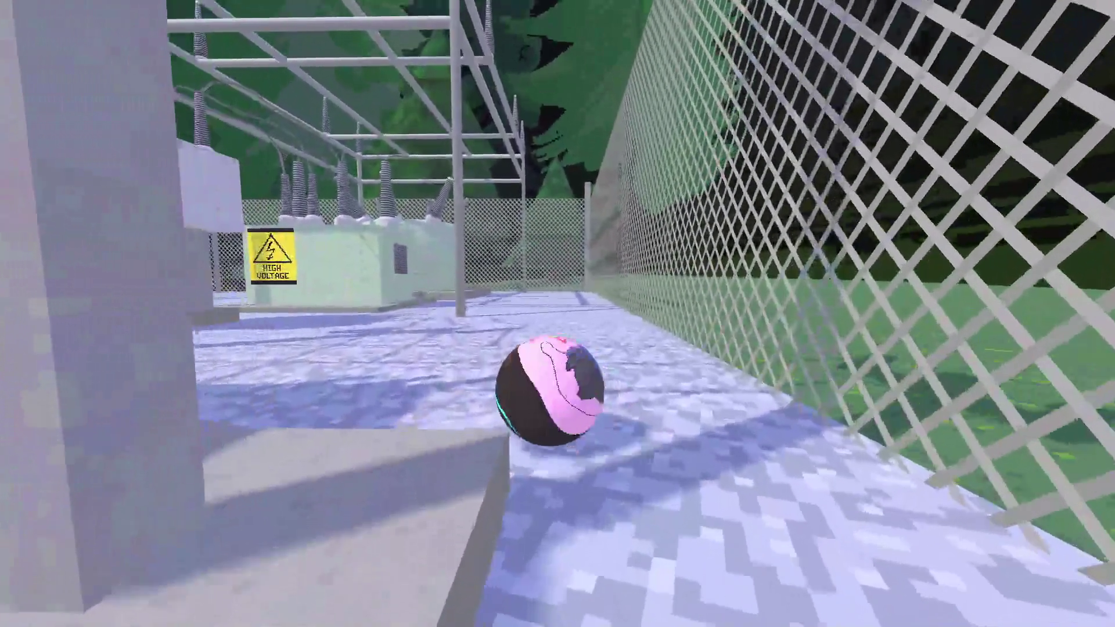
key("w")
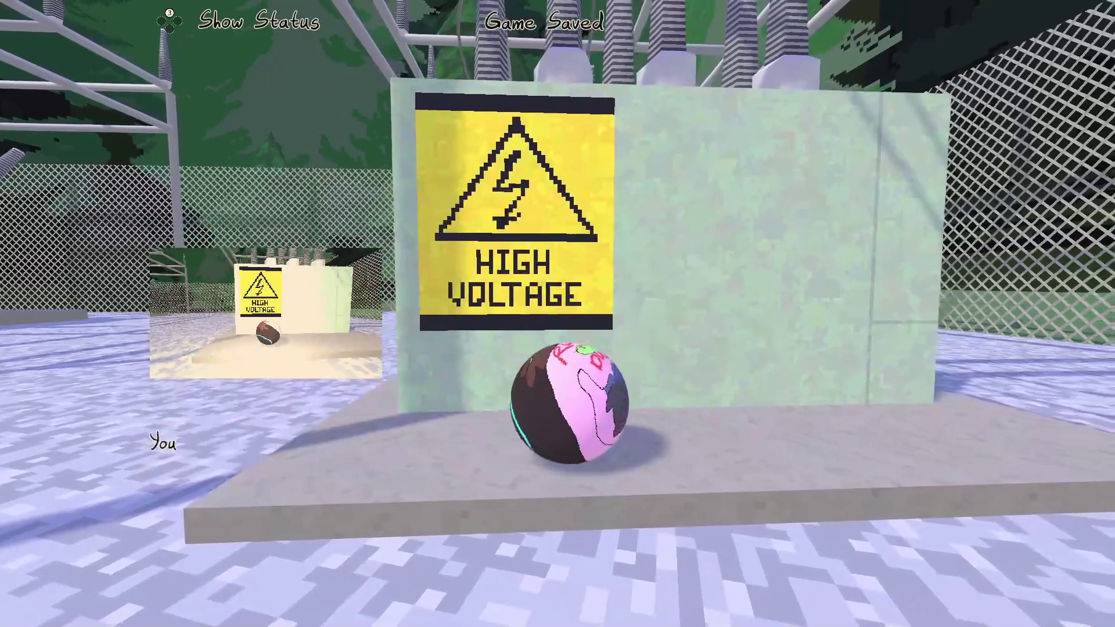
key("w")
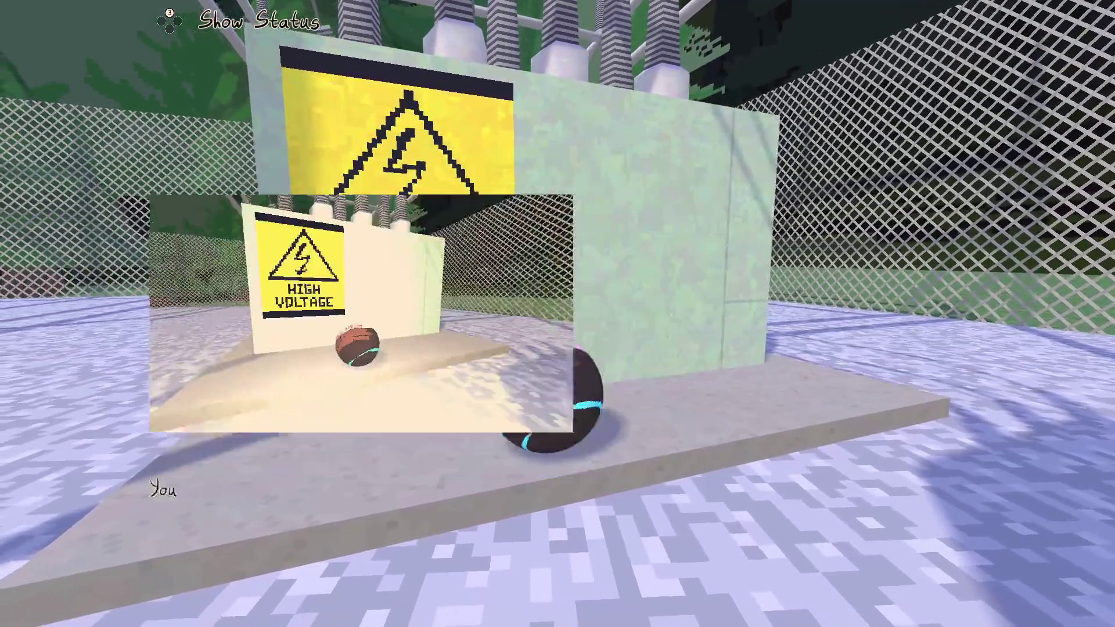
key("d")
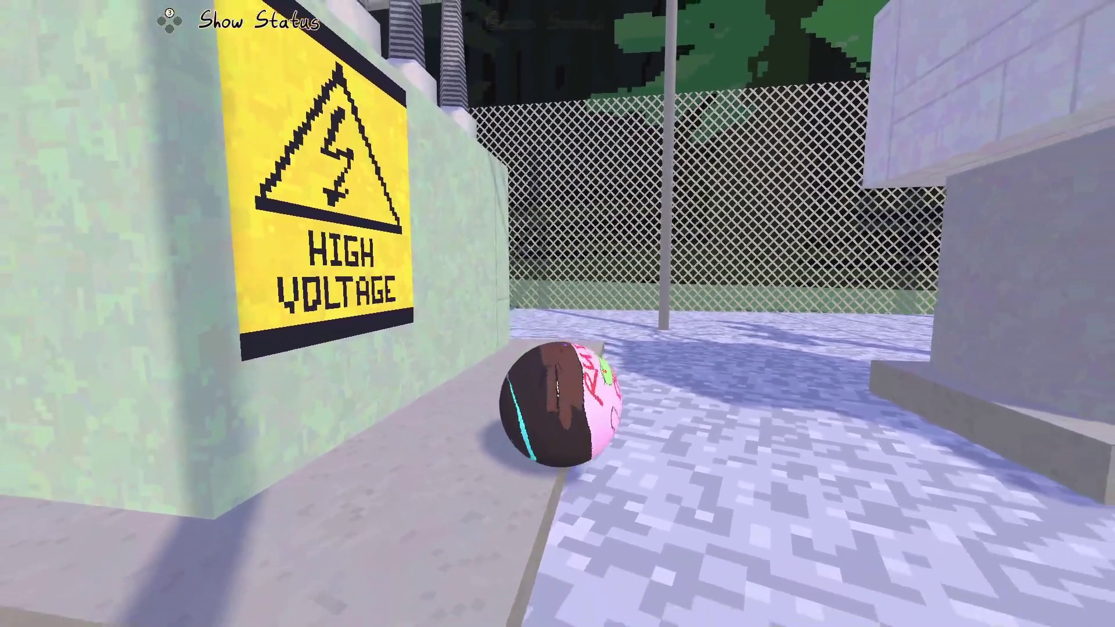
key("d")
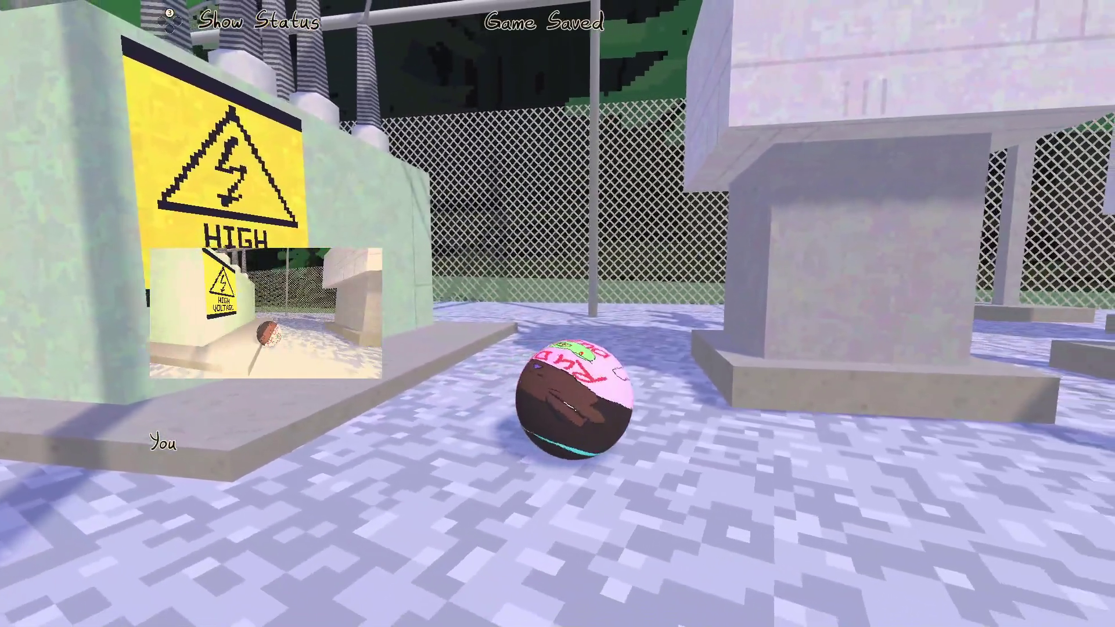
Roll across the road and up the grassy slope to the river bank, then run on foot toward the trees
key("w")
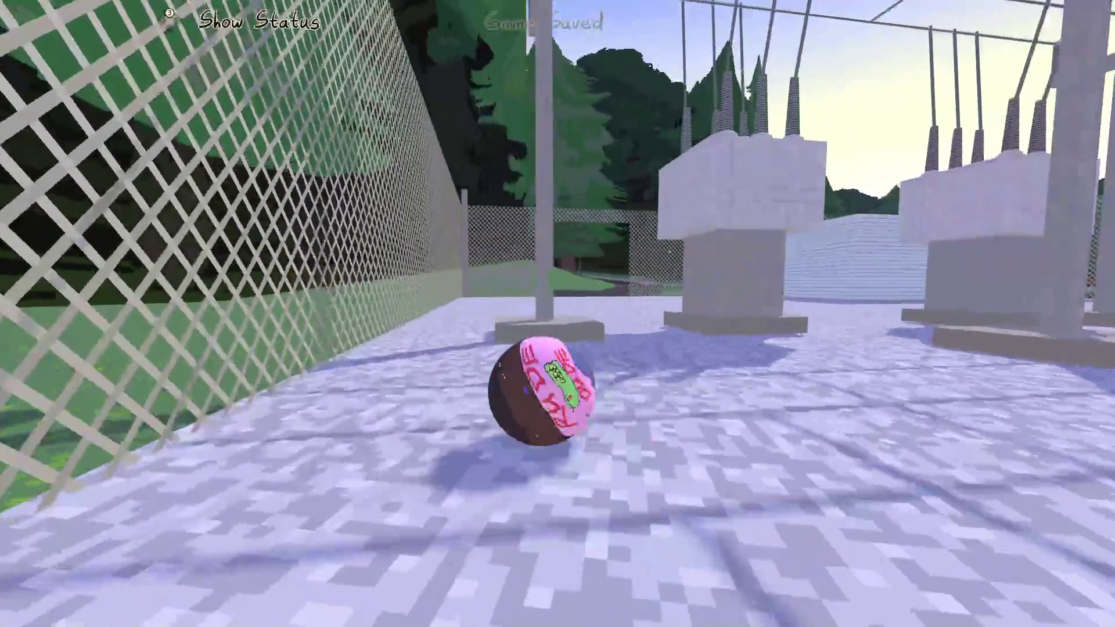
key("a")
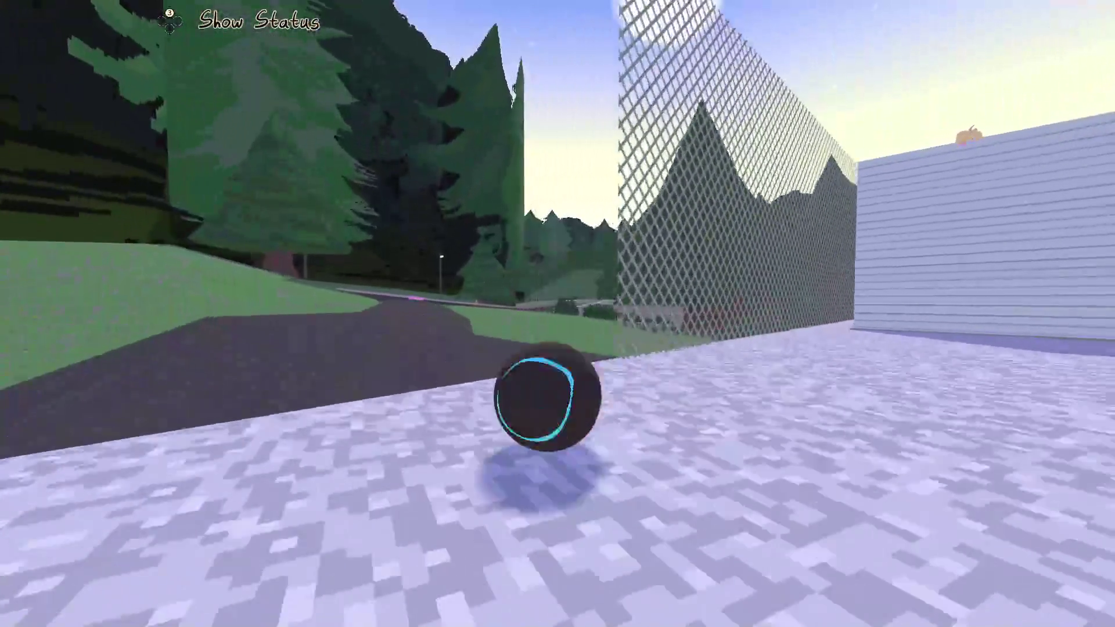
key("w")
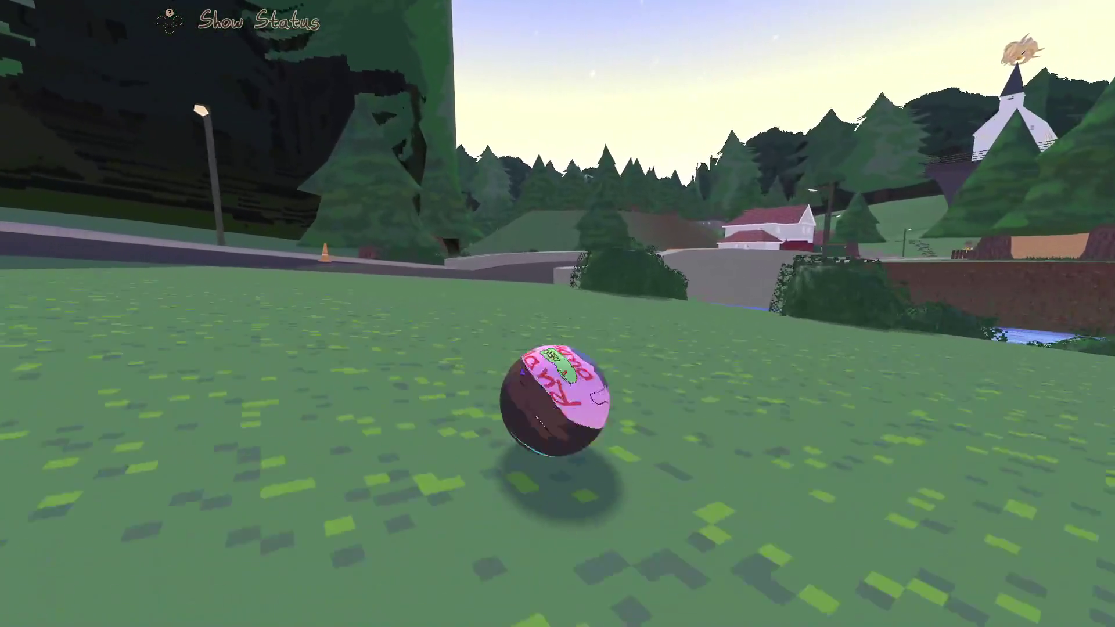
key("a")
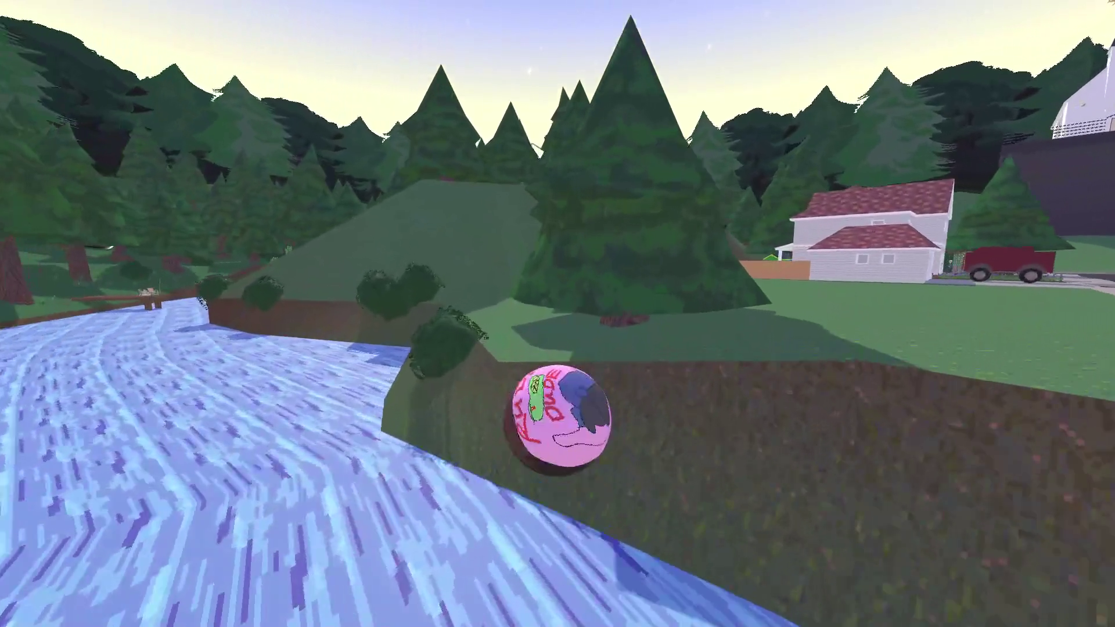
key("w")
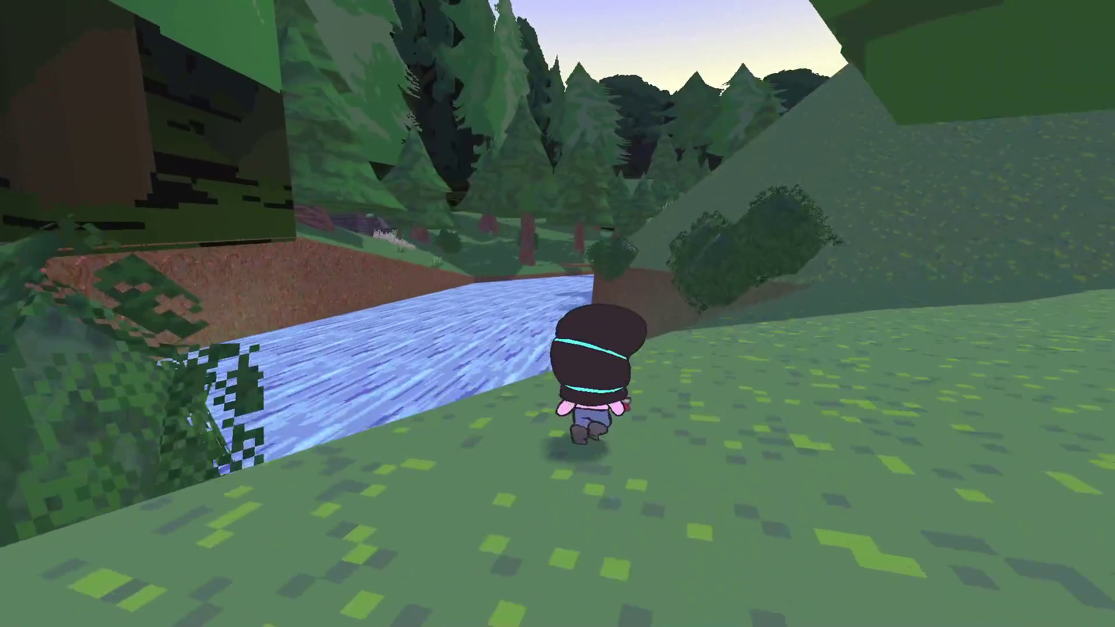
key("w")
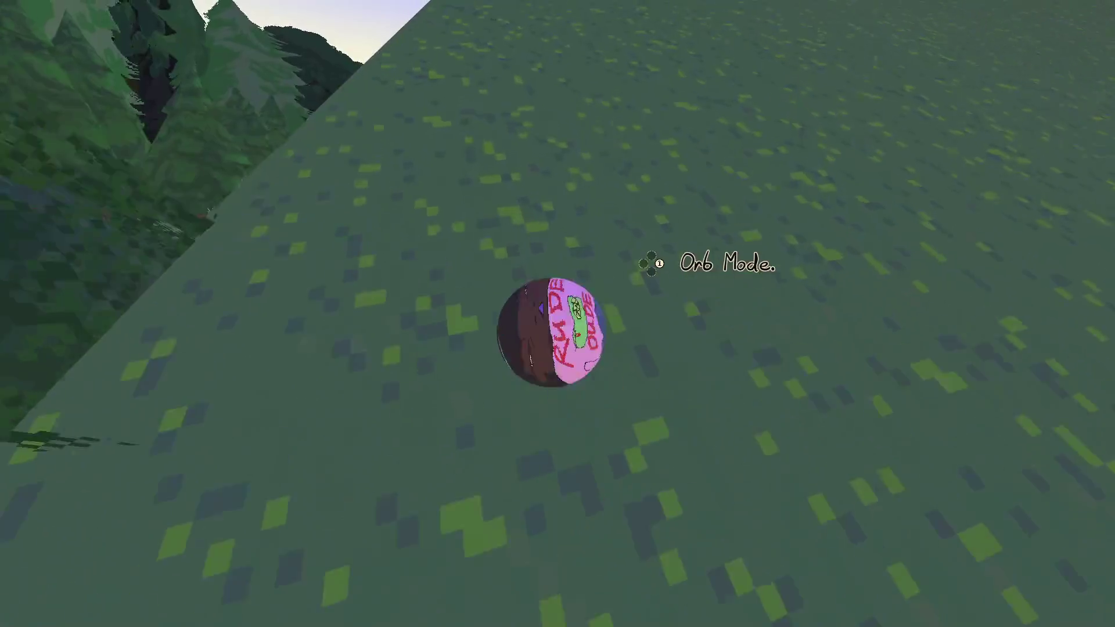
key("w")
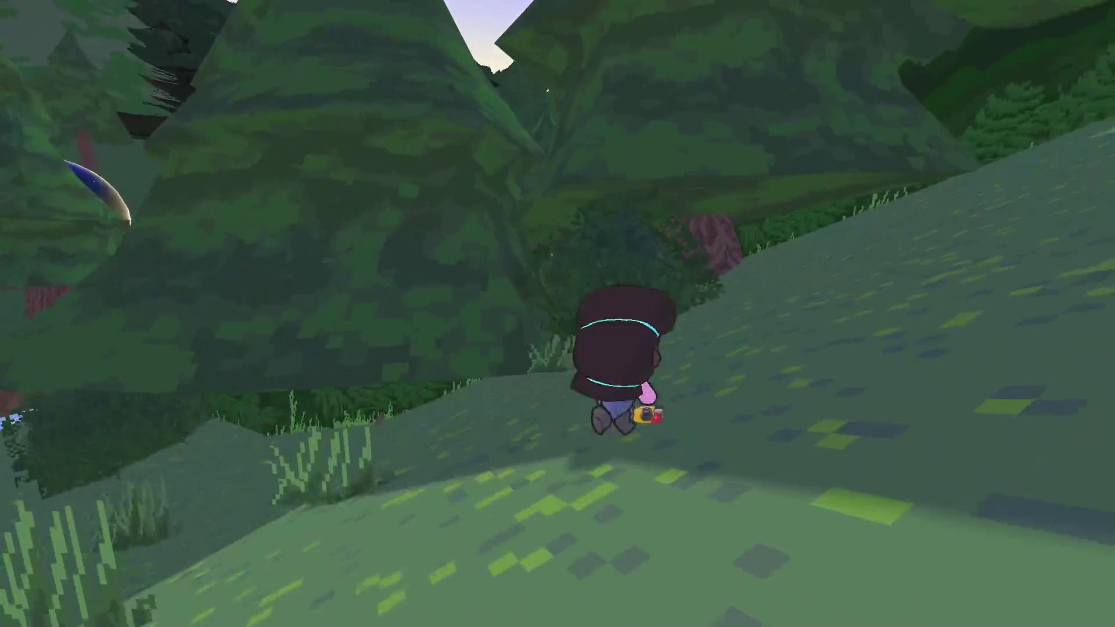
key("w")
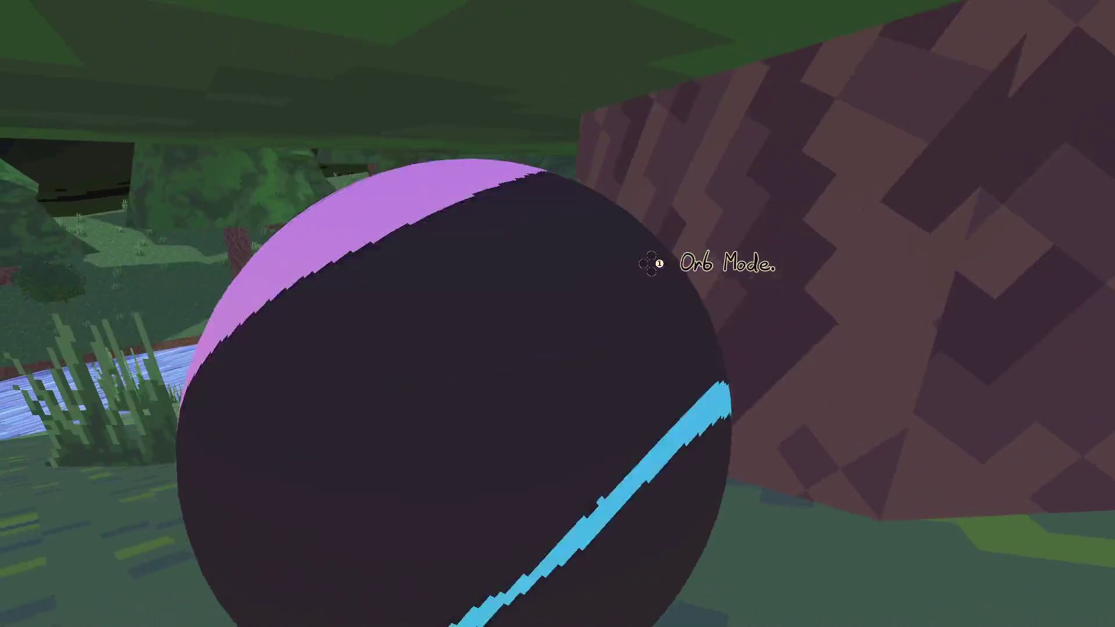
key("s")
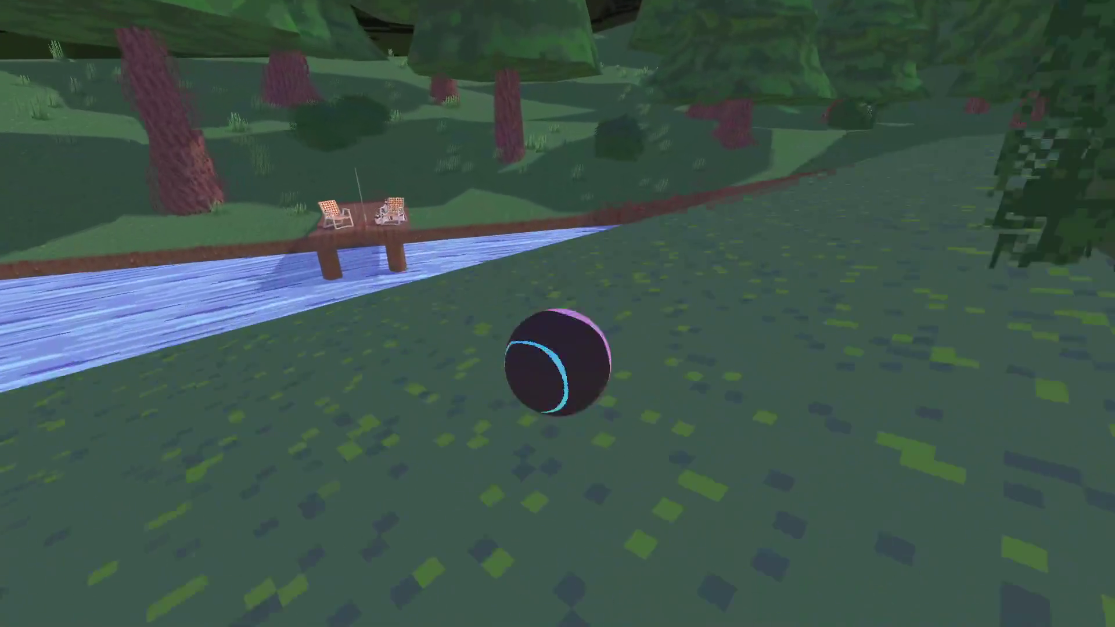
key("w")
key("w")
key("space")
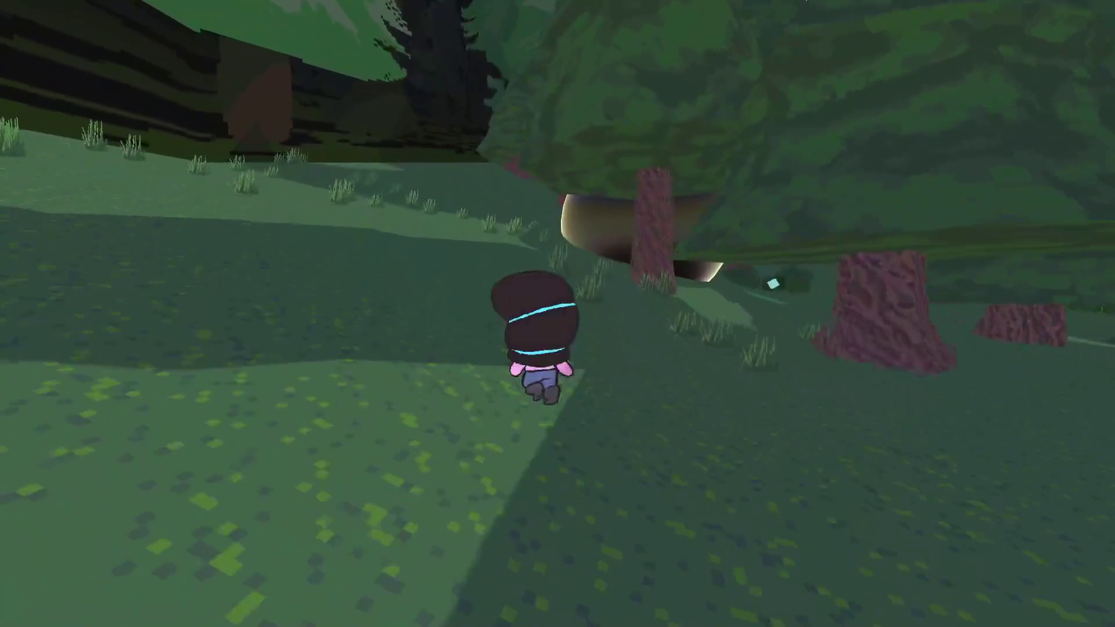
key("w")
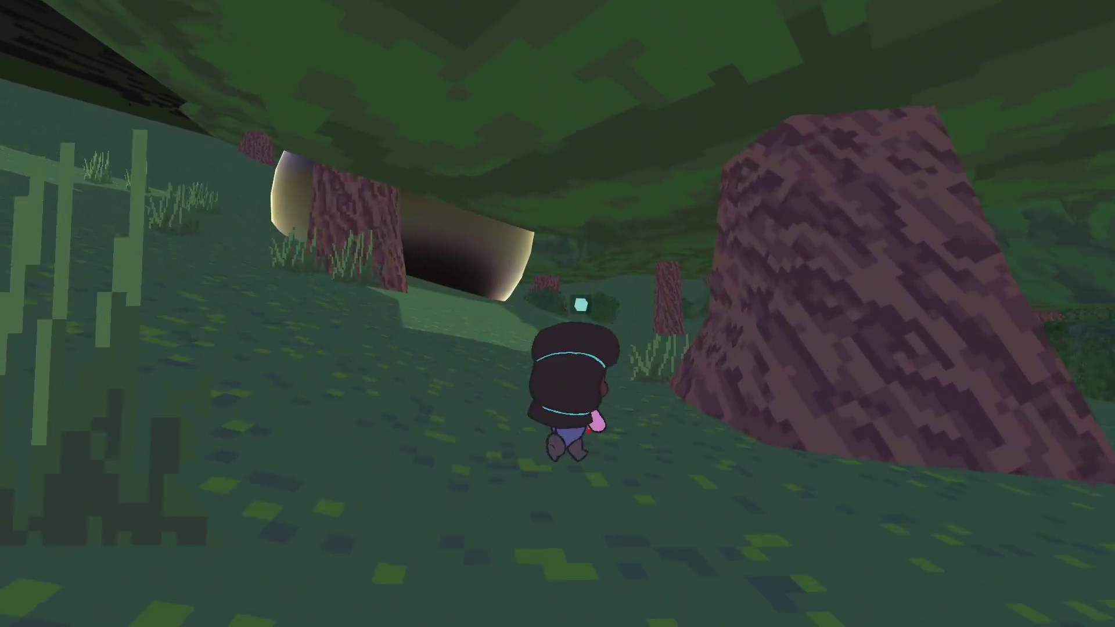
Take out the Kiddo Cam in Selfie Mode and snap a selfie with the Cube
key("w")
key("c")
key("Escape")
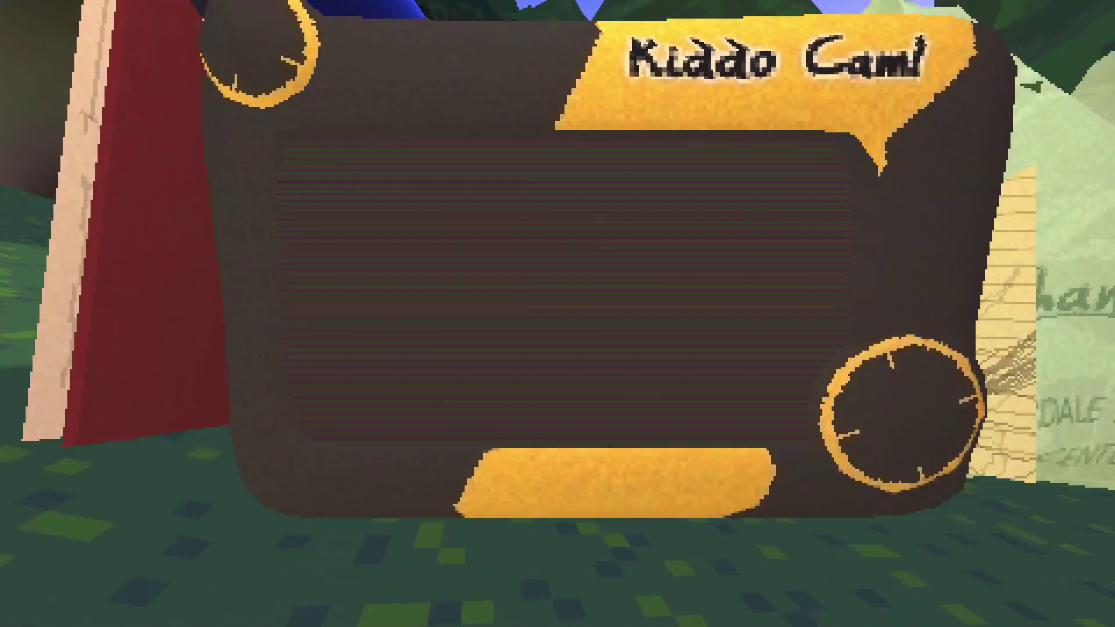
key("c")
key("f")
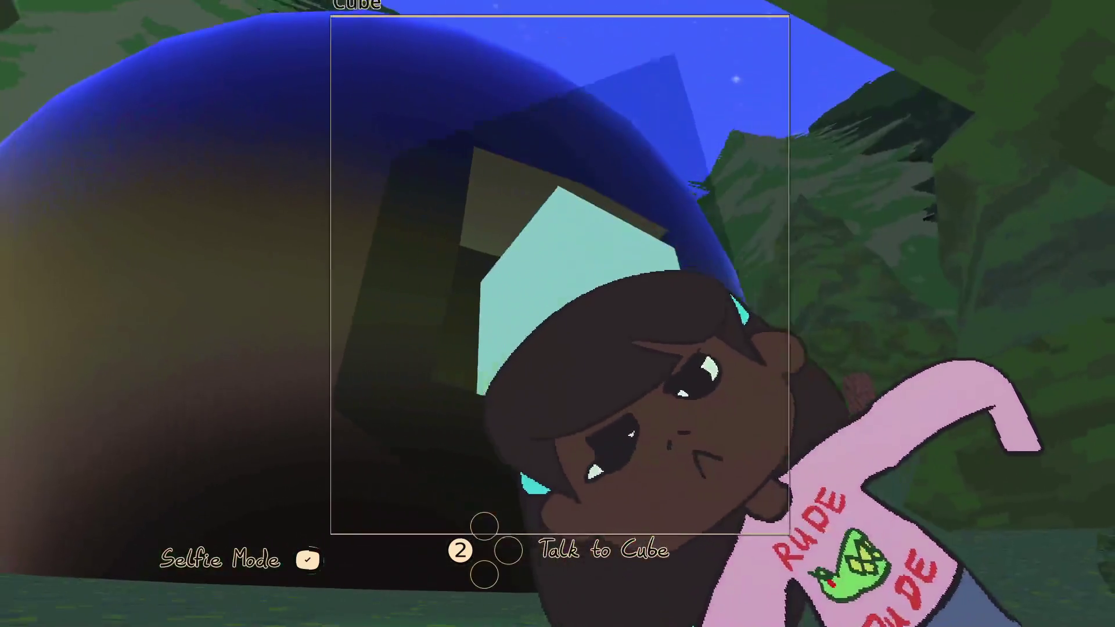
key("space")
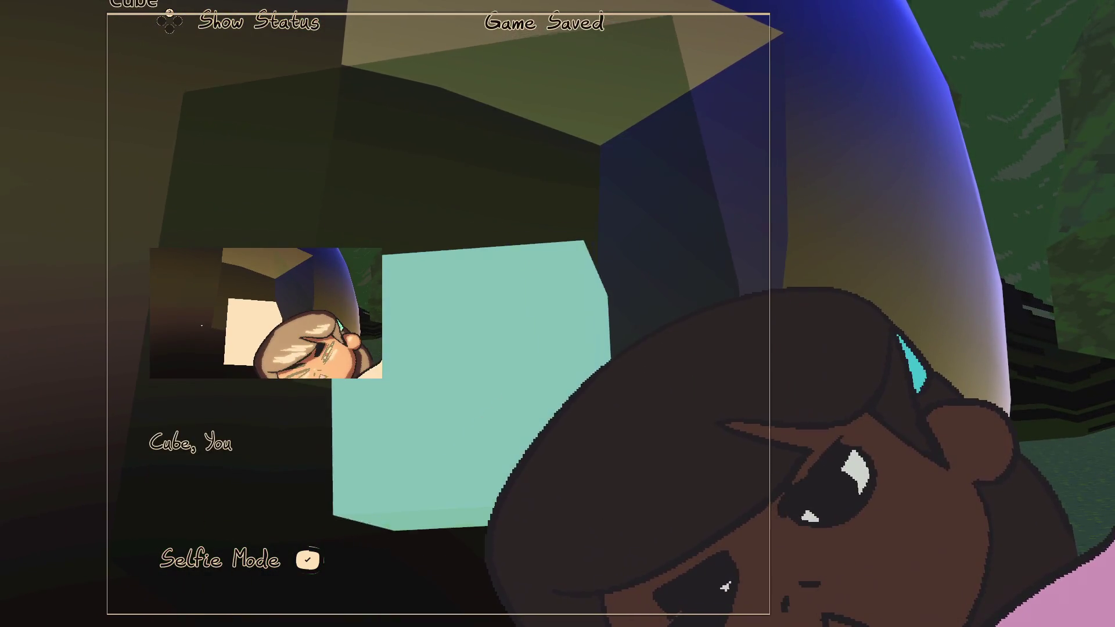
View the two newest selfies full size in My Gallery, then put the camera away
key("Tab")
key("Return")
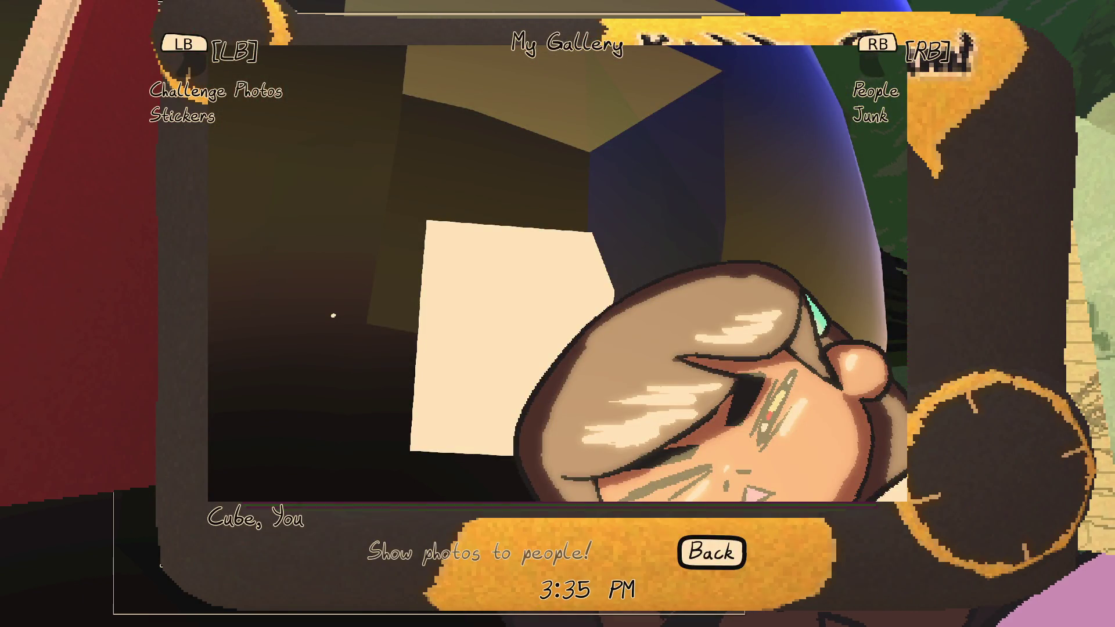
key("Escape")
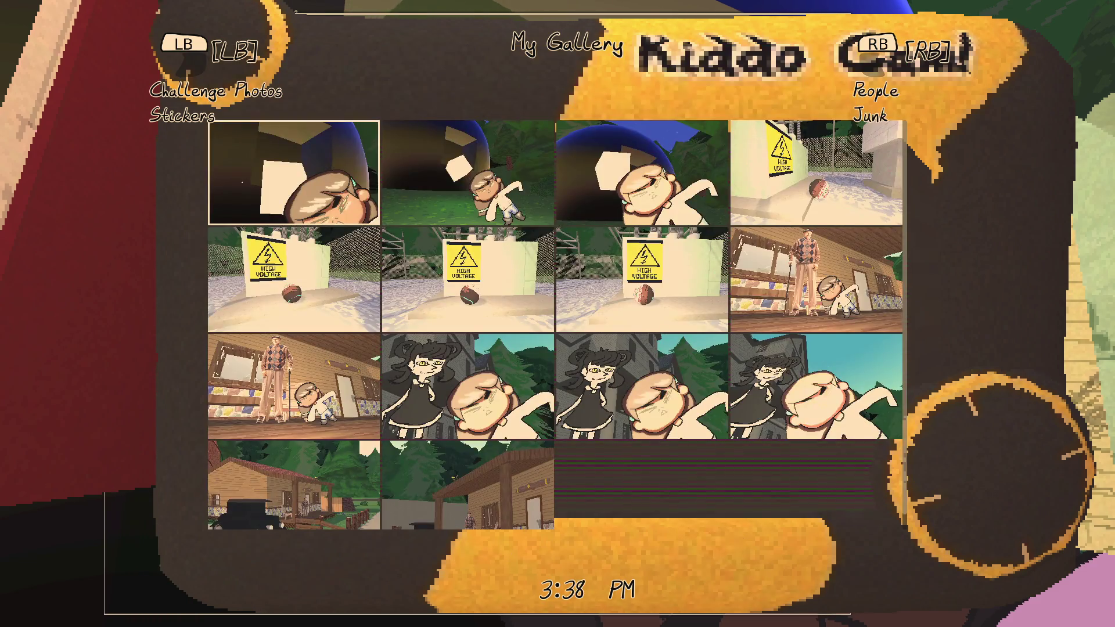
key("Return")
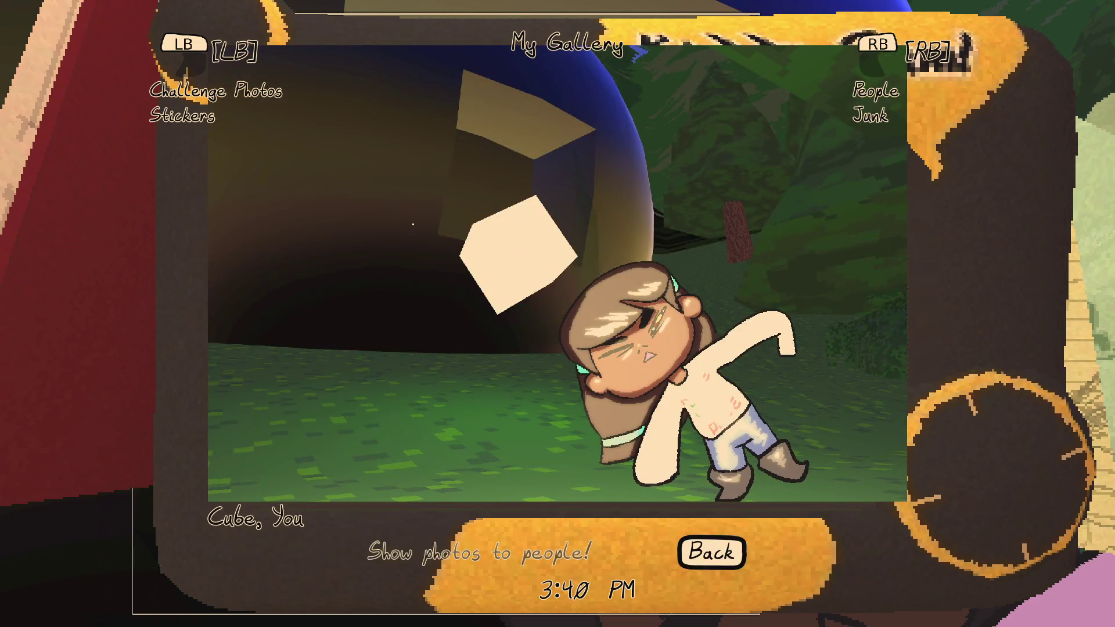
key("Escape")
key("Escape")
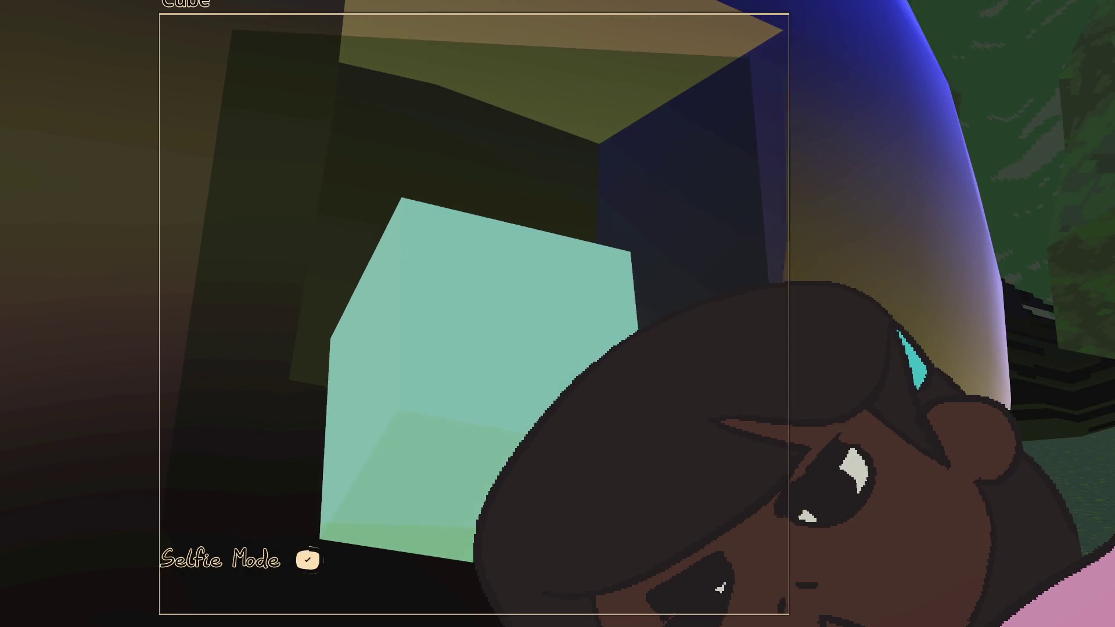
key("Escape")
Walk up to the floating Cube and talk to it
key("d")
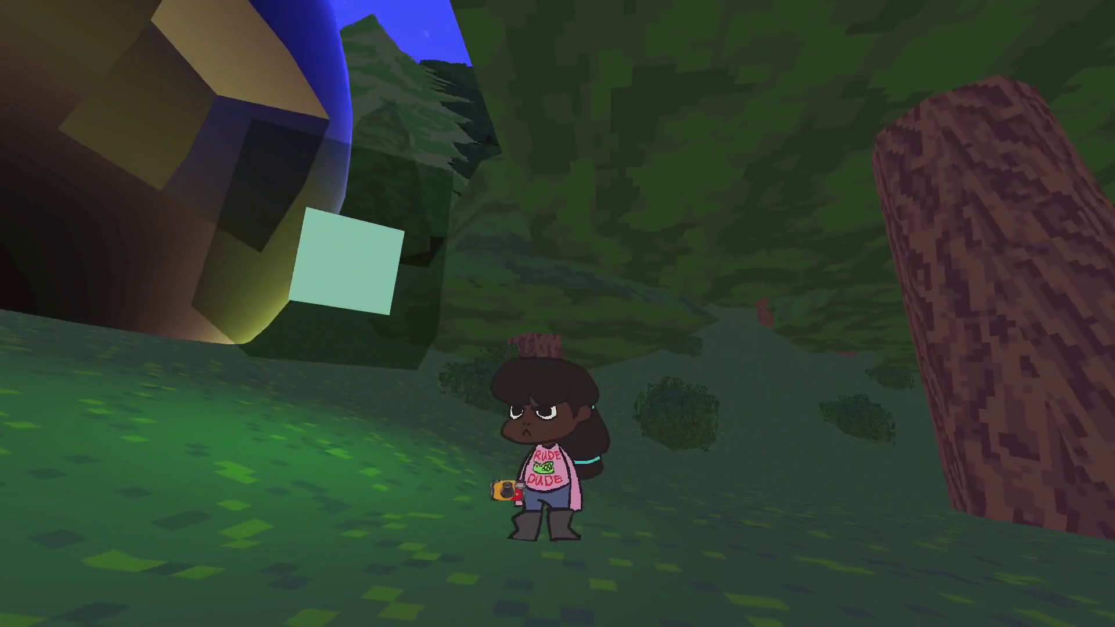
key("w")
key("w")
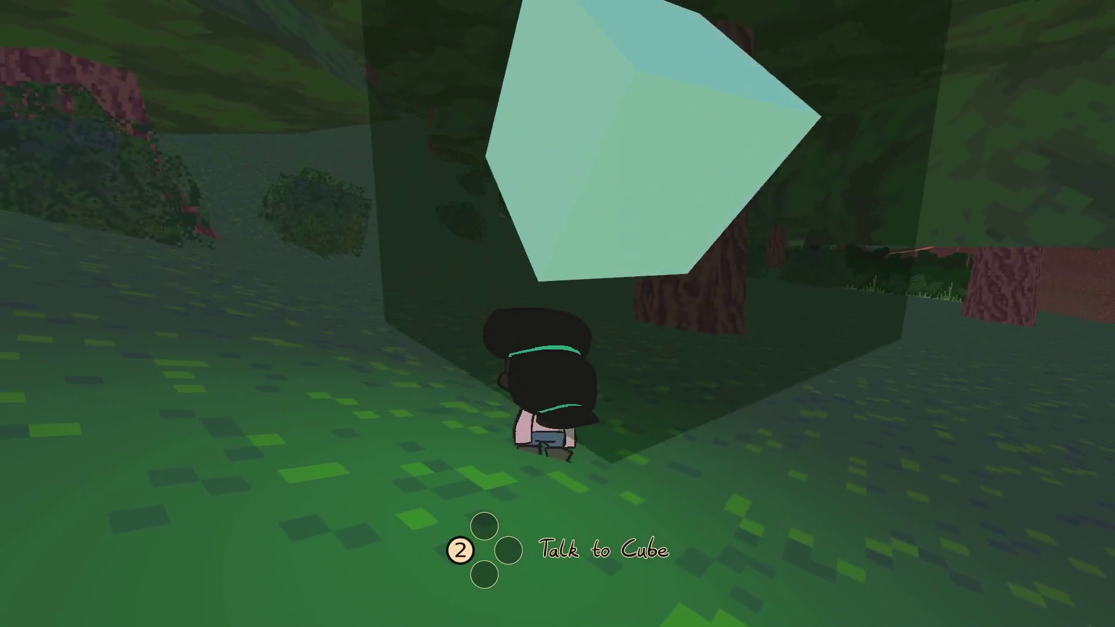
key("2")
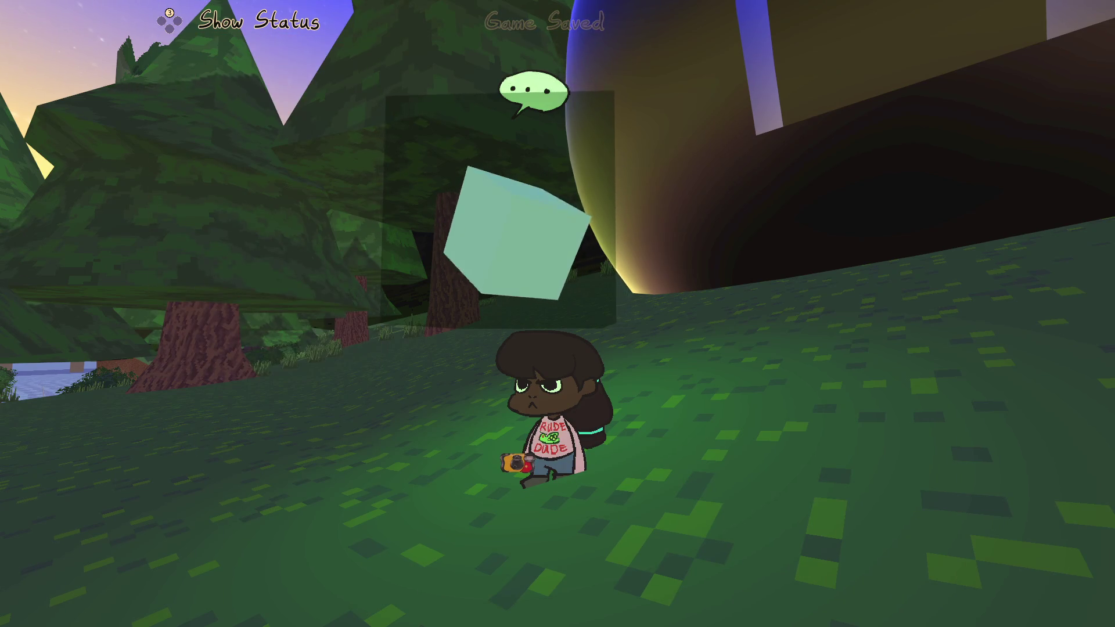
Switch into orb form and roll through the forest toward the river dock
key("w")
key("1")
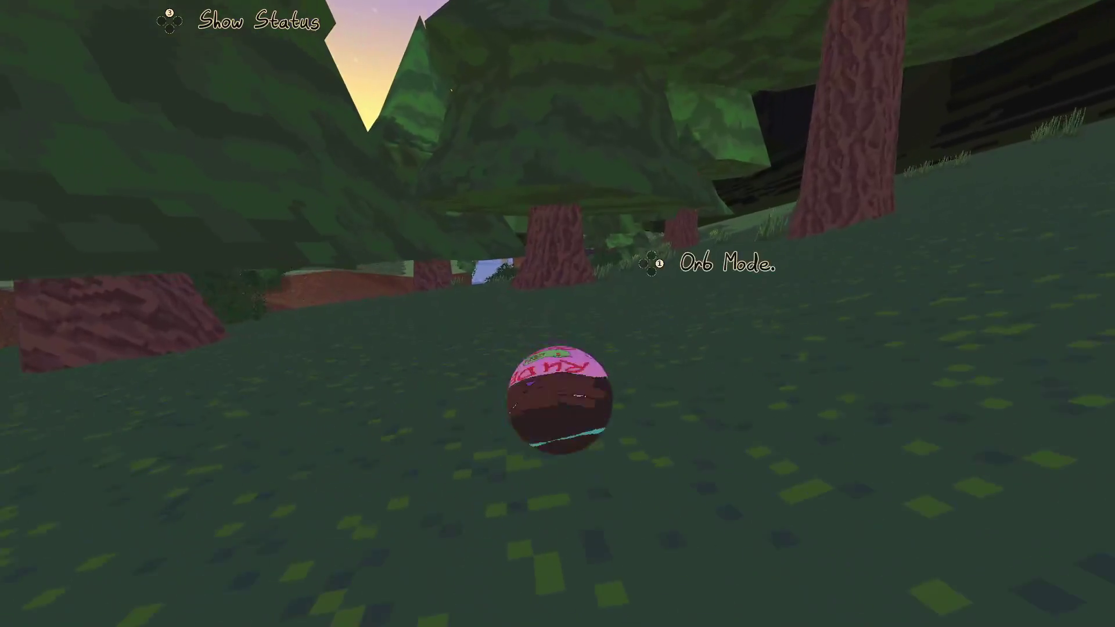
key("w")
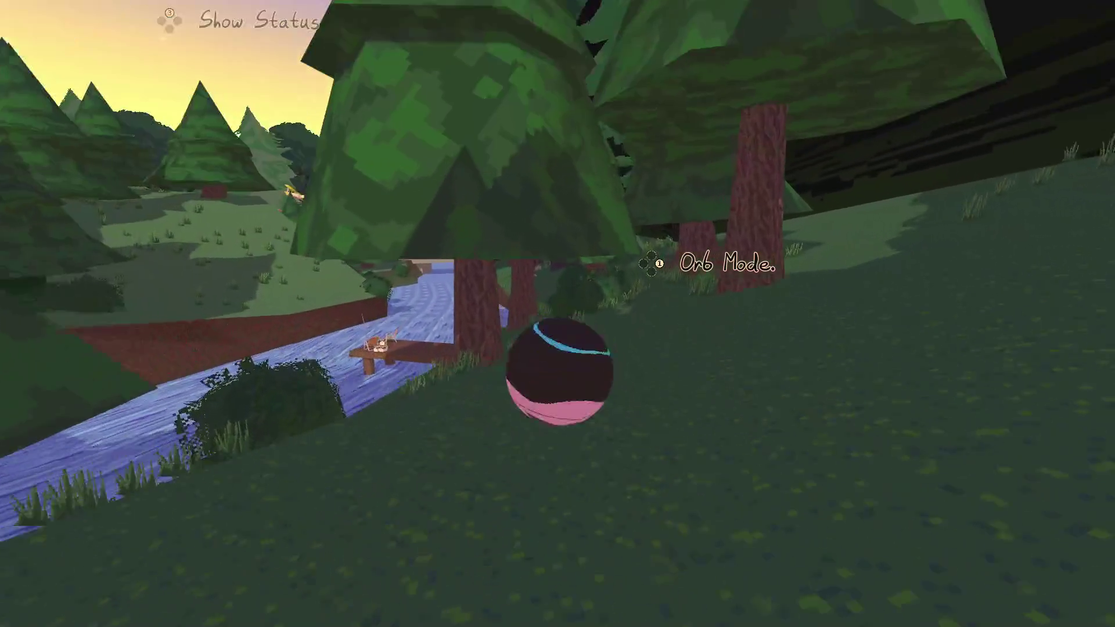
Walk along the wooden dock to the fishing rod and look toward the two lawn chairs
key("1")
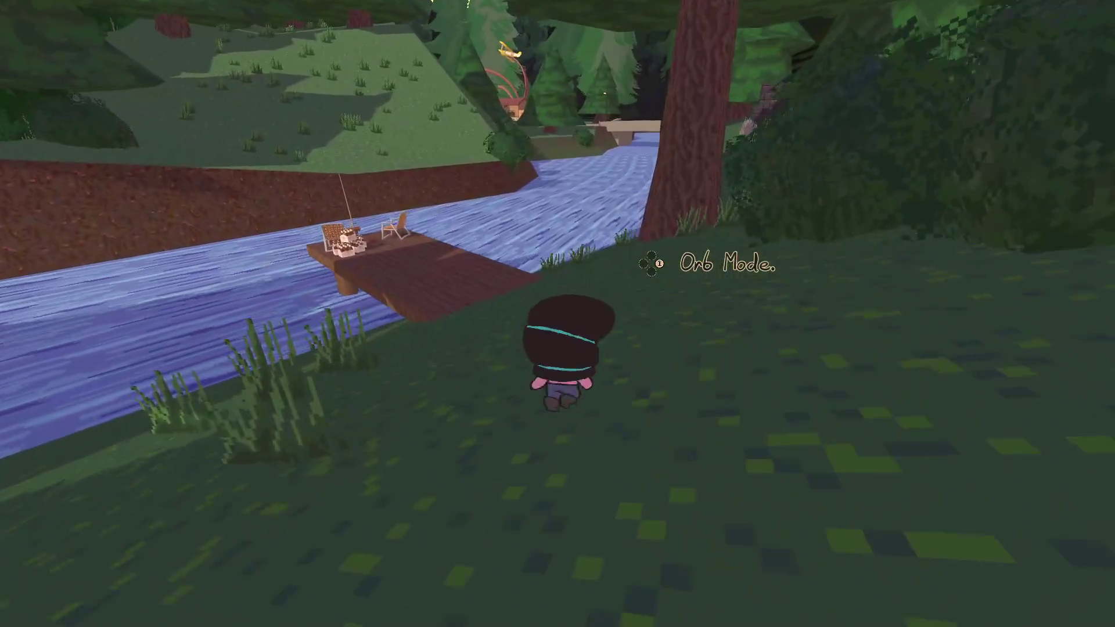
key("w")
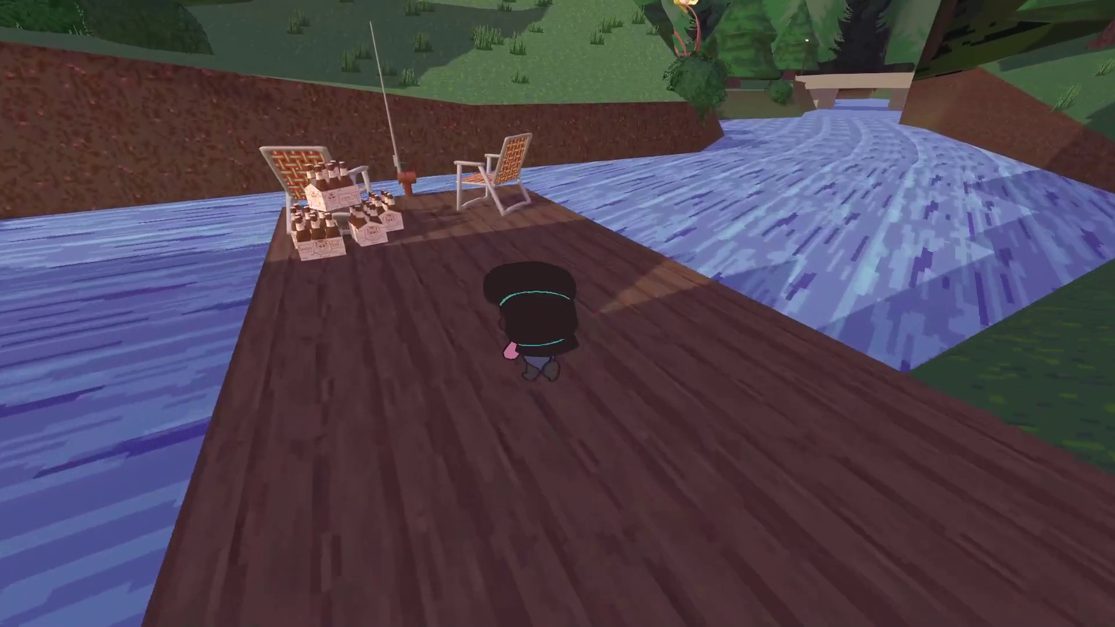
key("w")
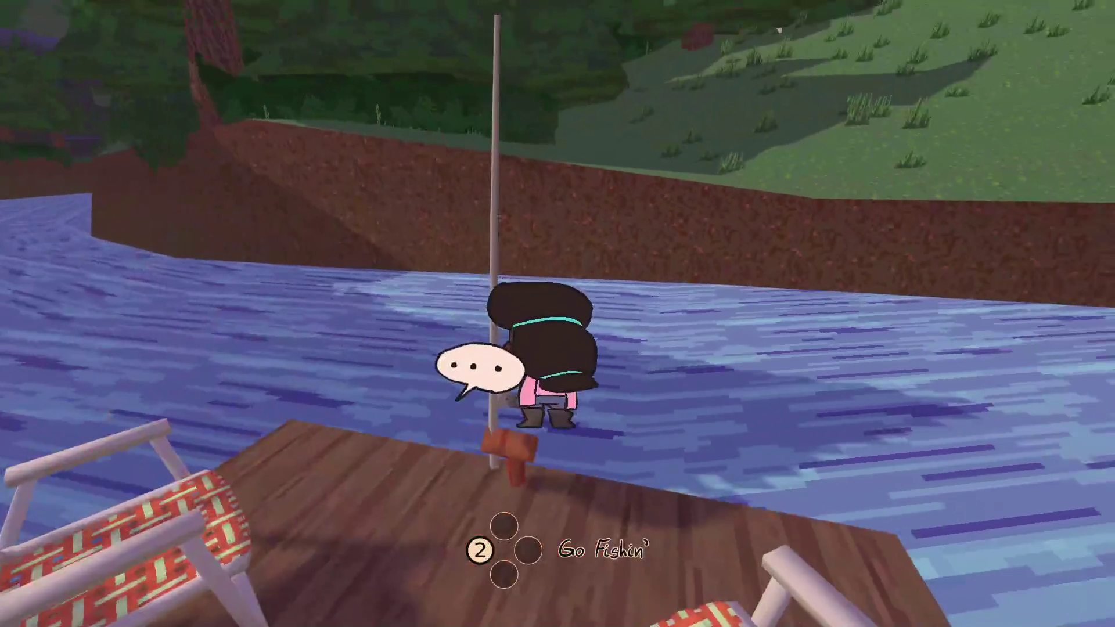
key("s")
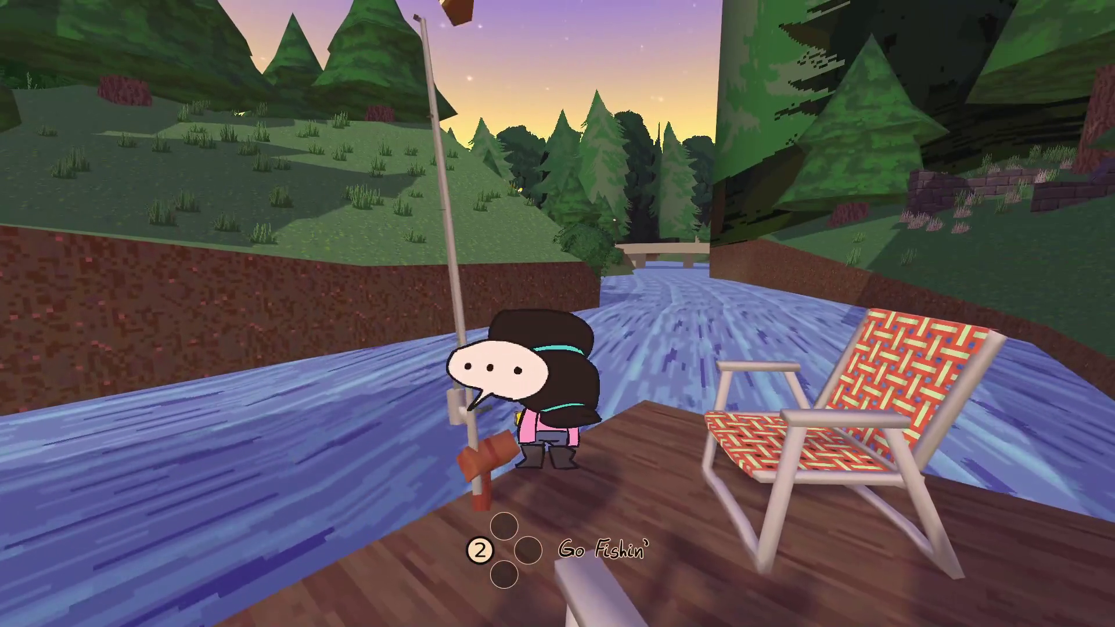
key("s")
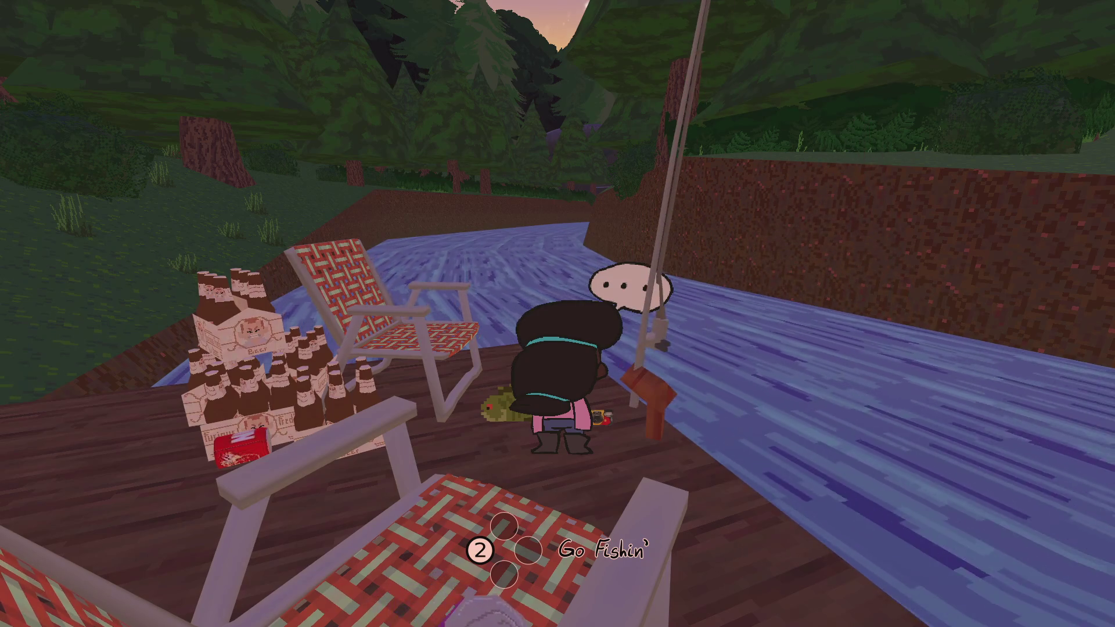
Sit in the lawn chair until evening, then get up and walk off the dock
key("2")
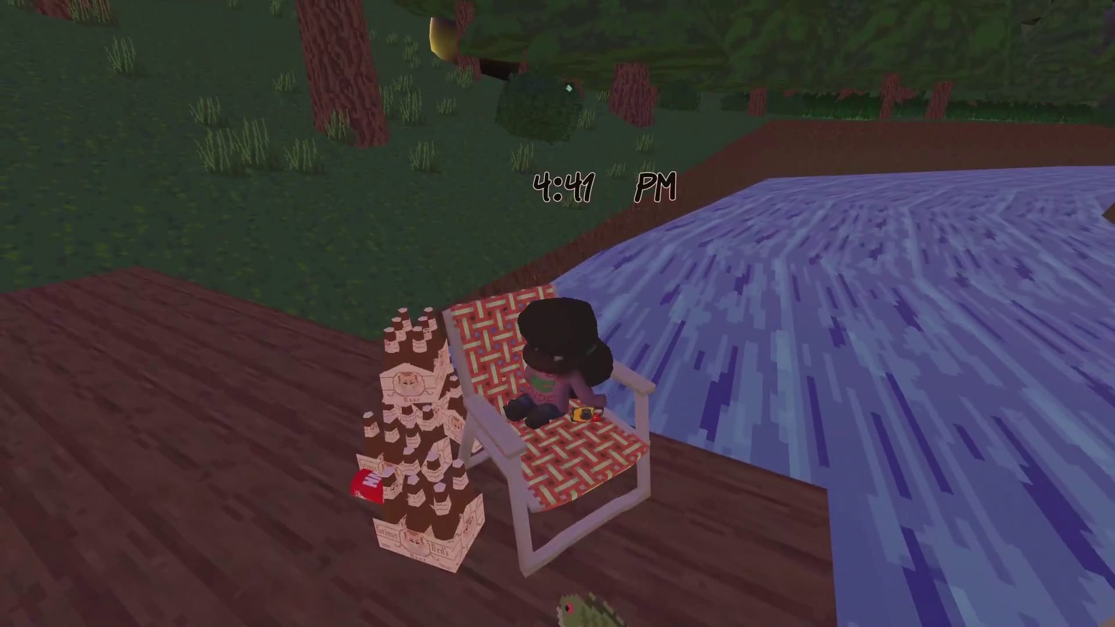
key("w")
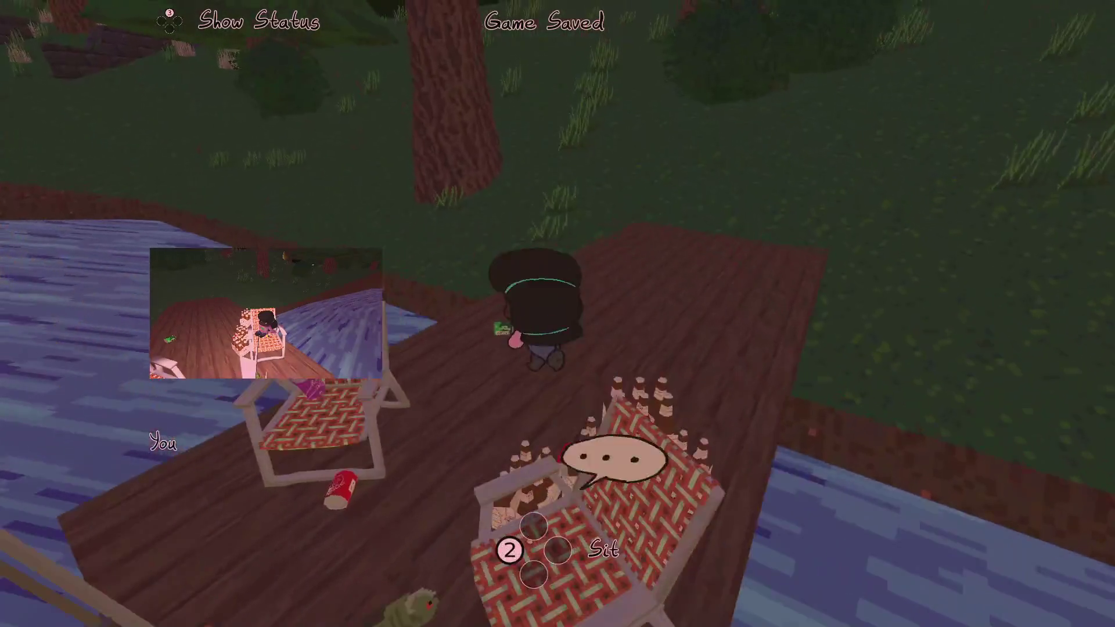
key("w")
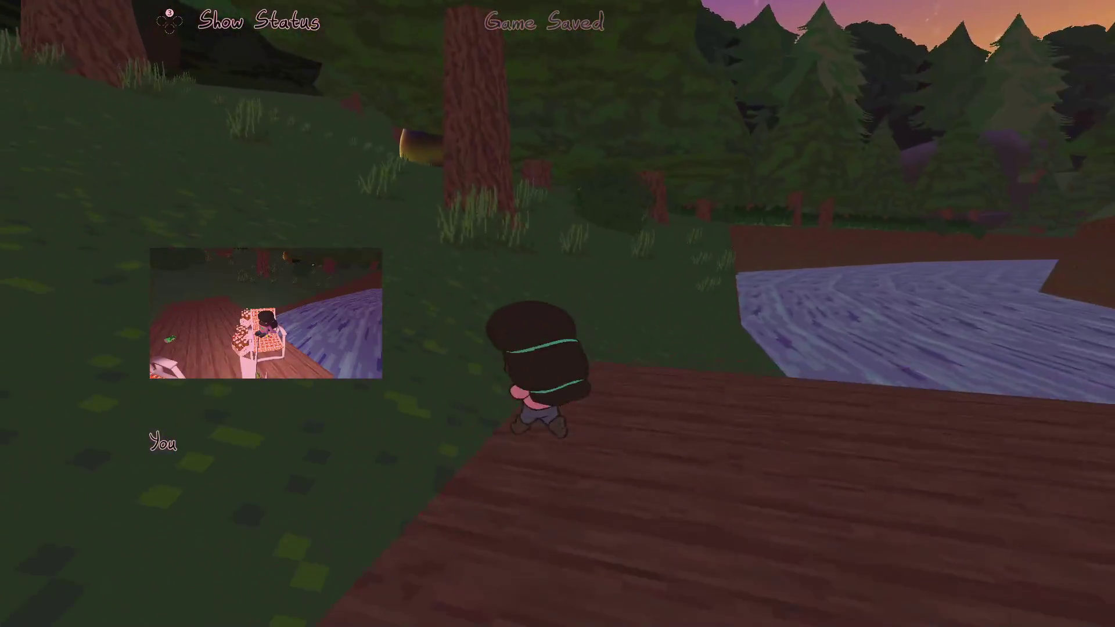
Roll as an orb through the forest onto the grassy path and walk up to the large tree
key("1")
key("w")
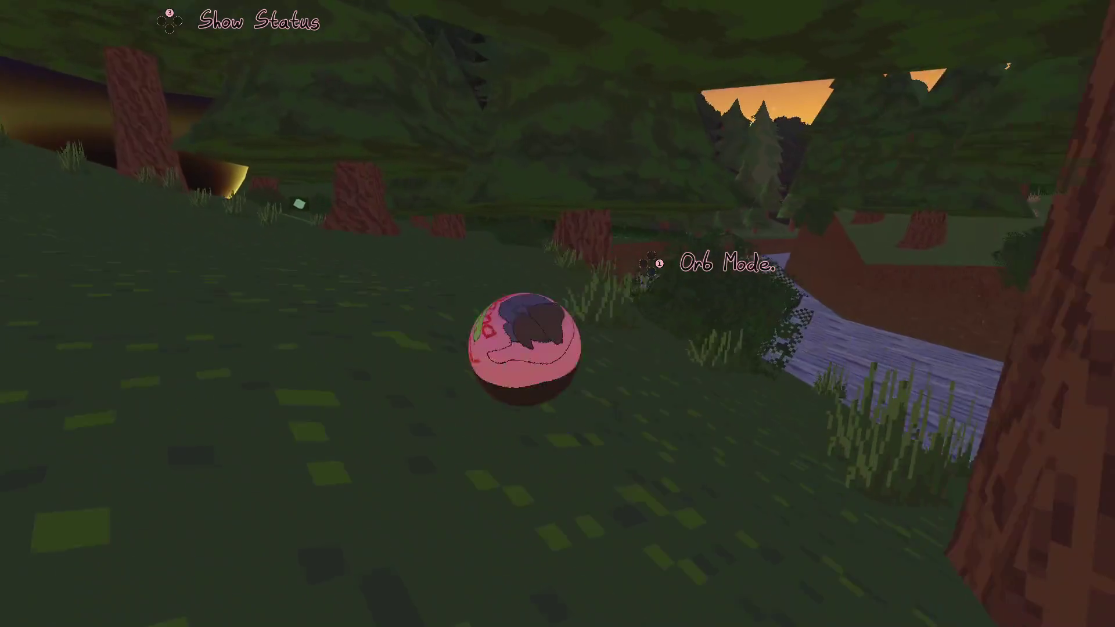
key("w")
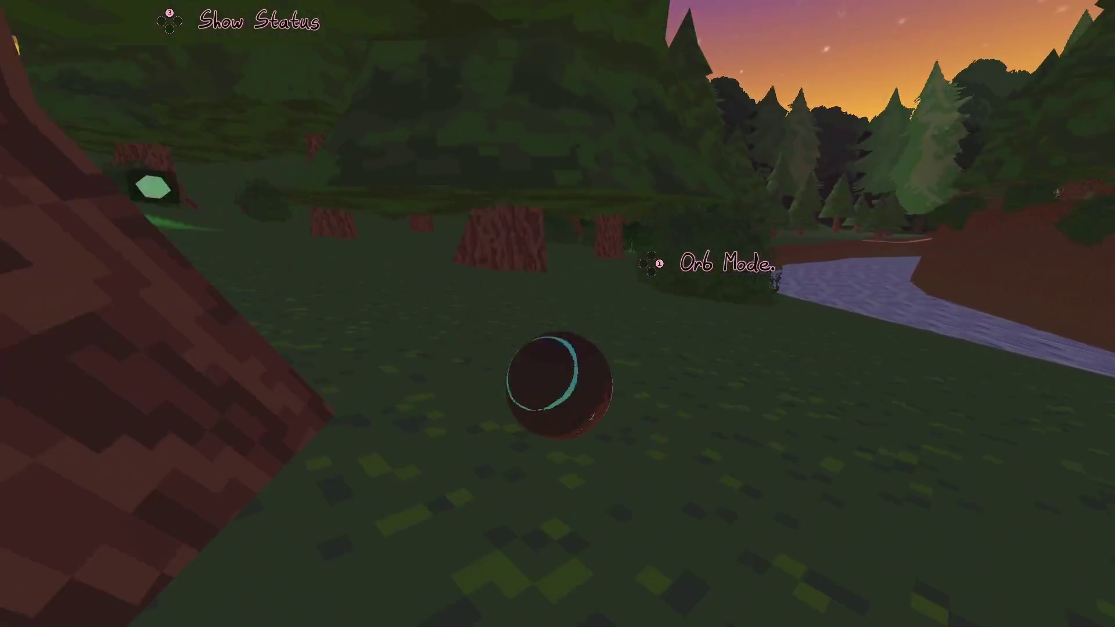
key("w")
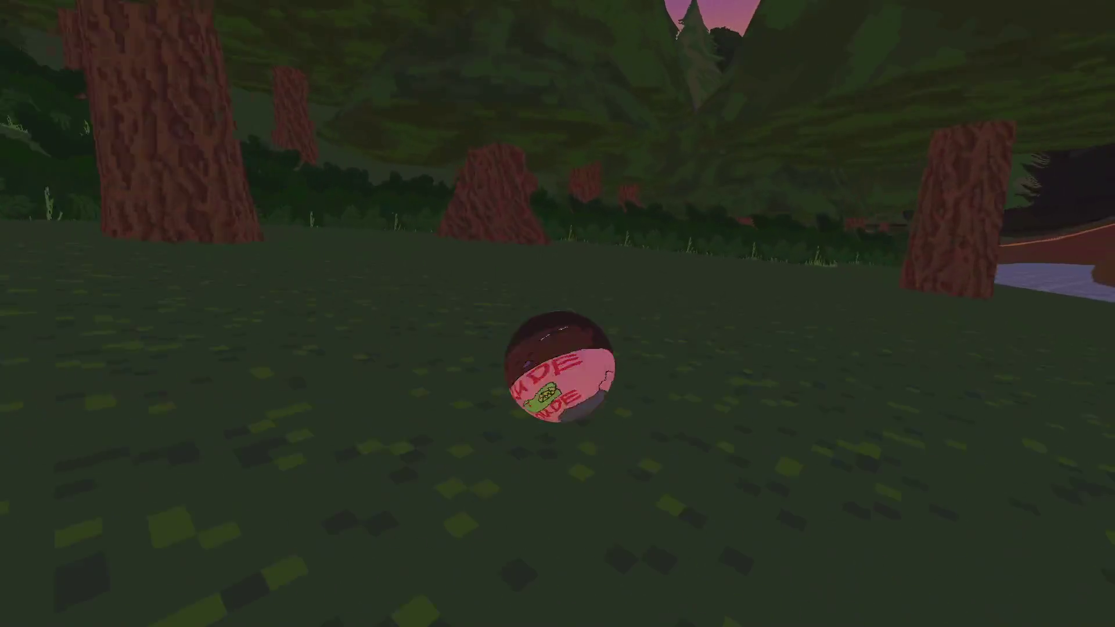
key("w")
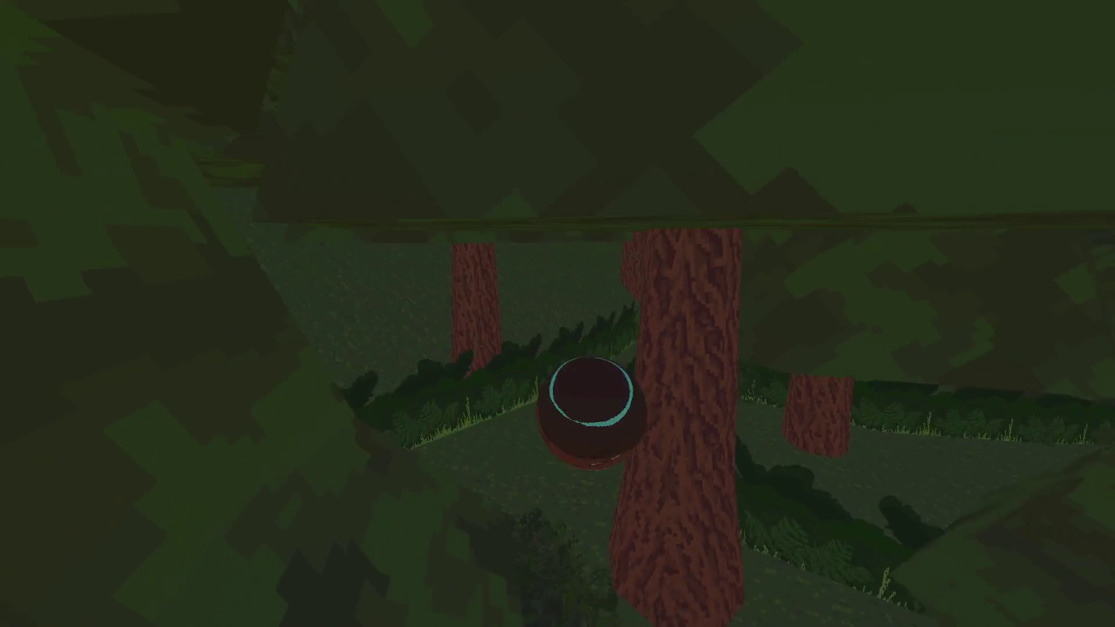
key("w")
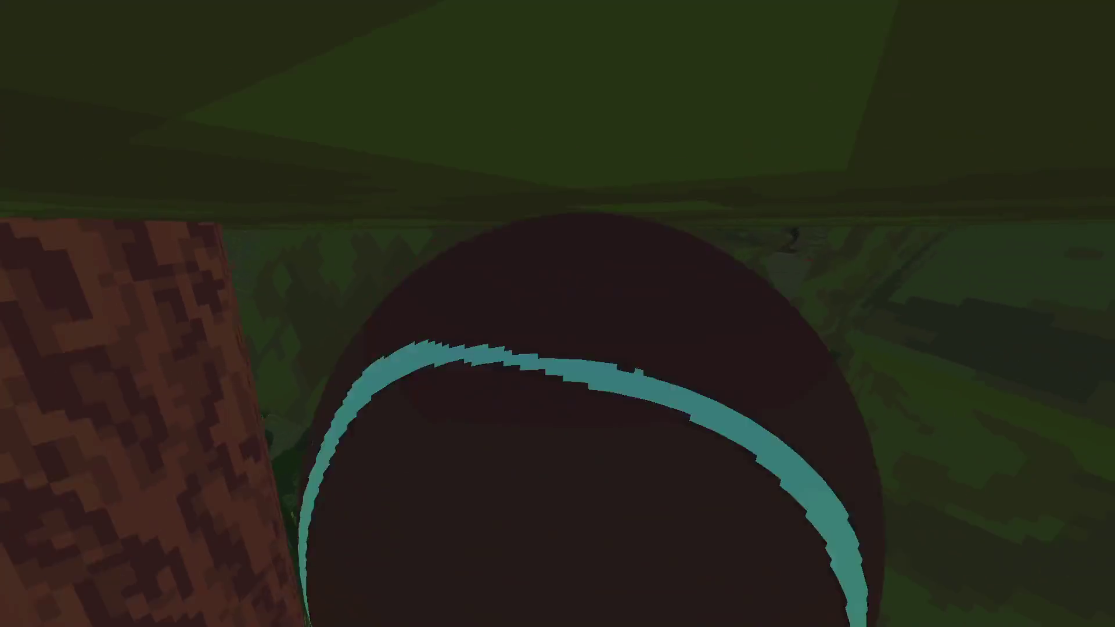
key("w")
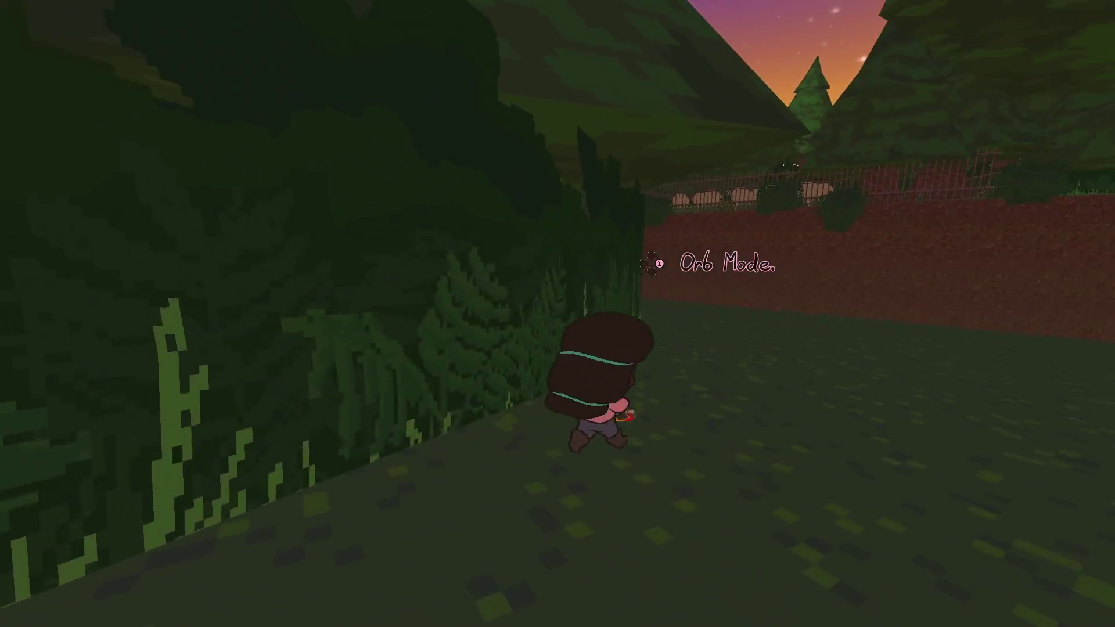
key("space")
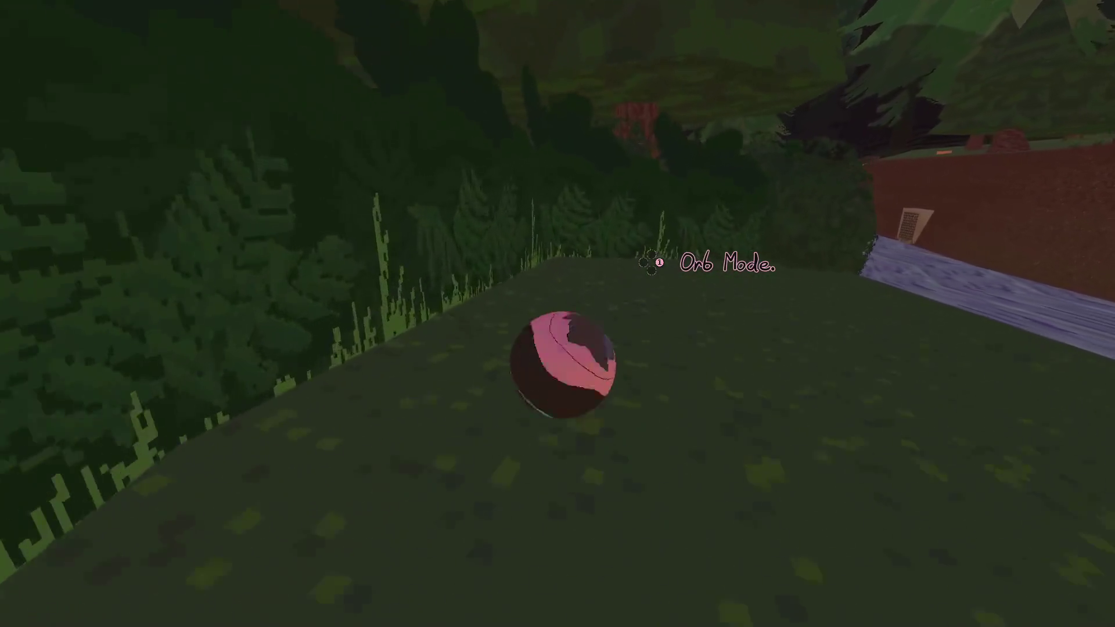
key("w")
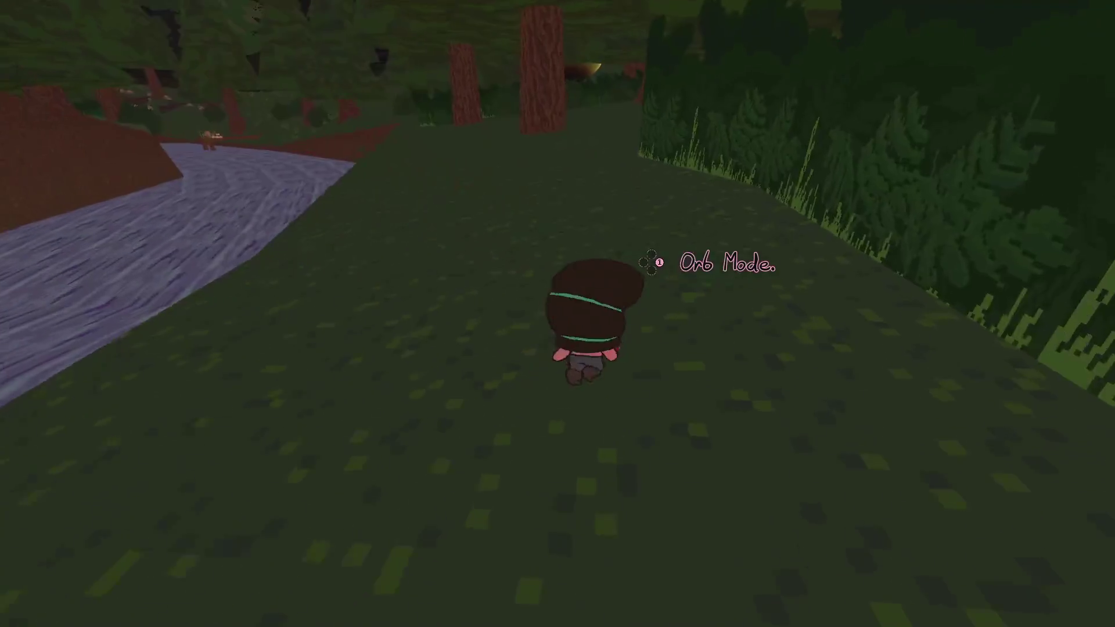
key("w")
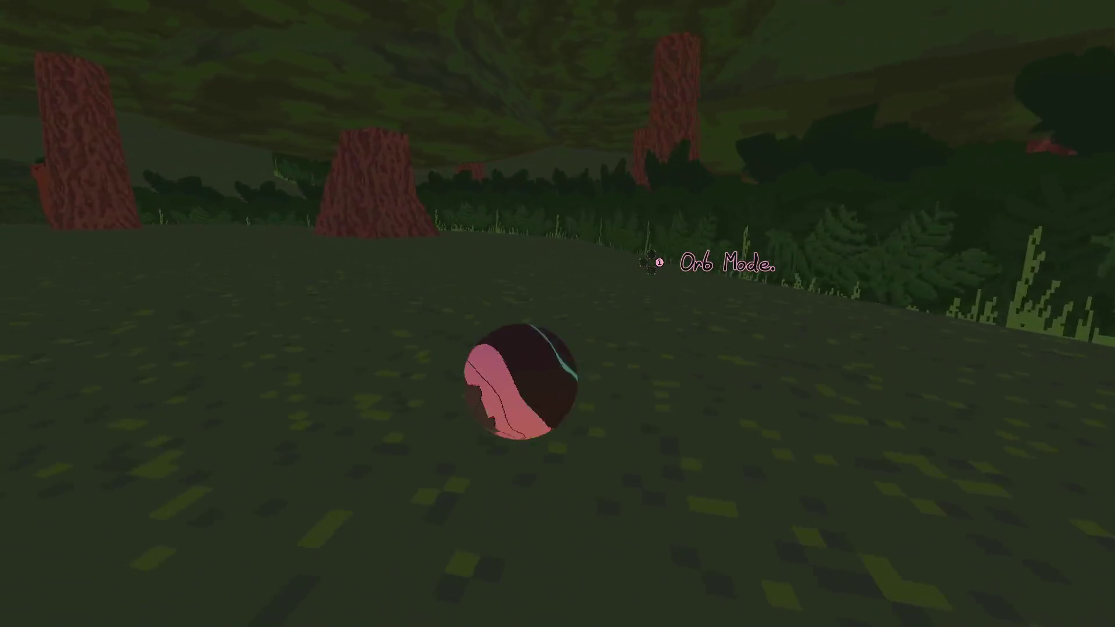
key("space")
key("w")
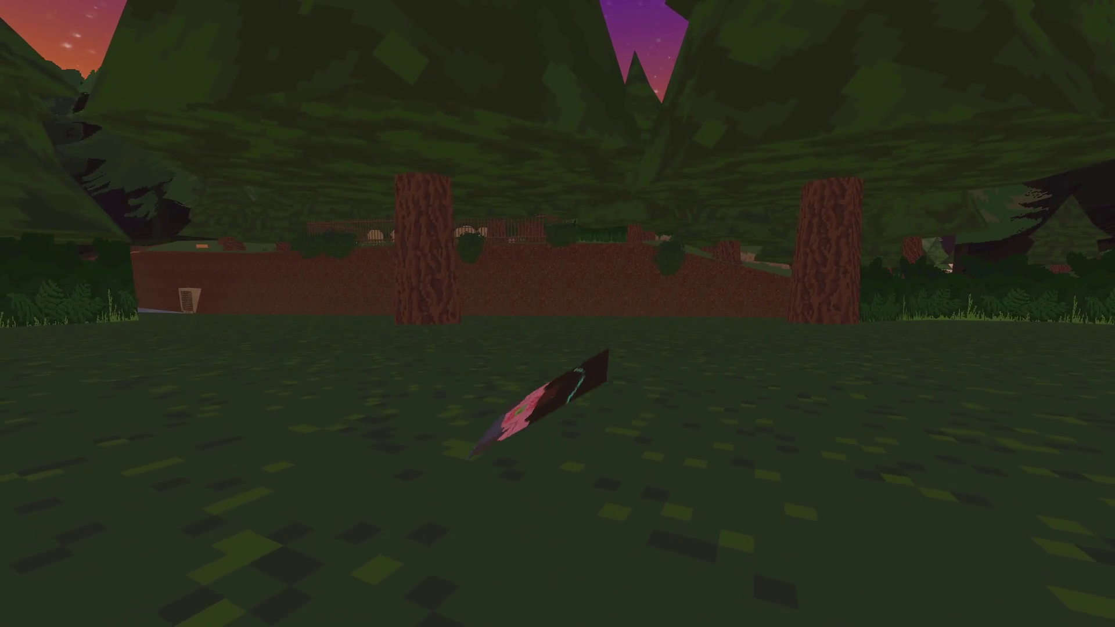
Roll past the tree toward the open grassy slope, pausing and resuming once
key("shift")
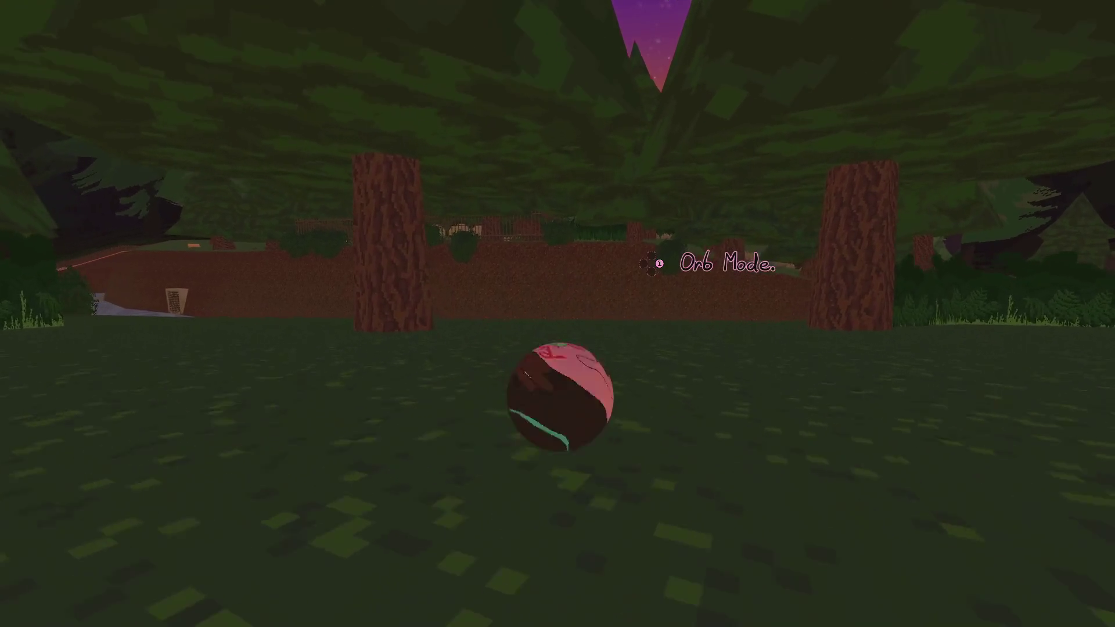
key("w")
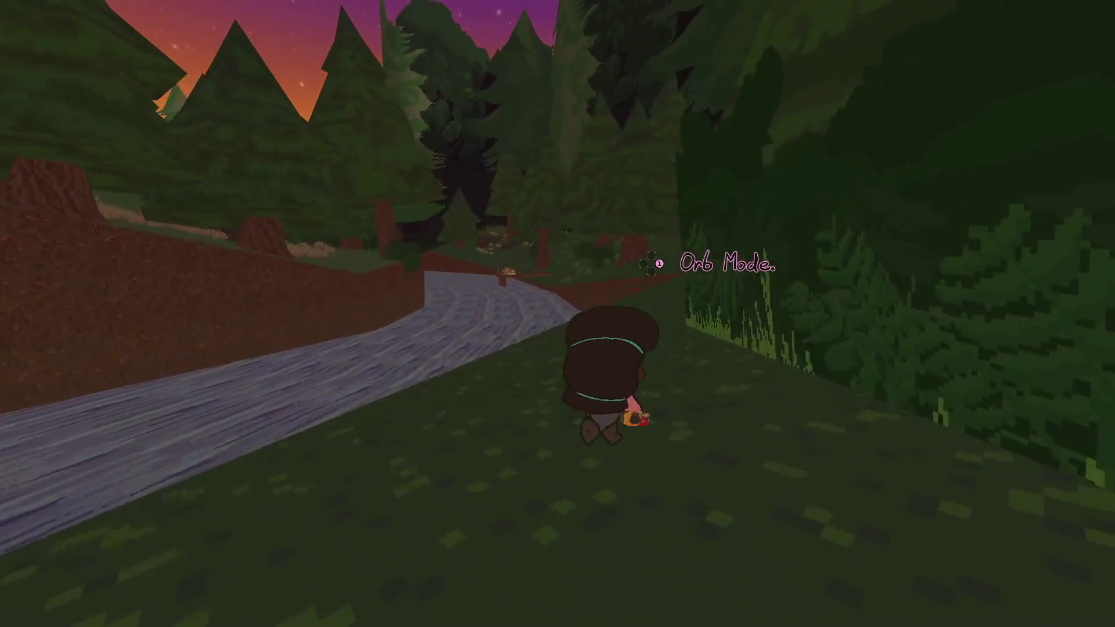
key("w")
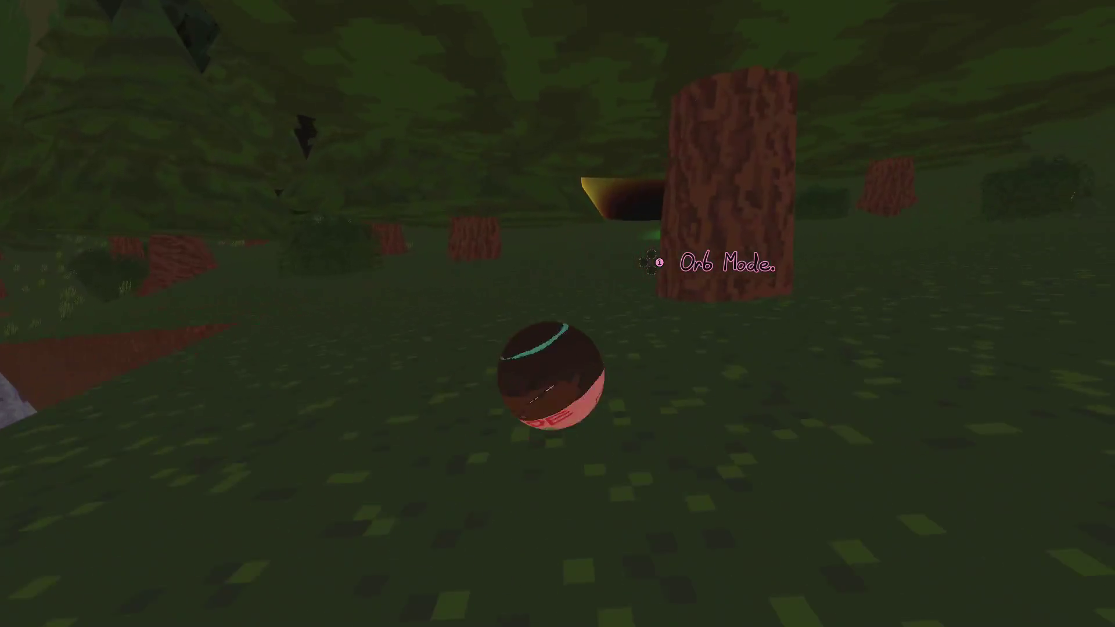
key("w")
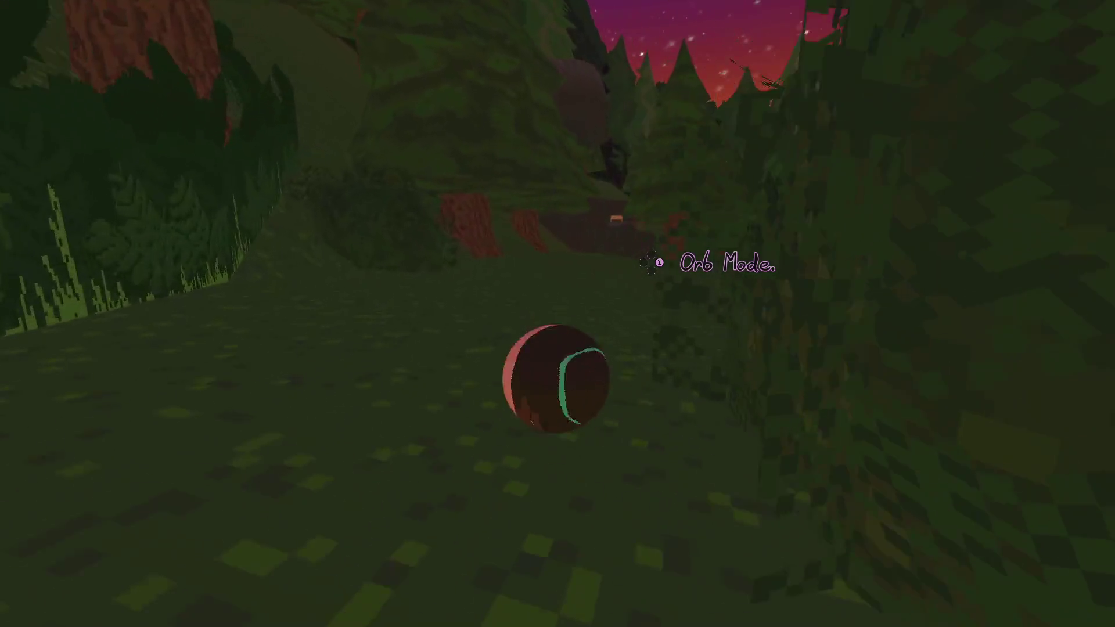
key("Escape")
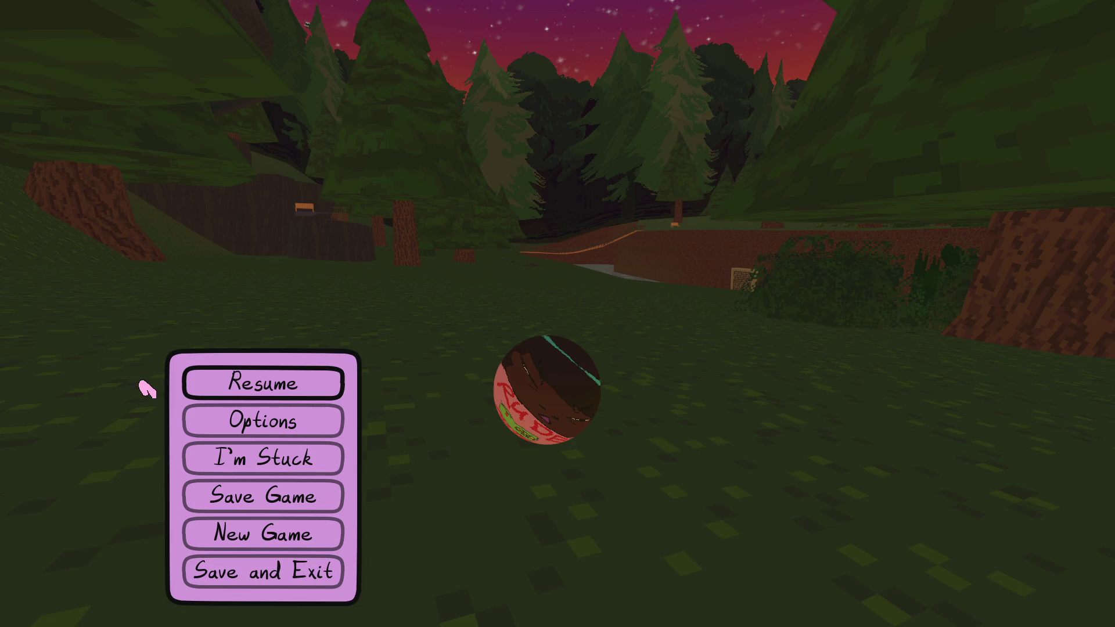
left_click(229, 394)
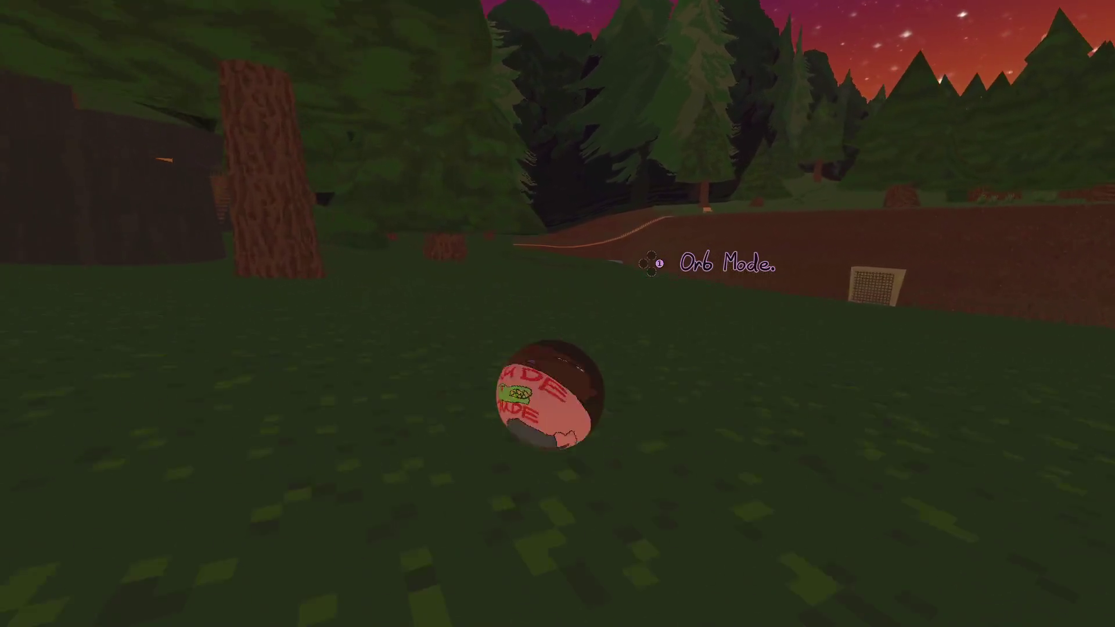
Roll across the wooden bridge and downhill past the church onto the village road
key("w")
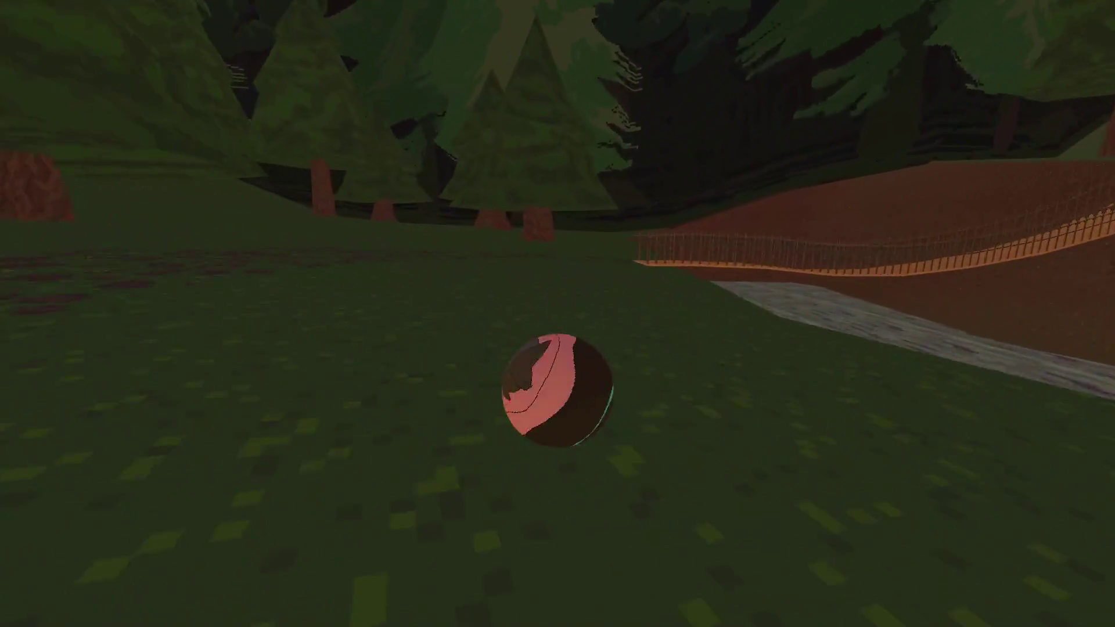
key("space")
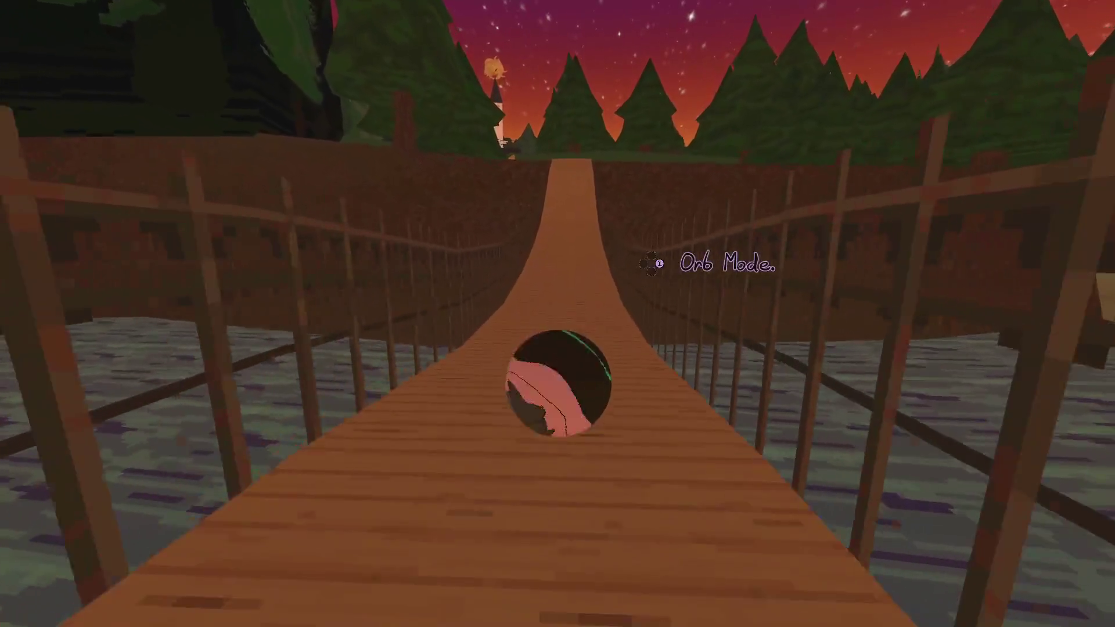
key("w")
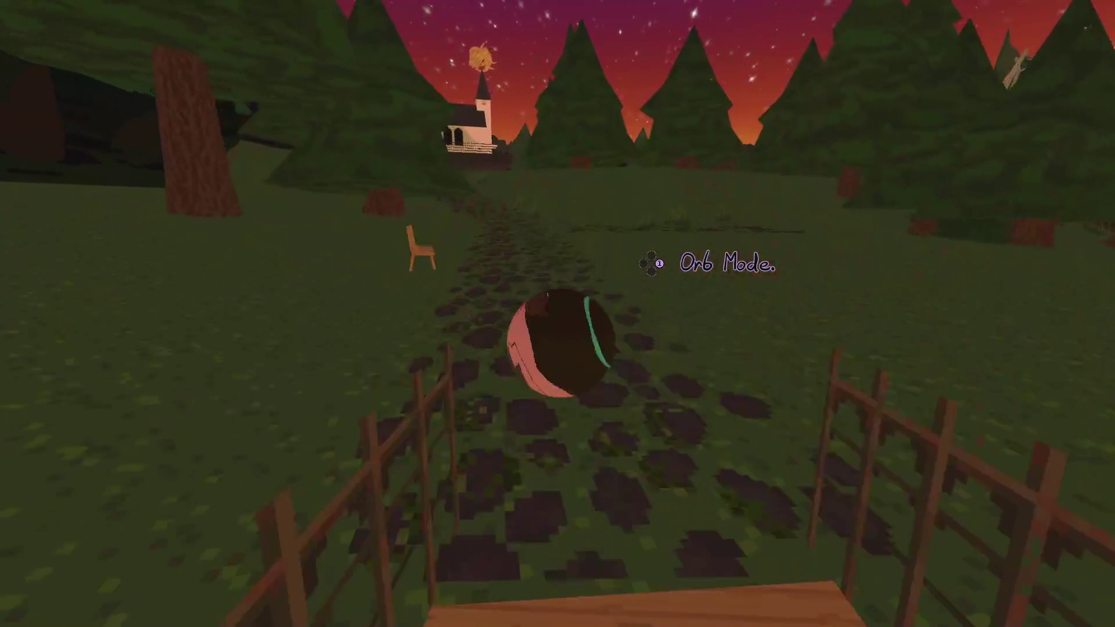
key("w")
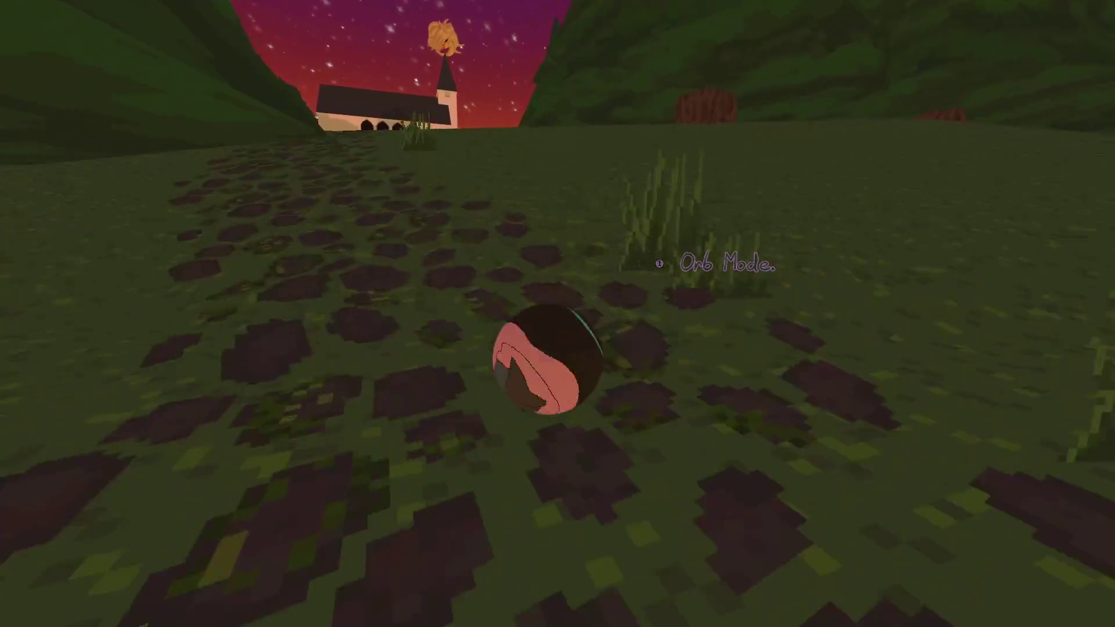
key("w")
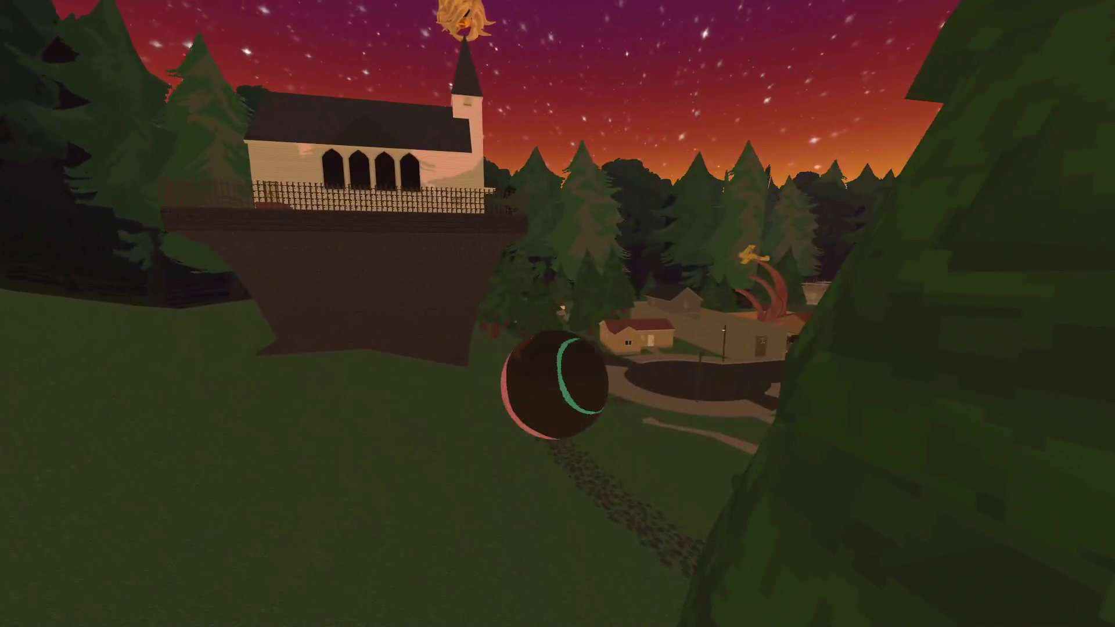
key("w")
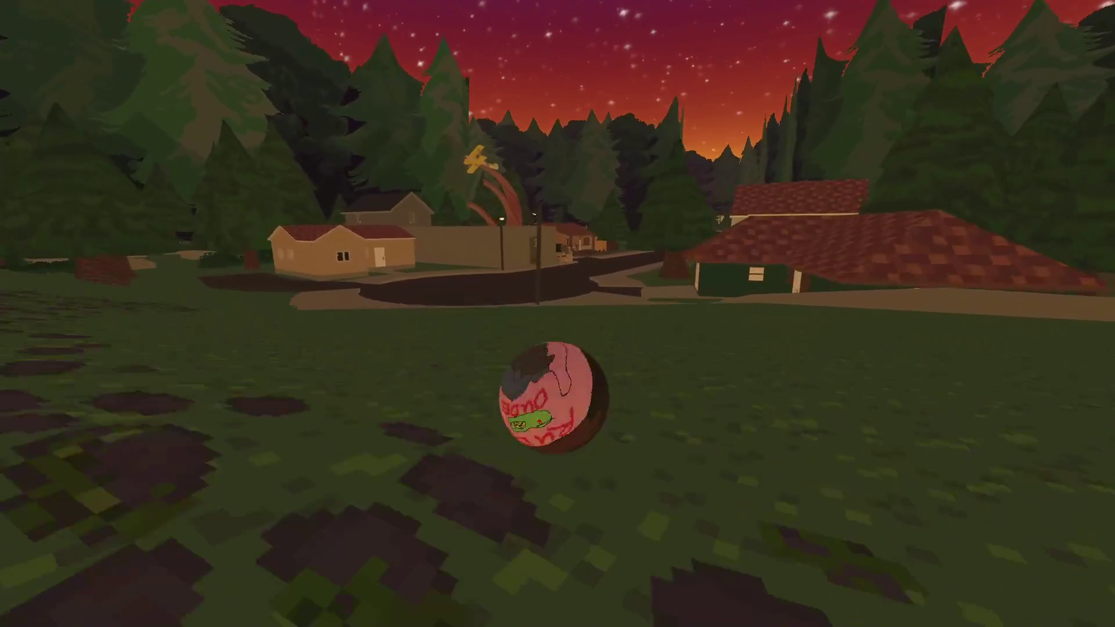
key("w")
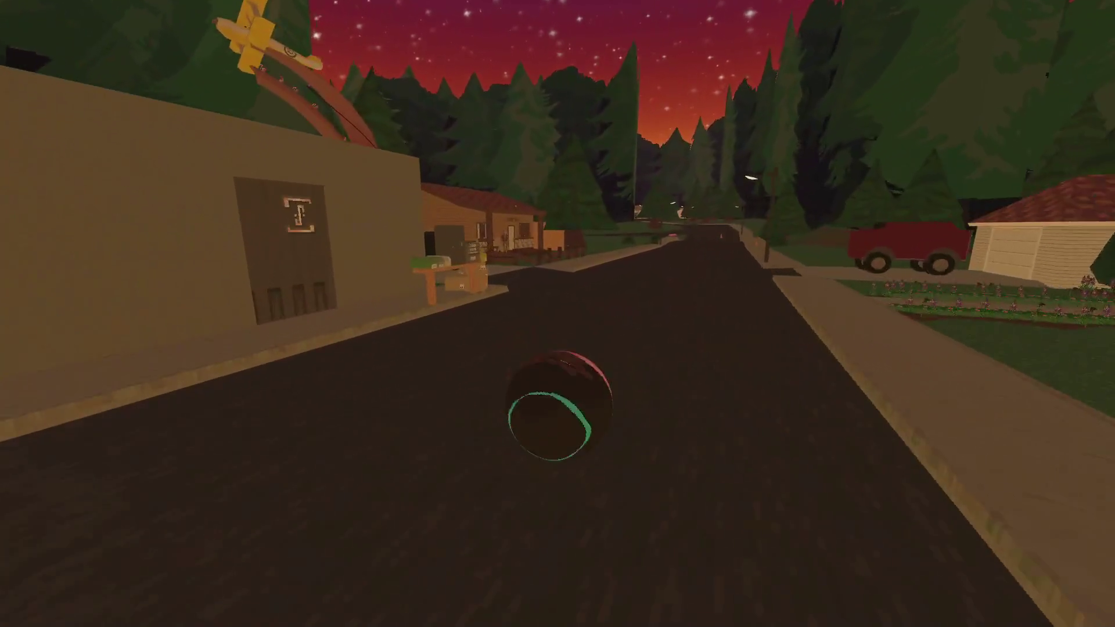
key("w")
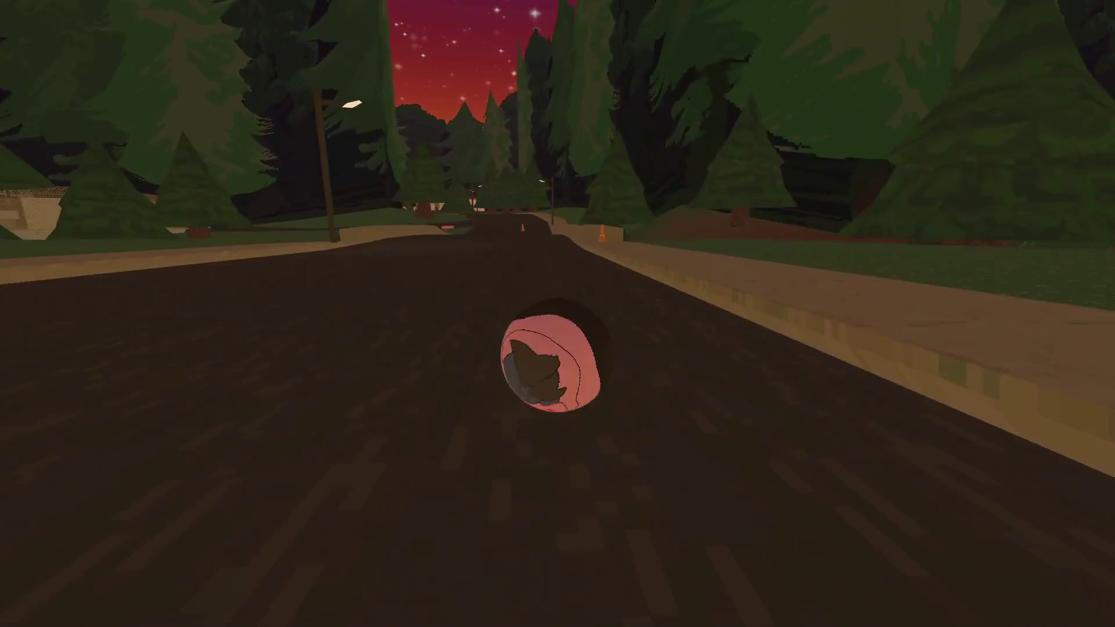
Head down the village street on foot and choose Save Game from the pause menu
key("w")
key("e")
key("e")
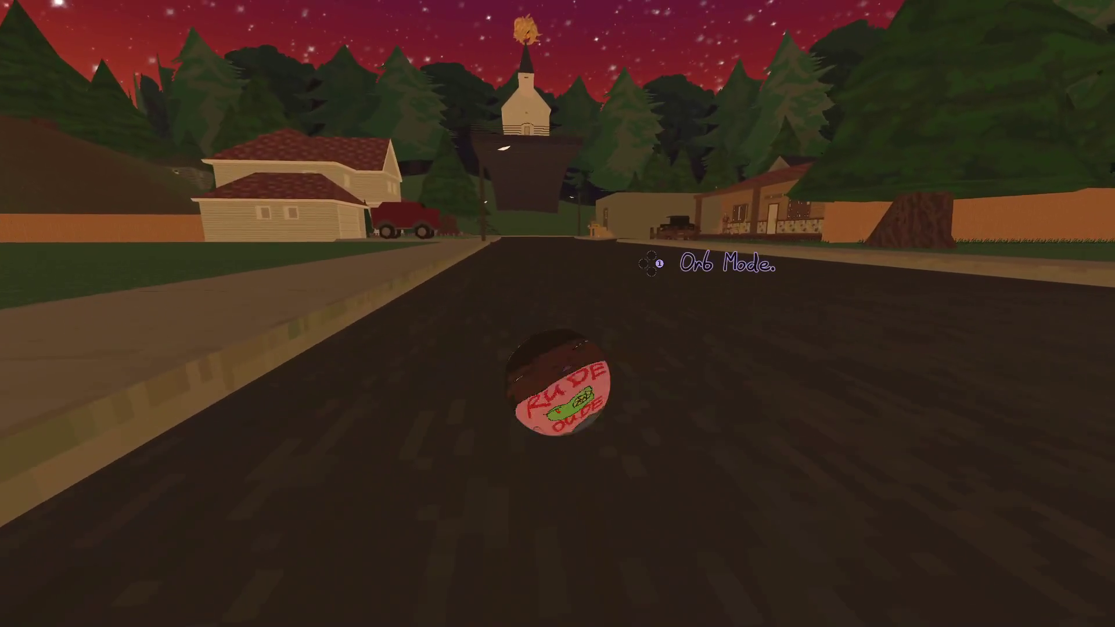
key("e")
key("w")
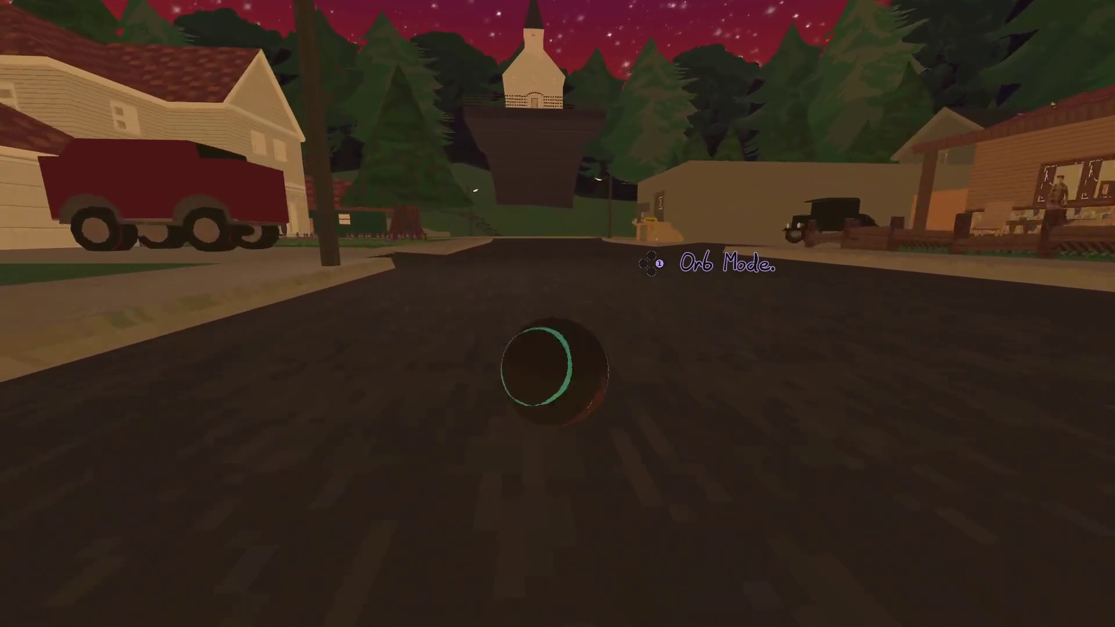
key("Escape")
key("Down")
key("Down")
key("Down")
key("Return")
key("Return")
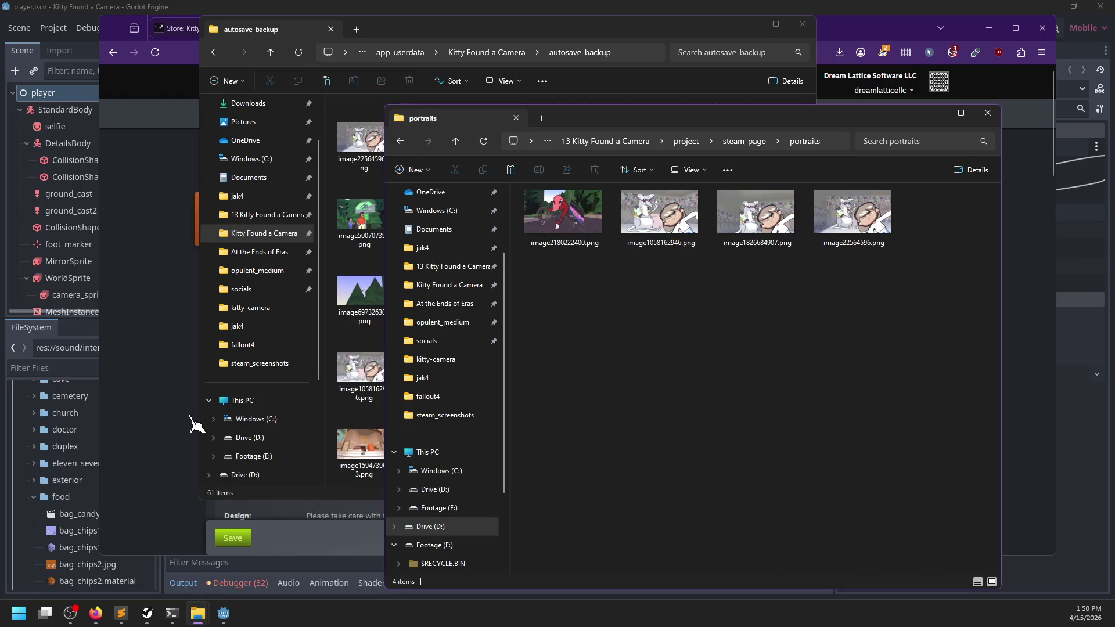
Navigate File Explorer into the game's autosave folder of selfies
left_click(417, 41)
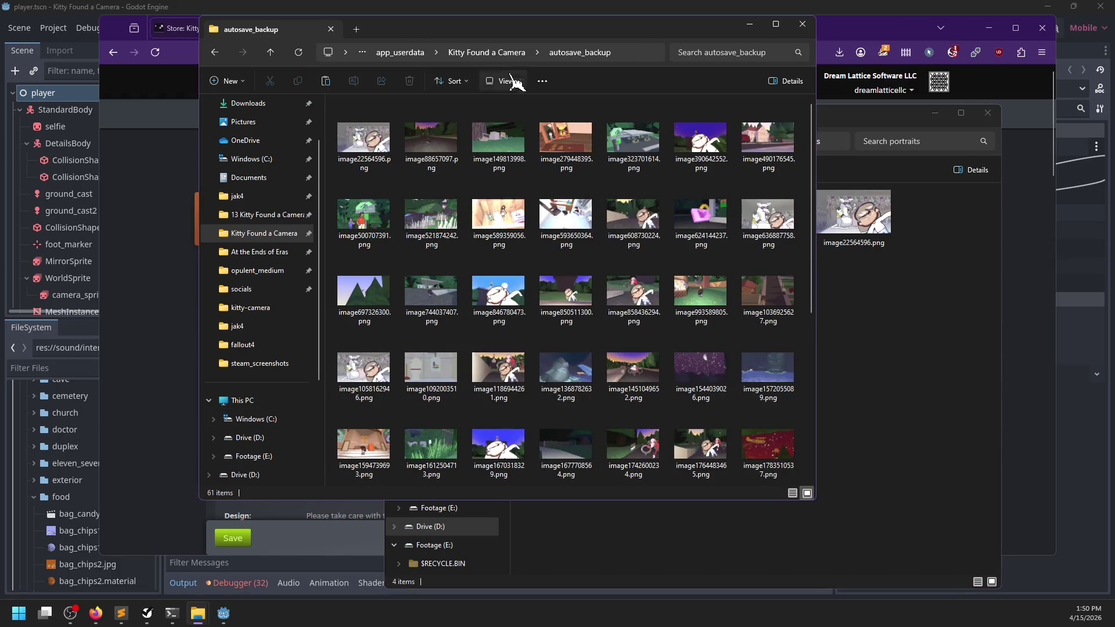
double_click(360, 113)
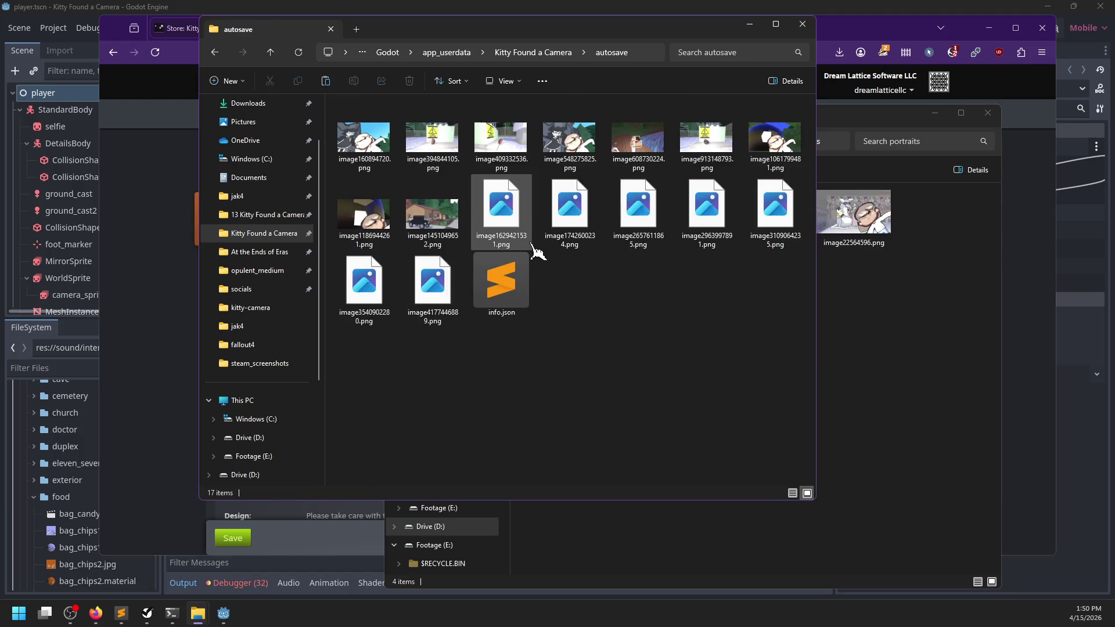
left_click(525, 52)
double_click(371, 137)
left_click(508, 52)
double_click(391, 121)
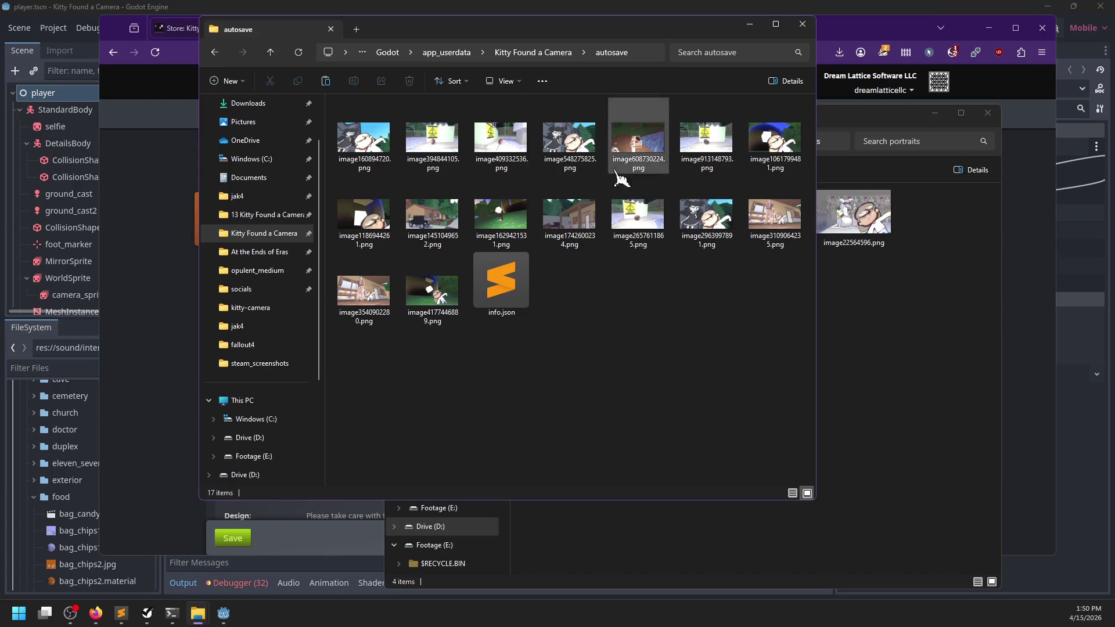
left_click(568, 148)
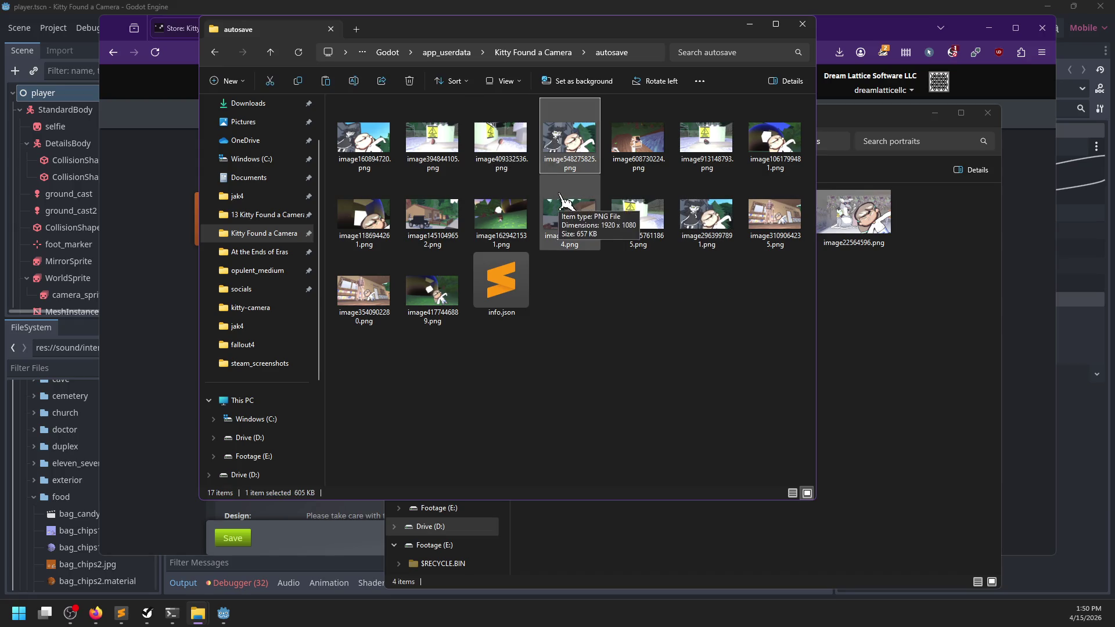
left_click_drag(869, 303, 847, 308)
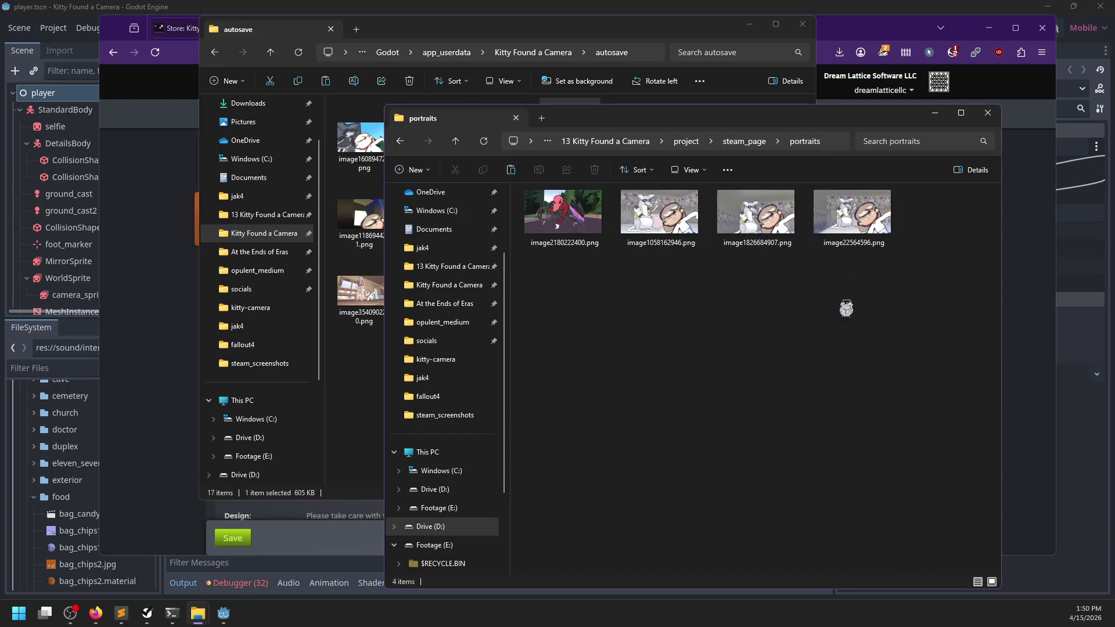
left_click(355, 222)
mouse_move(888, 376)
left_mouse_down()
mouse_move(898, 373)
mouse_move(590, 409)
left_mouse_up()
left_click(372, 394)
left_click(723, 224)
left_click(790, 224, "ctrl")
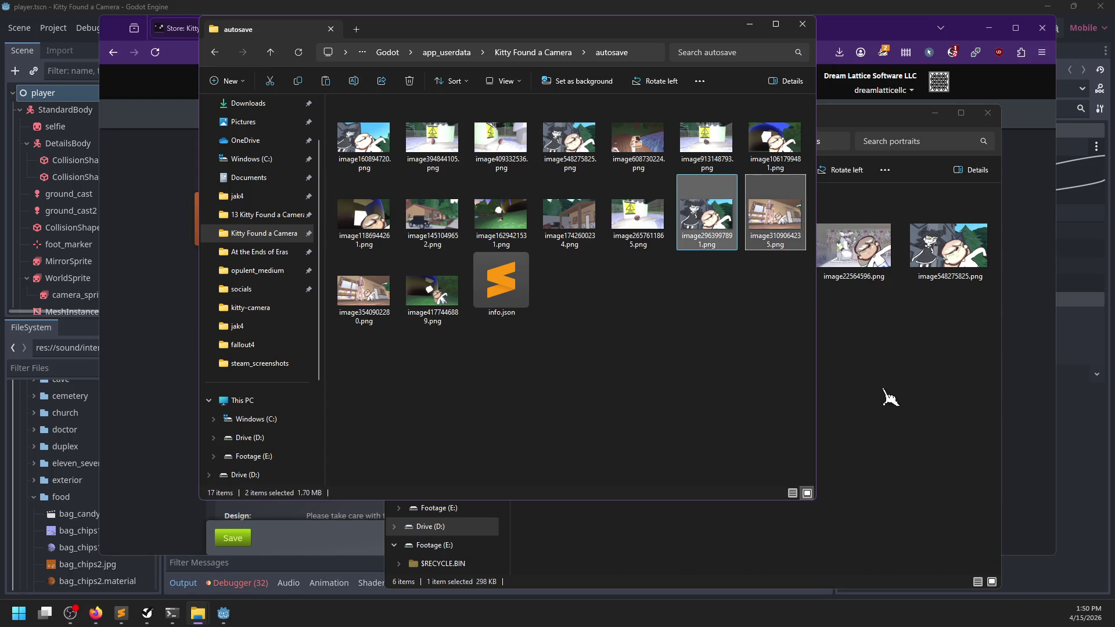
left_click_drag(880, 395, 798, 409)
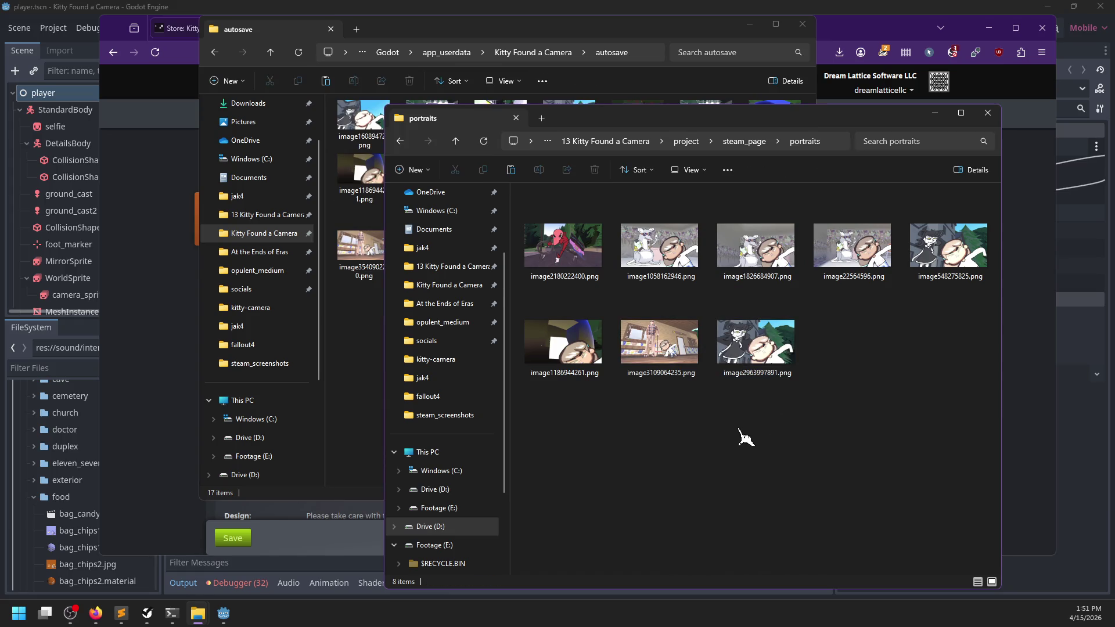
Select all eight images in the portraits folder window
left_click(366, 394)
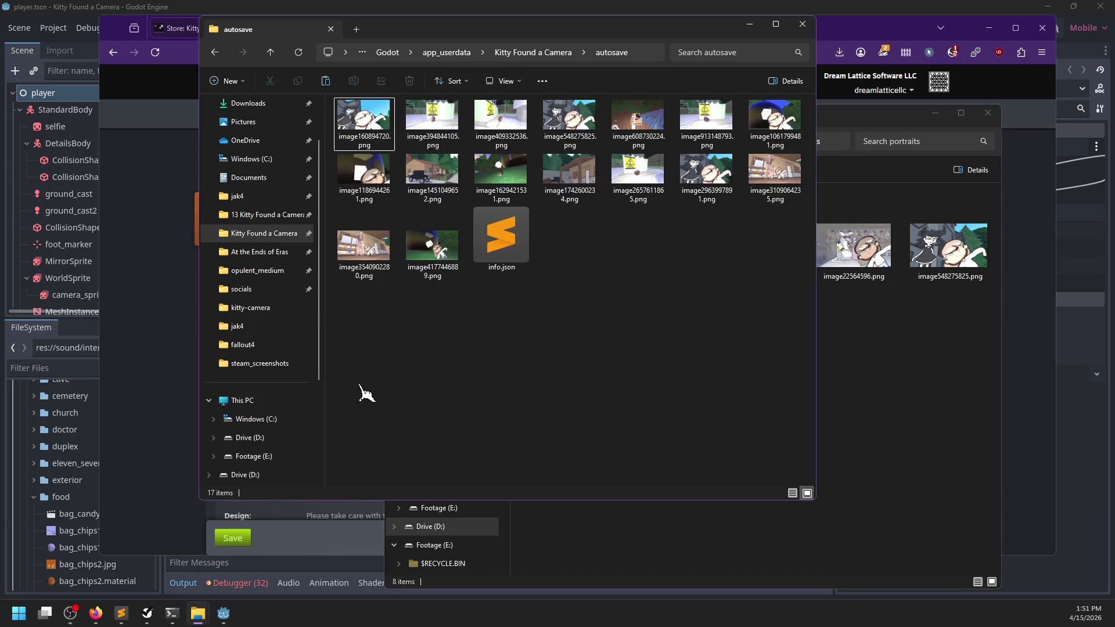
left_click(980, 389)
mouse_move(996, 392)
left_mouse_down()
mouse_move(633, 250)
mouse_move(562, 258)
mouse_move(342, 335)
left_mouse_up()
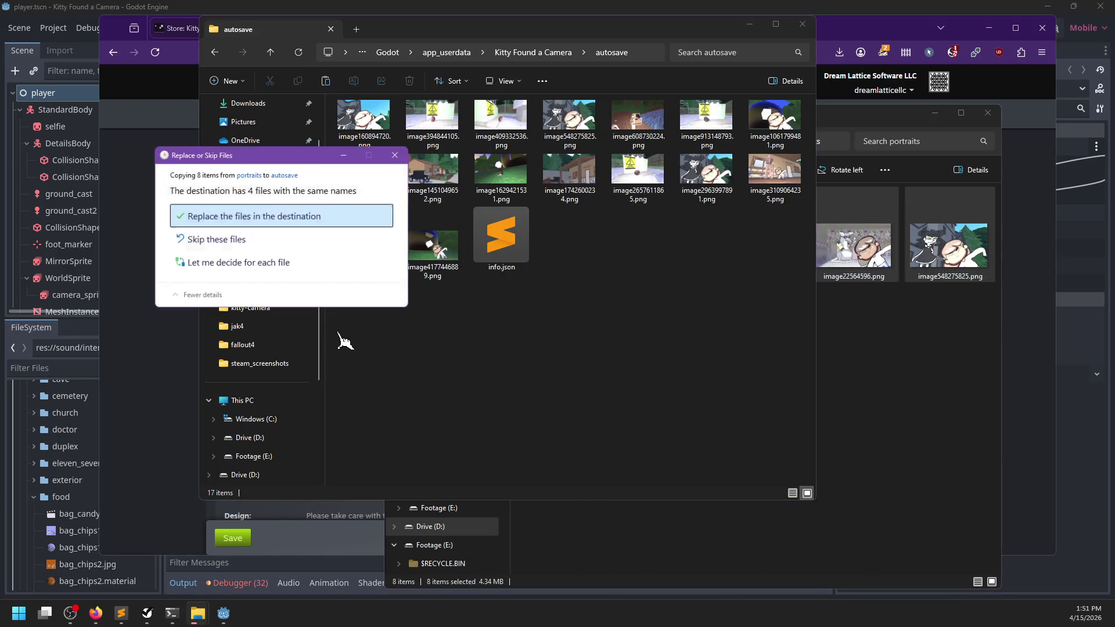
Replace the four same-named files in autosave, then open image1058162946.png from portraits
left_click(317, 245)
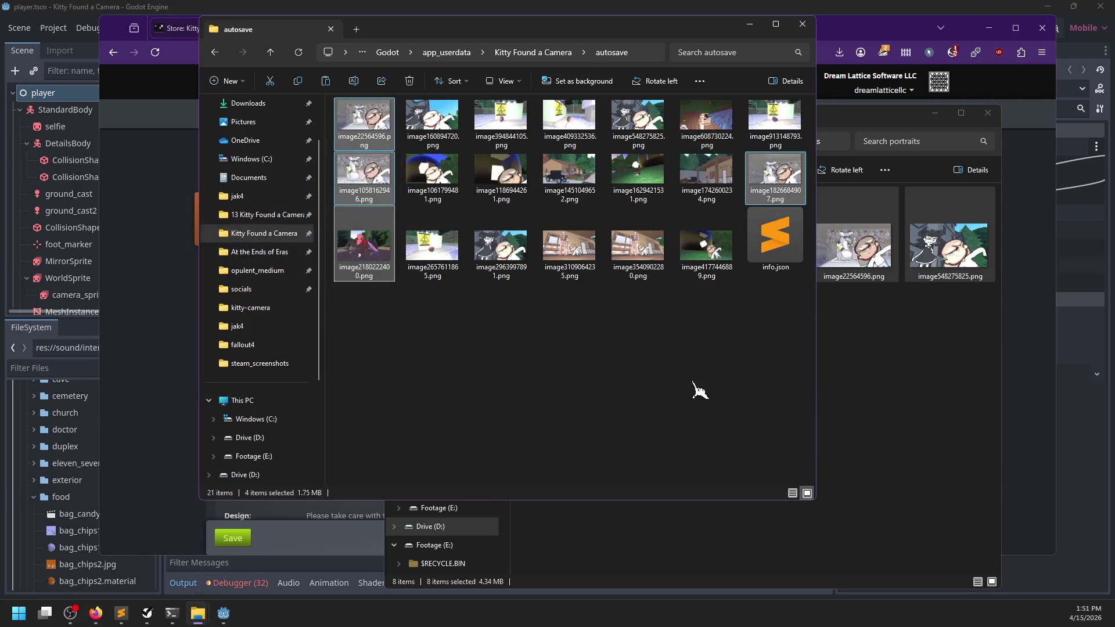
left_click(699, 390)
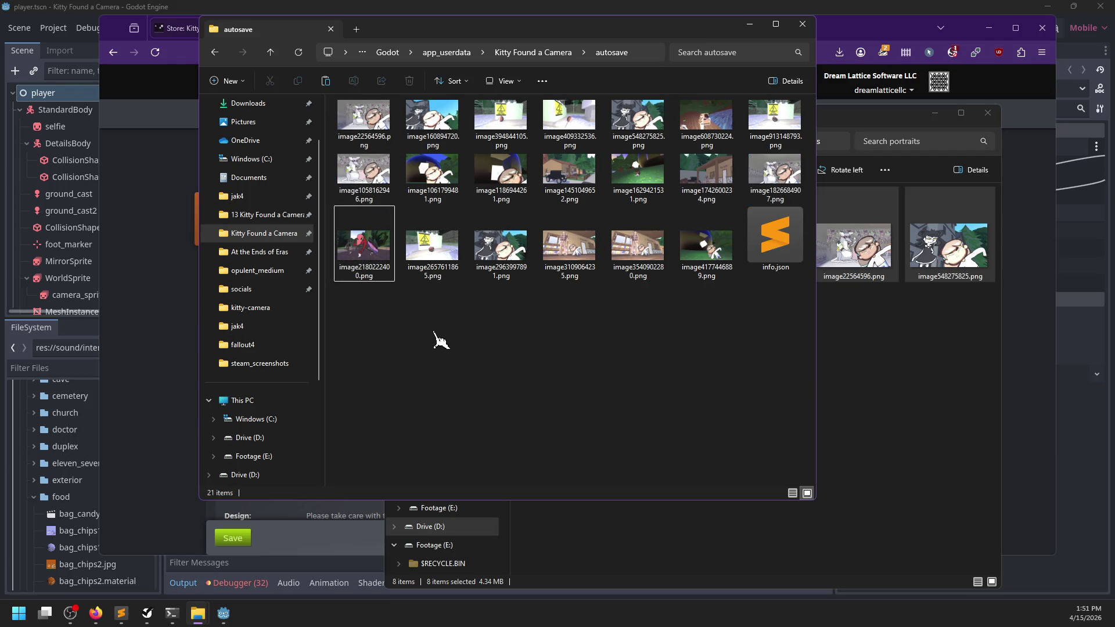
left_click(986, 369)
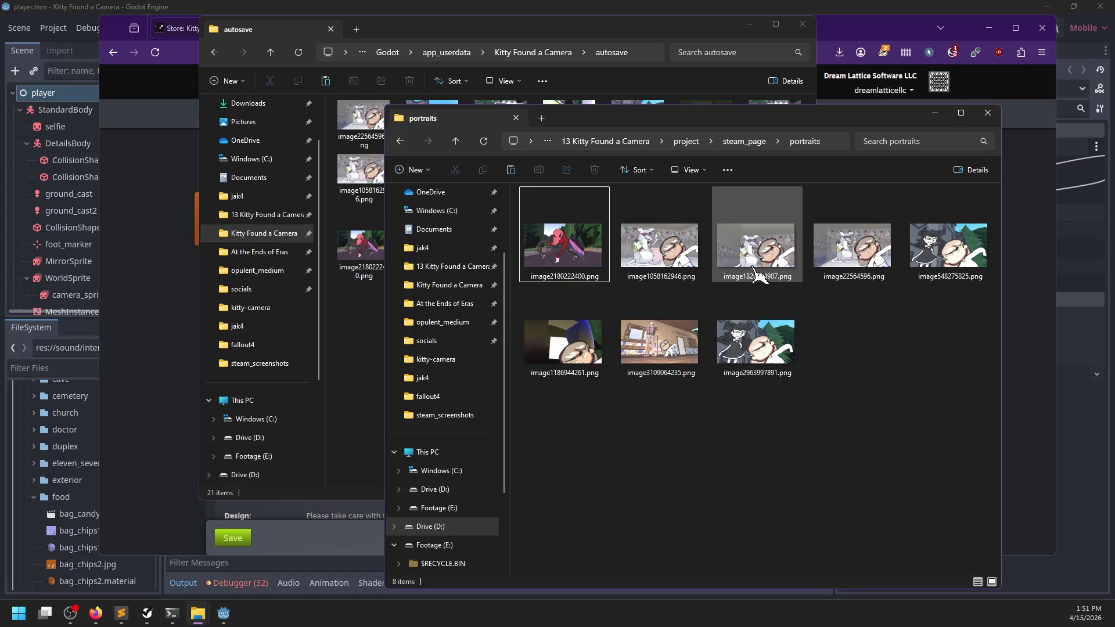
left_click(670, 264)
double_click(673, 264)
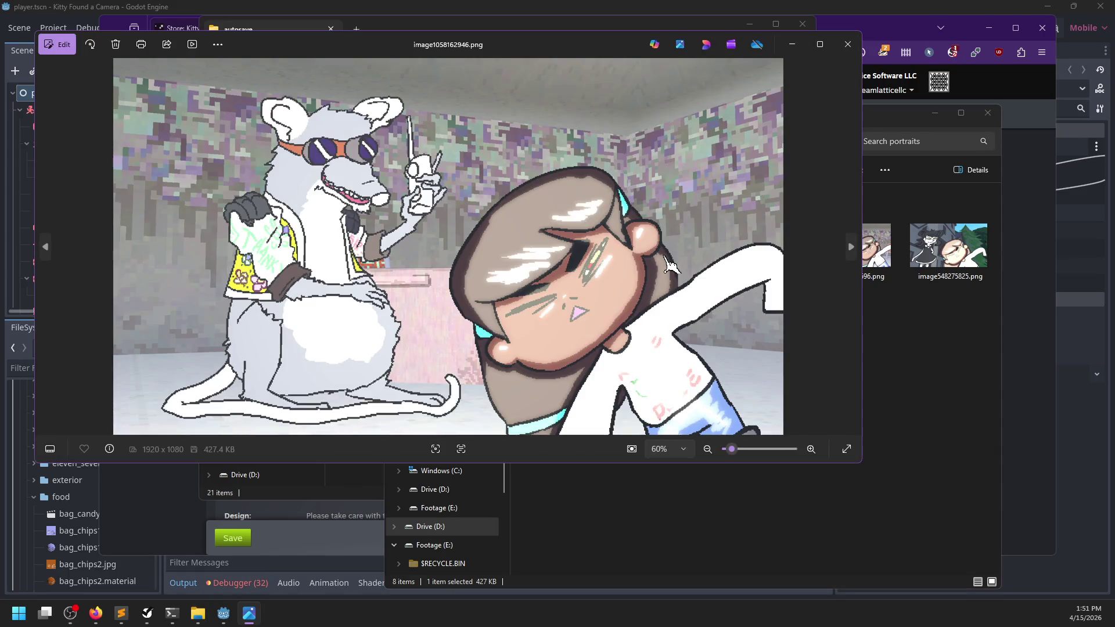
Flip through the remaining portraits in Photos, then reopen the portraits folder
key("Right")
key("Right")
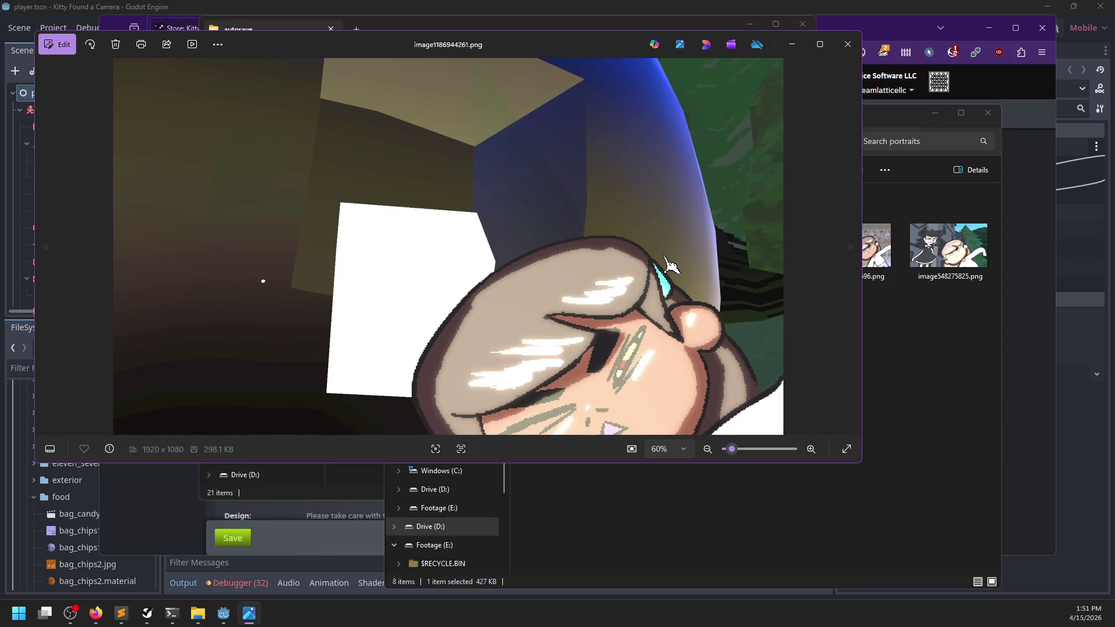
key("Right")
key("Right")
key("Right")
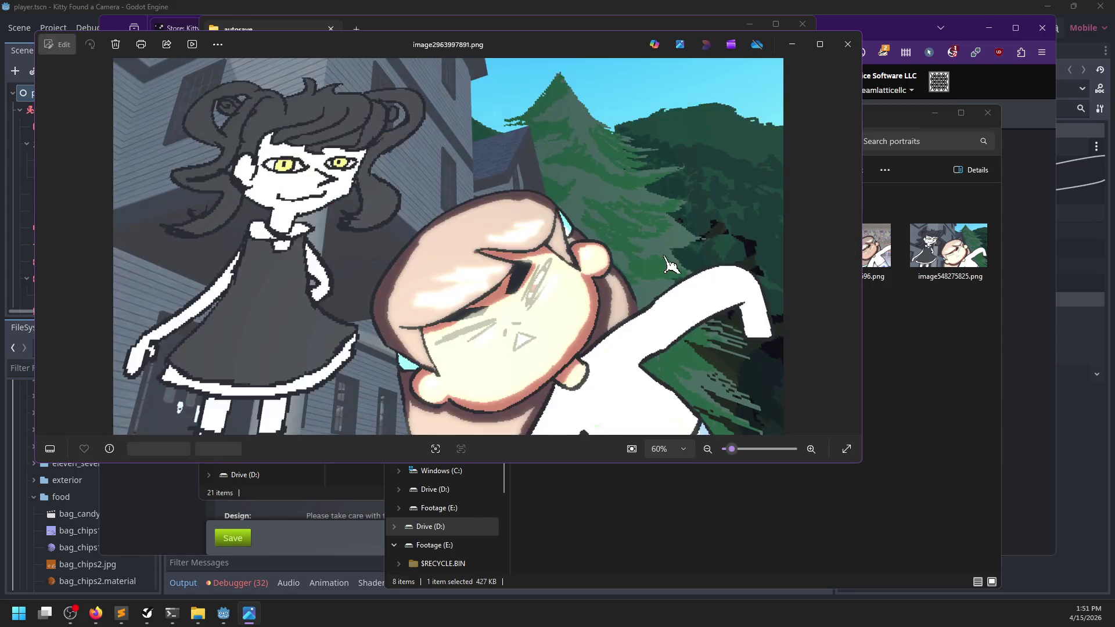
key("Escape")
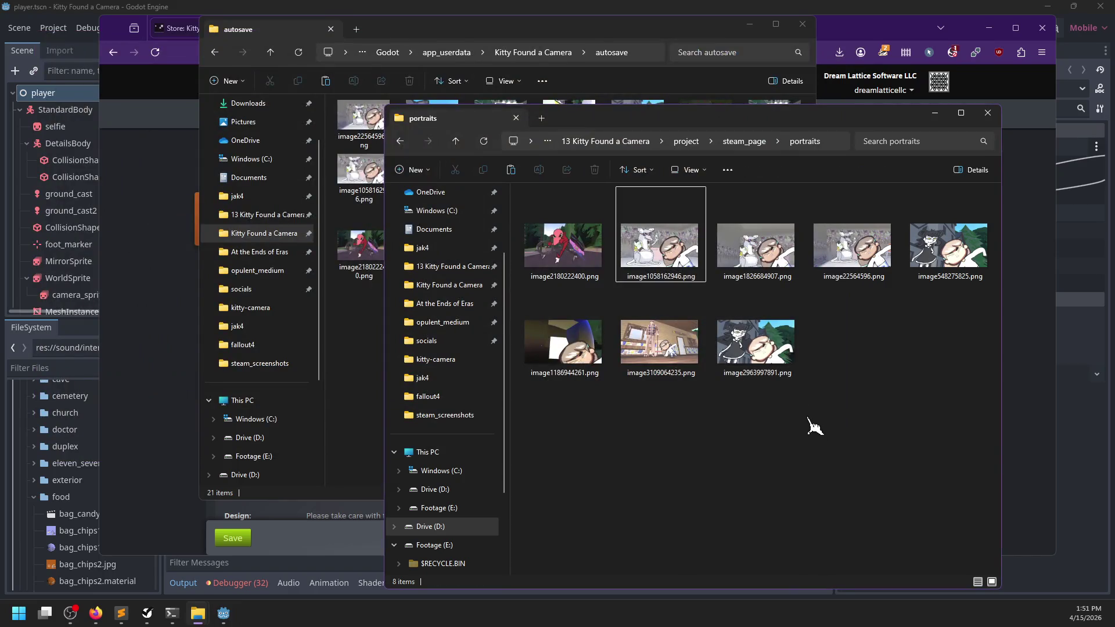
right_click(807, 415)
left_click(720, 456)
left_click(752, 141)
double_click(562, 236)
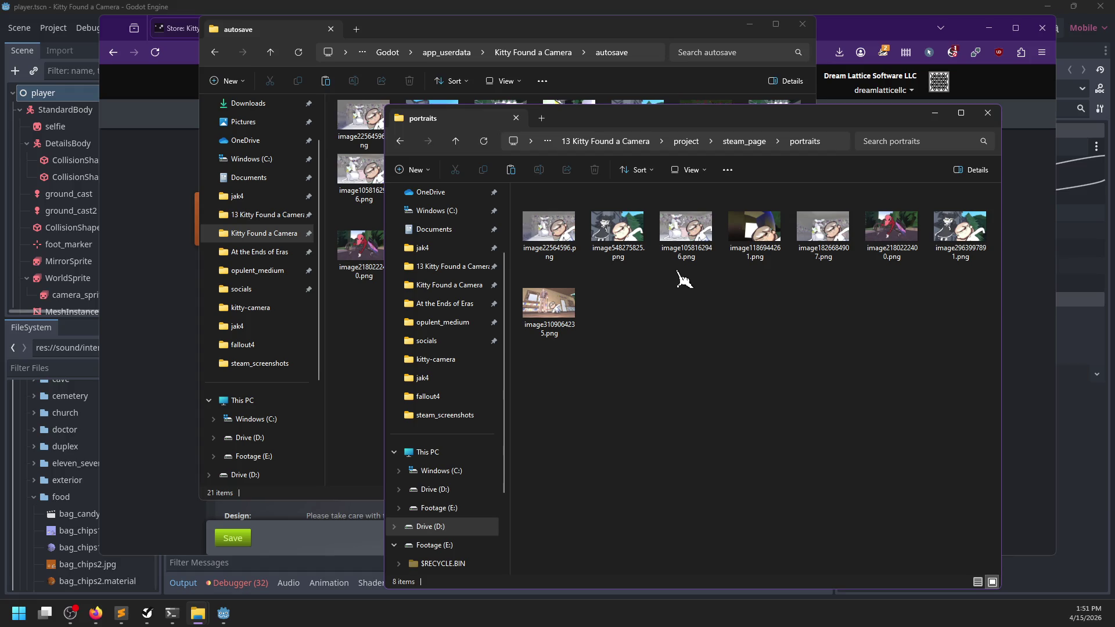
Preview image548275825.png and image1826684907.png full size in Photos
double_click(617, 230)
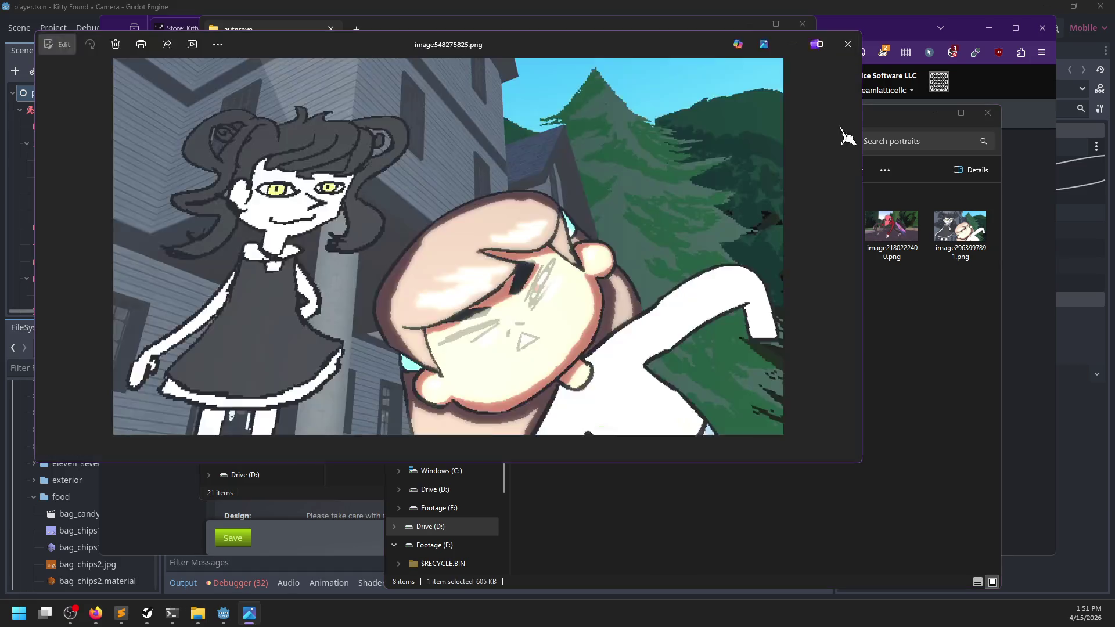
left_click(848, 44)
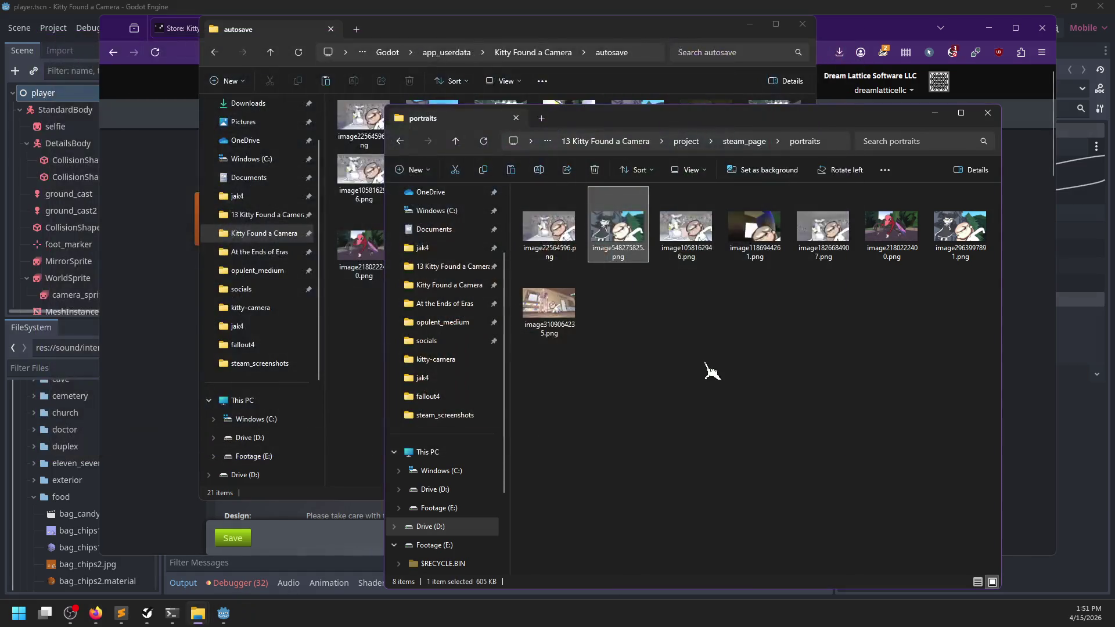
left_click(831, 233)
double_click(834, 237)
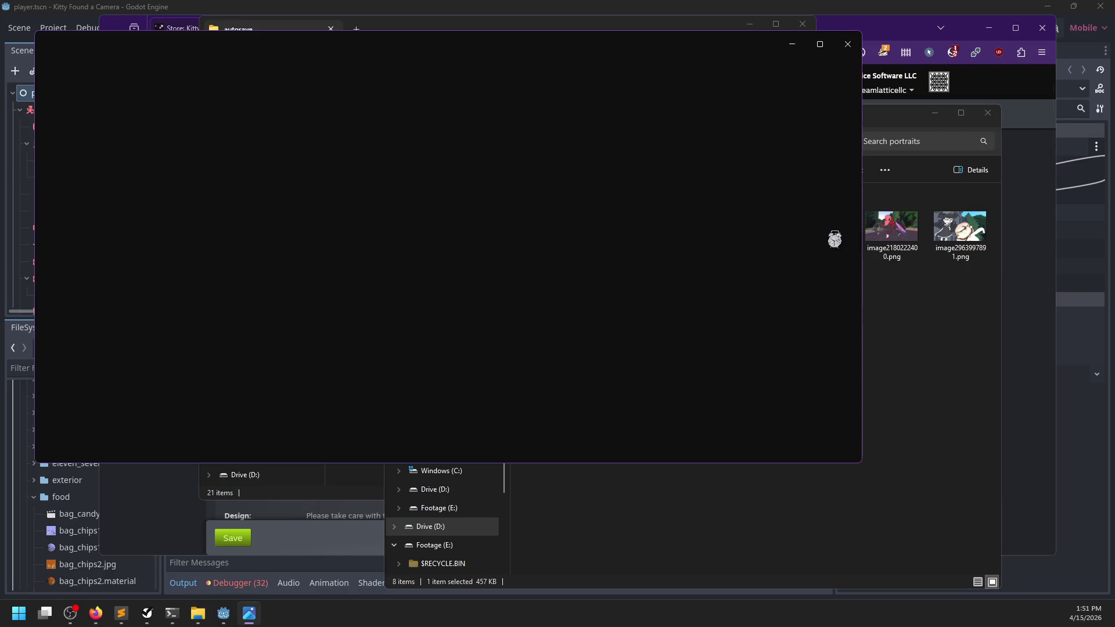
left_click(847, 44)
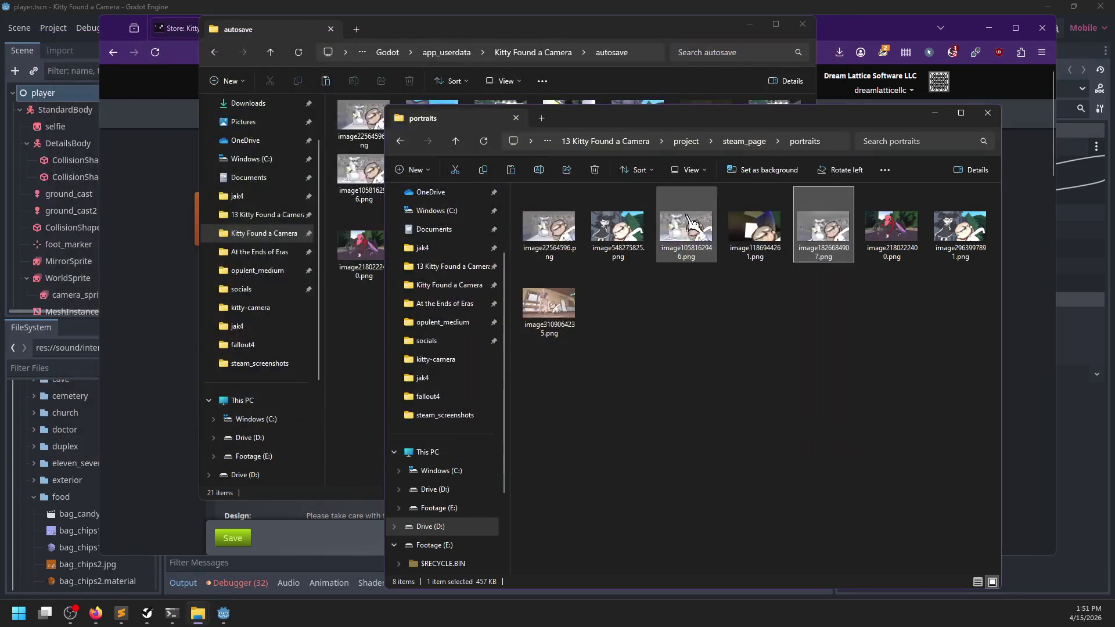
Preview image22564596.png, then select the duplicate rat selfies image1826684907.png and image1058162946.png
left_click(547, 235)
double_click(547, 235)
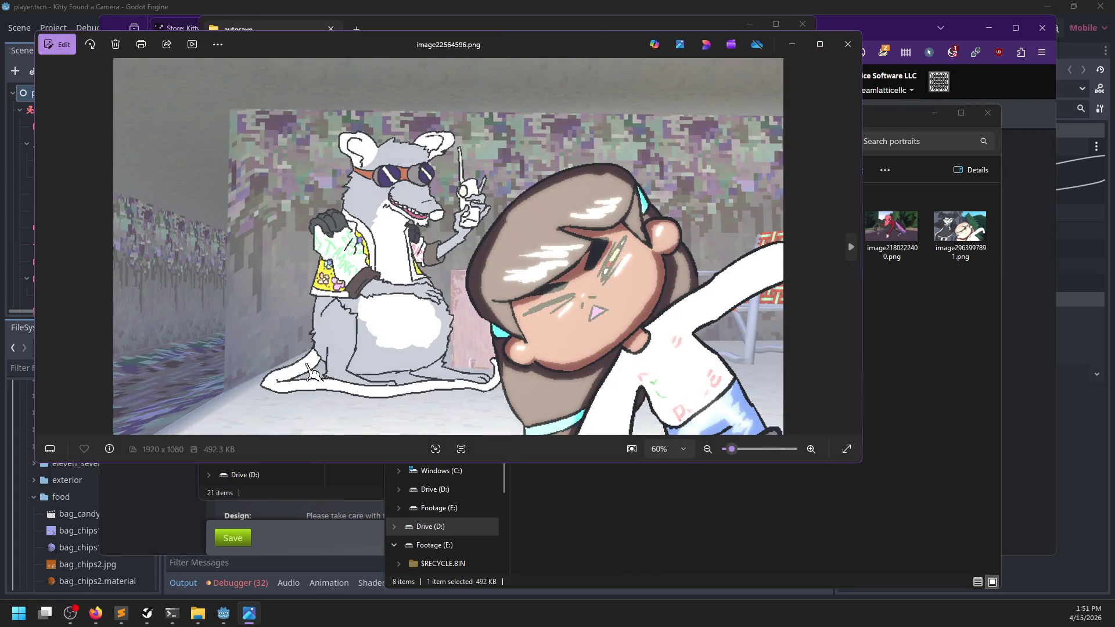
left_click(848, 44)
left_click(827, 223)
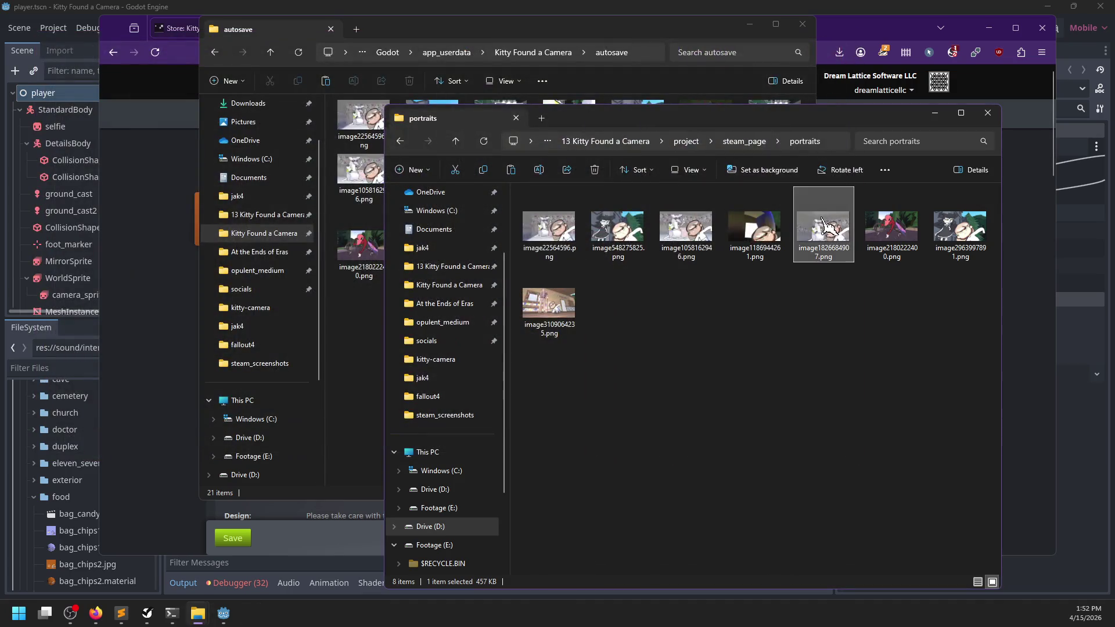
left_click(686, 226, "ctrl")
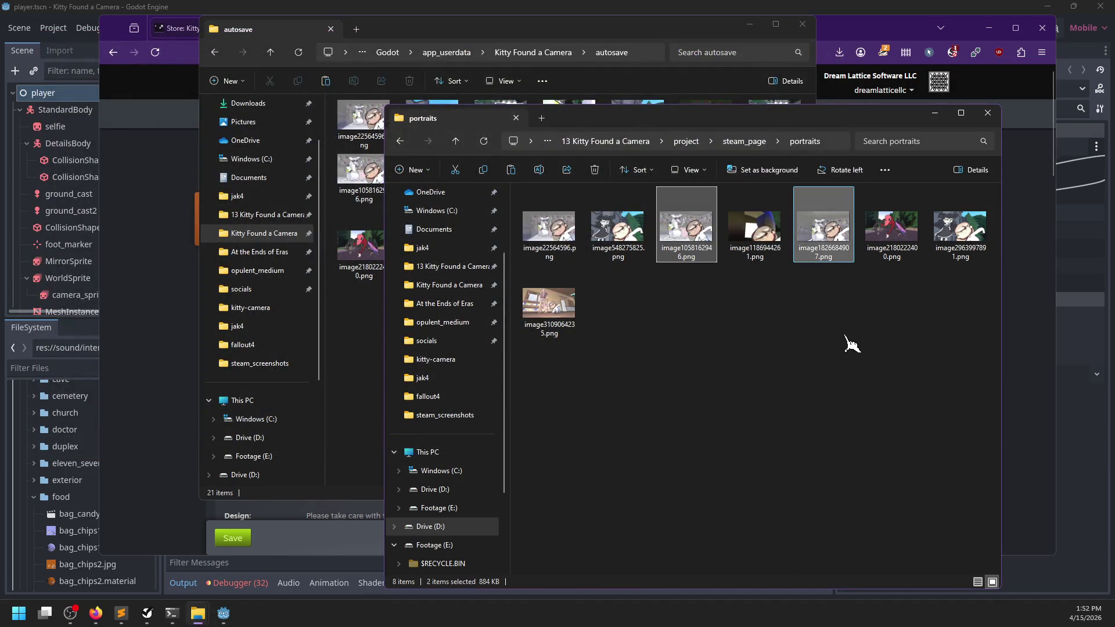
key("Delete")
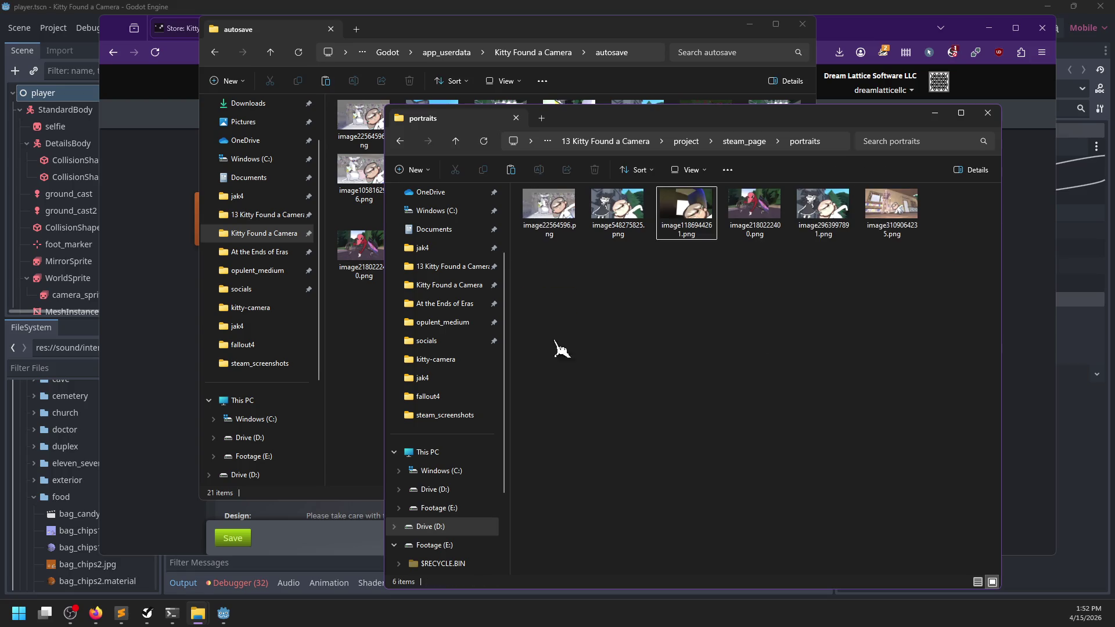
left_click(370, 372)
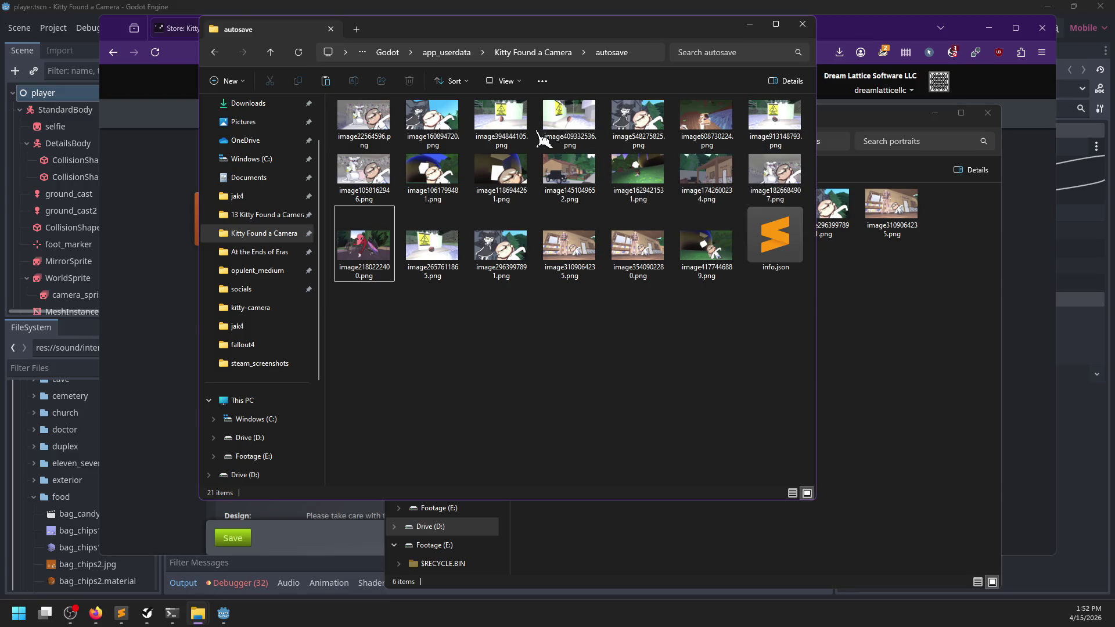
double_click(782, 139)
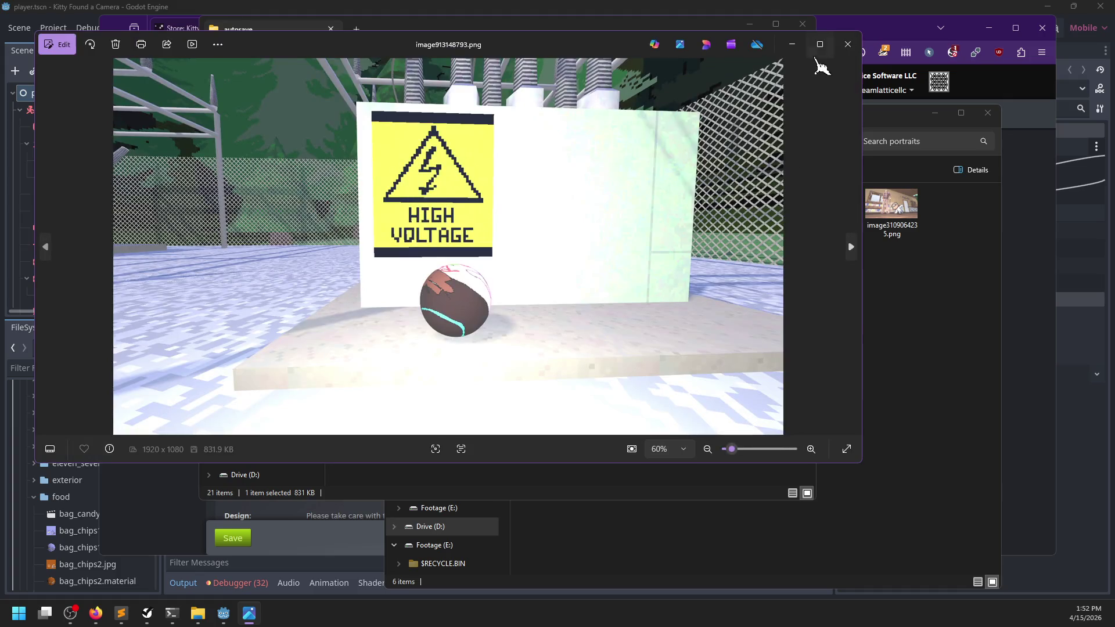
left_click(848, 54)
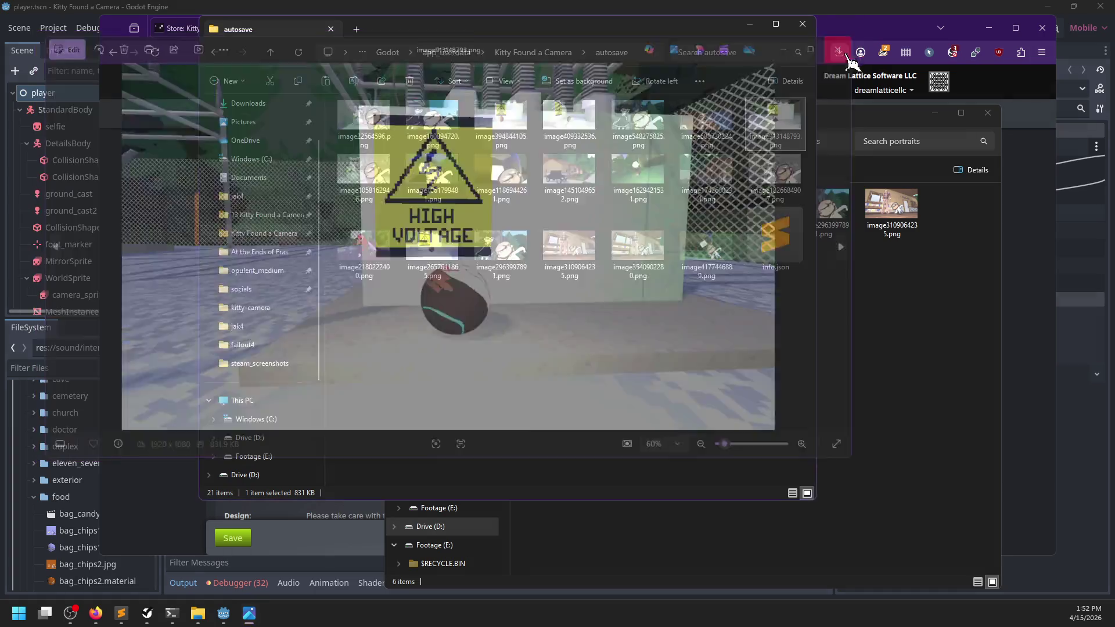
double_click(443, 259)
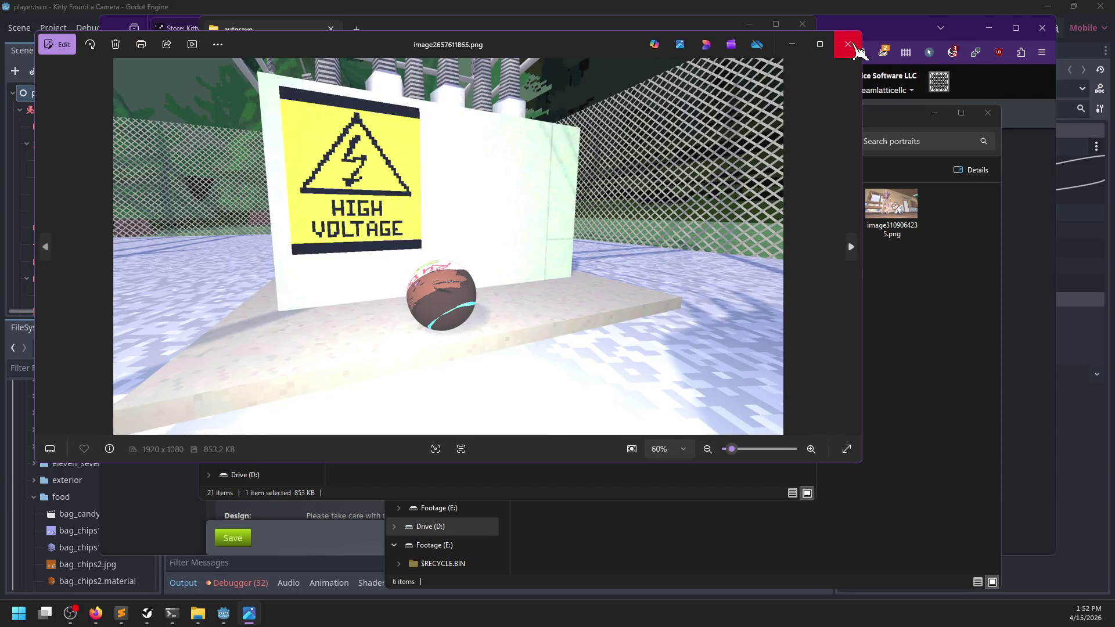
left_click(854, 46)
Paste image2657611865.png into the portraits folder
left_click(894, 354)
key("ctrl+v")
left_click(781, 337)
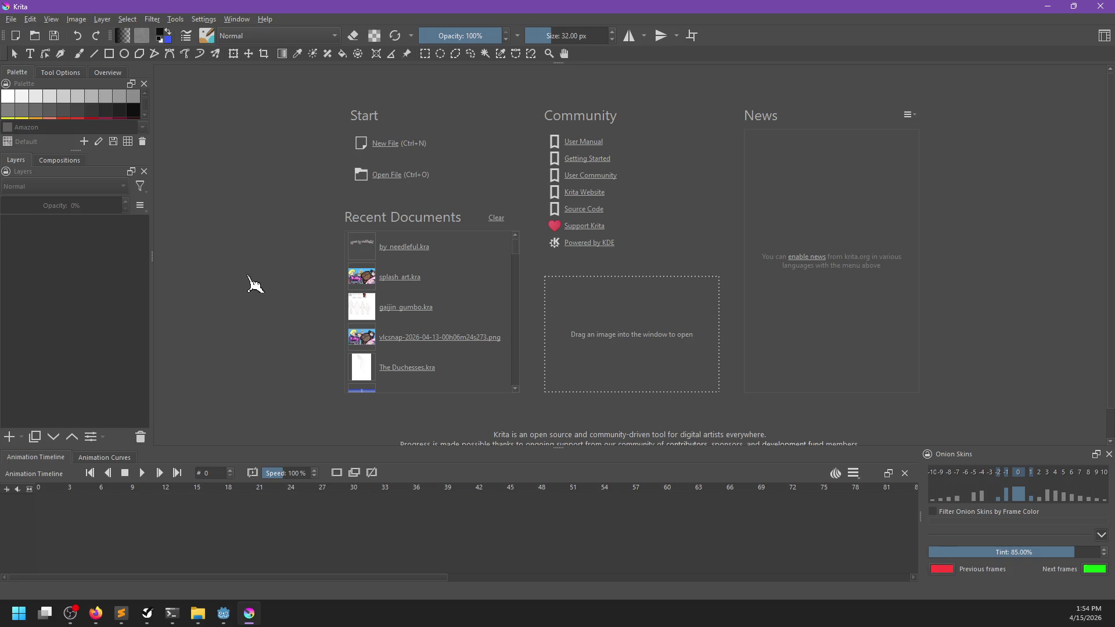
Bring the autosave File Explorer window in front of Krita from the taskbar
left_click(197, 613)
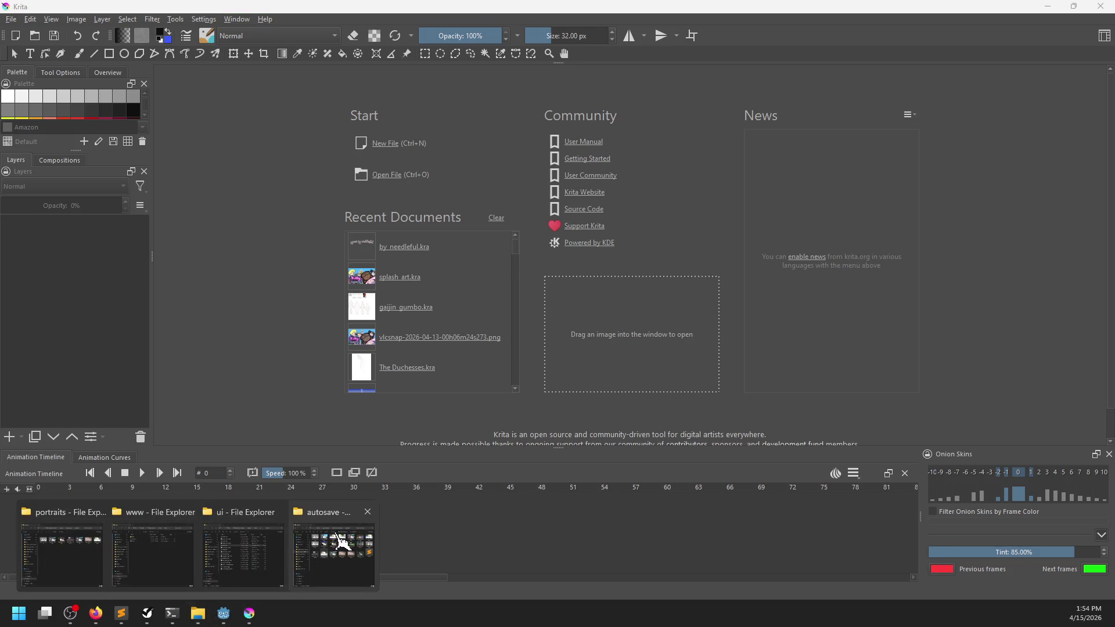
left_click(342, 543)
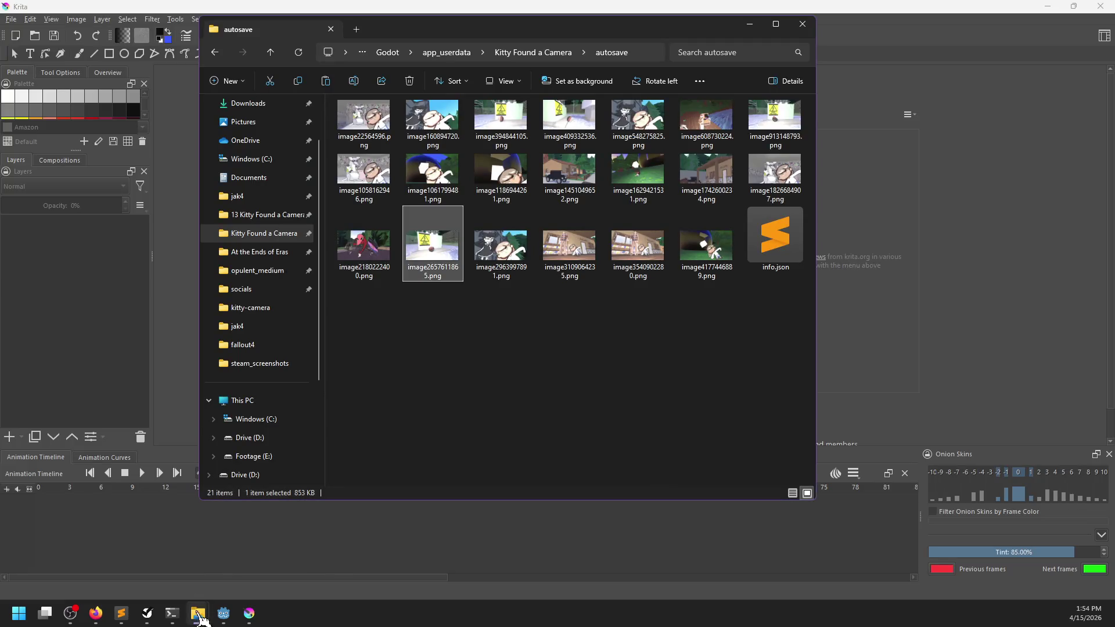
left_click(197, 613)
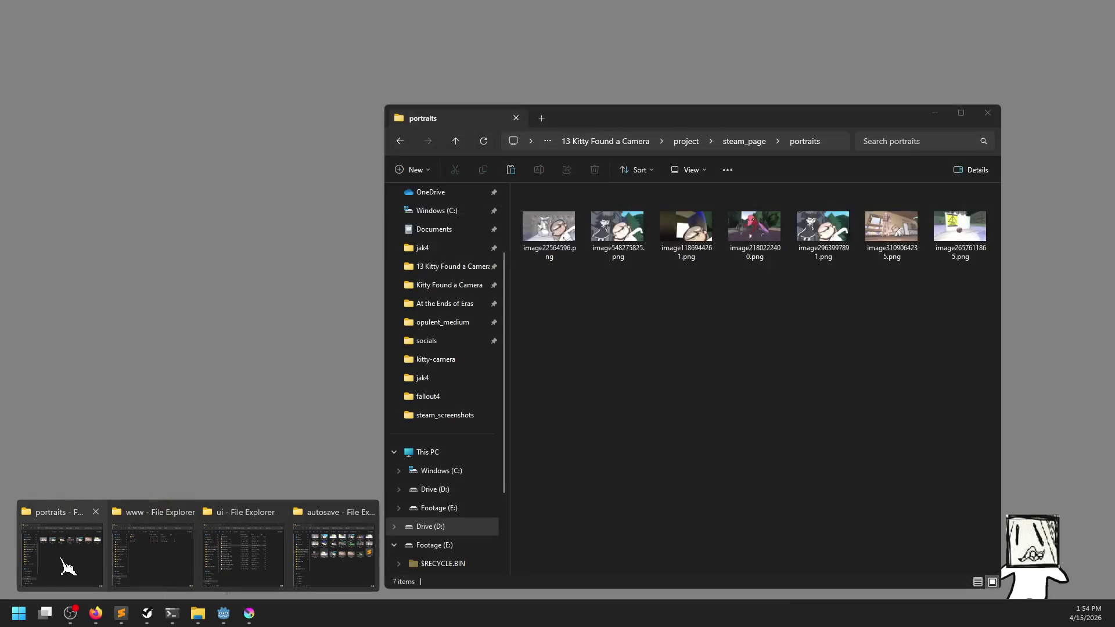
Select all seven images in portraits and drop them onto Krita as separate documents
left_click(64, 557)
mouse_move(968, 303)
left_mouse_down()
mouse_move(864, 187)
mouse_move(523, 187)
left_mouse_up()
left_click(777, 21)
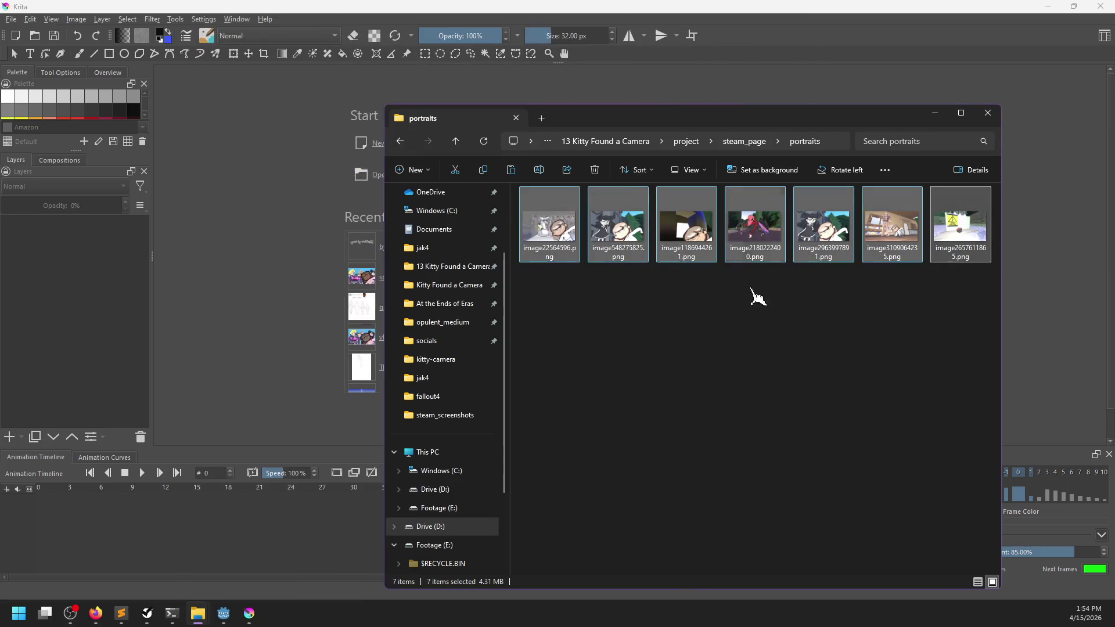
left_click_drag(557, 242, 266, 256)
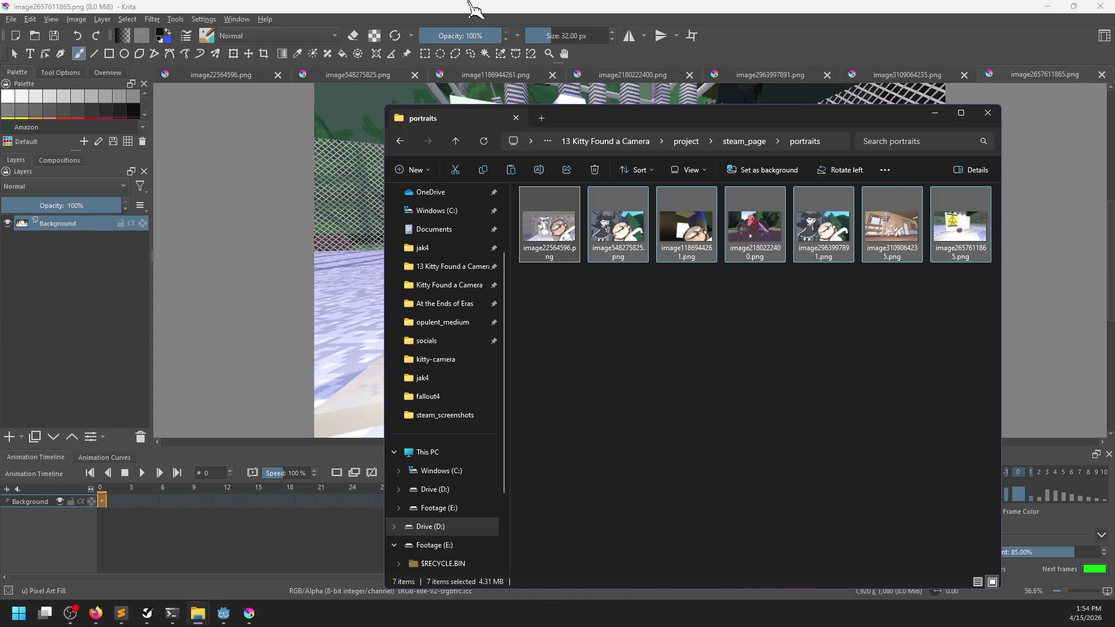
Switch Krita to the Big_Paint workspace with a larger canvas and panels on the right
left_click(267, 264)
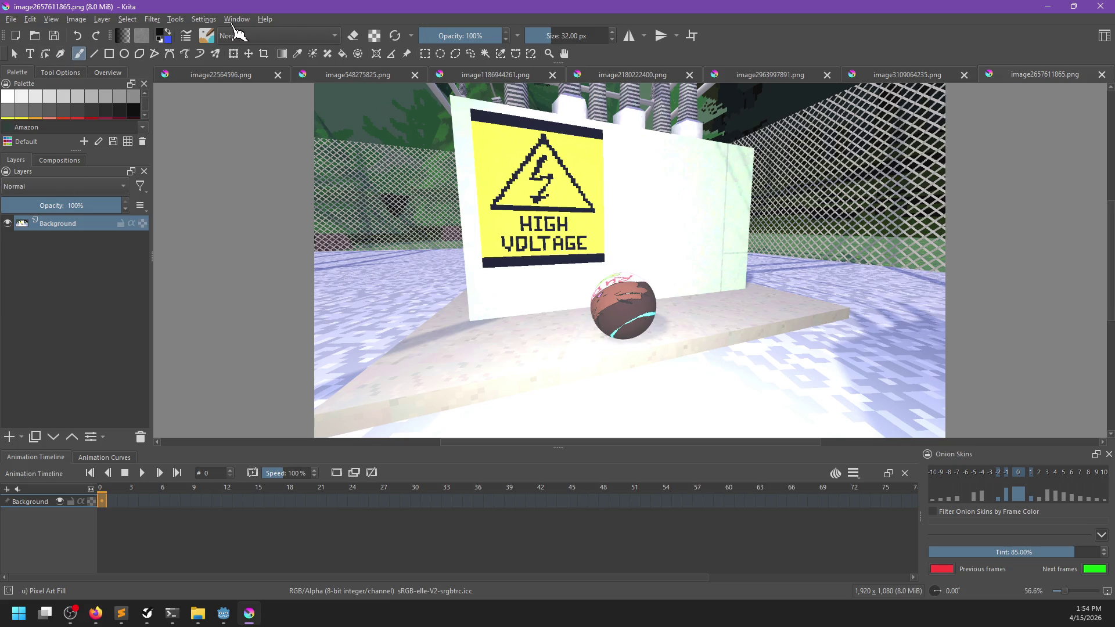
left_click(235, 20)
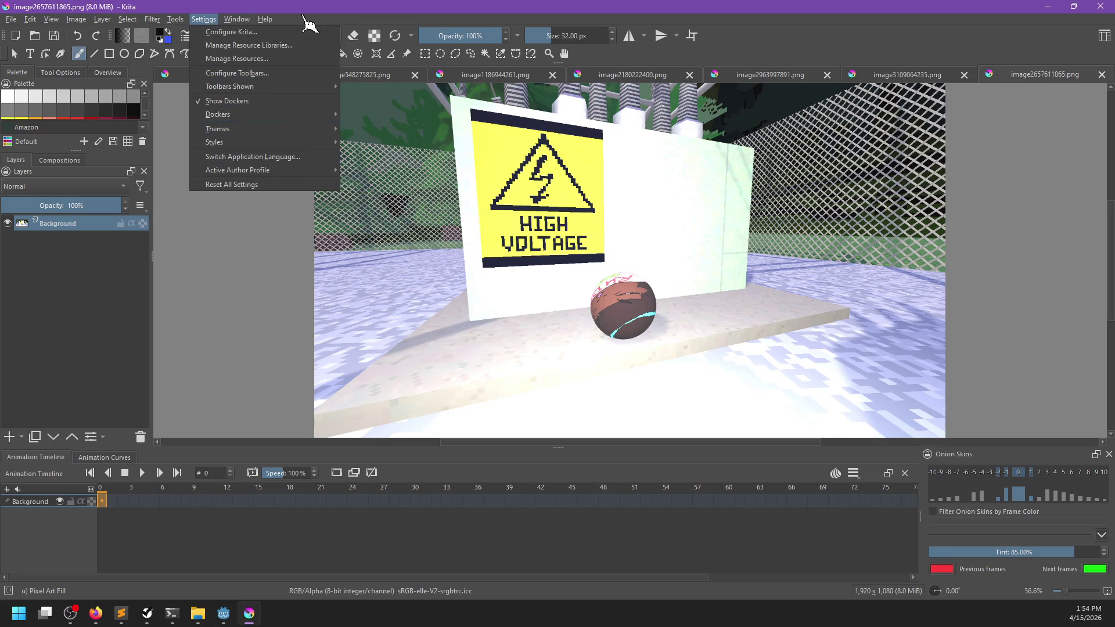
mouse_move(221, 23)
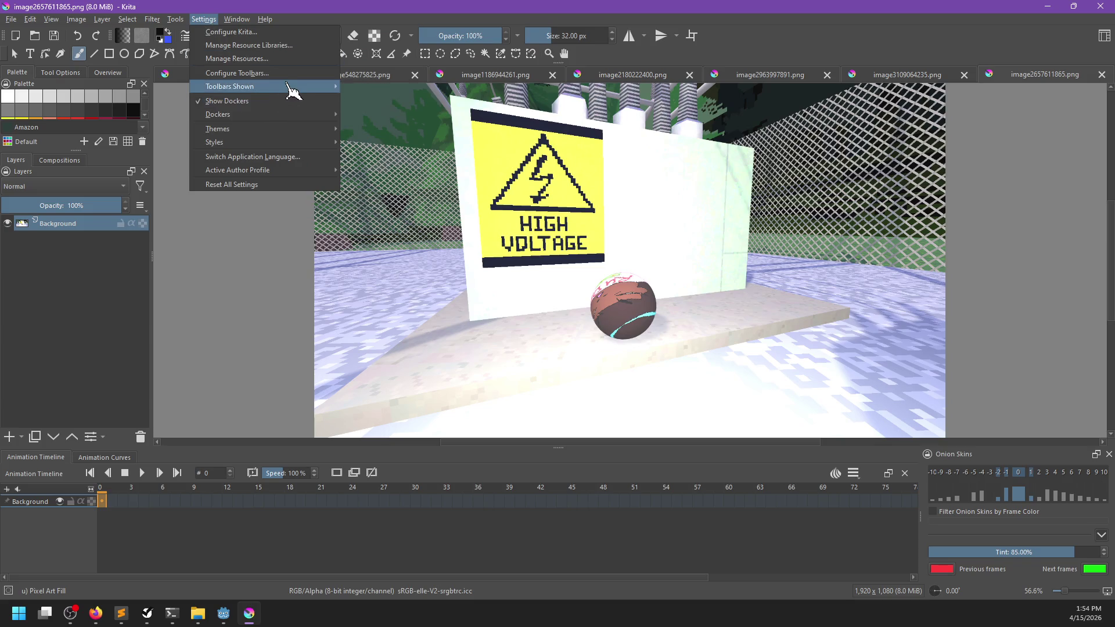
mouse_move(290, 89)
mouse_move(314, 144)
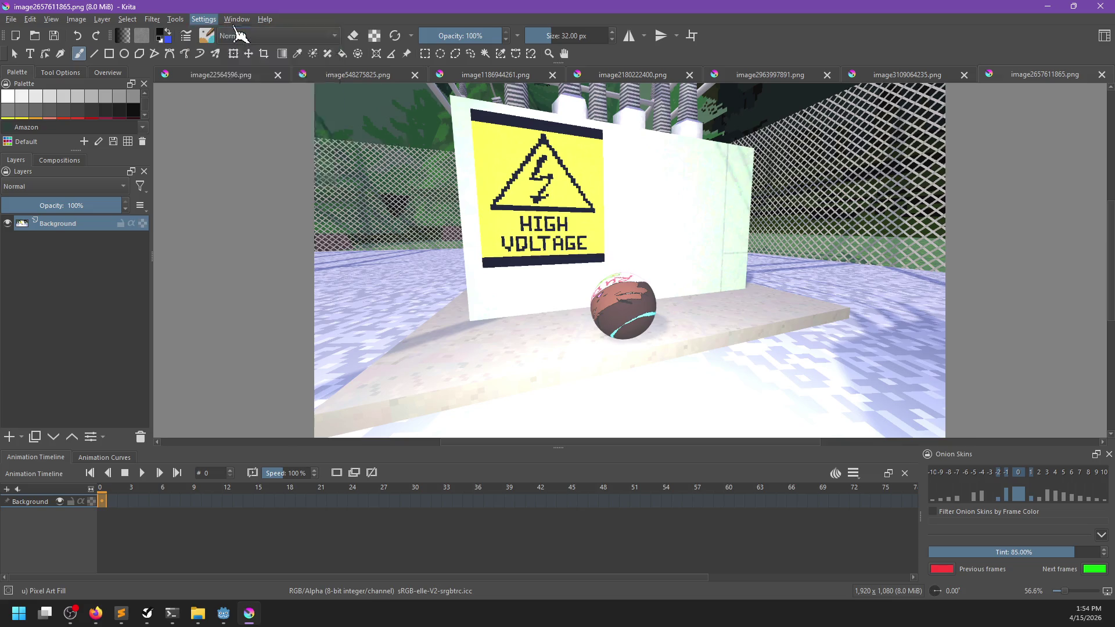
left_click(241, 19)
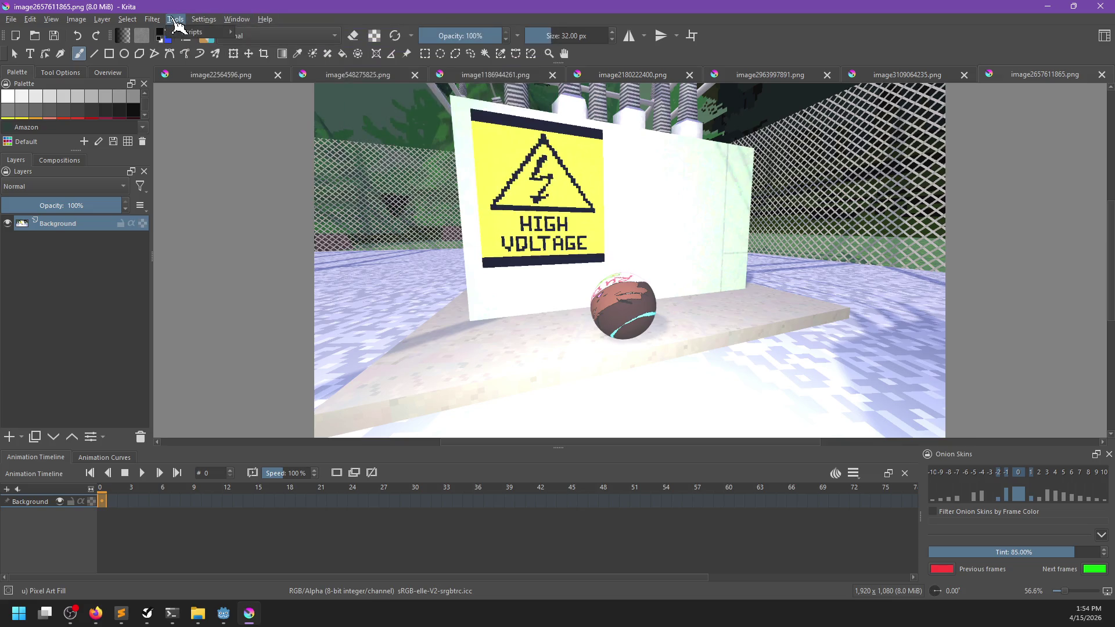
left_click(154, 20)
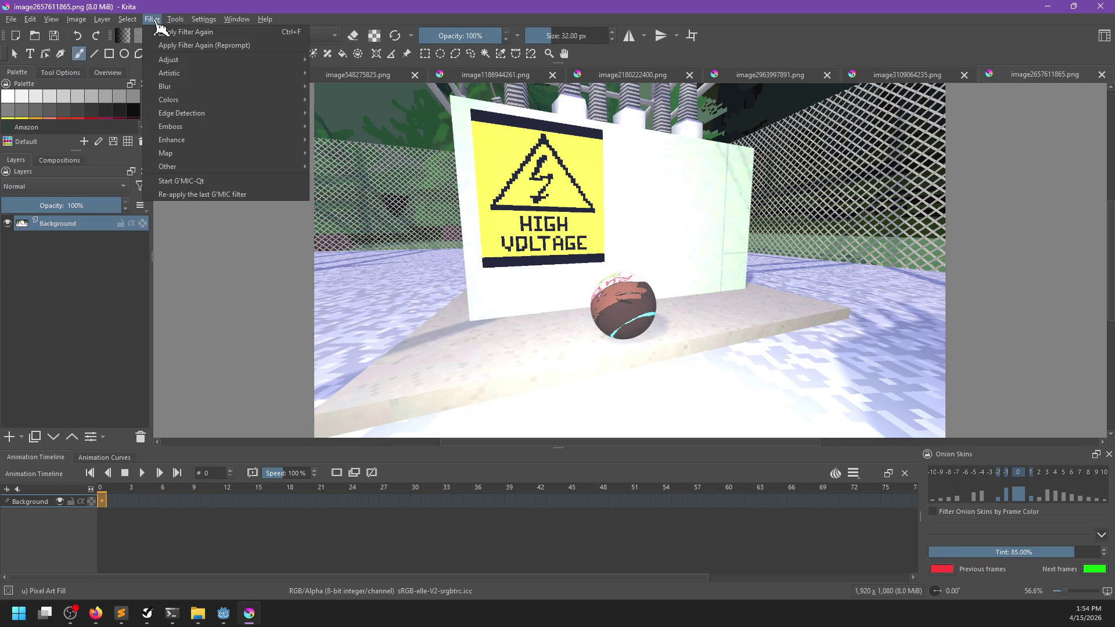
mouse_move(139, 24)
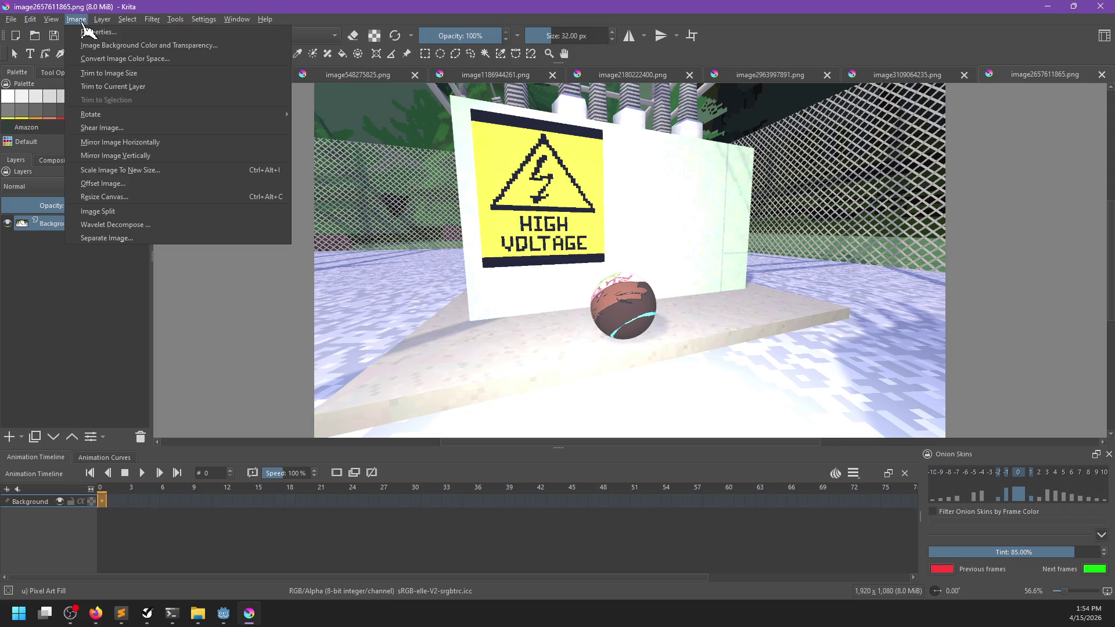
mouse_move(237, 19)
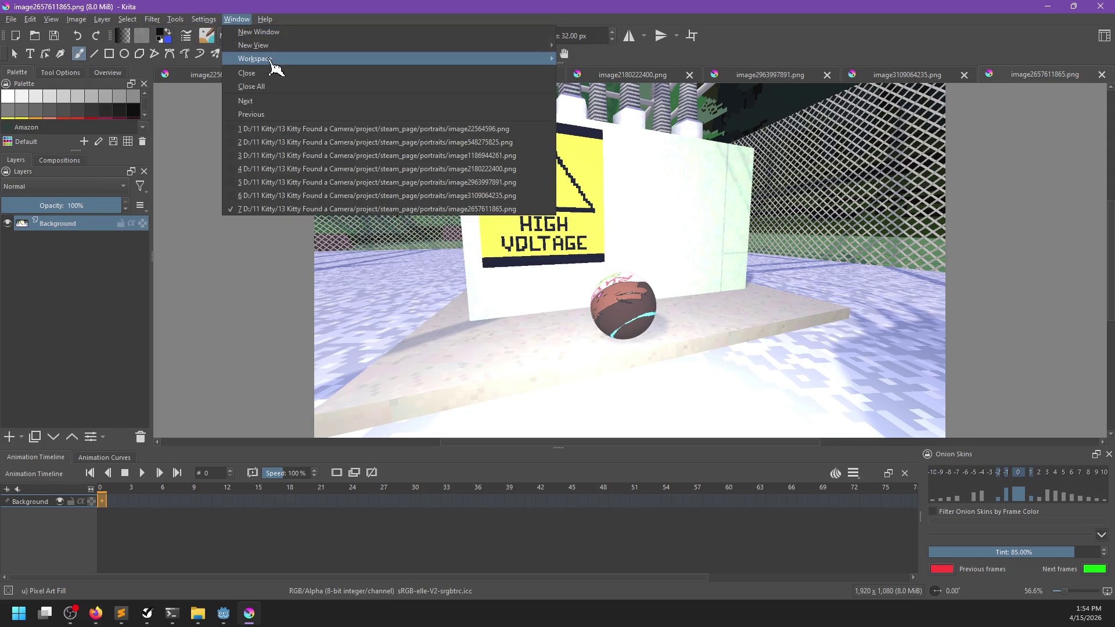
mouse_move(270, 58)
left_click(598, 86)
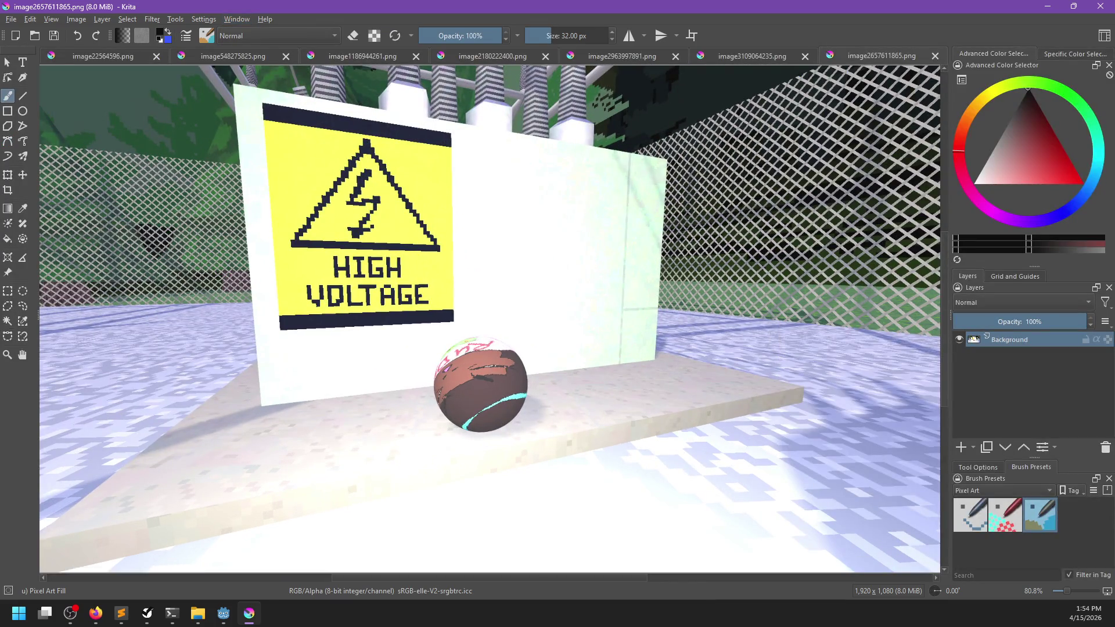
Crop the high-voltage photo to a rectangular selection around the orb
left_click(8, 290)
left_click_drag(388, 300, 565, 459)
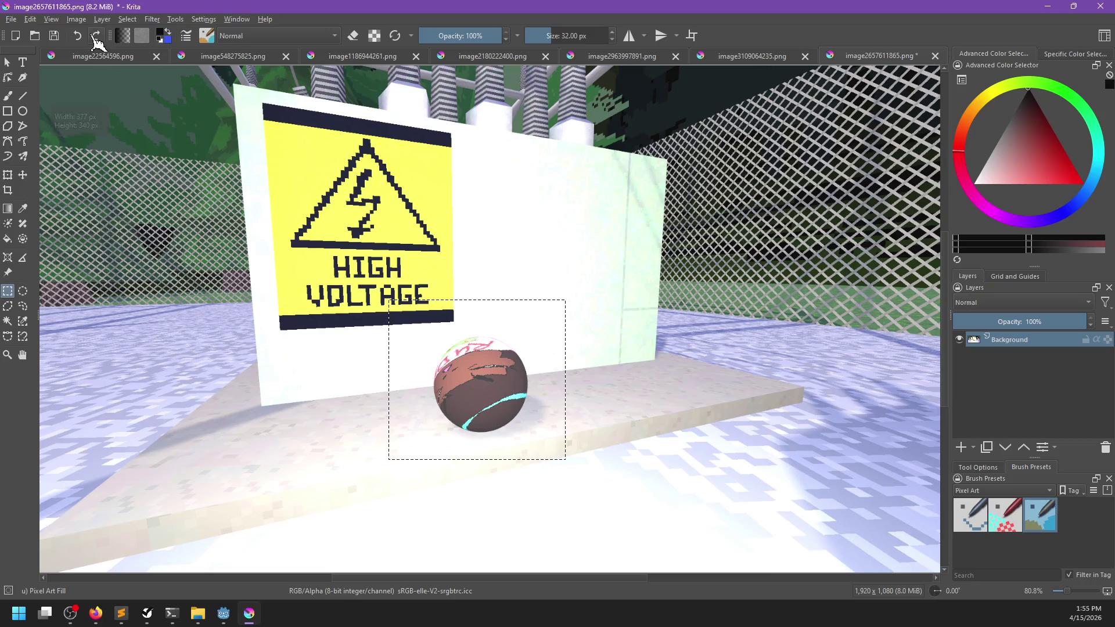
left_click(80, 21)
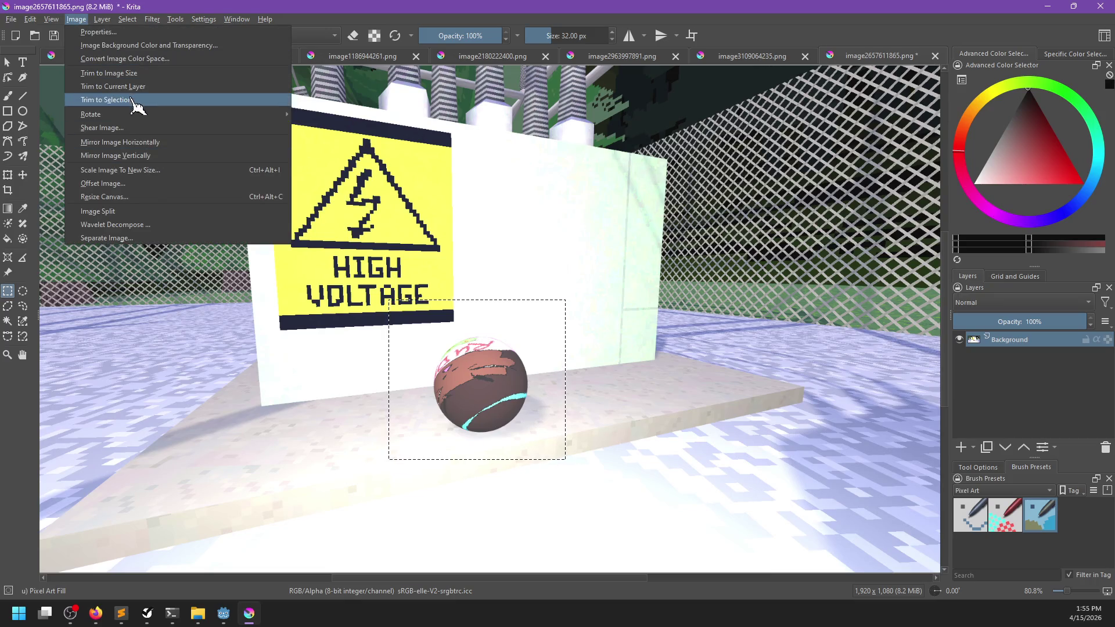
left_click(135, 100)
Save the cropped orb as bad_orb_mode.jpg in JPEG format at 21% quality
key("ctrl+shift+s")
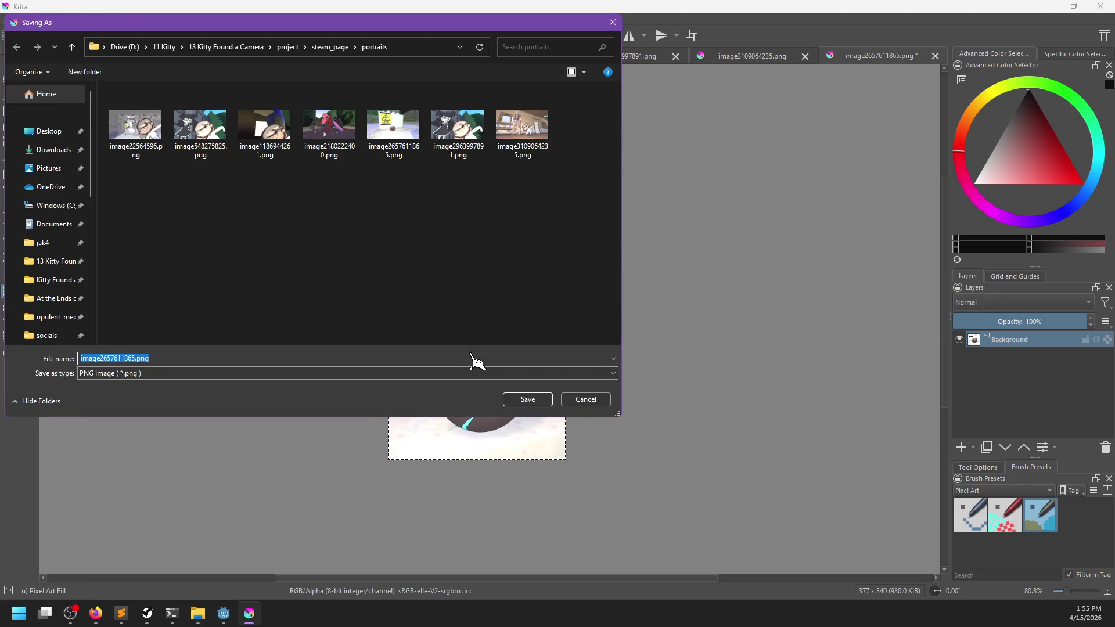
type("shot_")
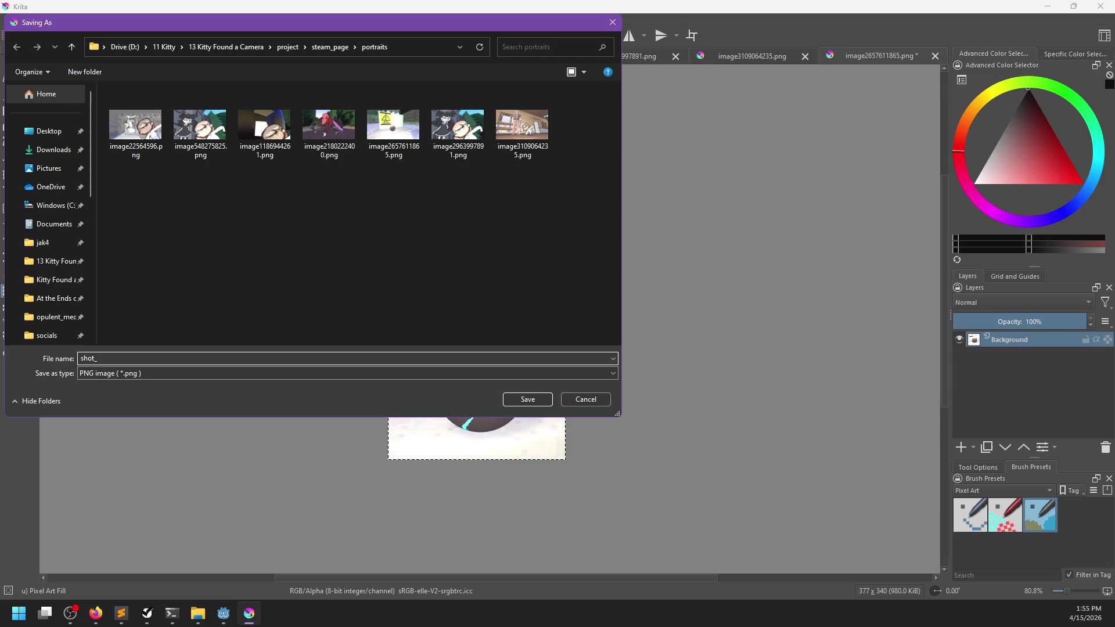
type("orb_mode")
key("BackSpace")
key("BackSpace")
key("BackSpace")
type("bad")
left_click(455, 373)
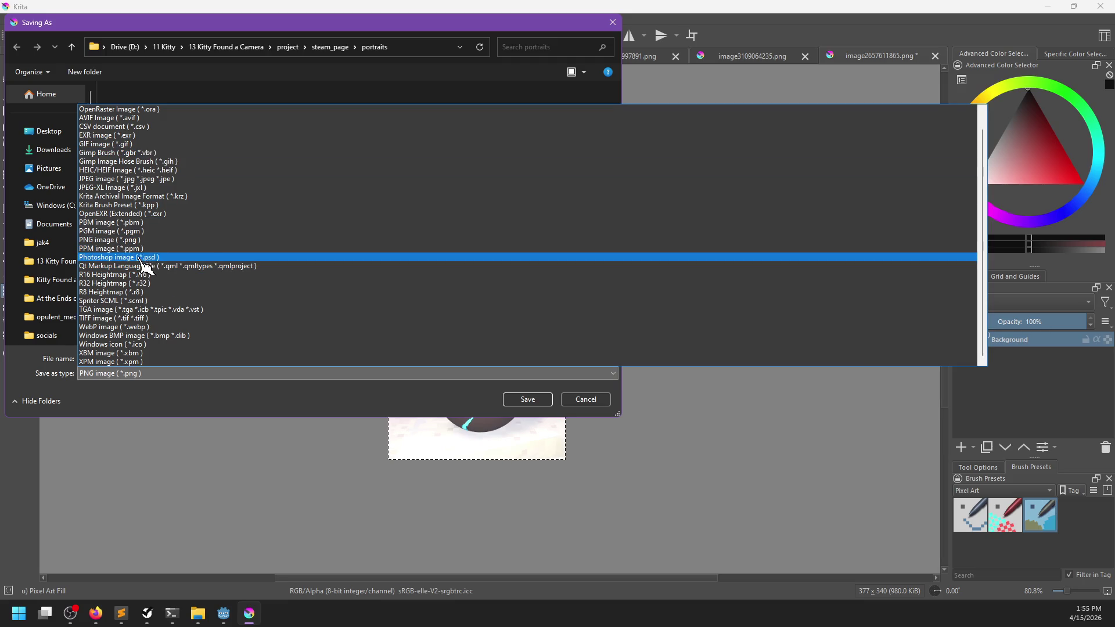
scroll(129, 269, "up", 1)
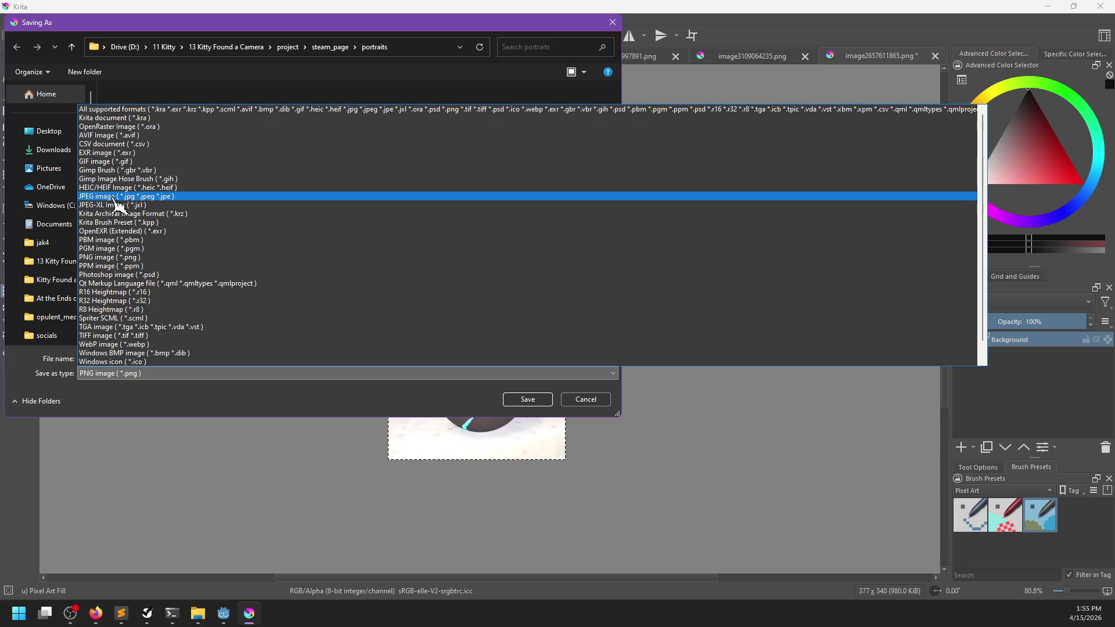
left_click(116, 196)
left_click(523, 399)
left_click_drag(610, 220, 538, 220)
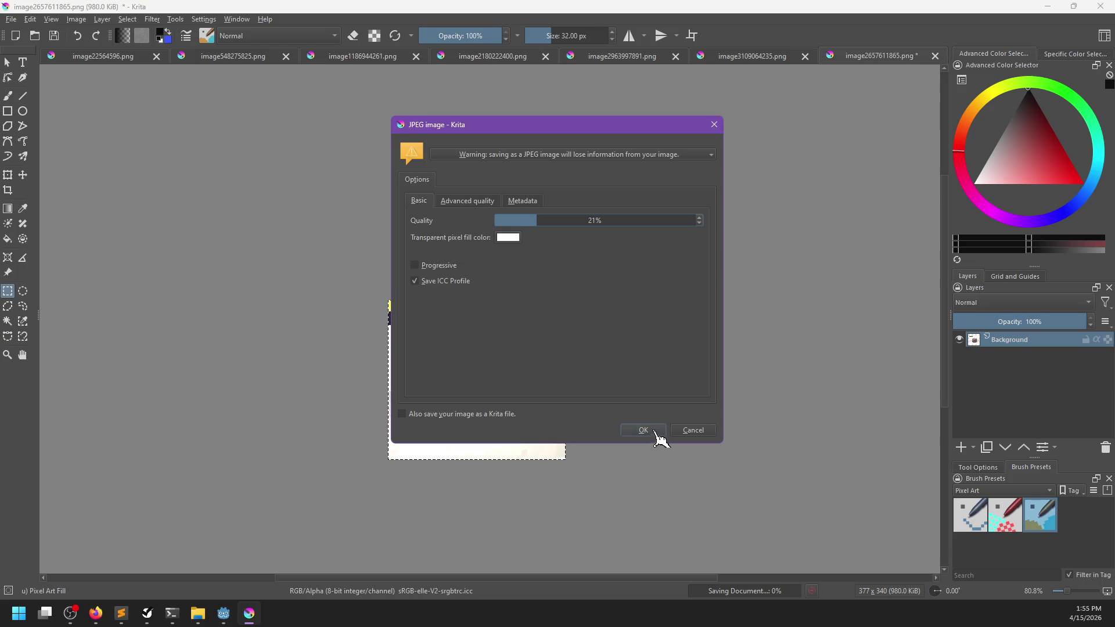
left_click(654, 431)
mouse_move(198, 615)
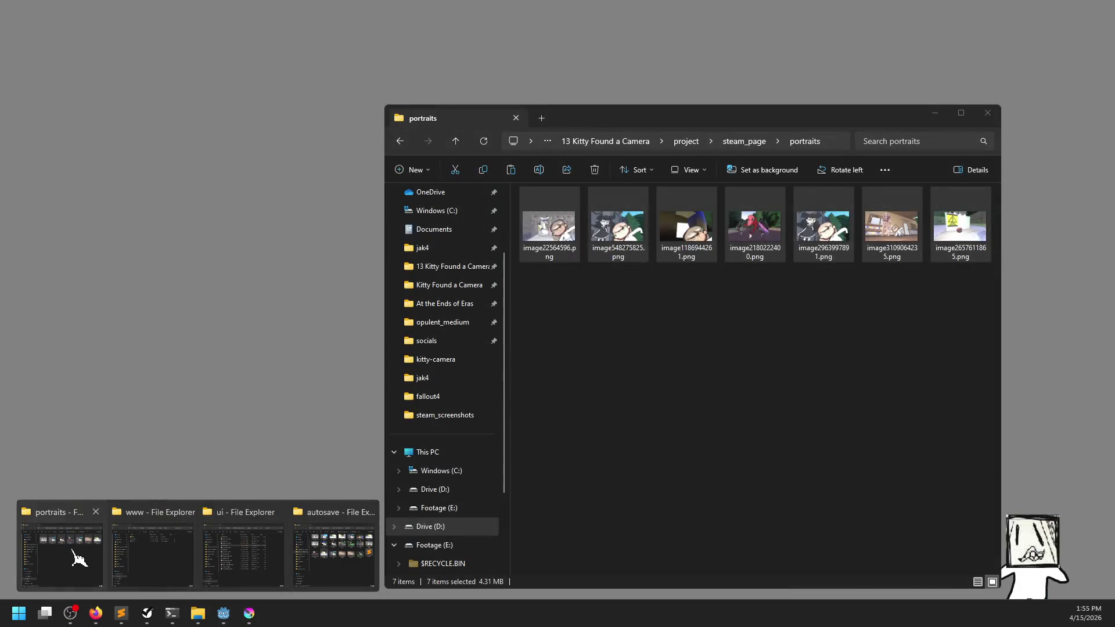
left_click(79, 559)
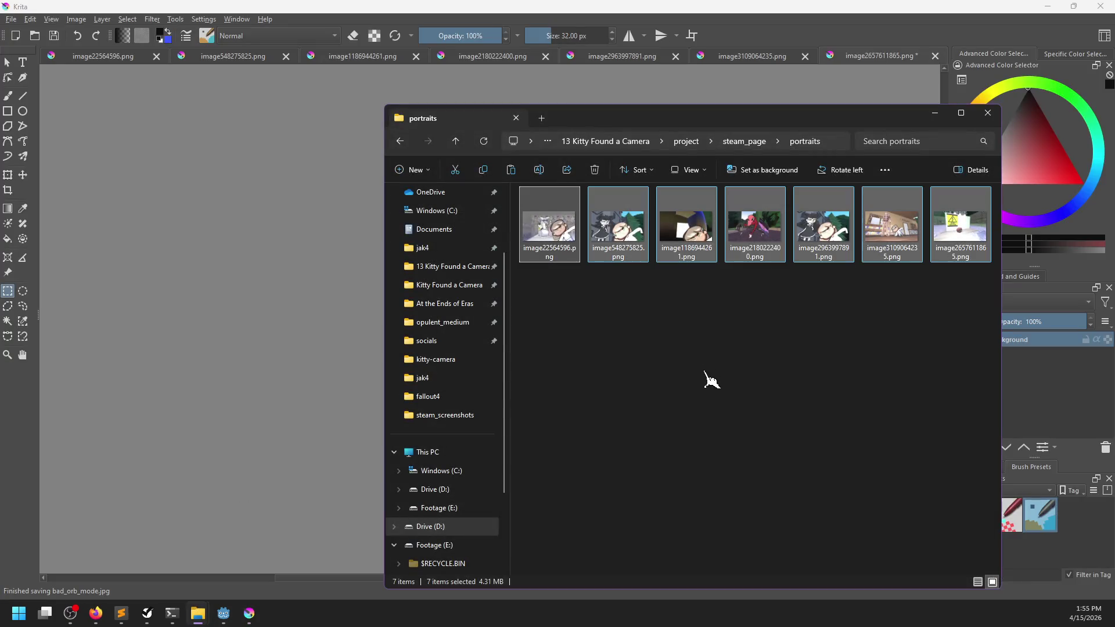
Preview the saved bad_orb_mode.jpg in Photos, then close the viewer
double_click(566, 311)
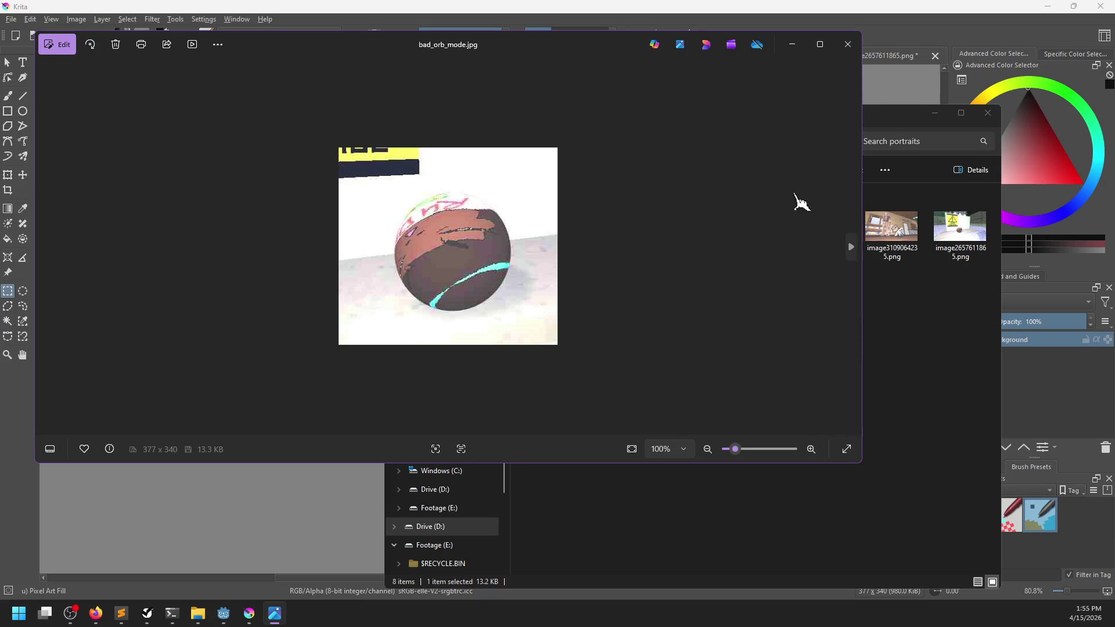
left_click(848, 44)
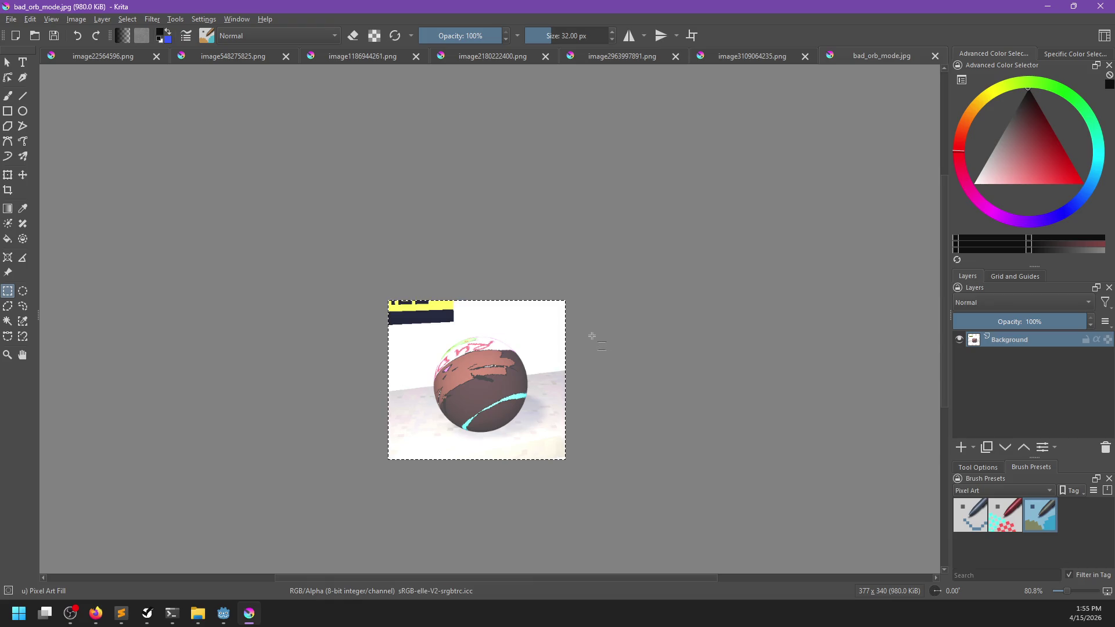
Re-export over bad_orb_mode.jpg with JPEG quality lowered to about 2%
key("ctrl+shift+e")
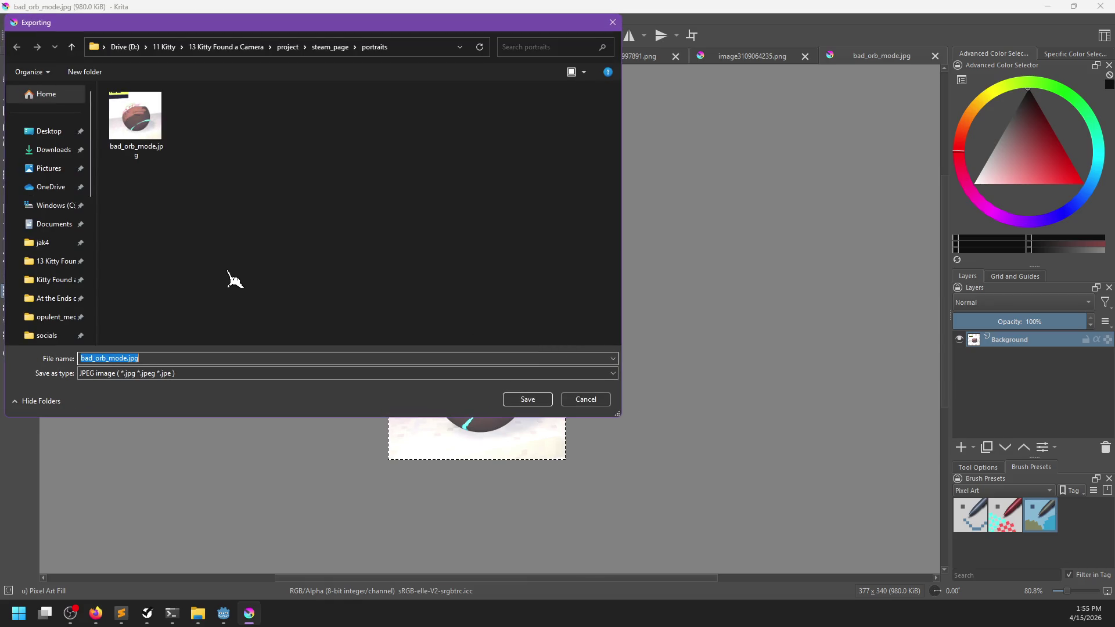
left_click(525, 399)
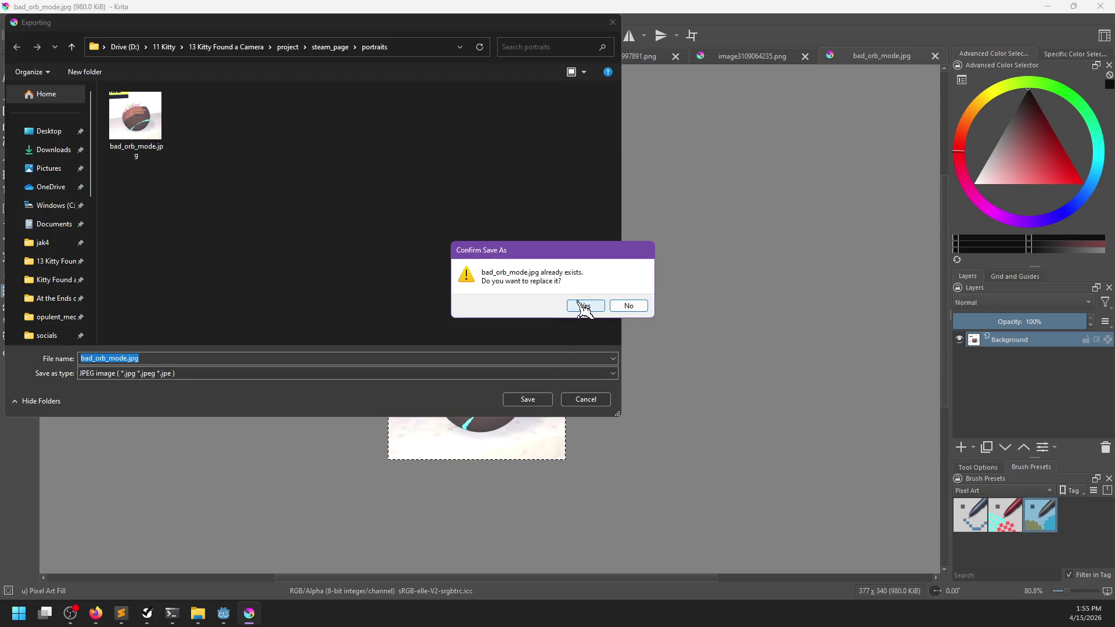
left_click(577, 304)
left_click_drag(535, 212, 499, 212)
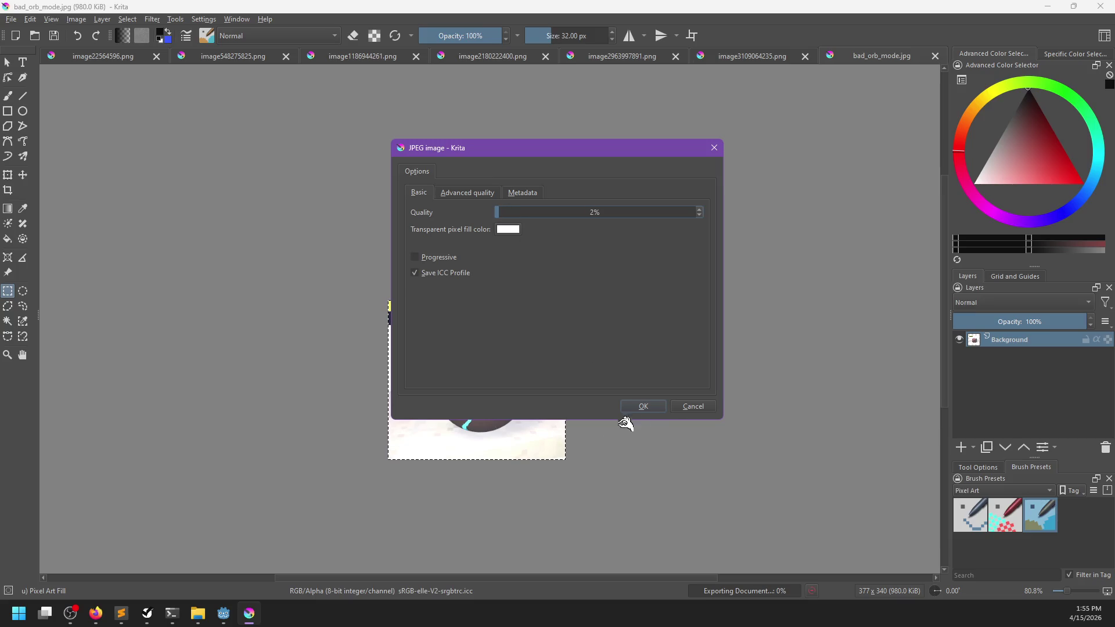
left_click(650, 409)
Check the re-exported bad_orb_mode.jpg in Photos, then switch Krita to the porch image
key("alt+Tab")
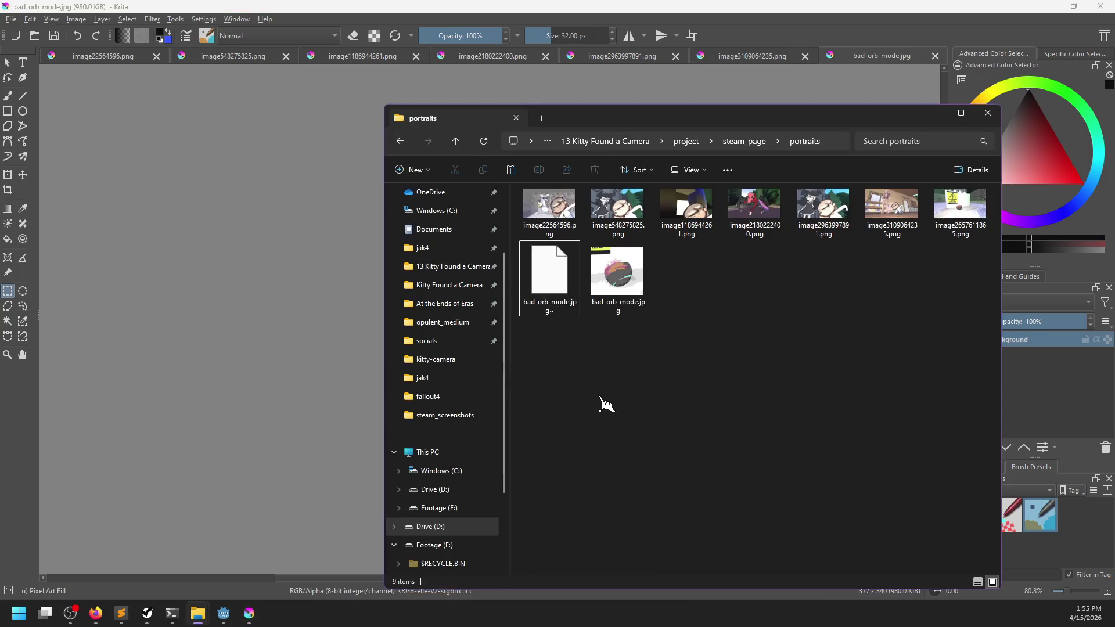
double_click(621, 293)
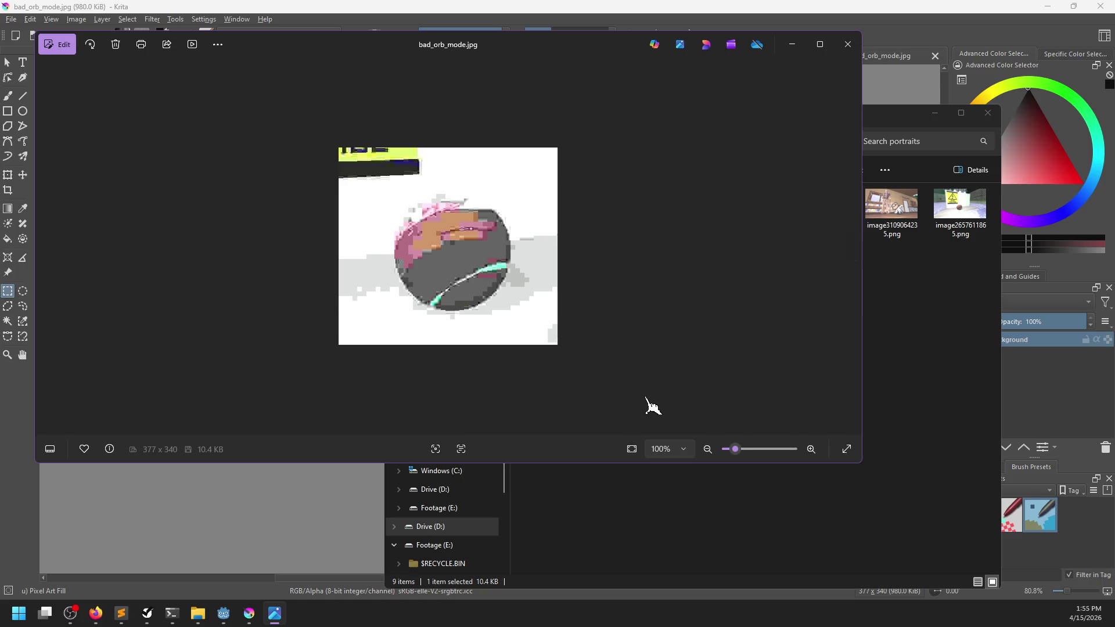
left_click(847, 50)
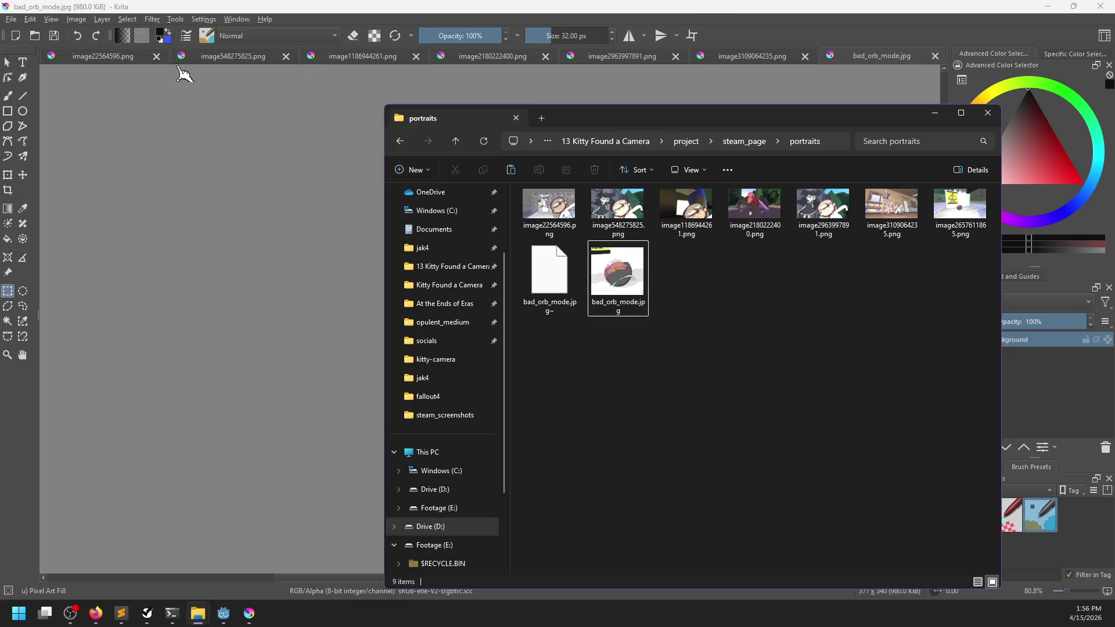
left_click(900, 63)
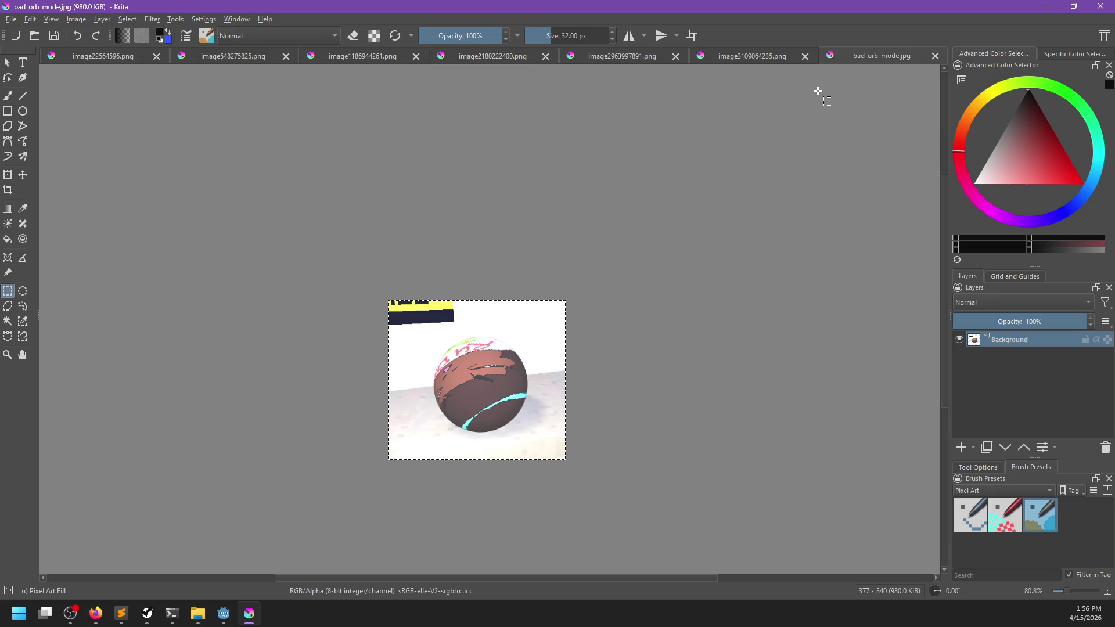
left_click(770, 62)
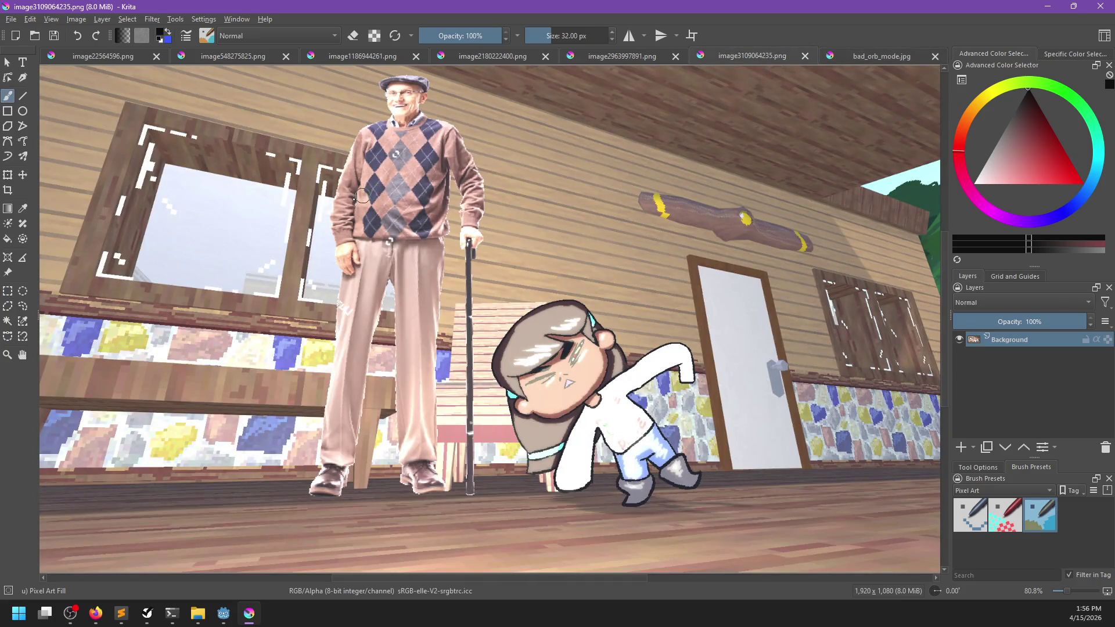
Crop the porch image to a rectangle around the old man and the character beside him
scroll(362, 196, "down", 2)
left_click(7, 290)
mouse_move(332, 104)
left_mouse_down()
mouse_move(575, 420)
mouse_move(577, 401)
mouse_move(556, 378)
left_mouse_up()
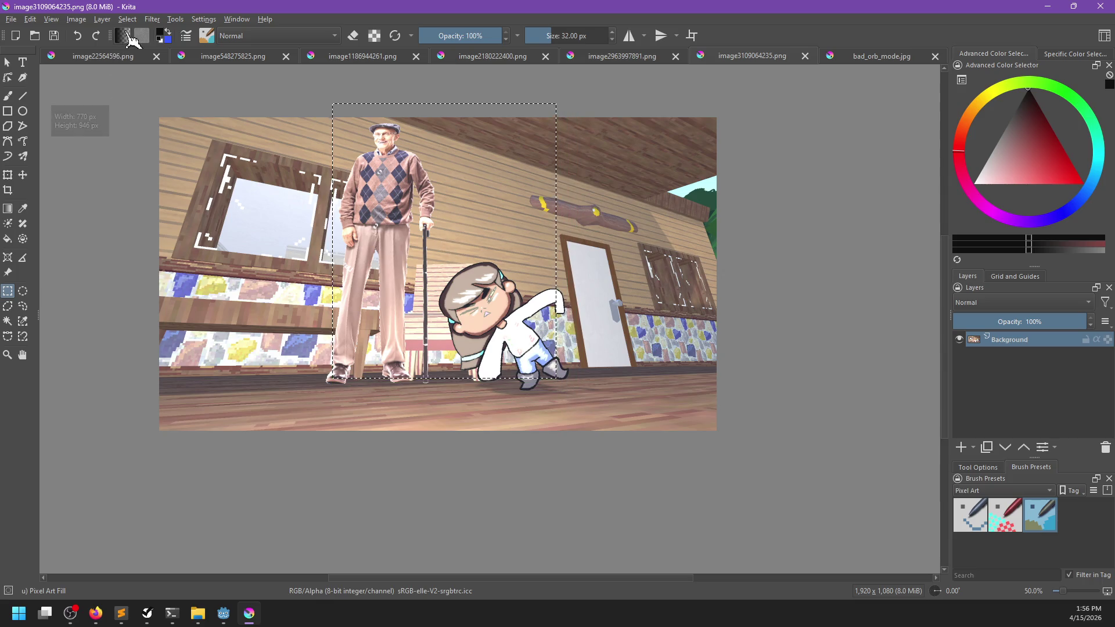
left_click(80, 21)
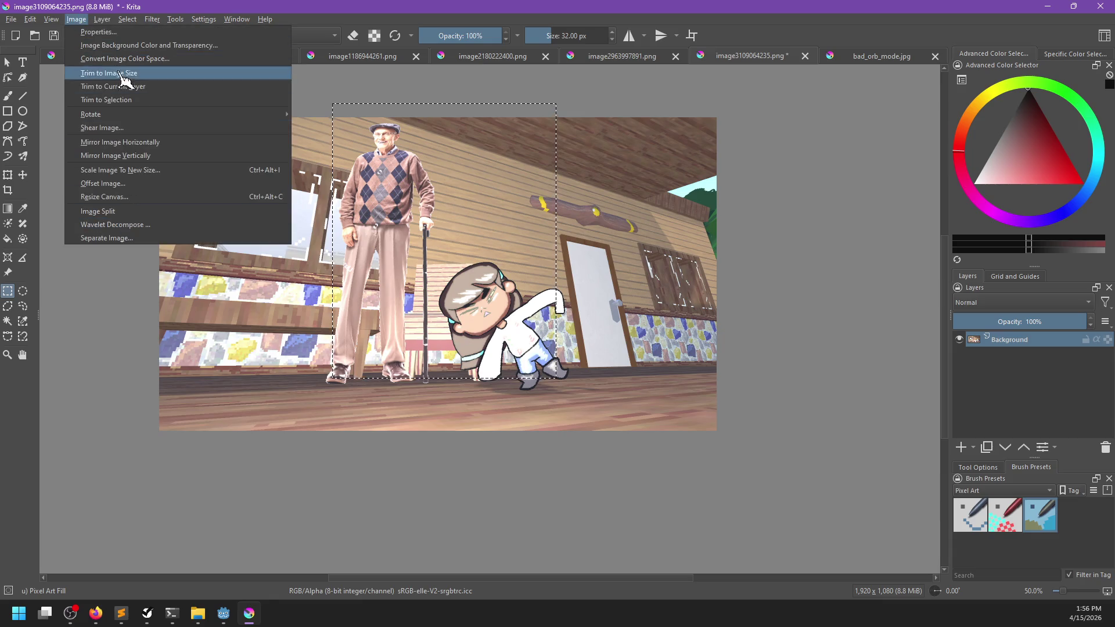
left_click(119, 100)
mouse_move(323, 91)
left_mouse_down()
mouse_move(561, 120)
mouse_move(617, 105)
mouse_move(633, 125)
left_mouse_up()
key("ctrl+z")
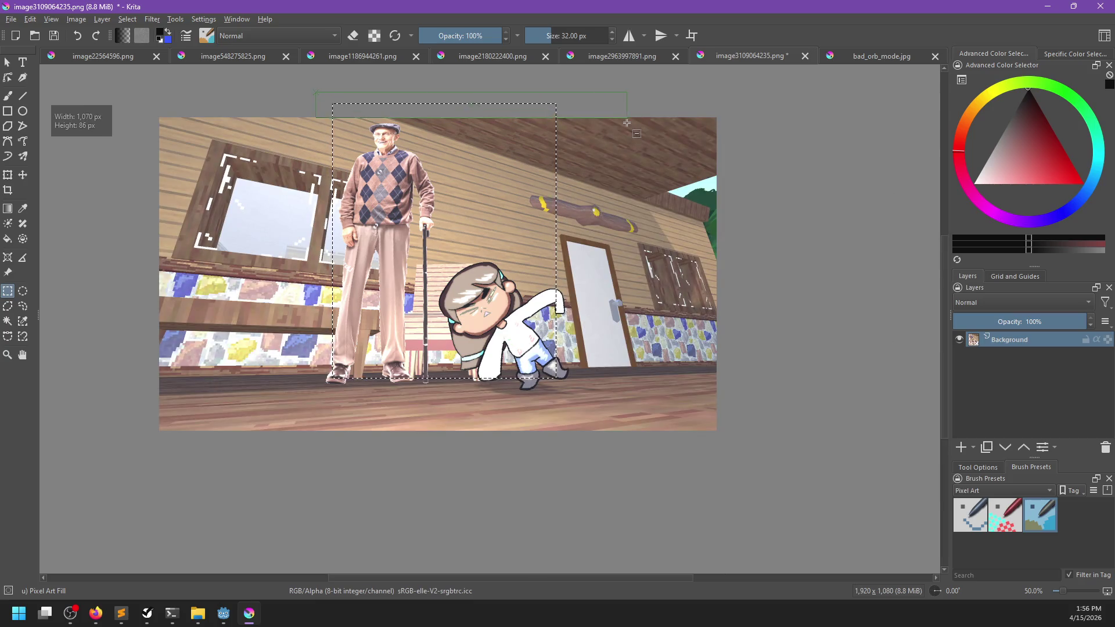
left_click(102, 19)
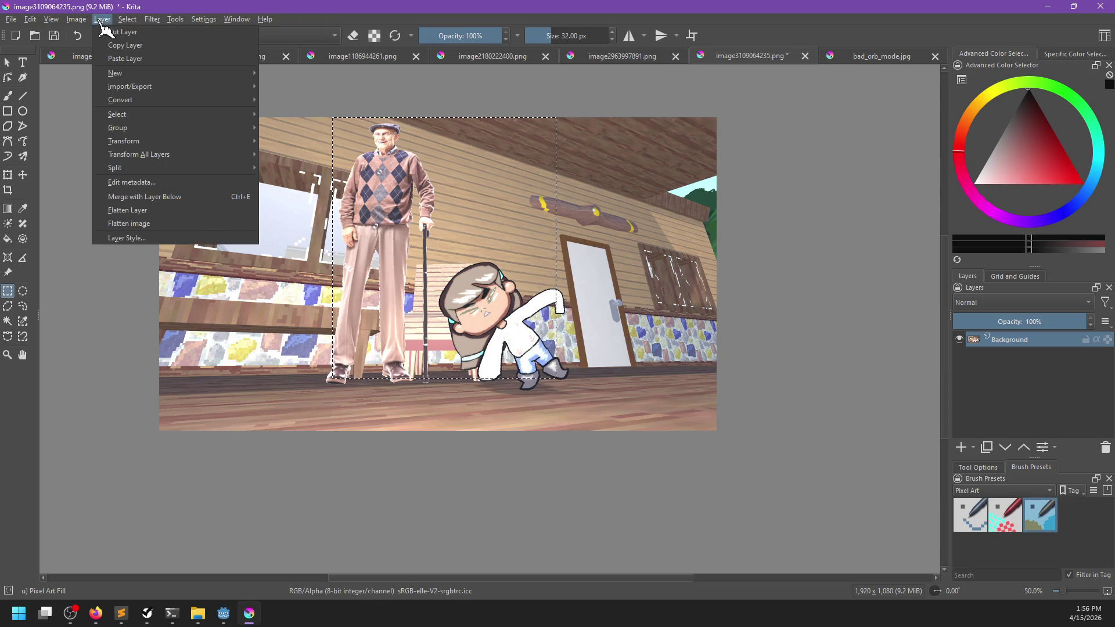
mouse_move(76, 19)
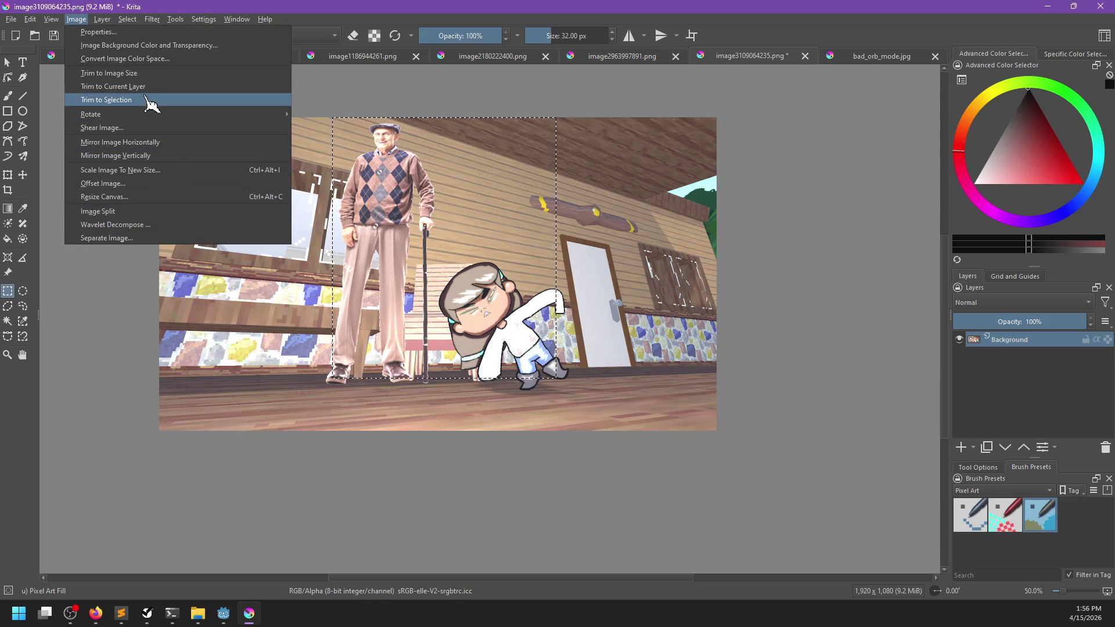
left_click(142, 99)
Save the cropped porch image under a new portrait name, entering 'portrait_old_man' in Save As
key("ctrl+shift+s")
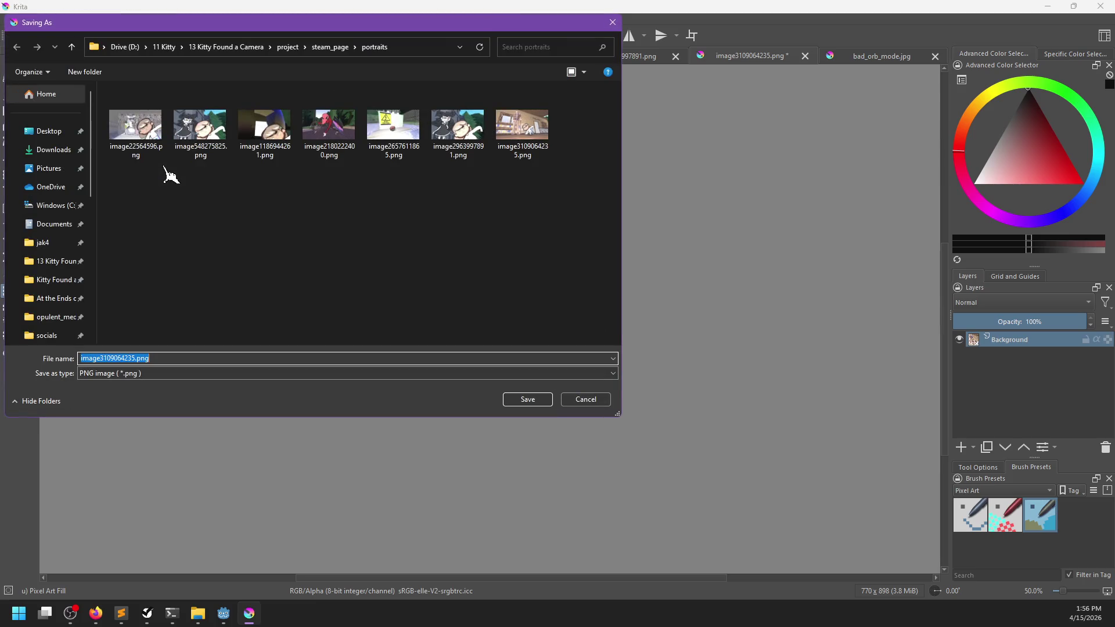
type("portrait_old_man")
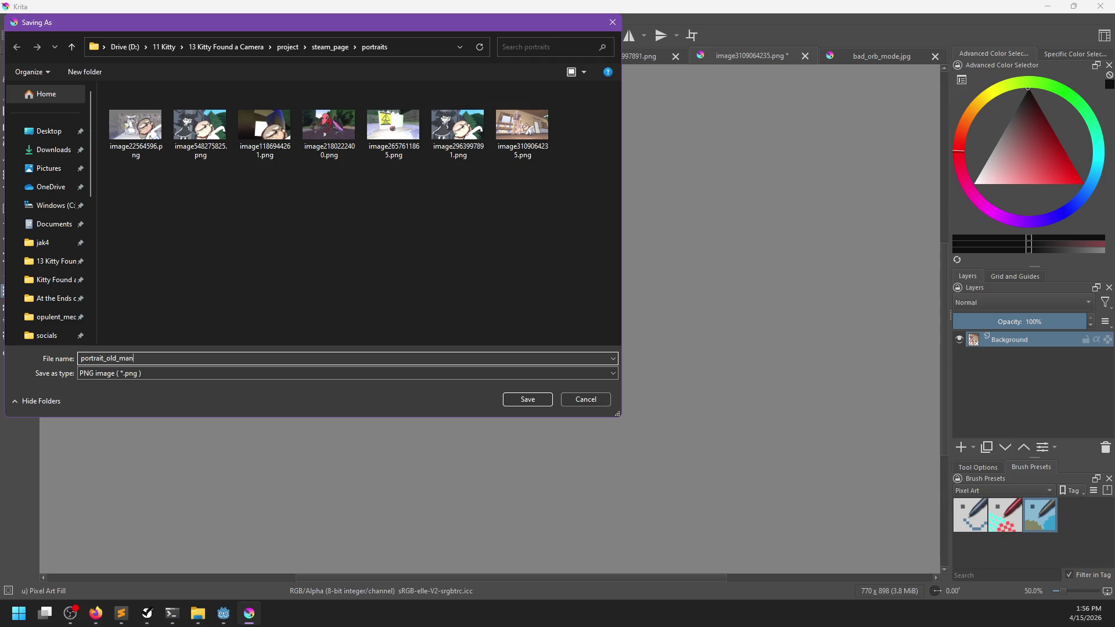
key("Return")
key("Return")
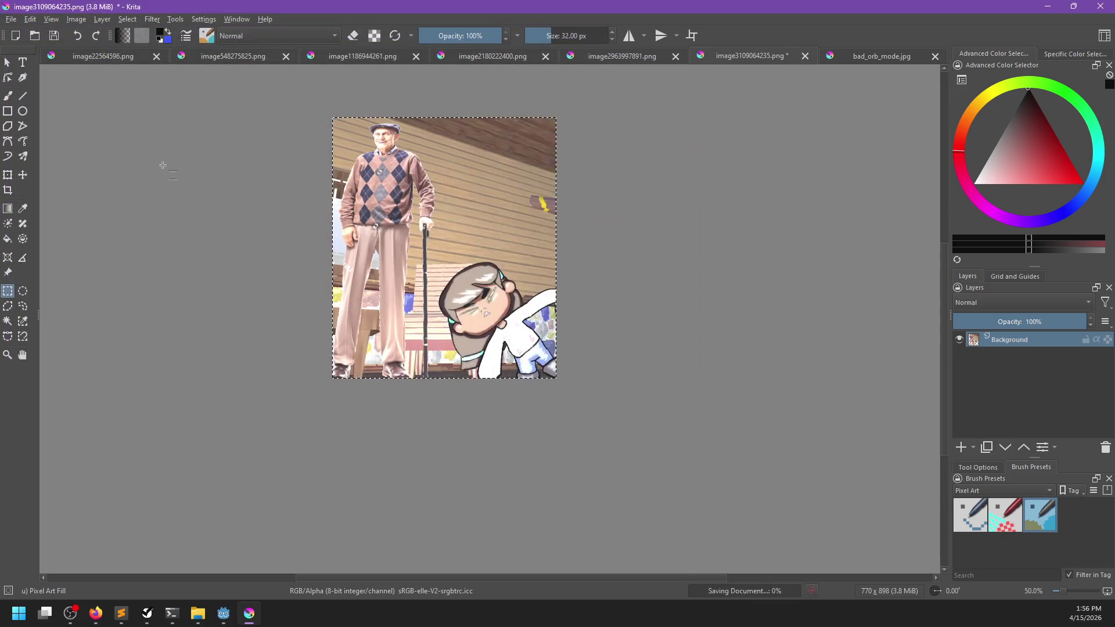